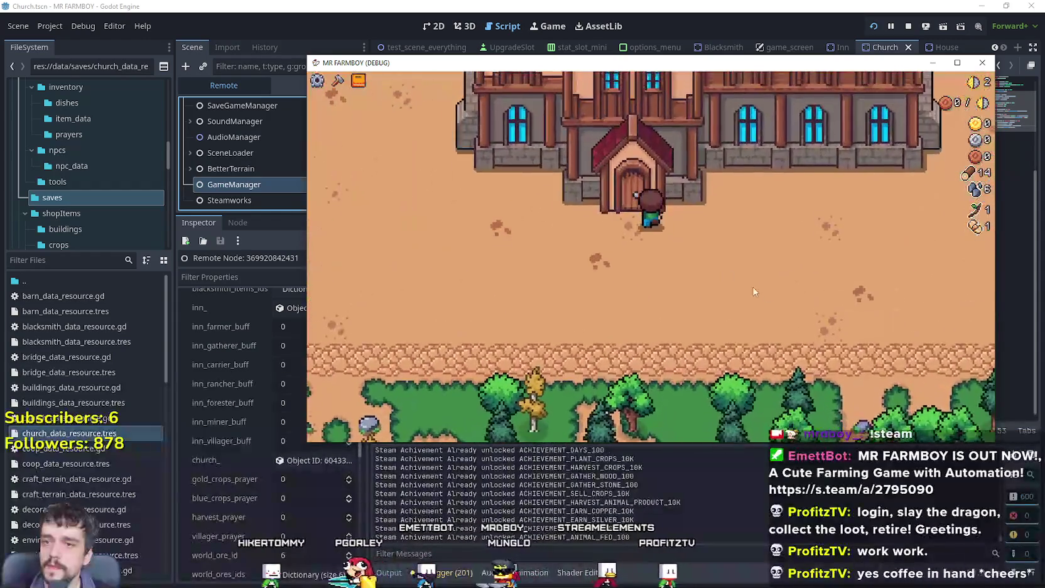
Switch to the Inn scene, show its Local node tree, and open inn.gd
left_click(571, 5)
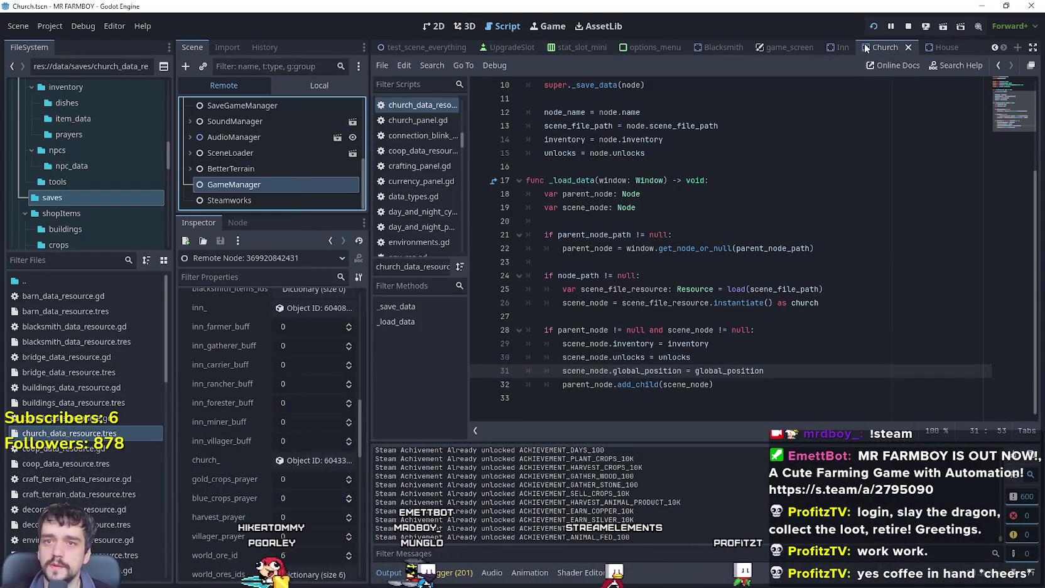
left_click(842, 48)
scroll(333, 143, "up", 5)
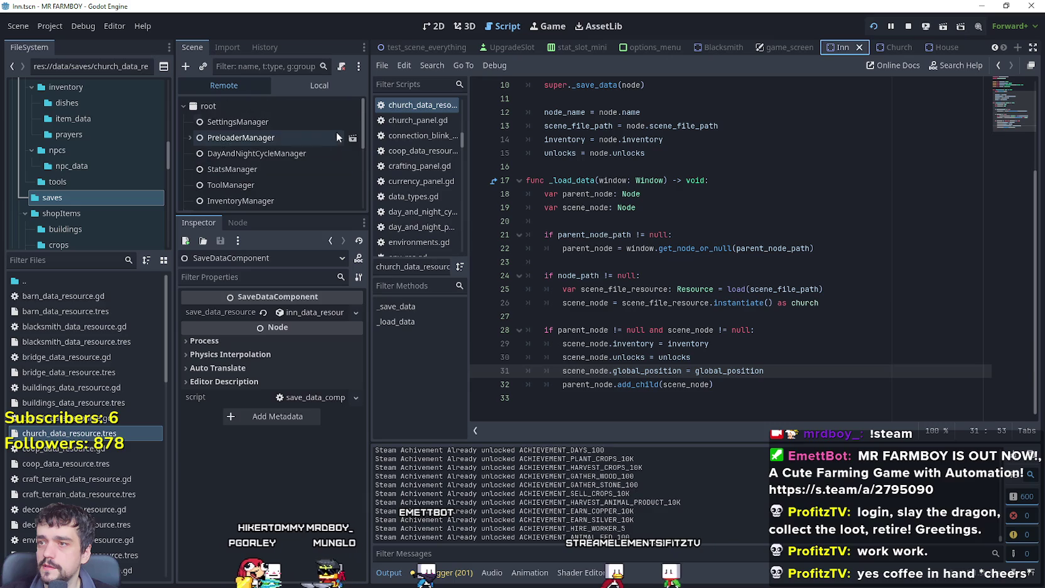
left_click(329, 87)
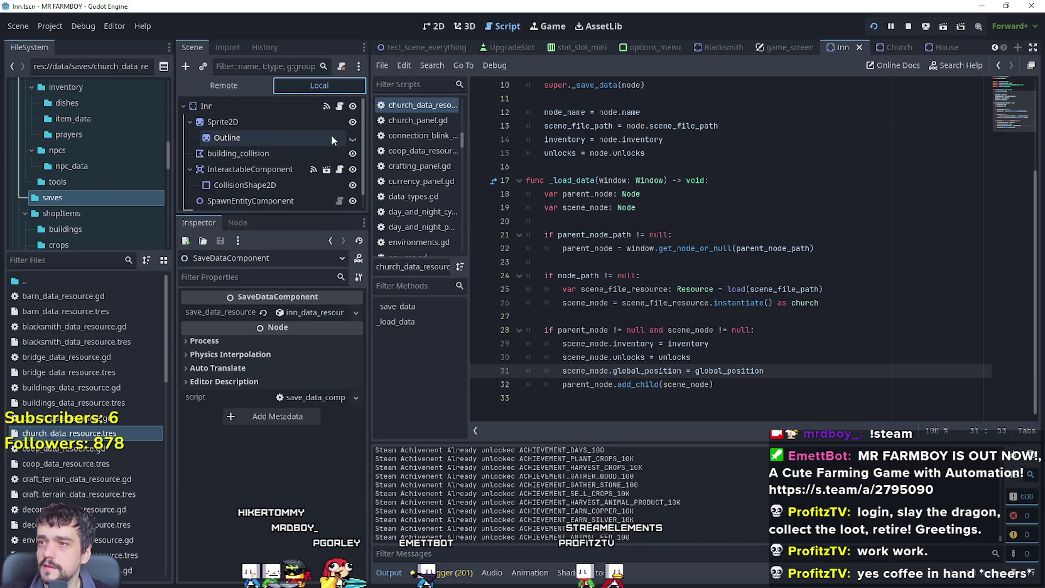
left_click(340, 106)
scroll(729, 324, "up", 9)
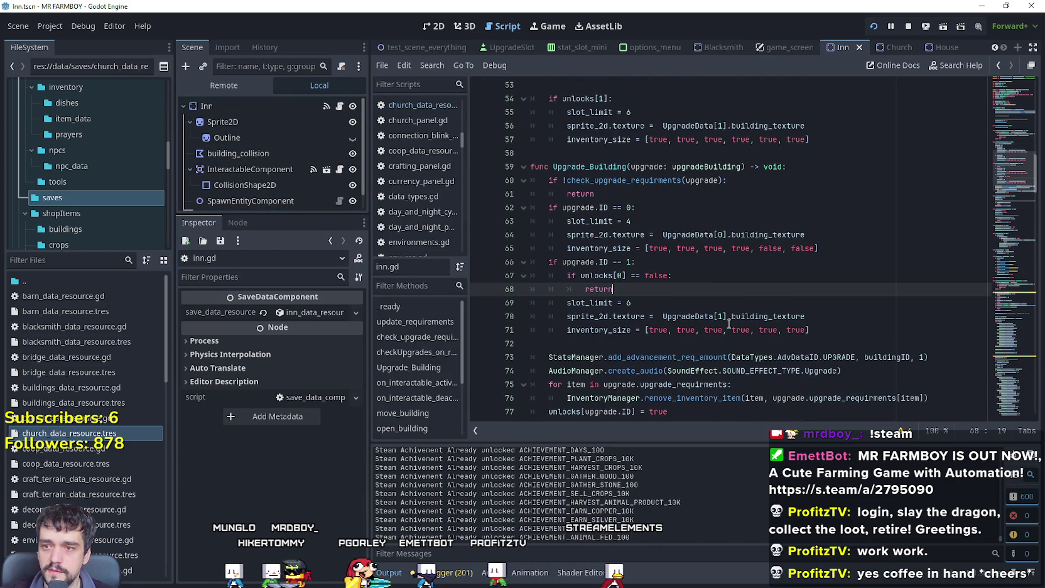
Scroll inn.gd down to the add_item function near line 138
scroll(1017, 118, "up", 2)
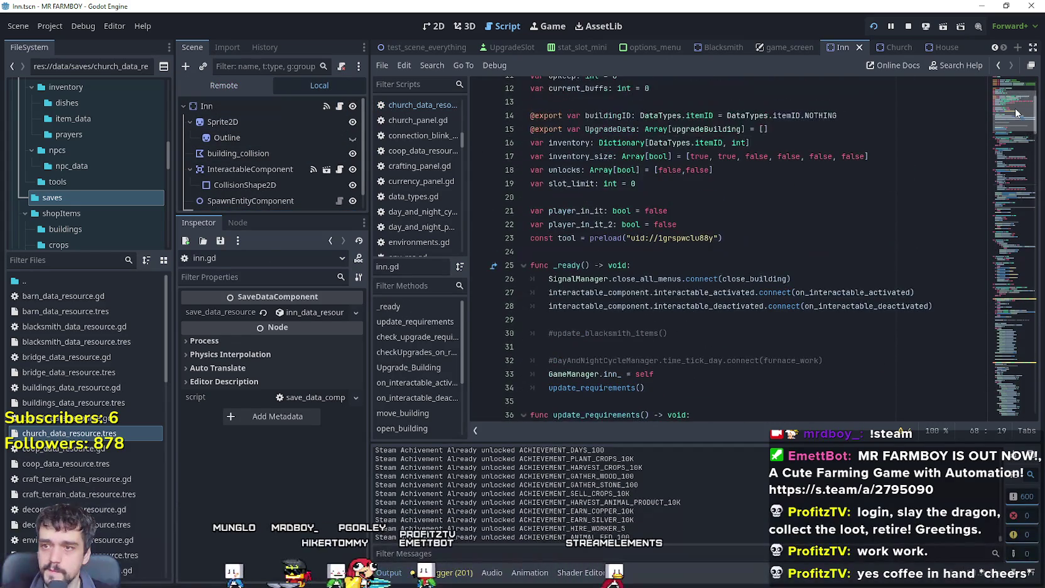
mouse_move(1018, 119)
left_mouse_down()
mouse_move(1016, 271)
mouse_move(1017, 138)
mouse_move(1005, 278)
left_mouse_up()
Declare a new apply_buffs() -> void function above add_item
left_click(658, 195)
key("Return")
type("nc appl")
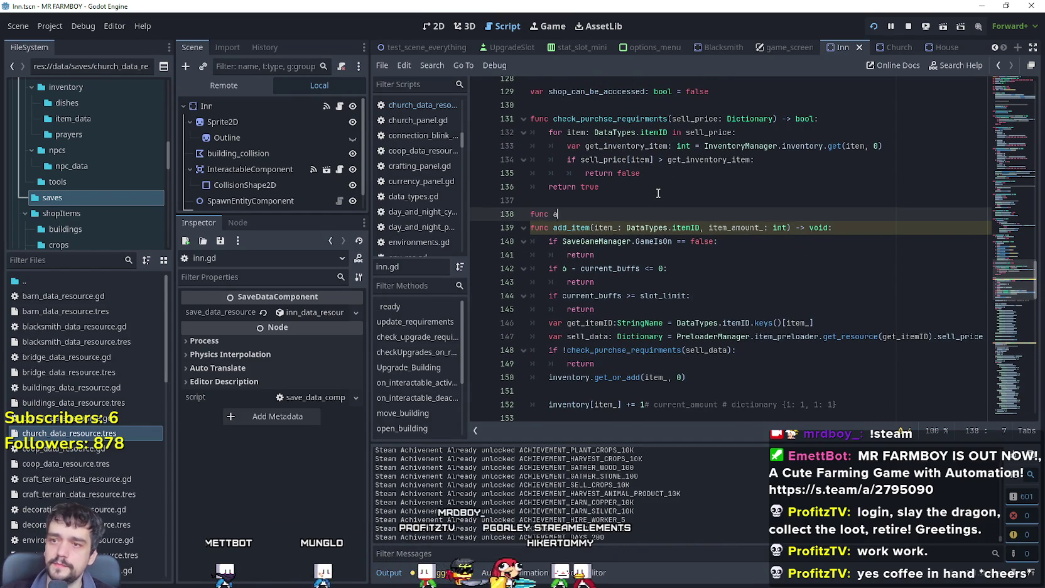
type("y_buffs() -> void:")
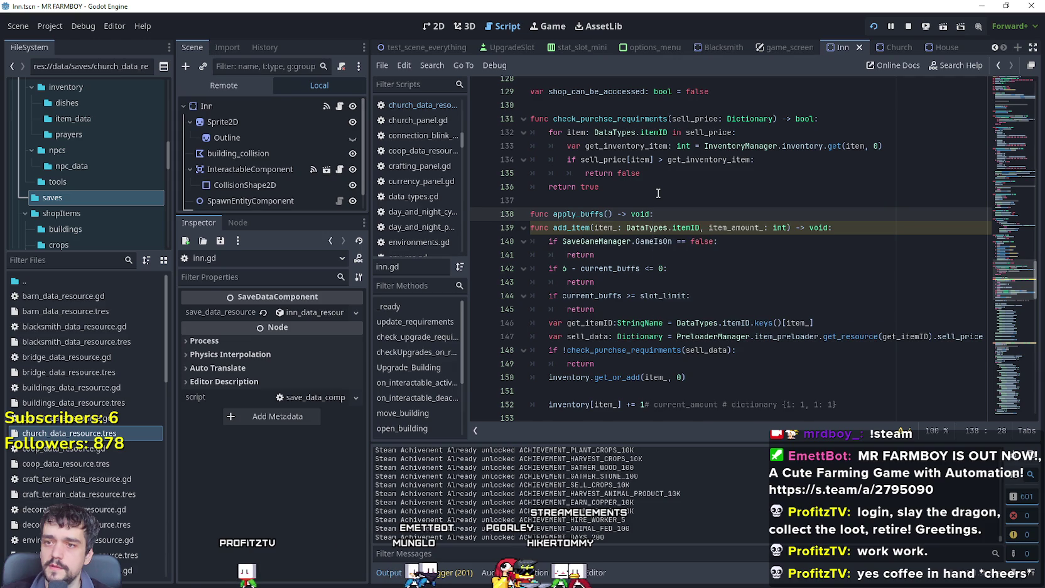
key("Return")
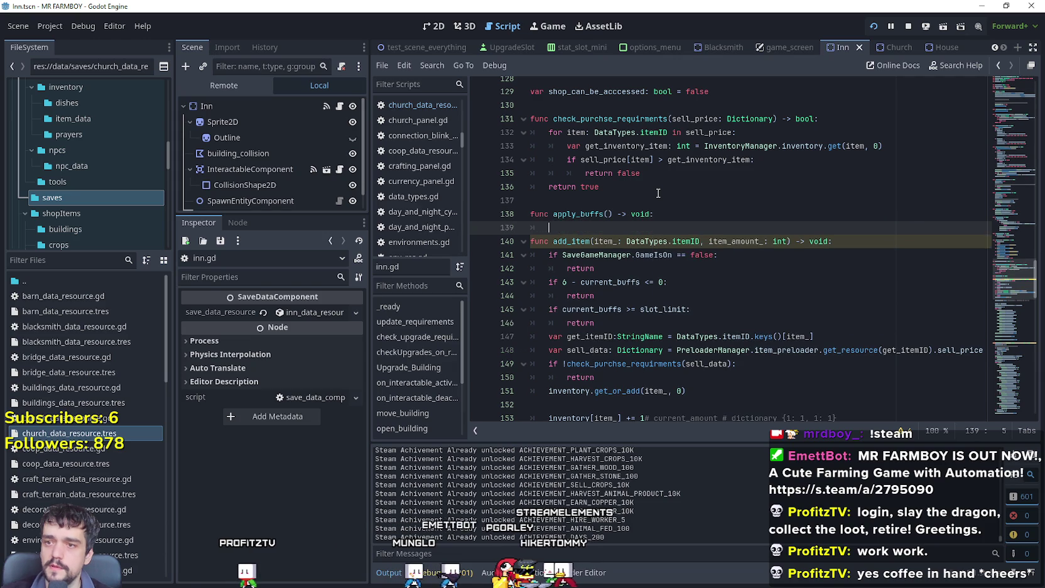
Start a 'for buff_ in inventory:' loop inside apply_buffs
scroll(671, 301, "down", 2)
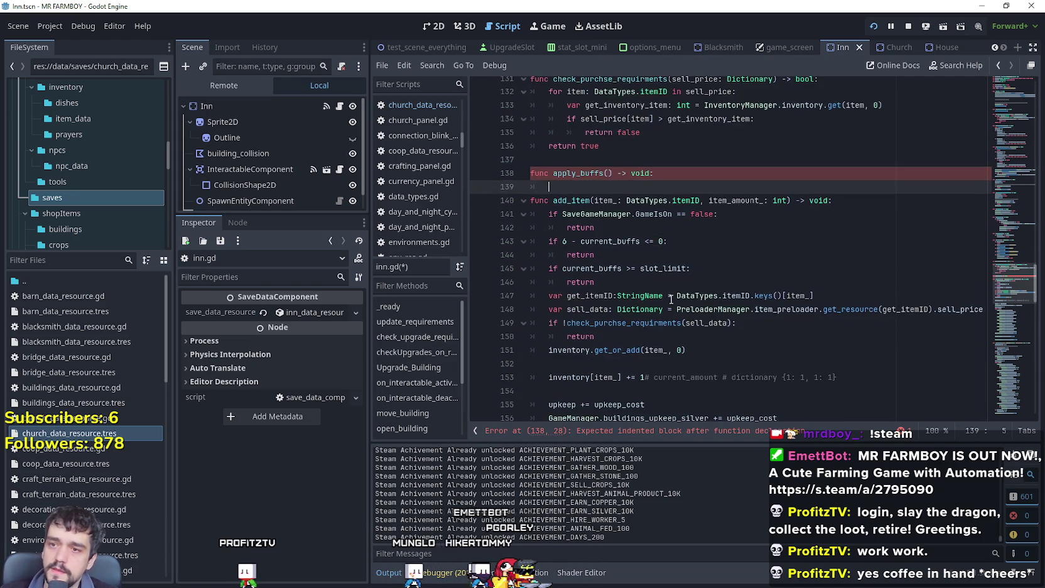
left_click(572, 282)
scroll(646, 319, "down", 1)
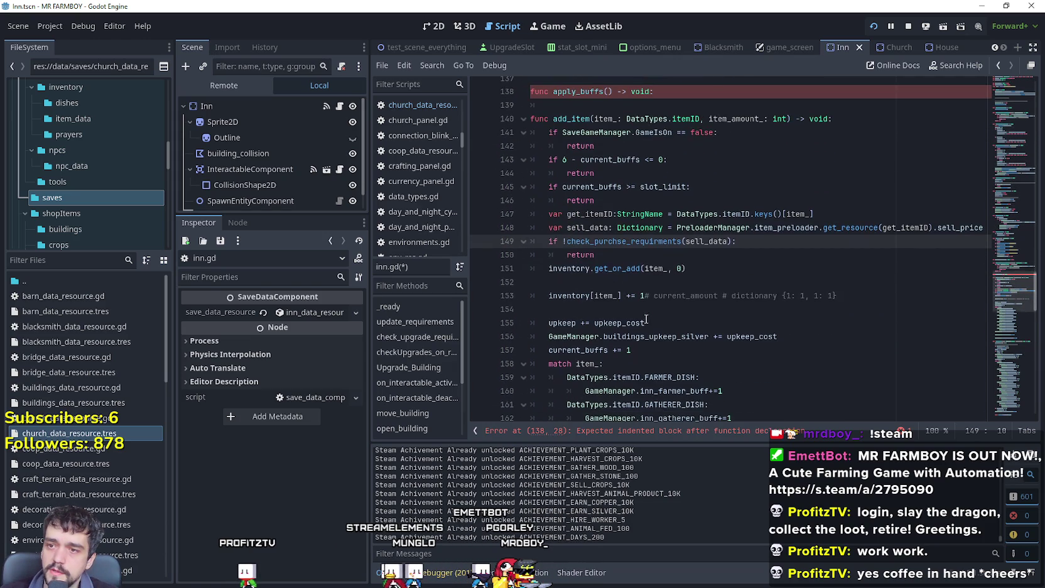
double_click(556, 270)
scroll(558, 272, "up", 2)
left_click(586, 187)
key("BackSpace")
key("BackSpace")
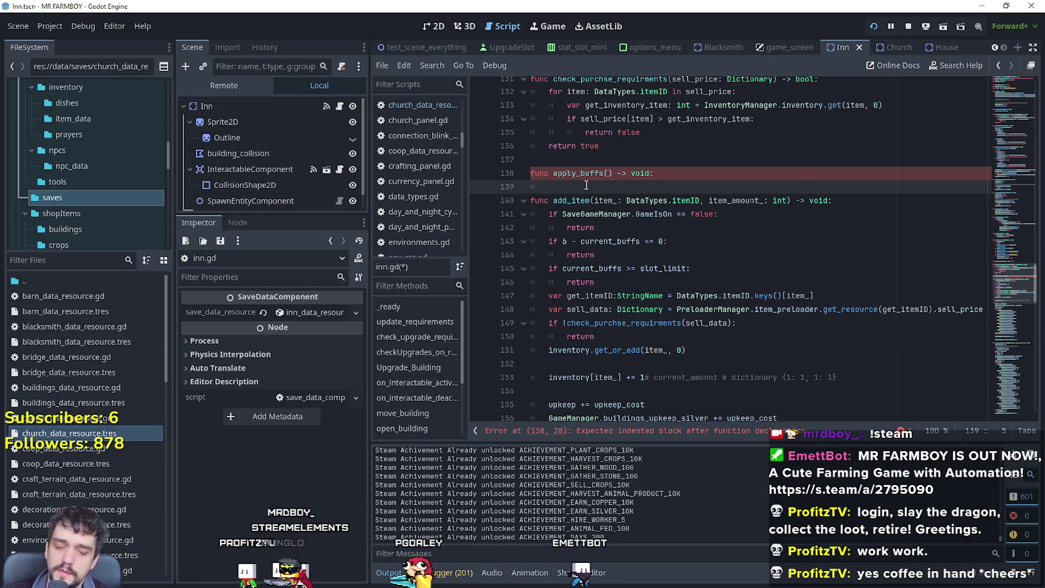
type("forbuffs")
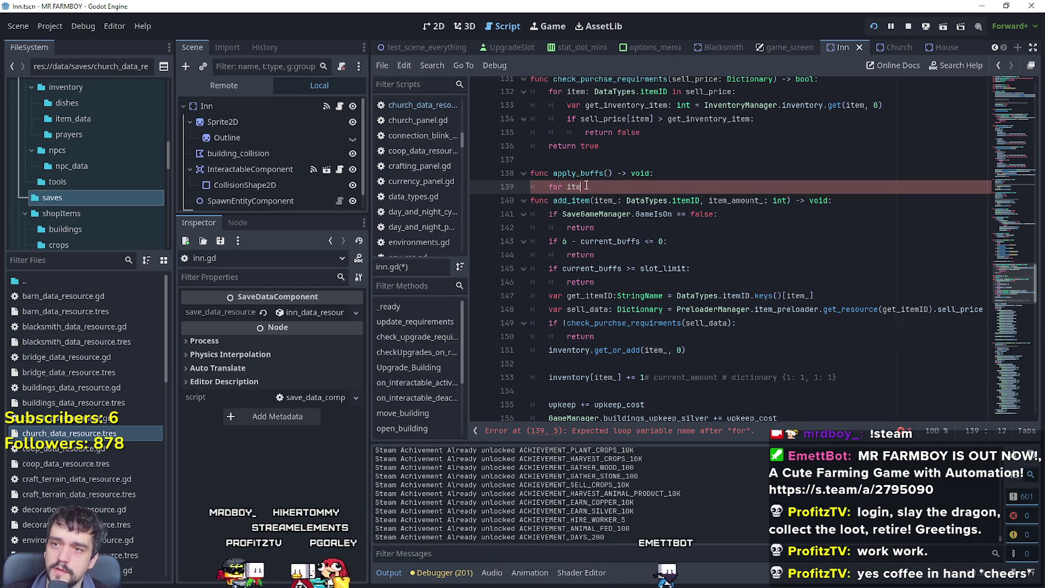
type(" in inventory:")
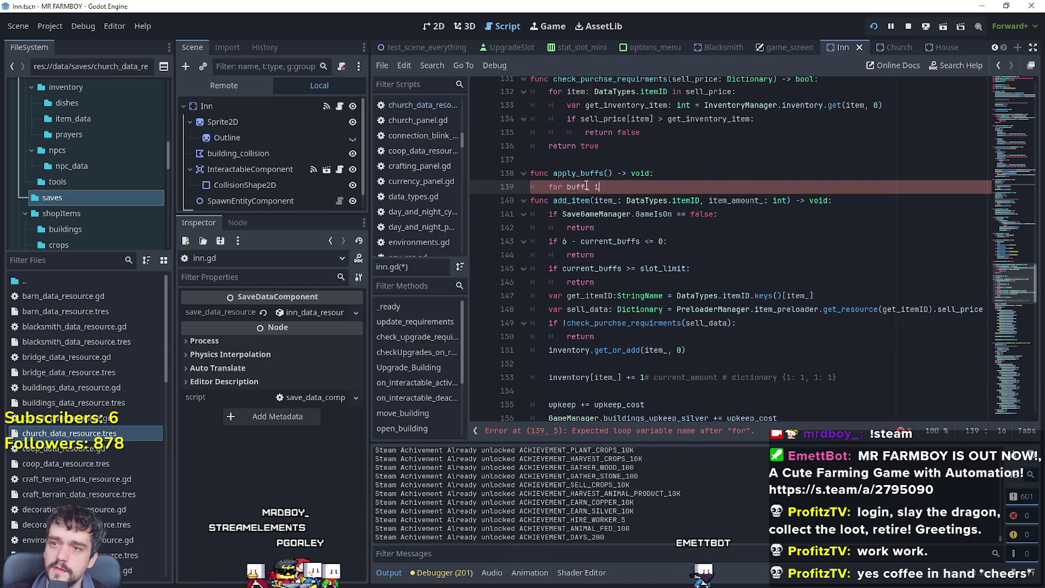
key("Return")
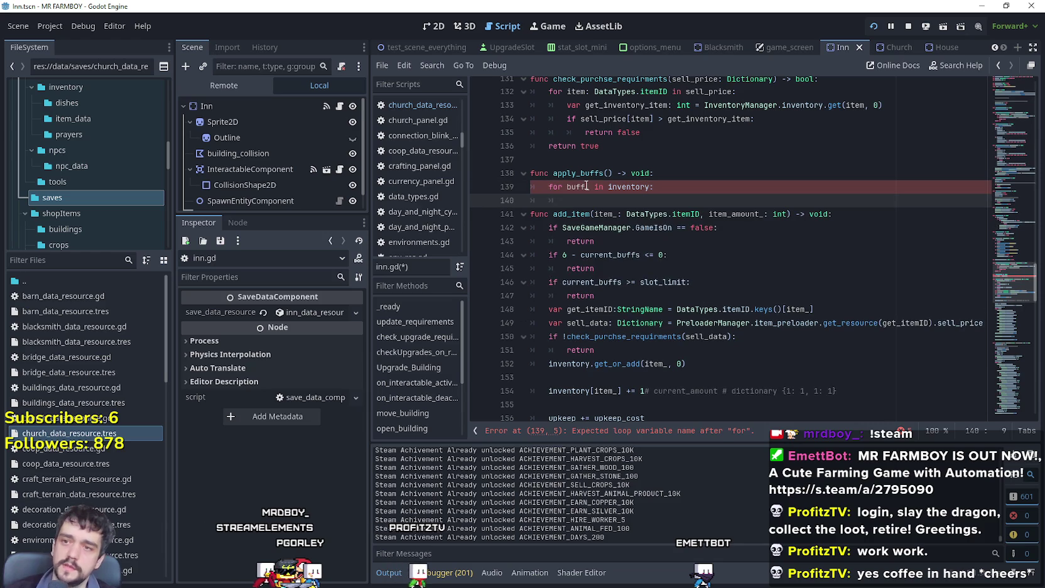
scroll(586, 186, "down", 6)
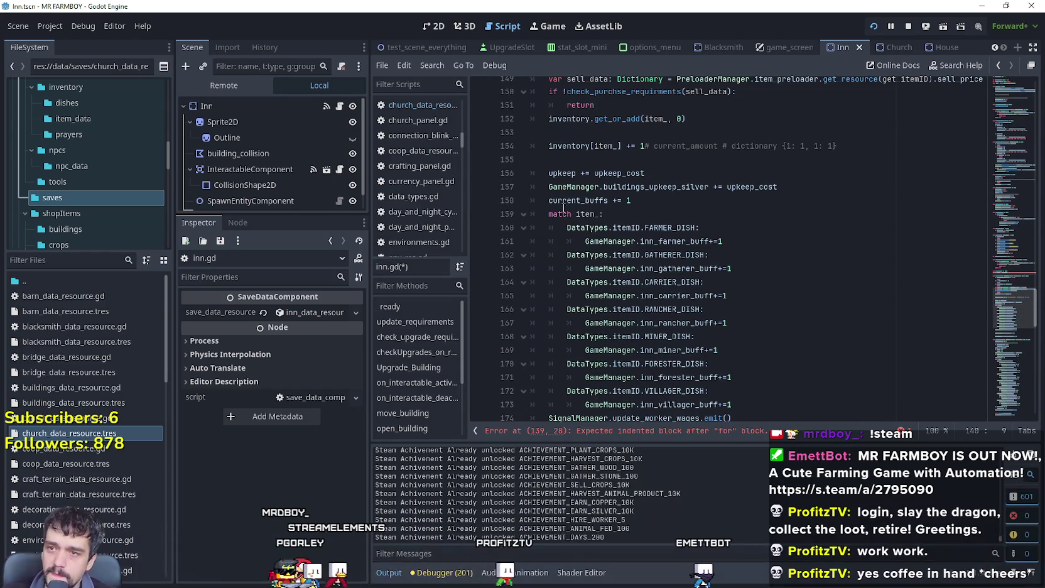
mouse_move(539, 208)
left_mouse_down()
mouse_move(650, 245)
mouse_move(761, 245)
left_mouse_up()
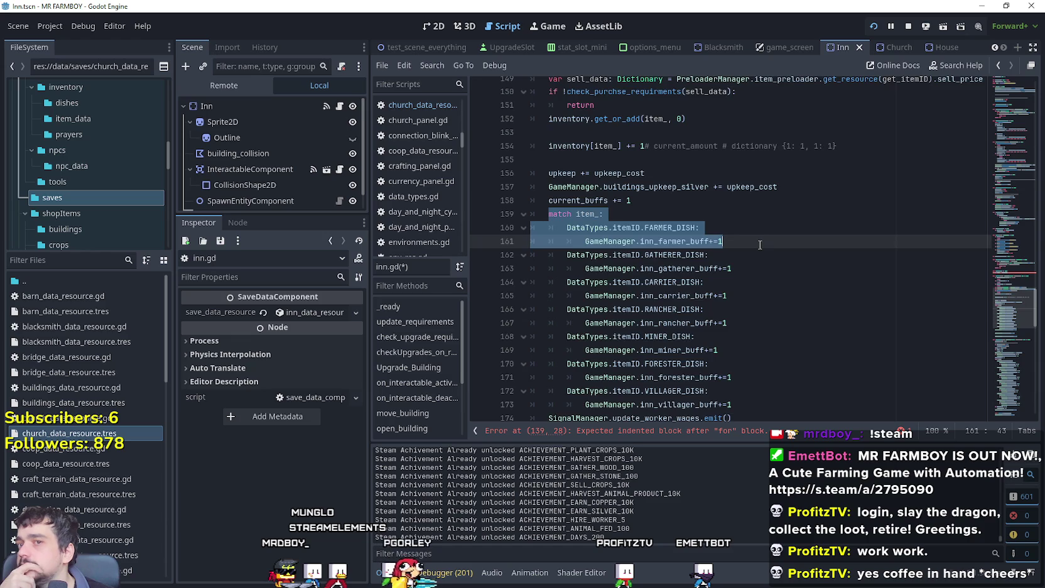
scroll(761, 245, "down", 4)
scroll(759, 245, "up", 8)
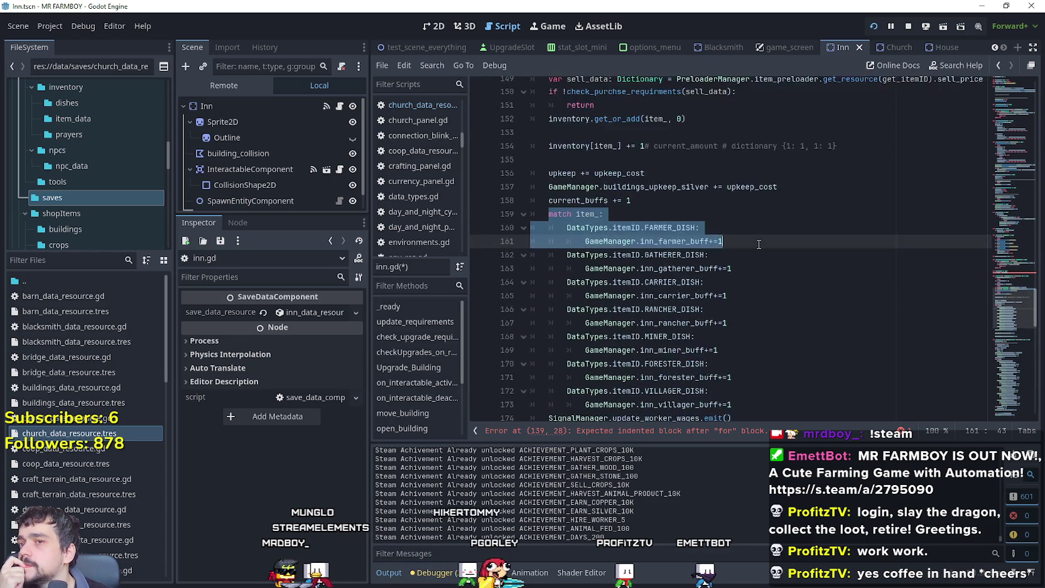
left_click(619, 124)
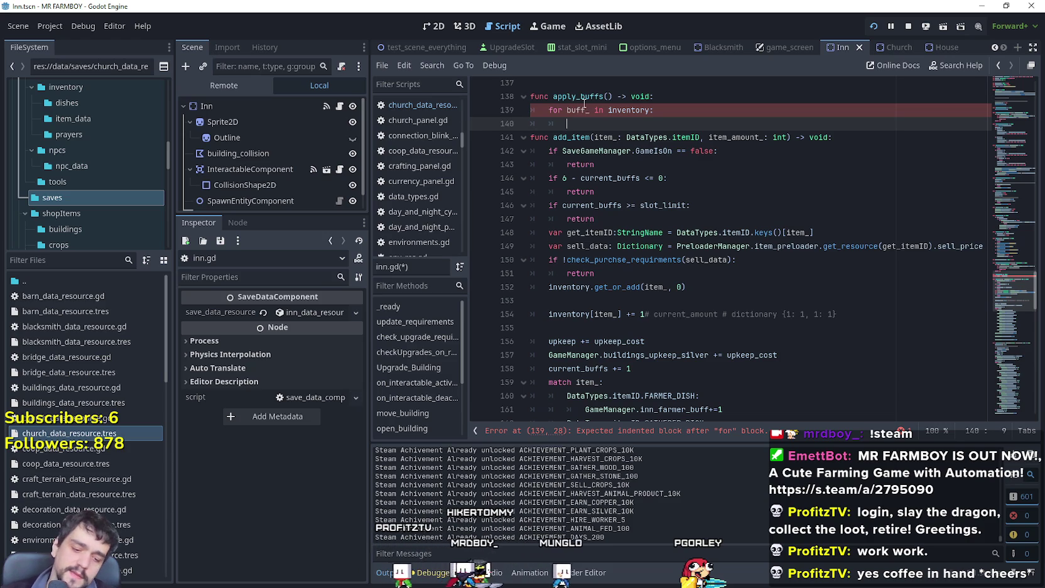
scroll(733, 268, "down", 8)
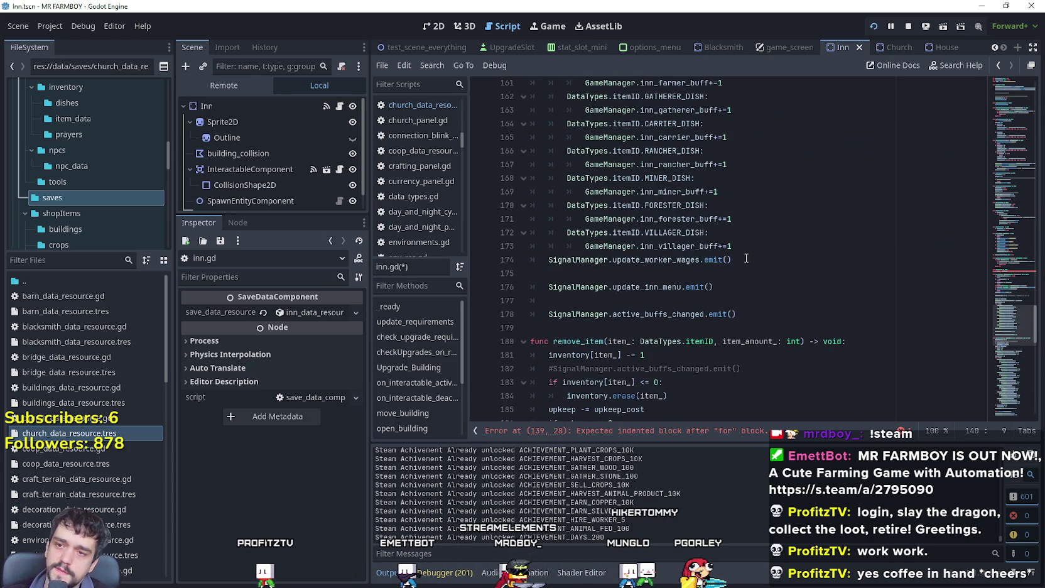
scroll(758, 359, "down", 4)
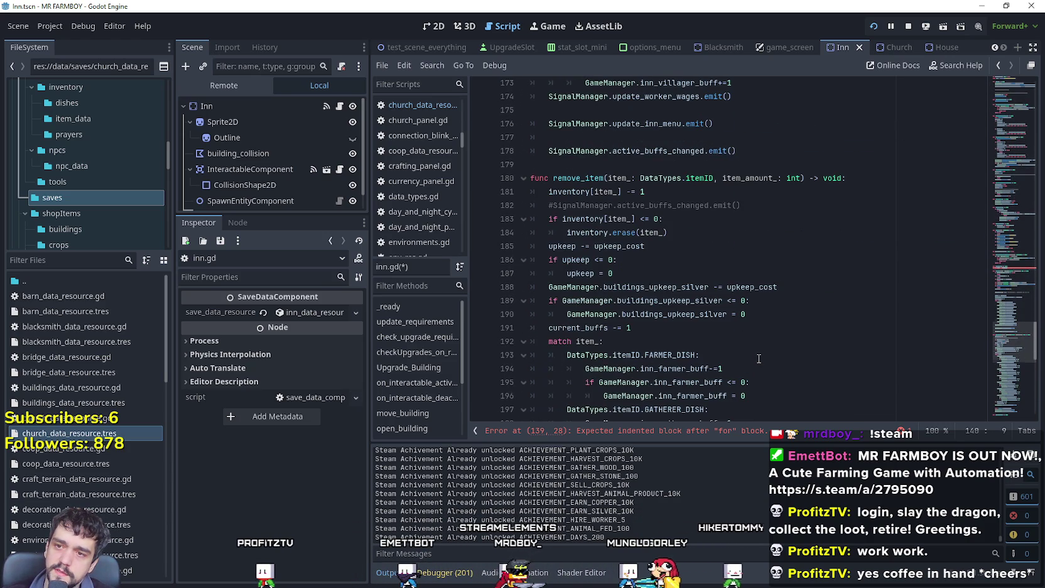
scroll(580, 241, "down", 5)
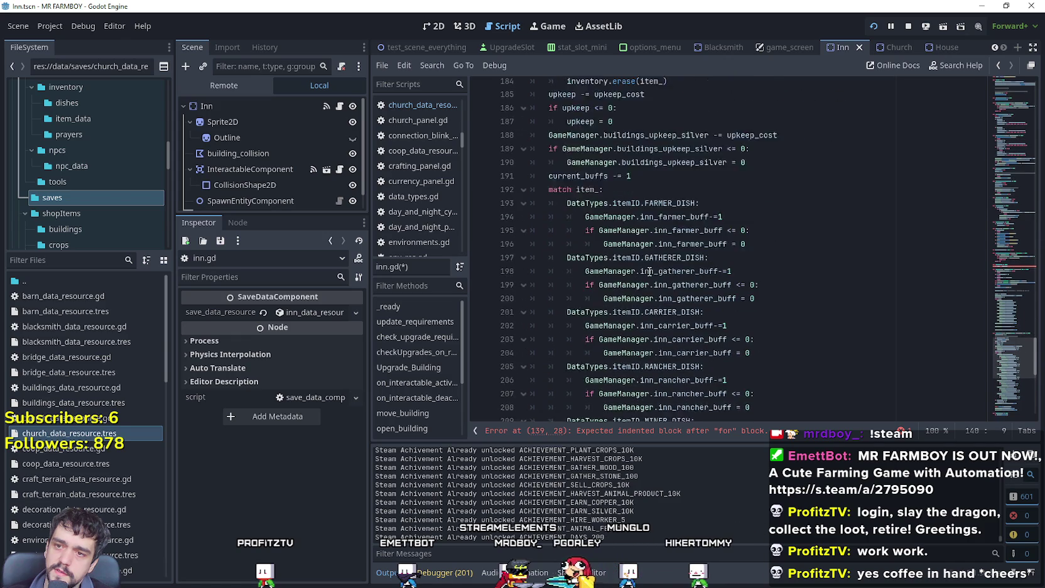
scroll(653, 271, "up", 5)
scroll(657, 272, "up", 10)
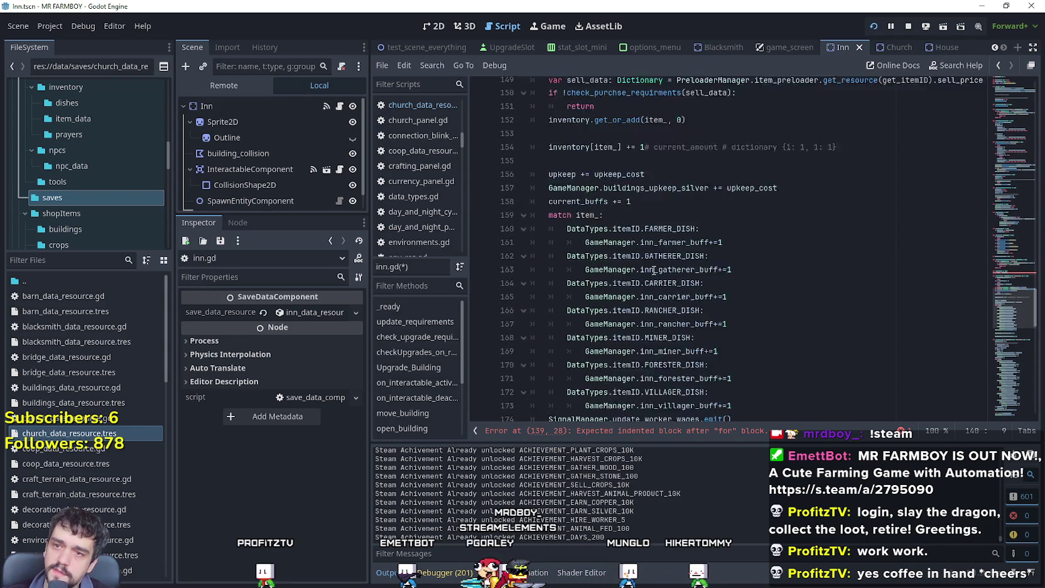
scroll(593, 179, "up", 3)
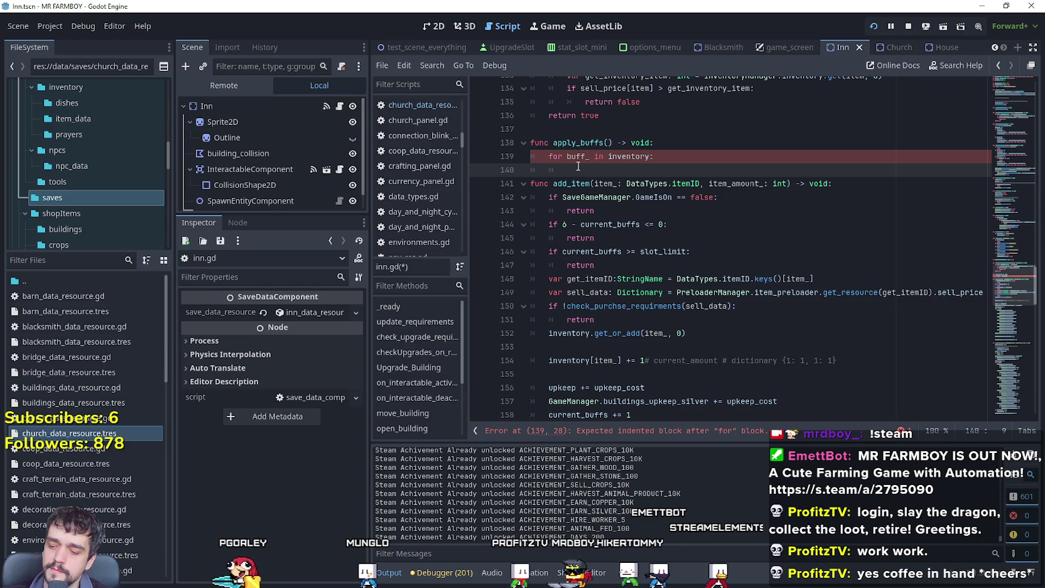
Add a nested 'for _buff in inventory[buff_]:' loop inside apply_buffs
left_click_drag(655, 156, 521, 151)
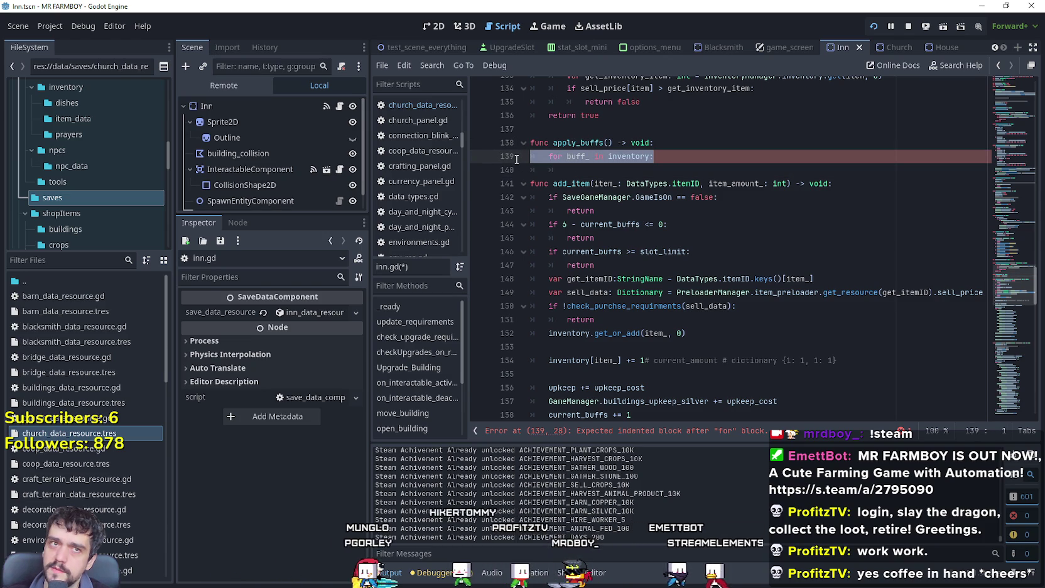
left_click(601, 170)
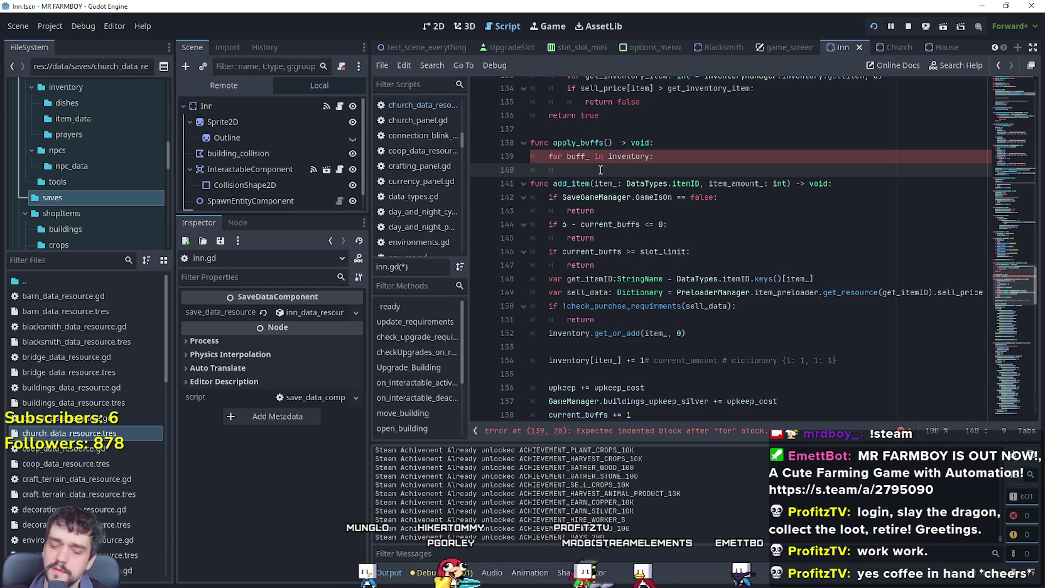
type("for _")
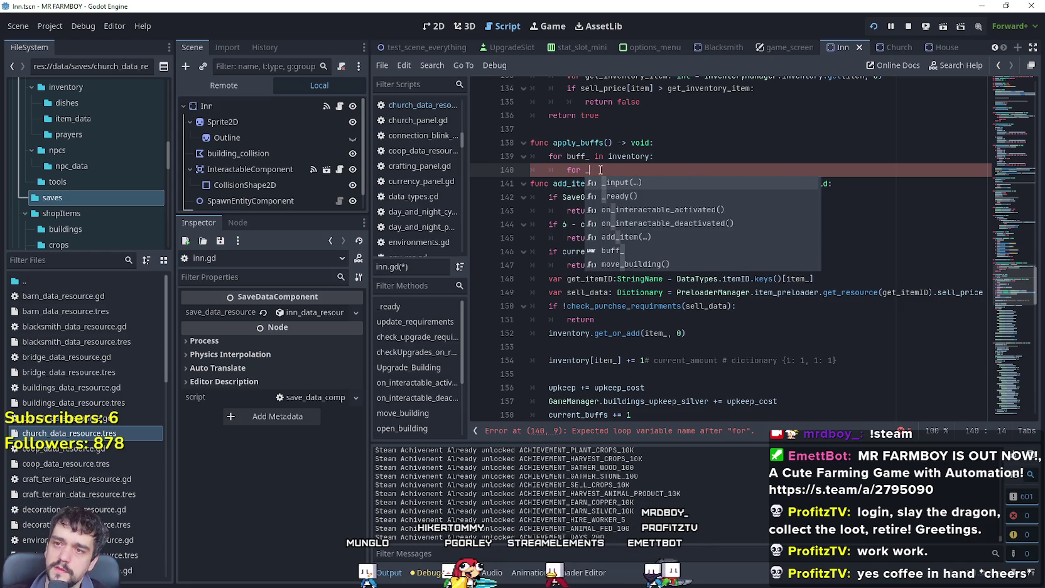
type("buff")
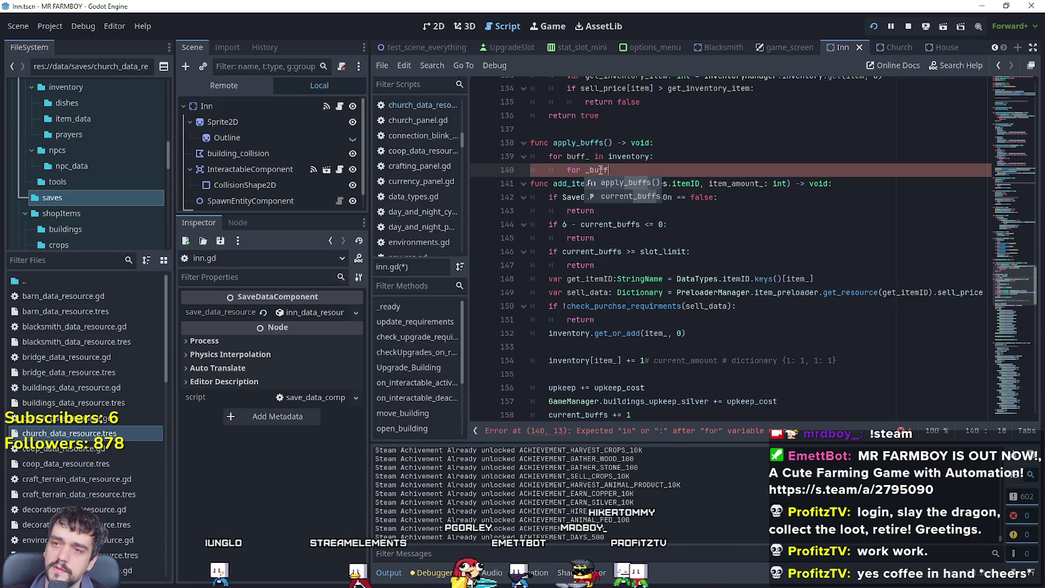
type("in [")
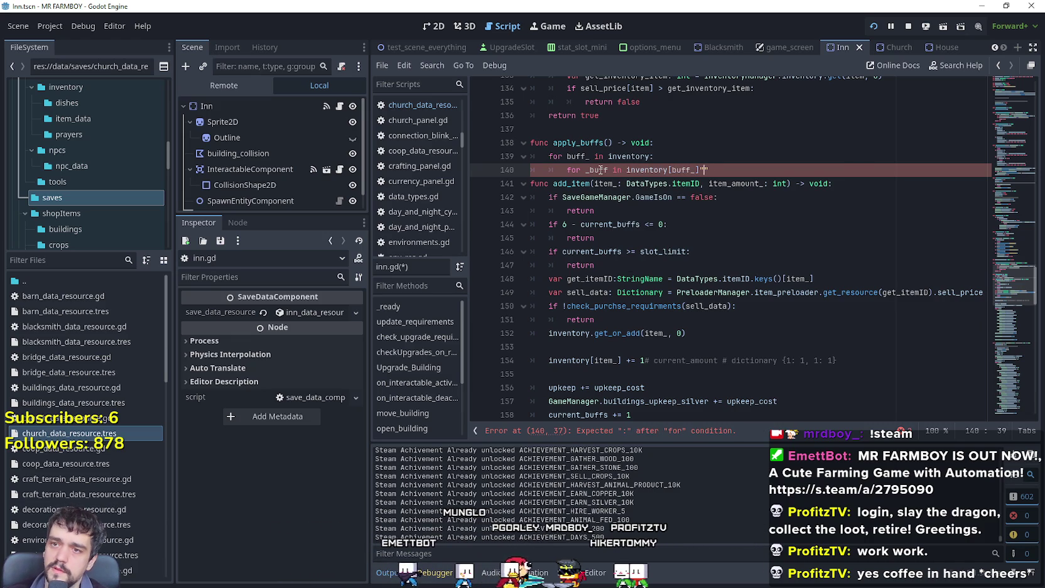
key("Return")
scroll(708, 360, "down", 7)
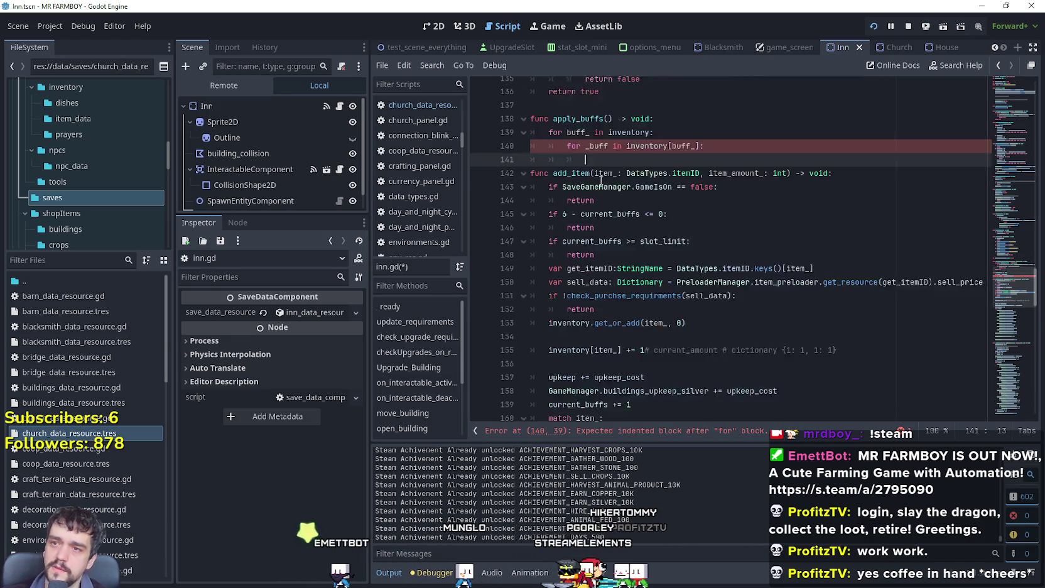
Select add_item's match block and bring the MR FARMBOY game window forward
left_click_drag(768, 346, 478, 157)
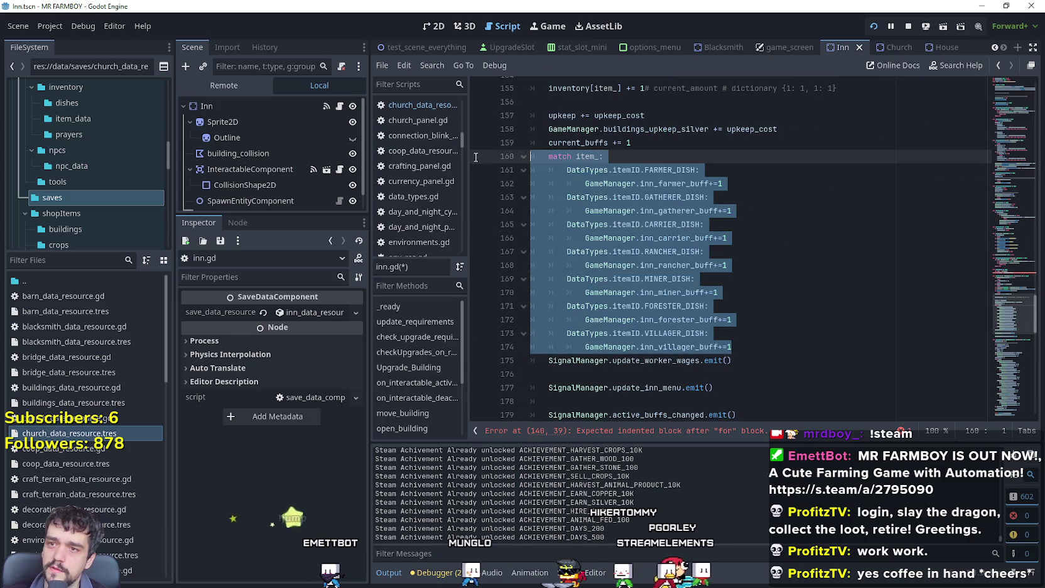
scroll(761, 273, "up", 5)
scroll(634, 182, "down", 5)
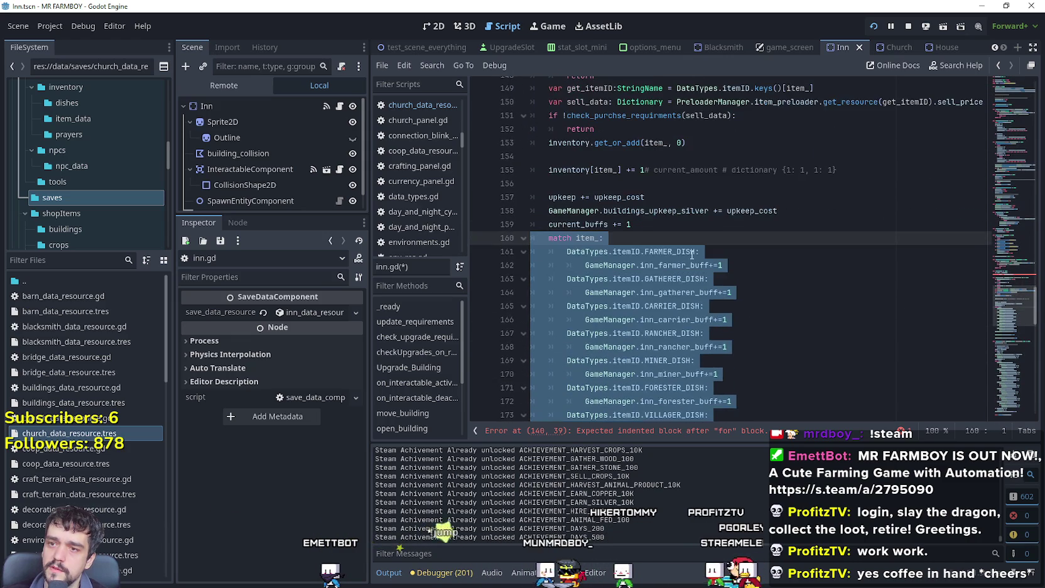
mouse_move(734, 347)
left_mouse_down()
mouse_move(647, 197)
mouse_move(678, 279)
left_mouse_up()
mouse_move(647, 243)
left_mouse_down()
mouse_move(628, 142)
mouse_move(563, 197)
left_mouse_up()
scroll(568, 196, "up", 2)
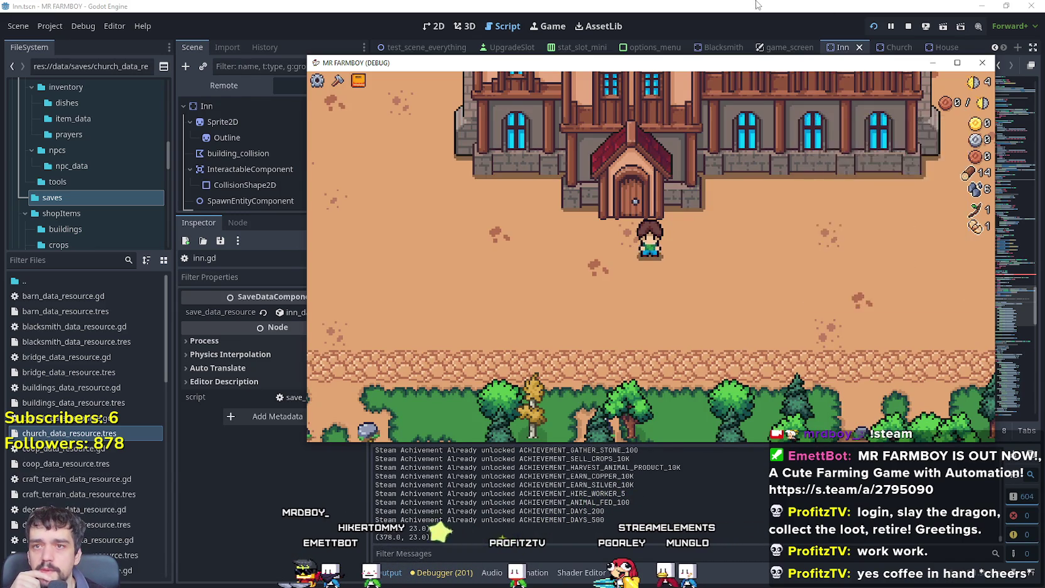
Back in inn.gd, copy add_item's upkeep and buff-matching lines 156–174
left_click(933, 63)
left_click_drag(765, 339, 672, 279)
scroll(660, 283, "down", 2)
scroll(745, 287, "up", 4)
key("shift+Up")
key("shift+Up")
key("shift+Up")
mouse_move(648, 239)
left_mouse_down()
mouse_move(622, 251)
mouse_move(519, 226)
mouse_move(508, 187)
left_mouse_up()
key("ctrl+c")
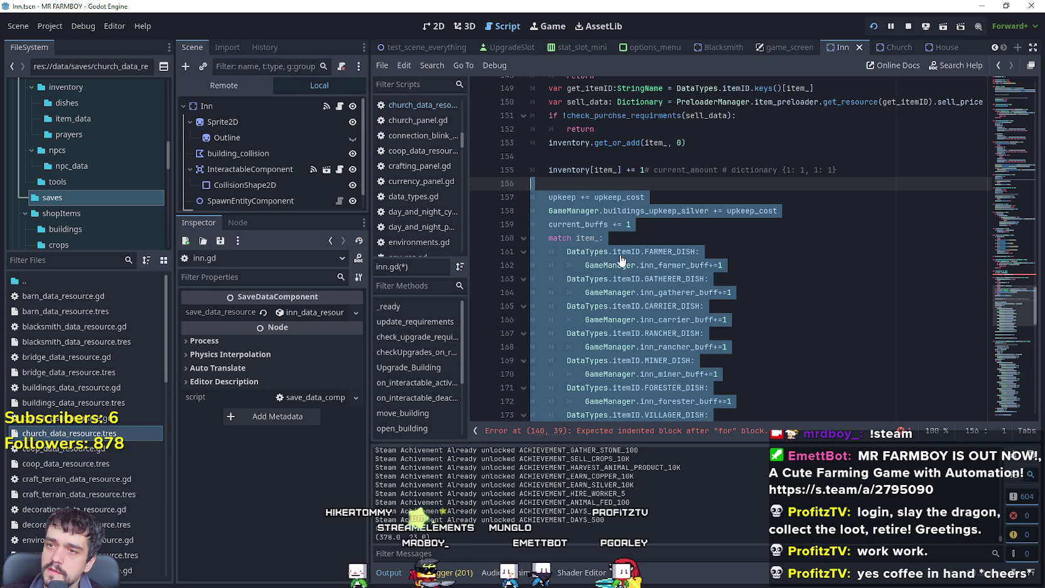
scroll(621, 260, "up", 5)
left_click(583, 173)
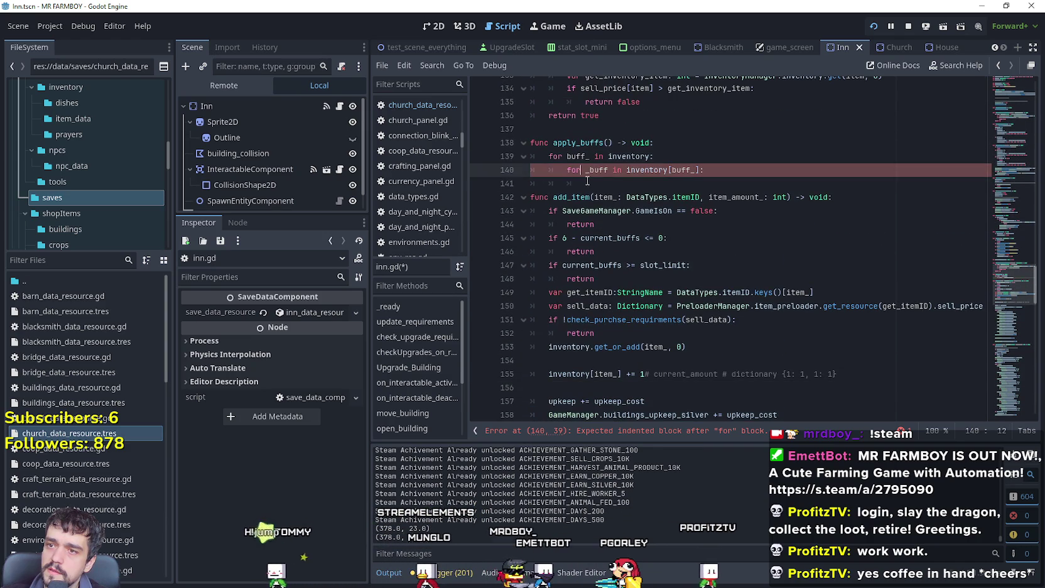
Paste the upkeep and match block into the nested loop, indented, without the leftover empty line
left_click(585, 180)
key("ctrl+v")
scroll(659, 207, "down", 3)
scroll(659, 207, "down", 2)
mouse_move(732, 324)
left_mouse_down()
mouse_move(691, 317)
mouse_move(628, 239)
mouse_move(622, 211)
mouse_move(628, 248)
mouse_move(622, 182)
mouse_move(594, 154)
mouse_move(581, 168)
left_mouse_up()
scroll(629, 248, "down", 2)
scroll(594, 154, "up", 4)
scroll(593, 161, "up", 2)
key("Tab")
key("Tab")
left_click(581, 169)
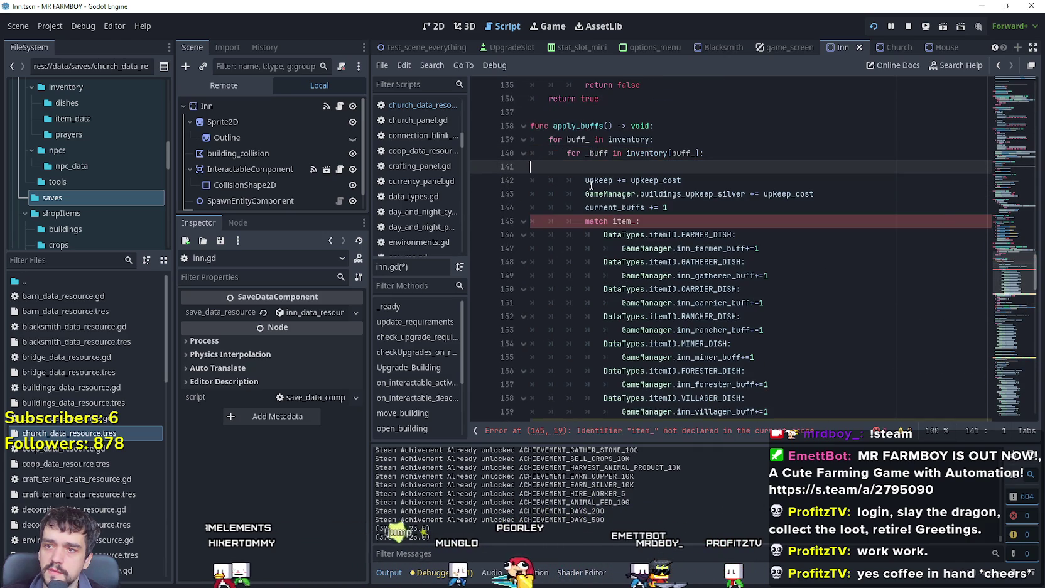
key("BackSpace")
Make the pasted match use _buff instead of item_ and add a line after it
double_click(604, 153)
key("ctrl+c")
double_click(623, 207)
key("ctrl+v")
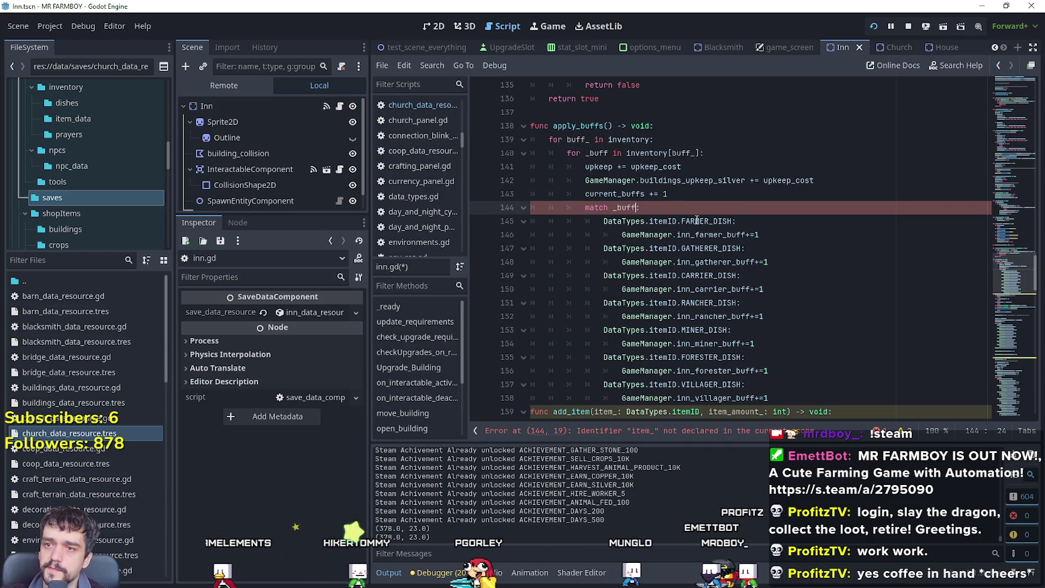
scroll(754, 283, "down", 2)
left_click(796, 320)
key("Return")
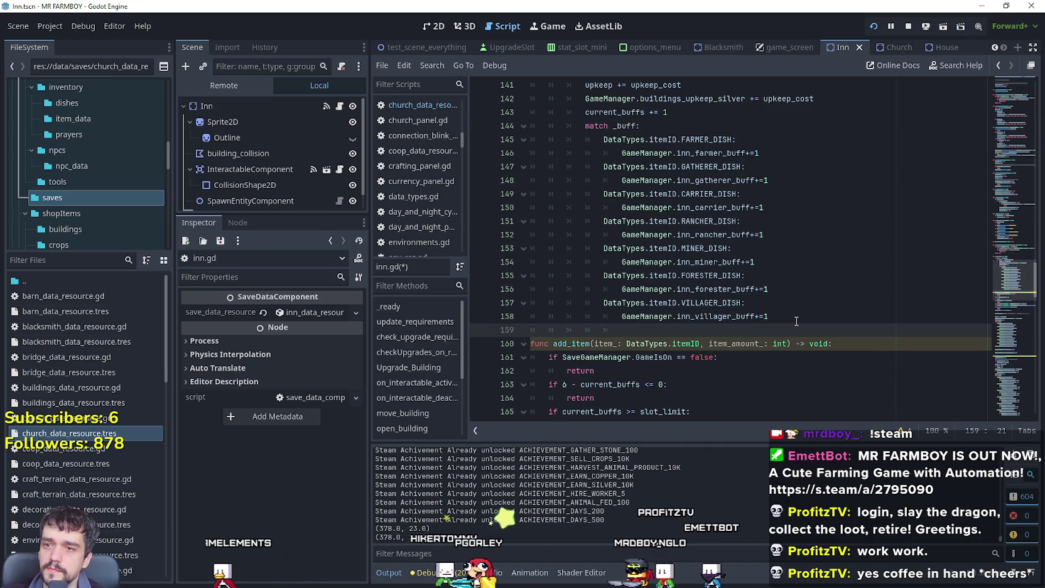
scroll(797, 320, "down", 14)
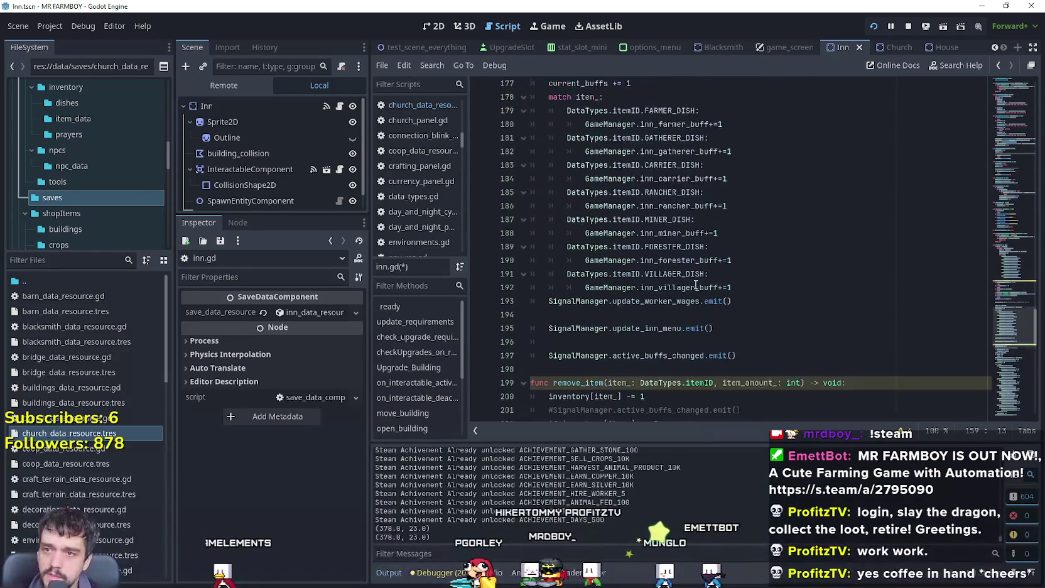
Copy add_item's SignalManager emit lines to the end of apply_buffs
mouse_move(738, 275)
left_mouse_down()
mouse_move(628, 270)
mouse_move(534, 248)
mouse_move(514, 223)
left_mouse_up()
key("ctrl+c")
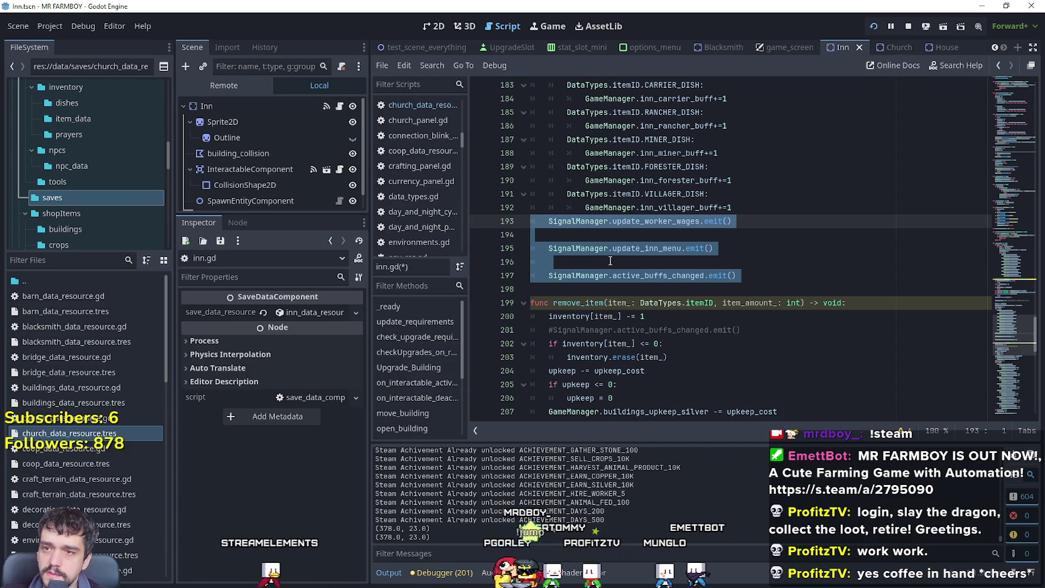
left_click(610, 260)
key("BackSpace")
key("BackSpace")
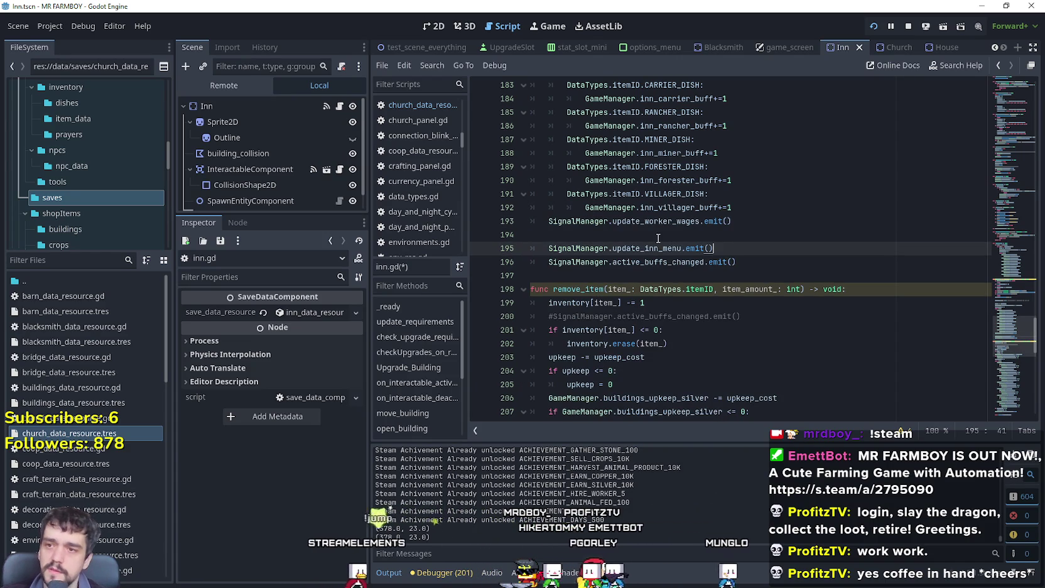
left_click_drag(742, 261, 545, 227)
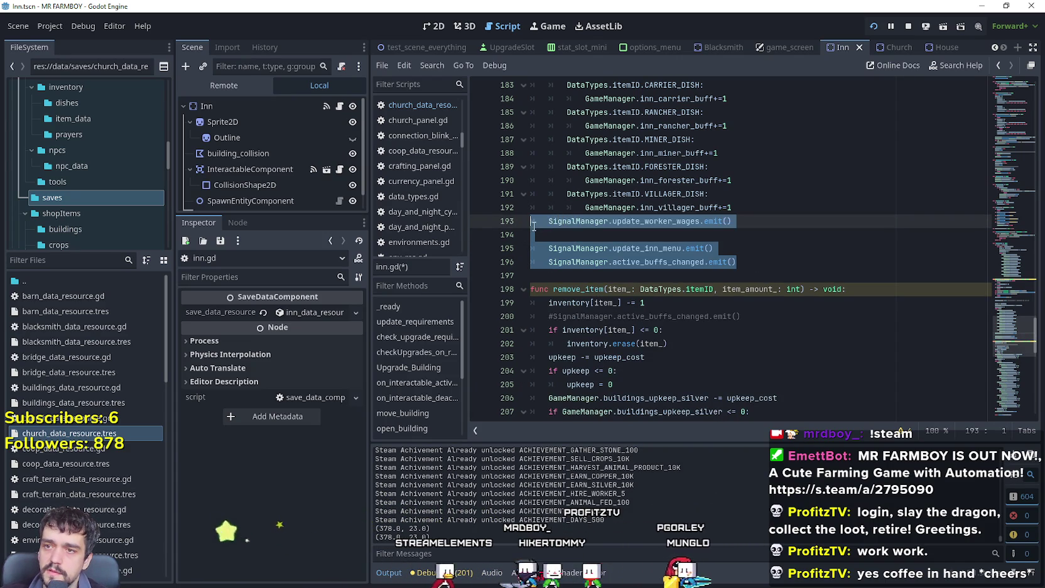
scroll(532, 226, "up", 9)
scroll(556, 305, "up", 4)
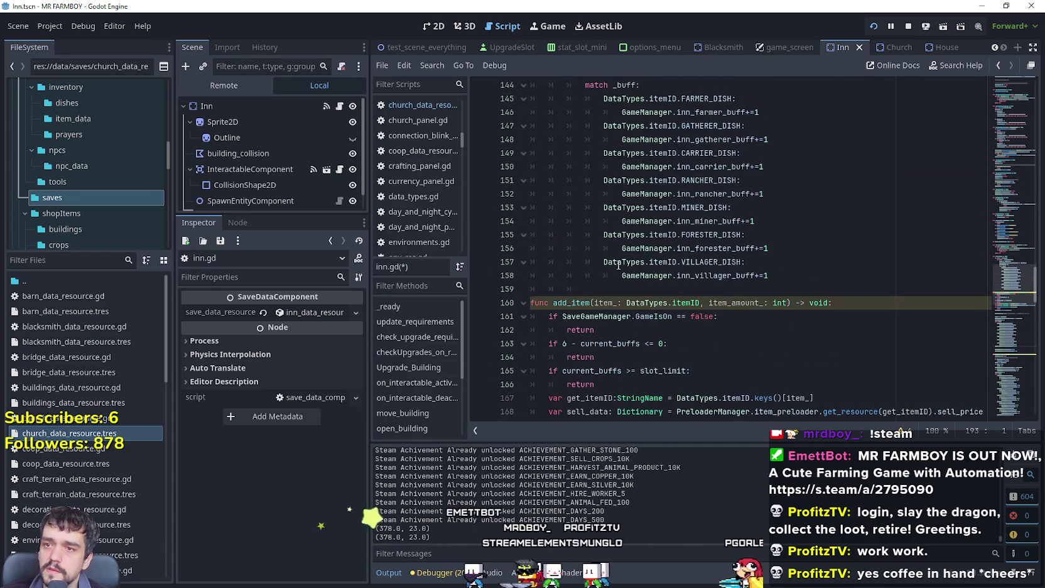
left_click(588, 293)
key("ctrl+v")
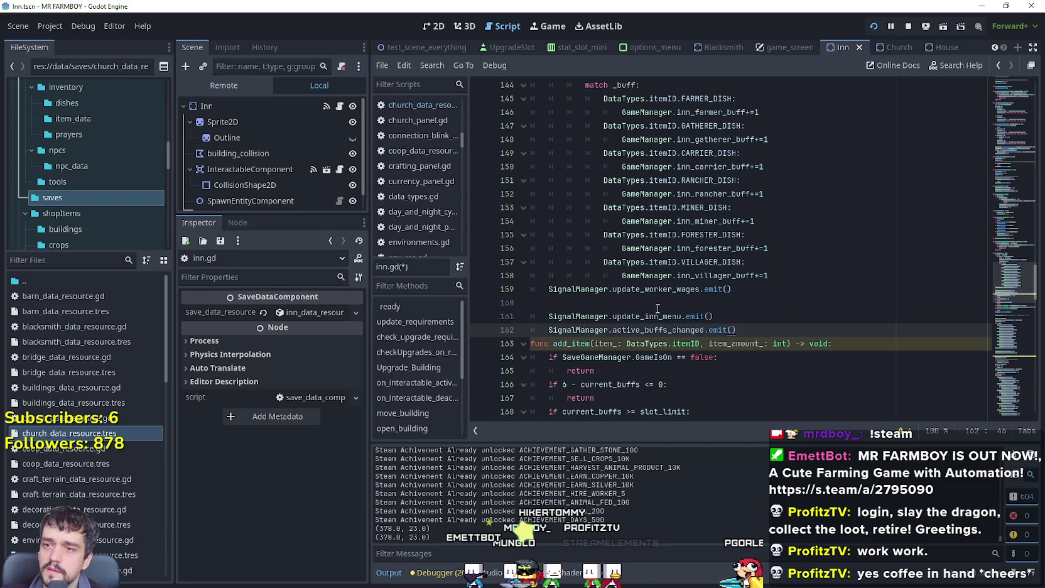
Delete the pasted update_inn_menu emit and tidy the blank lines around the remaining emits
left_click_drag(745, 316, 568, 307)
key("BackSpace")
key("BackSpace")
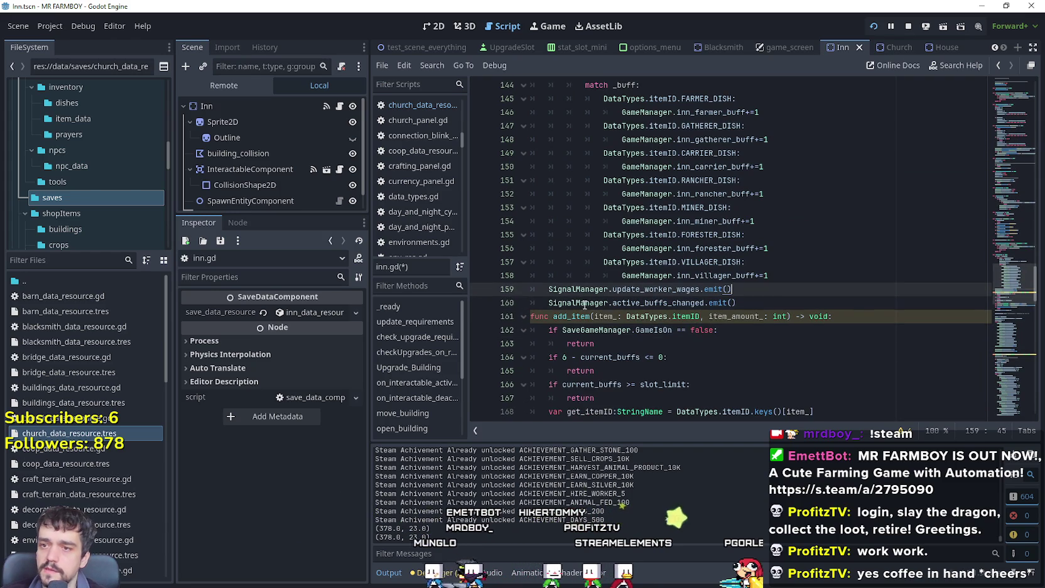
key("Home")
key("Return")
left_click(776, 320)
key("Return")
key("Tab")
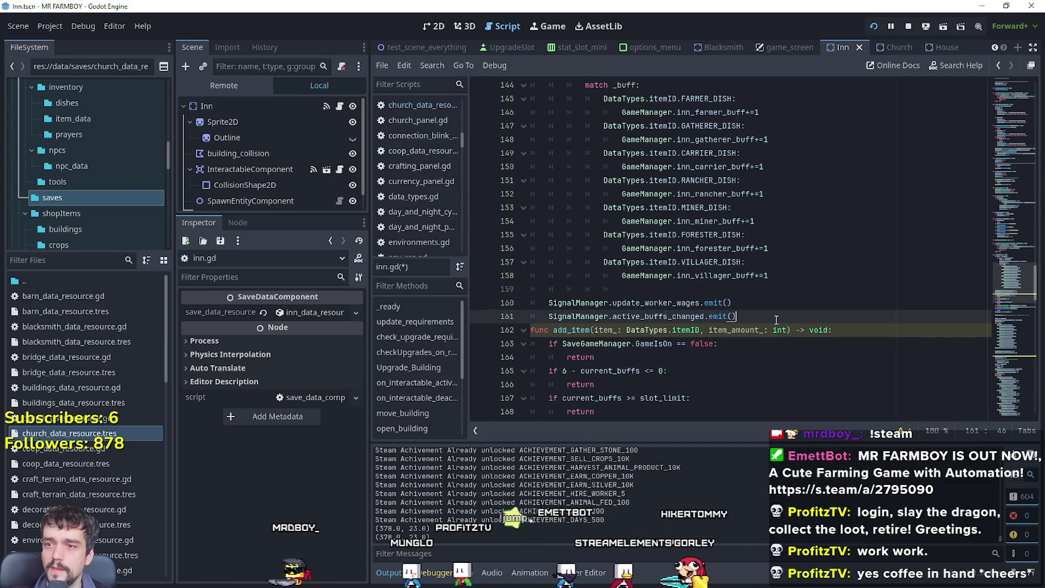
scroll(662, 296, "up", 1)
left_click(633, 330)
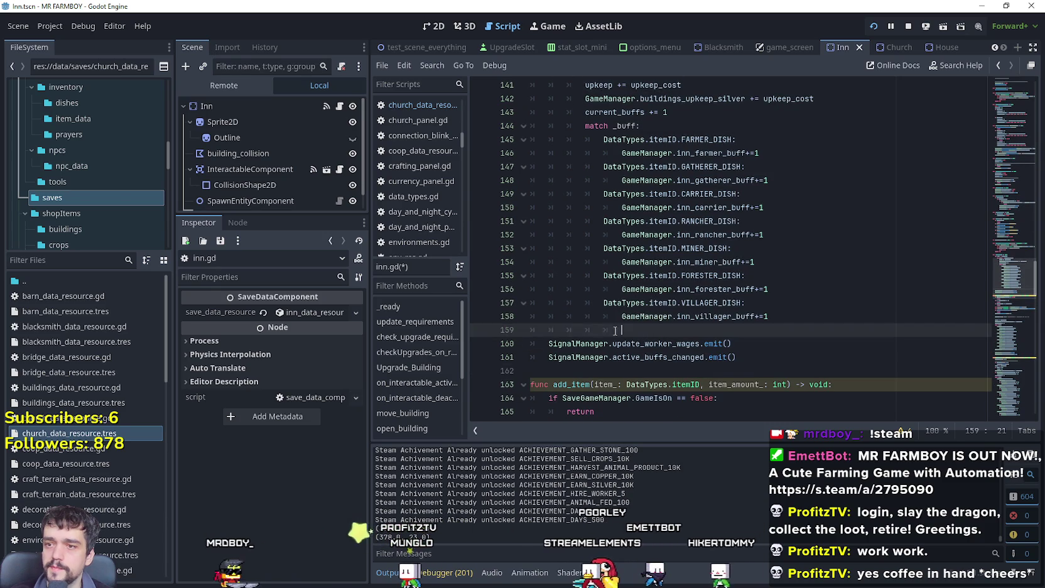
key("BackSpace")
key("BackSpace")
scroll(534, 182, "up", 3)
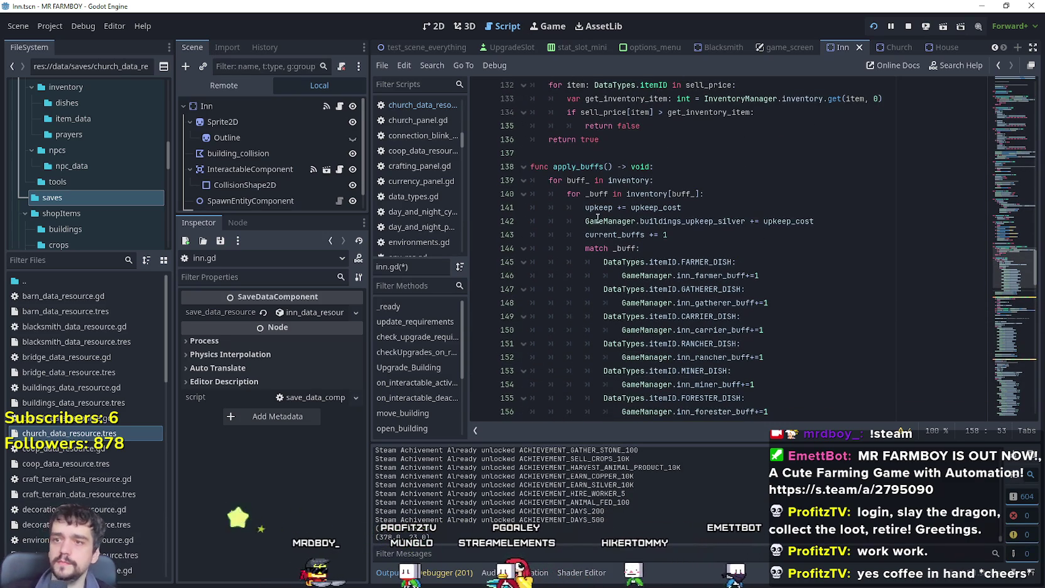
double_click(577, 180)
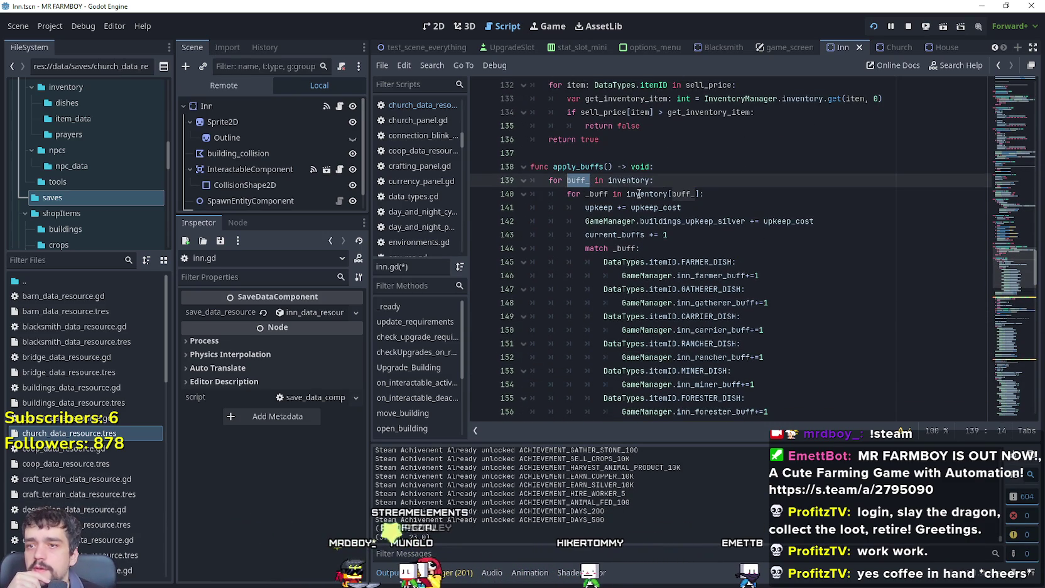
left_click(692, 193)
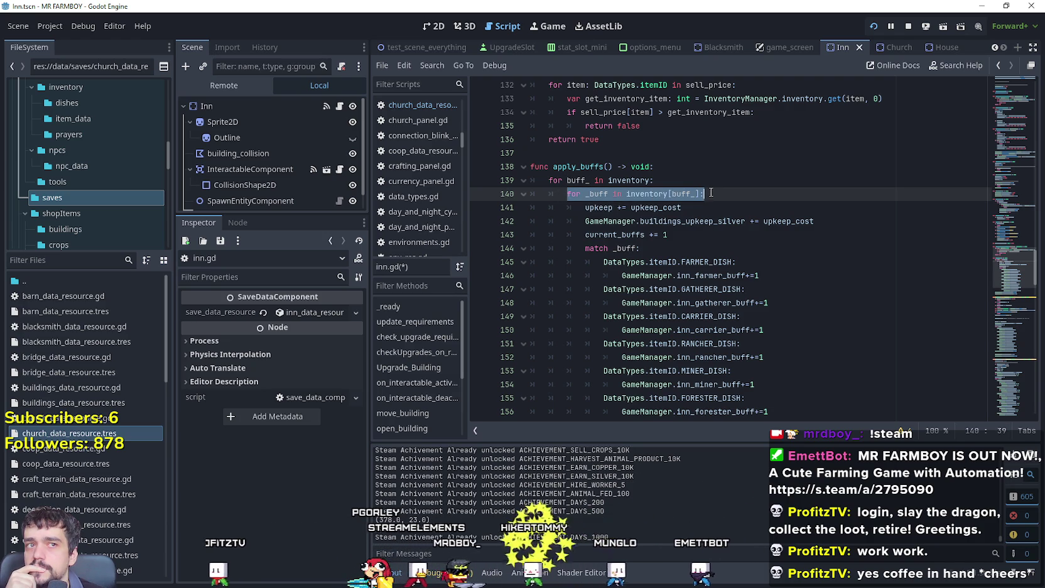
left_click(546, 180)
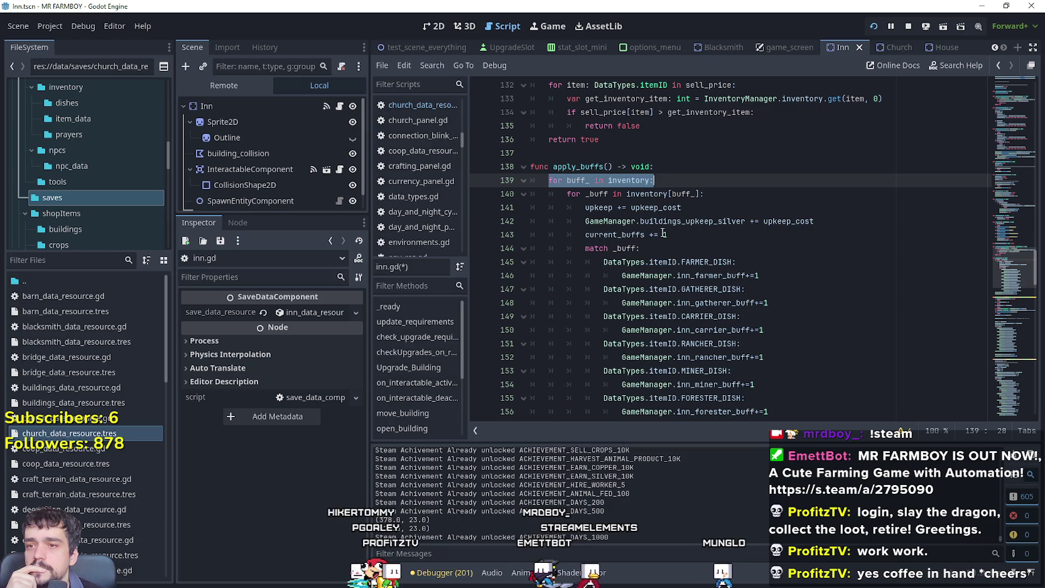
double_click(665, 235)
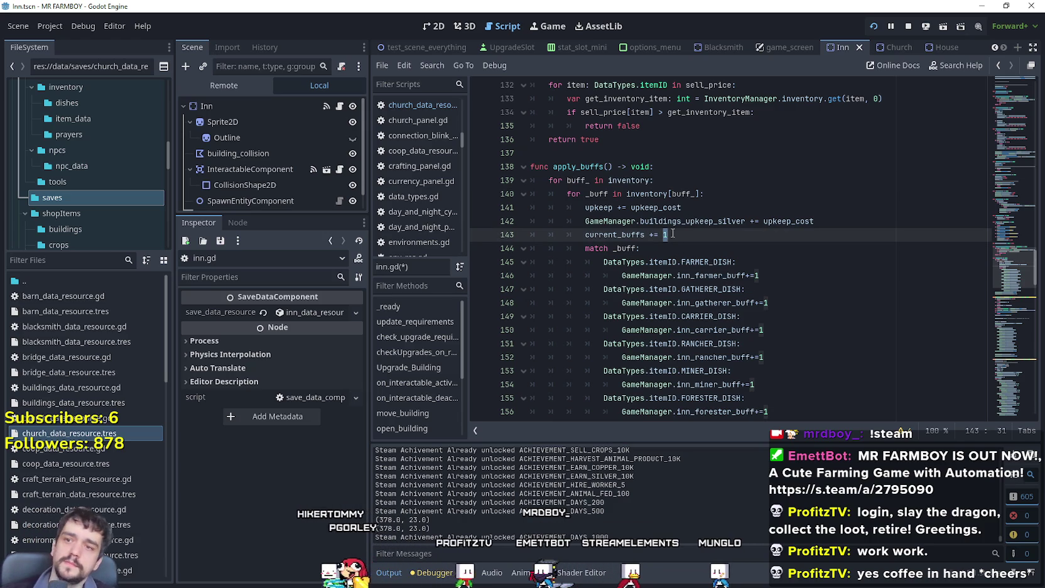
left_click_drag(718, 200, 504, 188)
key("BackSpace")
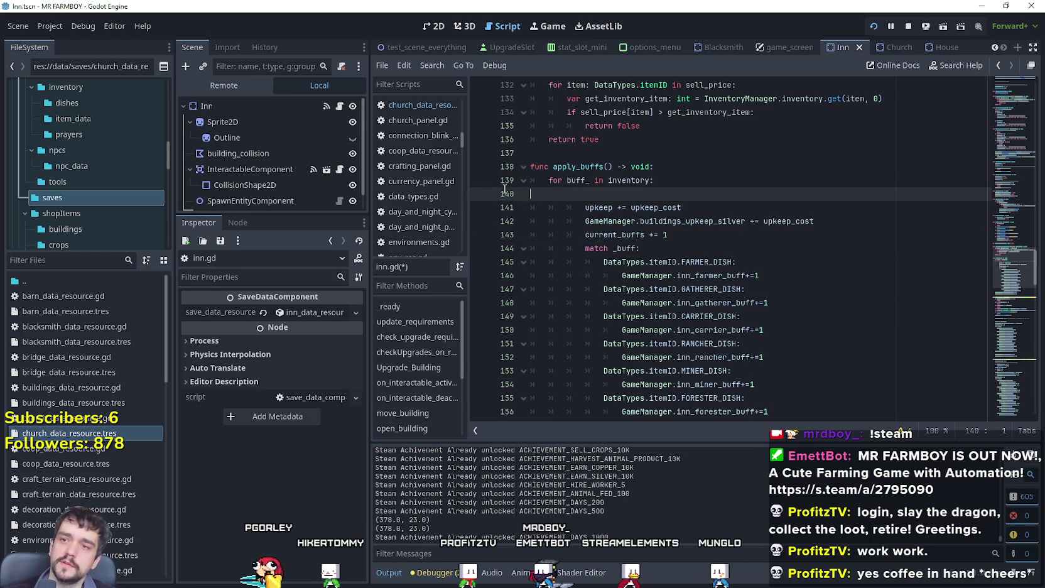
key("BackSpace")
scroll(778, 278, "down", 2)
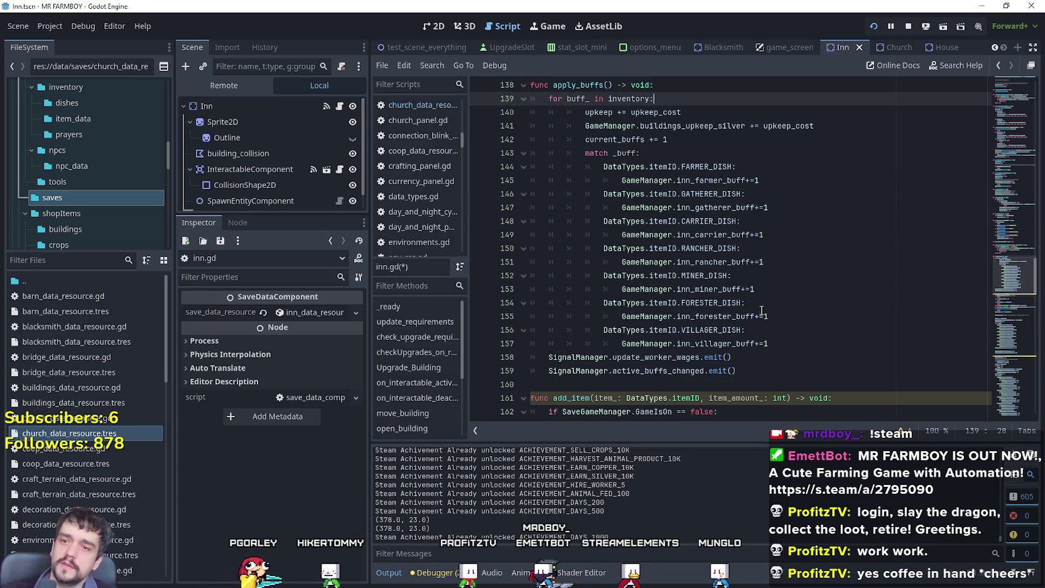
mouse_move(772, 349)
left_mouse_down()
mouse_move(628, 264)
mouse_move(588, 211)
mouse_move(537, 195)
left_mouse_up()
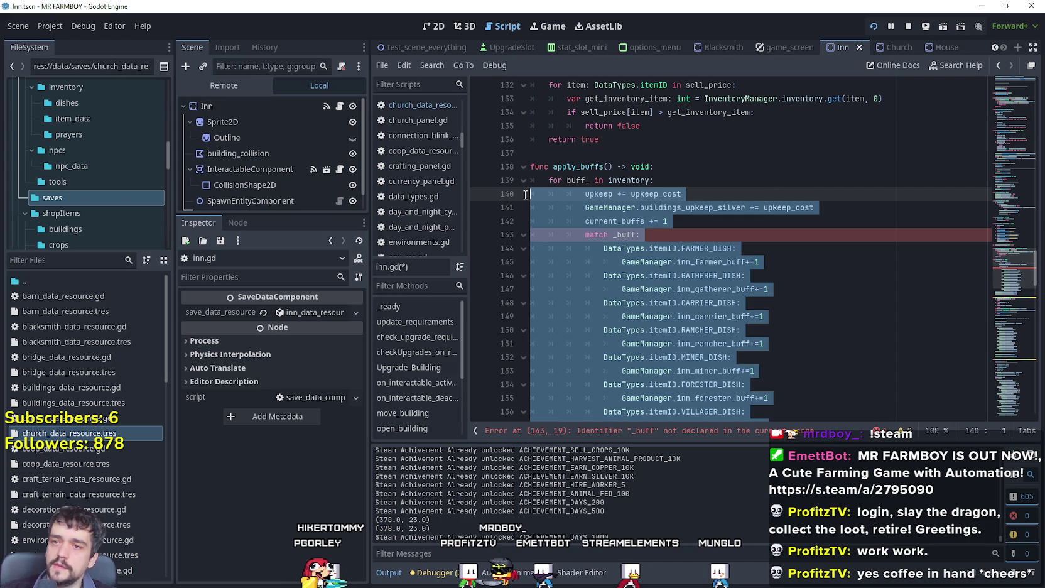
key("shift+Tab")
left_click(577, 177)
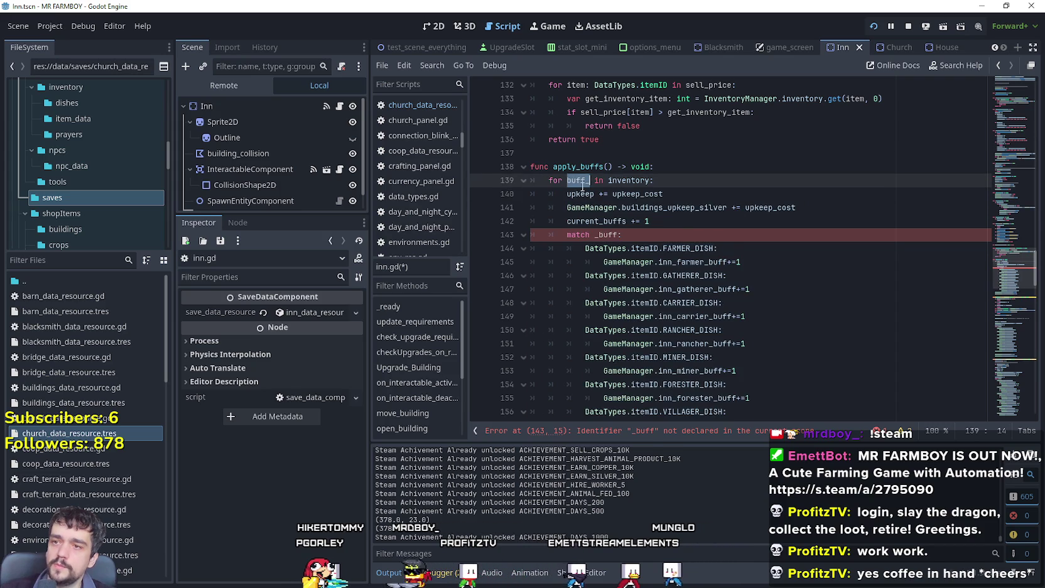
type("buff_")
left_click(573, 192)
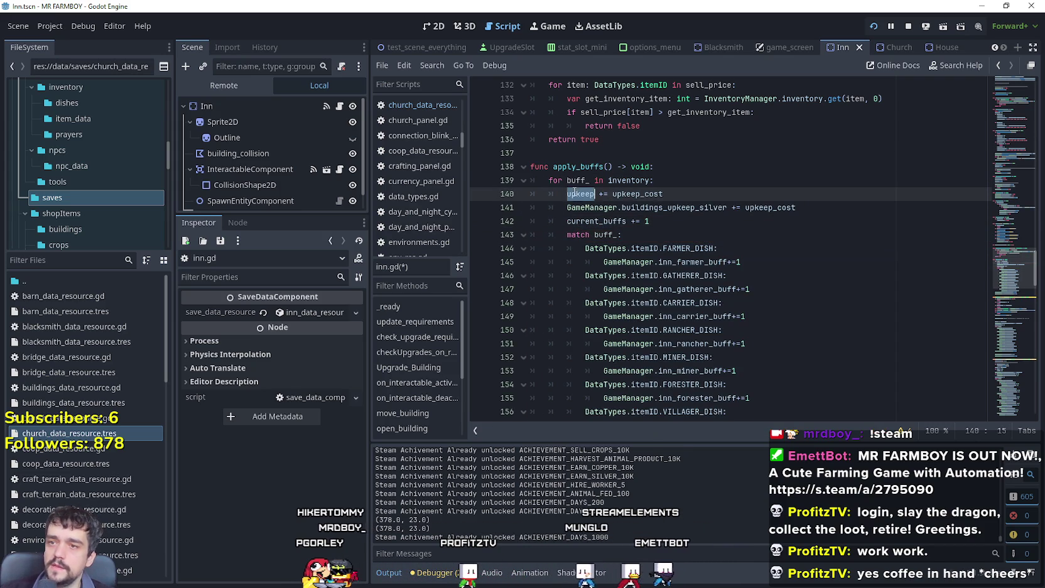
double_click(621, 195)
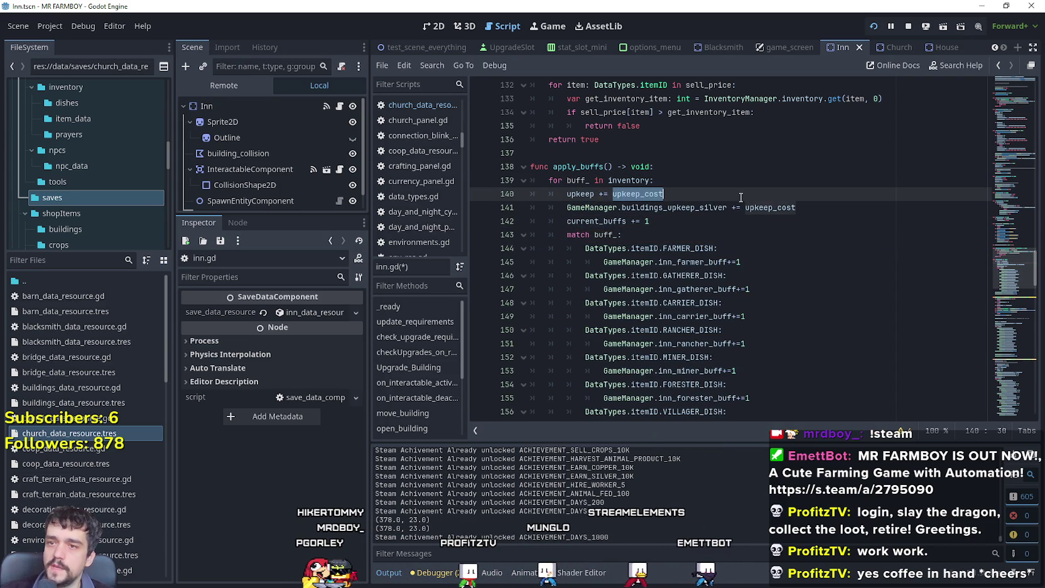
double_click(588, 195)
double_click(646, 194)
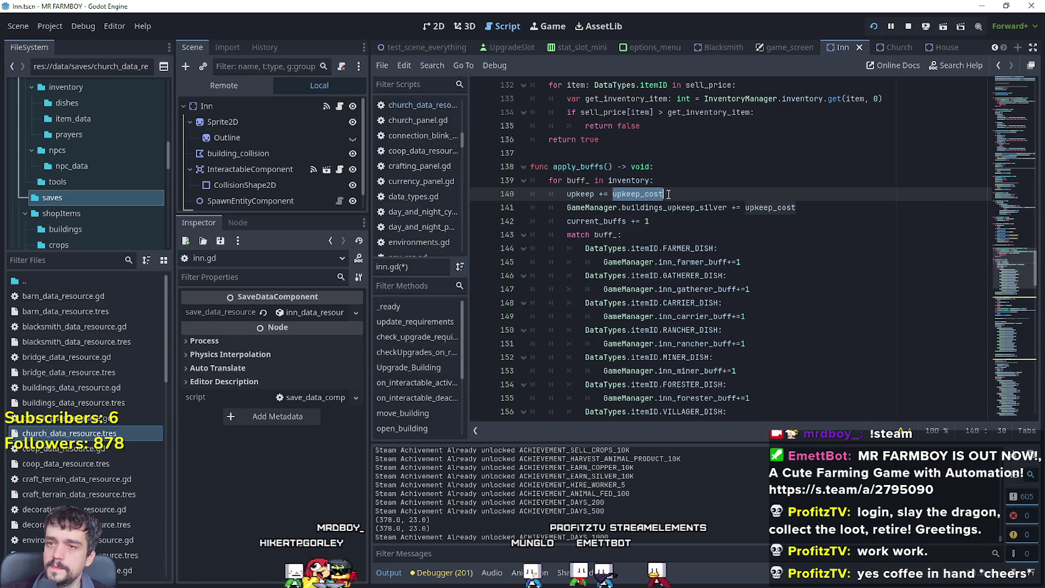
double_click(573, 180)
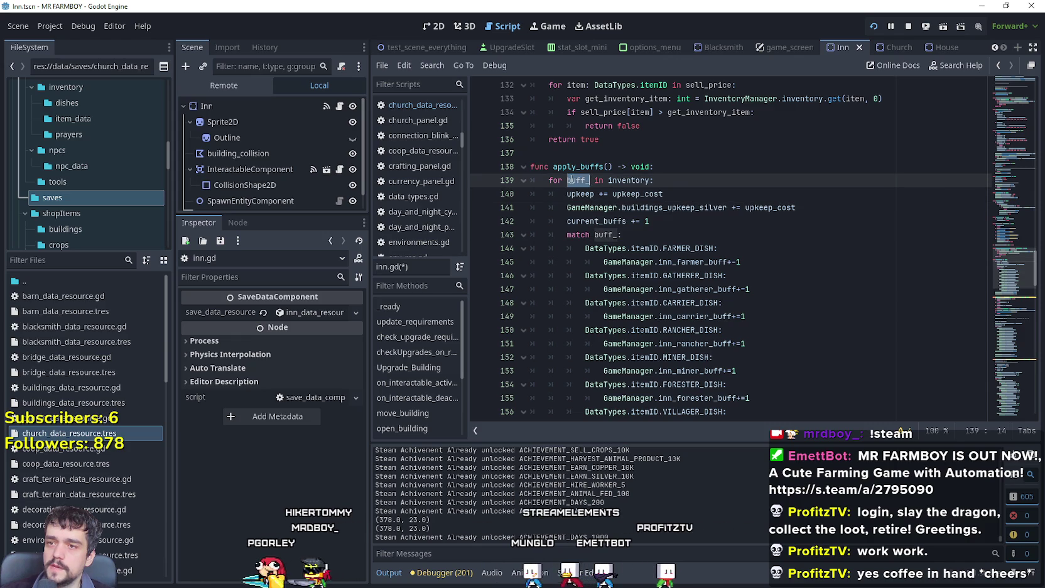
left_click(609, 194)
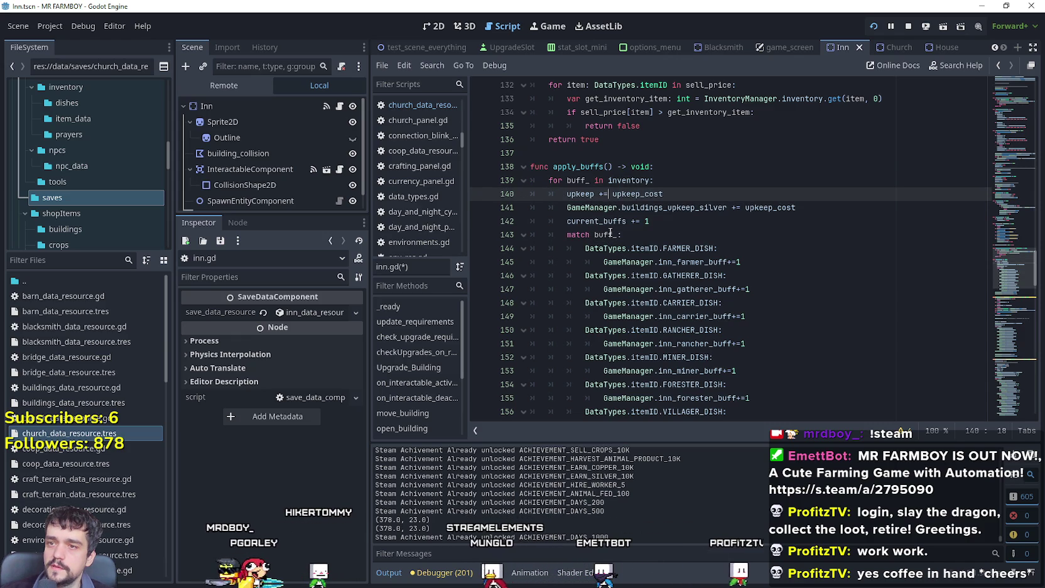
double_click(578, 182)
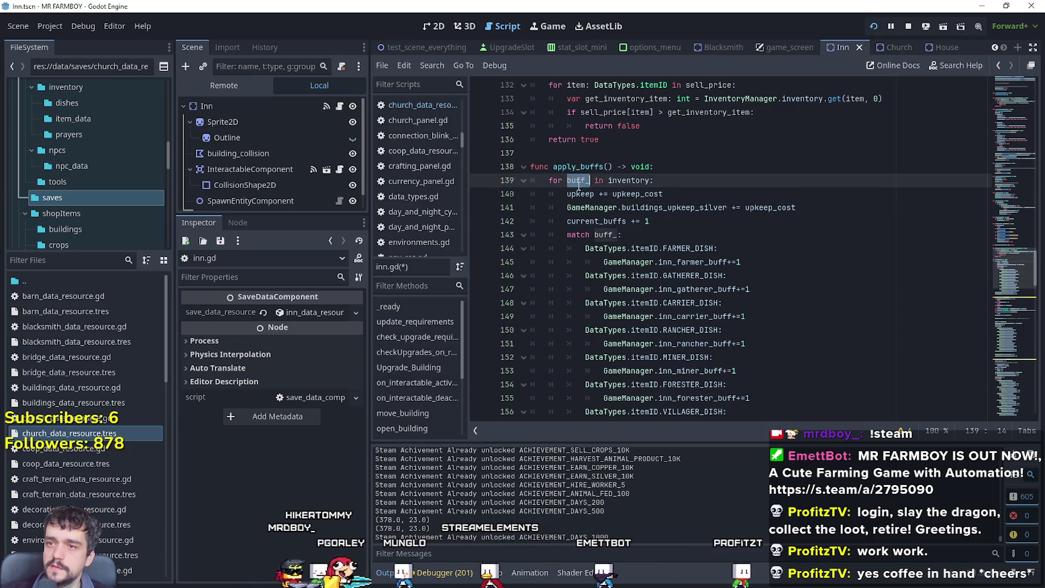
left_click(644, 221)
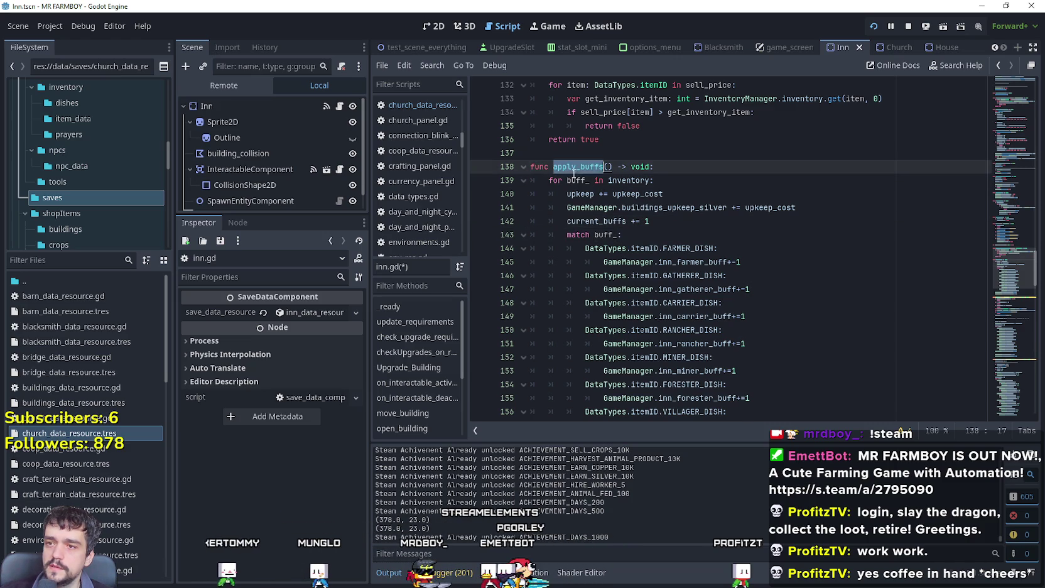
Make current_buffs add inventory[buff_] instead of 1
double_click(577, 181)
left_click(671, 222)
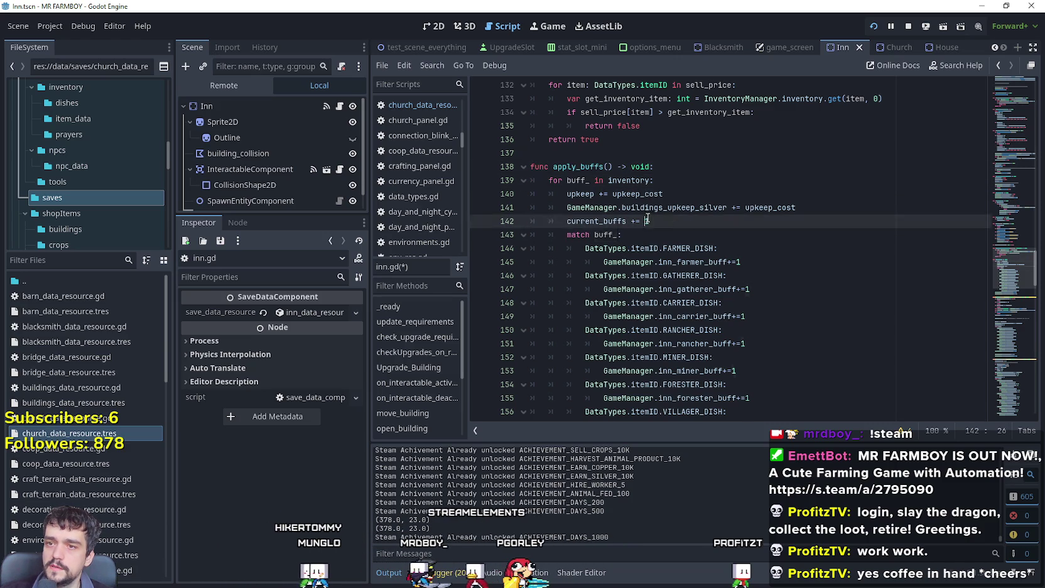
type("buff_")
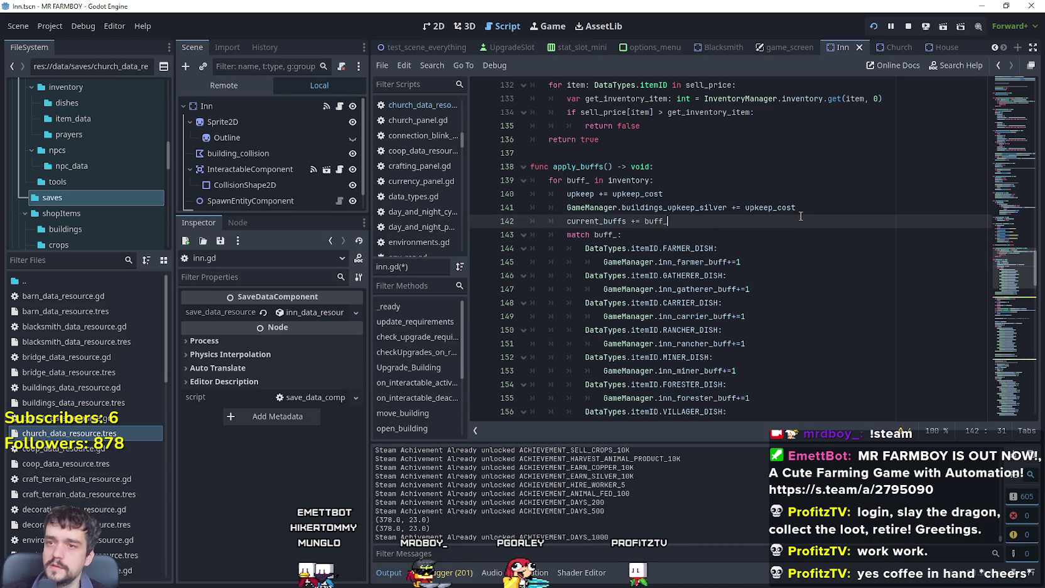
type("y[")
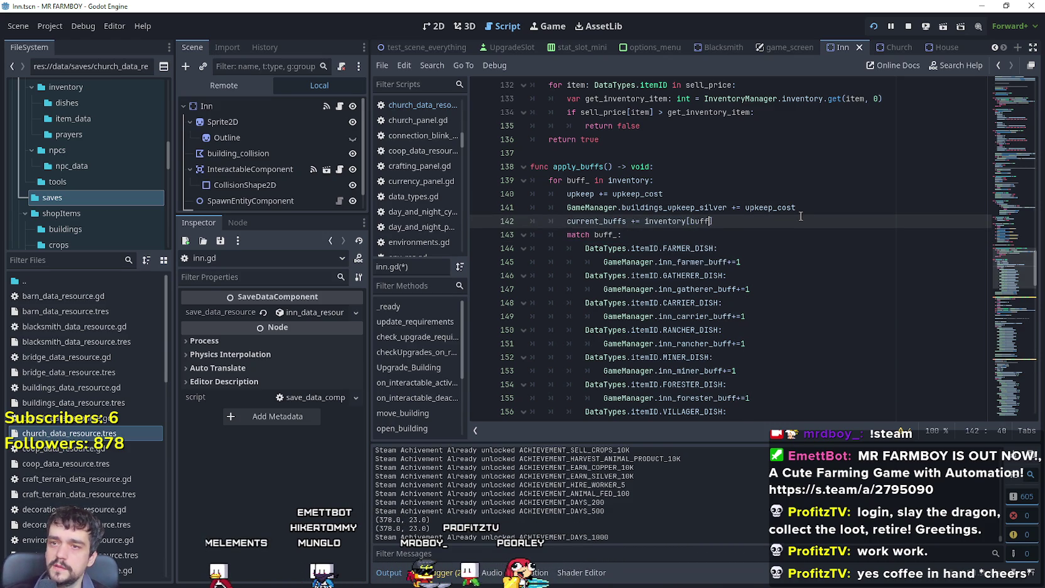
type("_]")
left_click(644, 221)
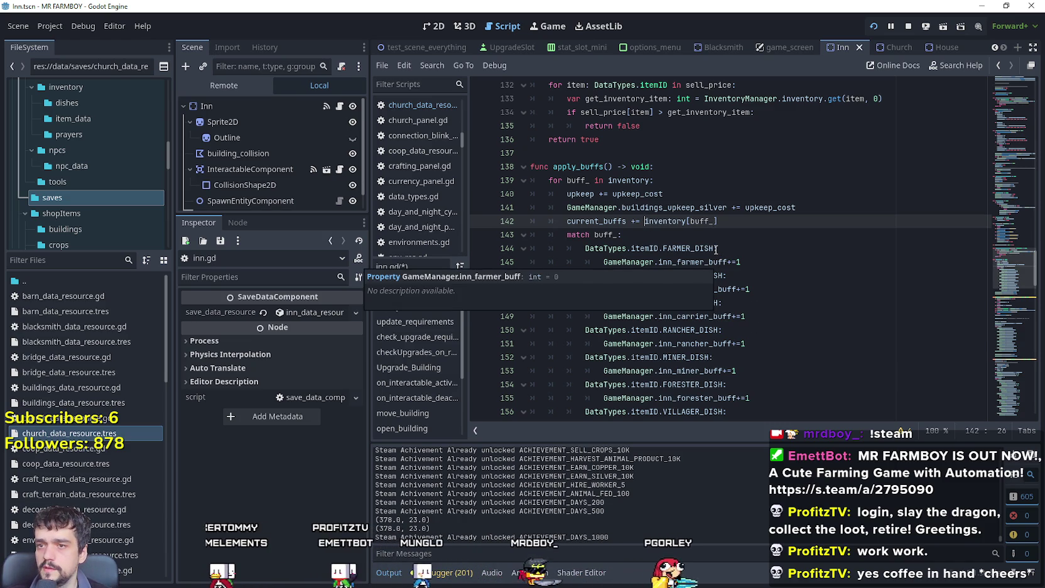
mouse_move(716, 250)
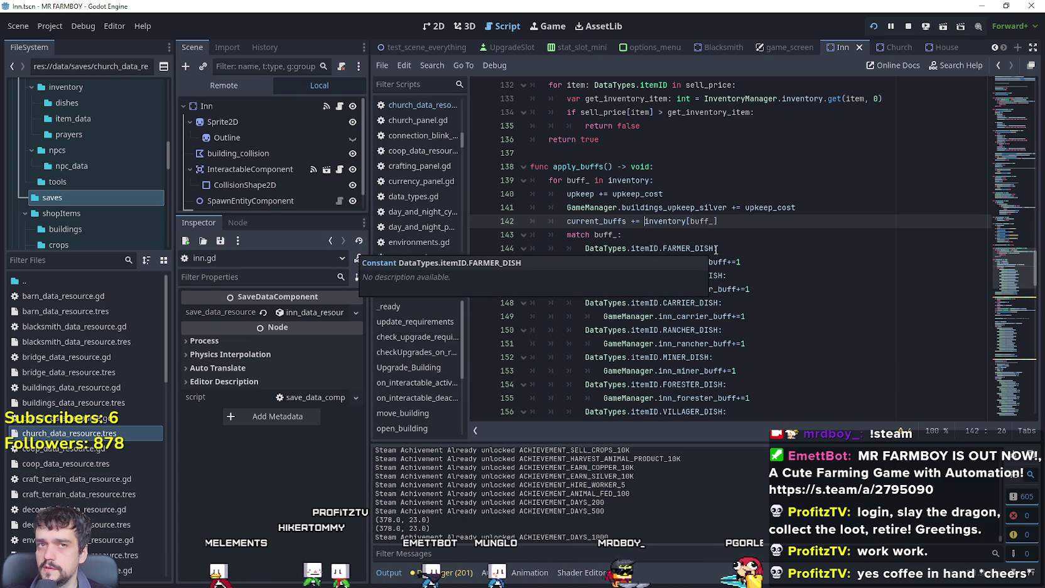
left_click(720, 214)
left_click(747, 226)
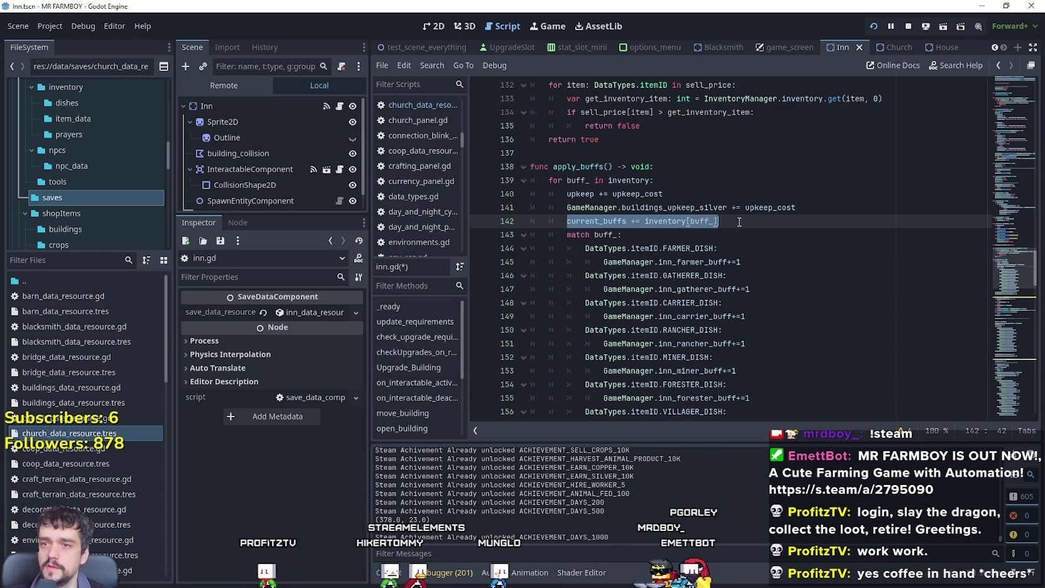
Set upkeep += inventory[buff_] * upkeep_cost and add upkeep to buildings_upkeep_silver
left_click(621, 194)
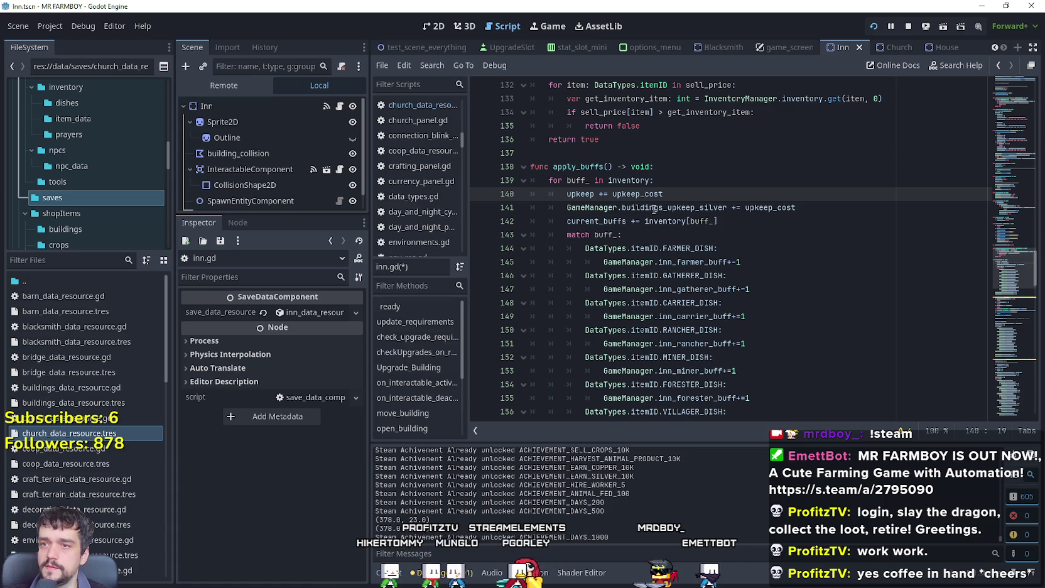
left_click_drag(645, 221, 715, 222)
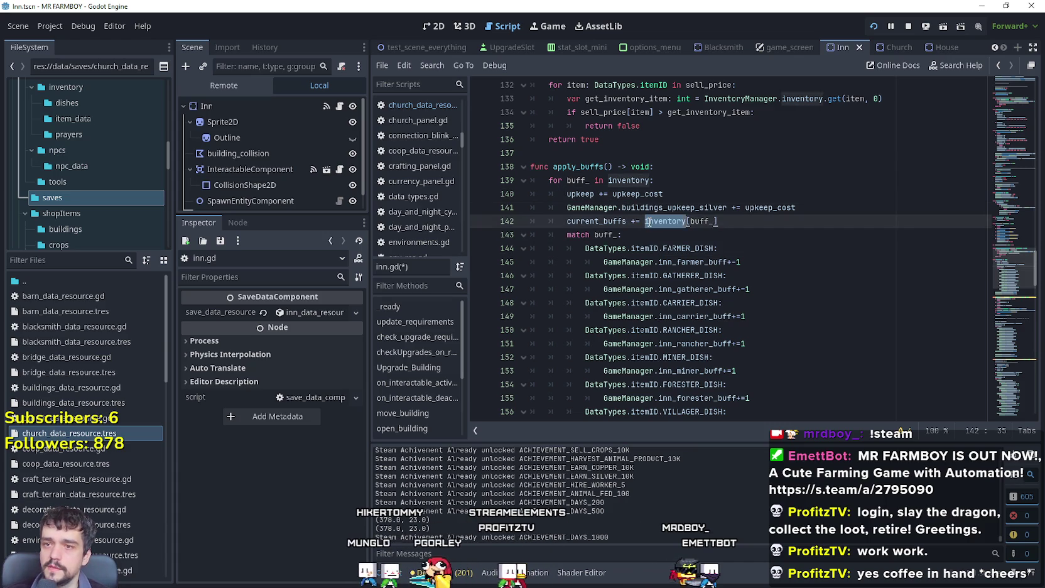
left_click(621, 194)
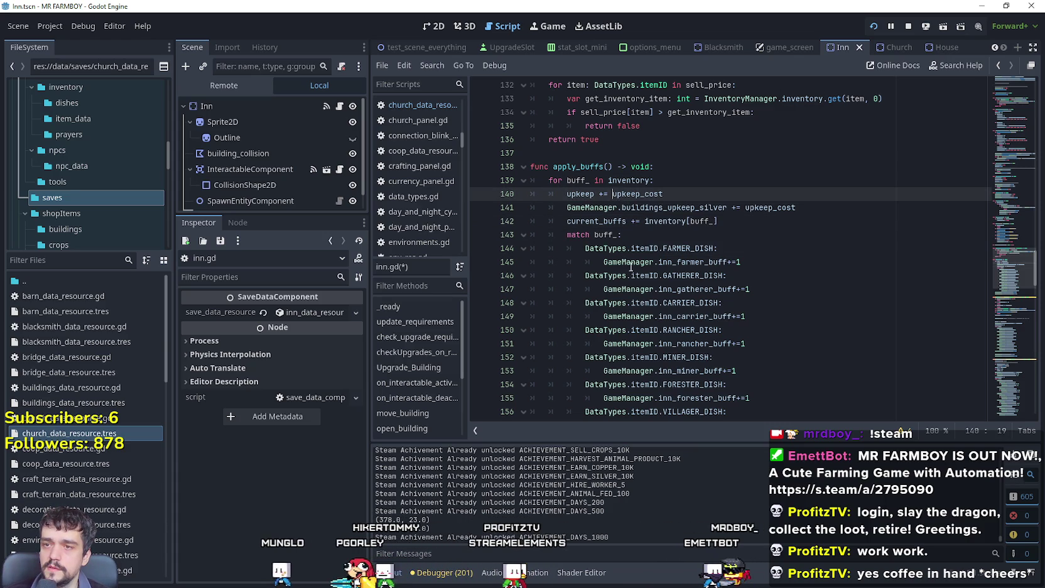
type("inventory[buff_]")
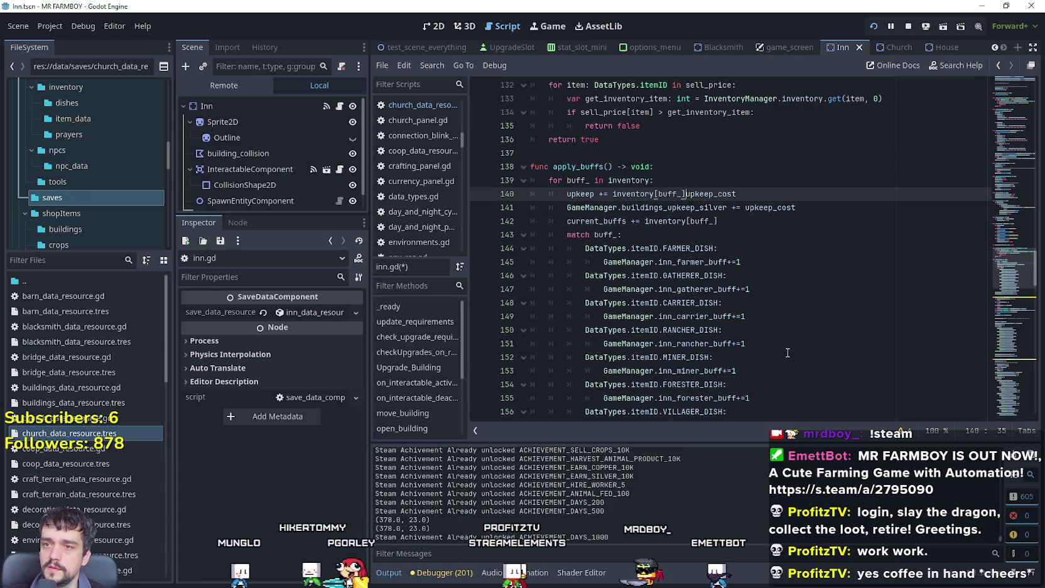
type("*")
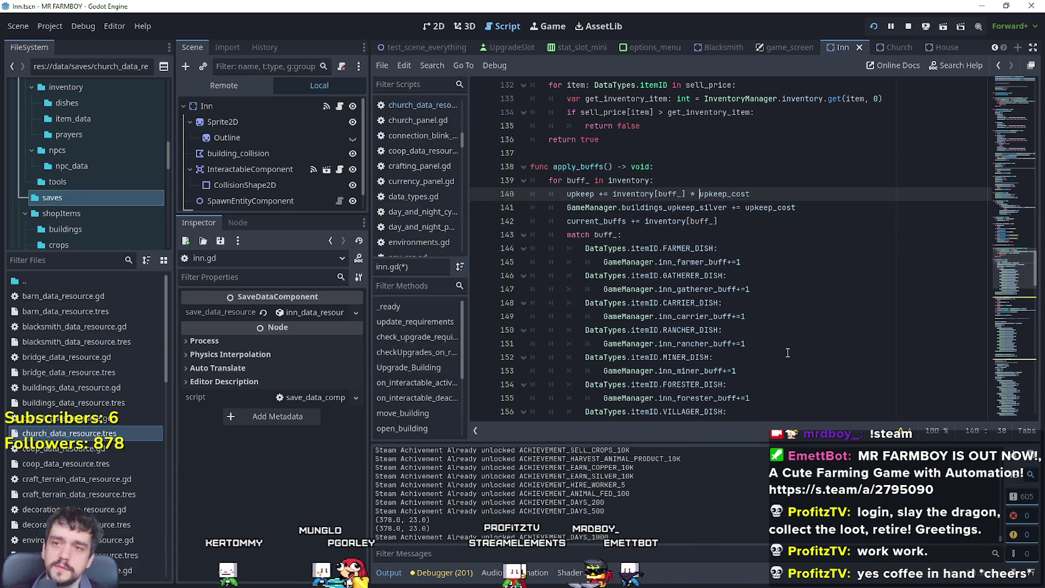
left_click(739, 250)
double_click(589, 194)
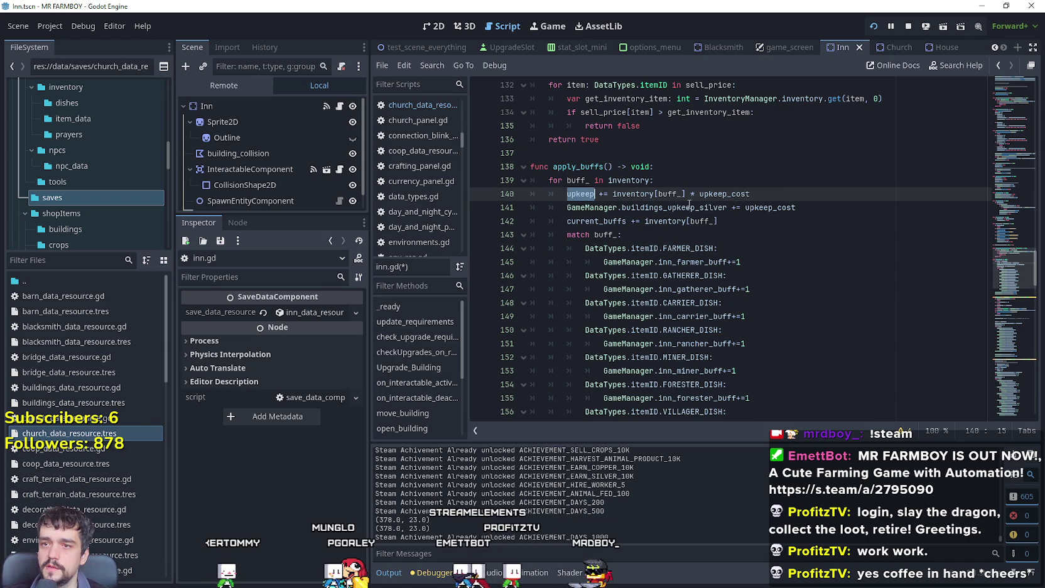
double_click(724, 193)
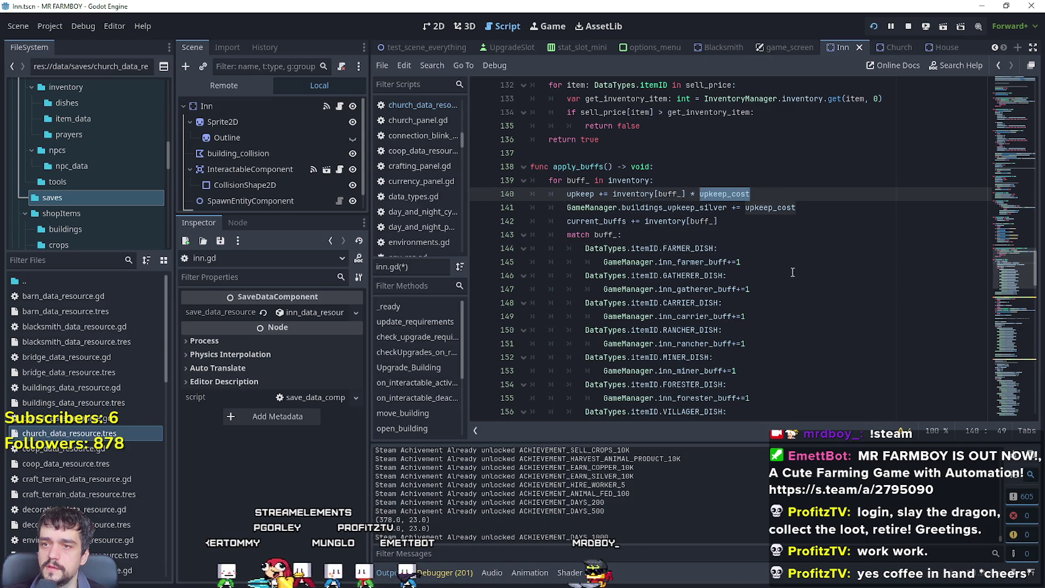
left_click(578, 195)
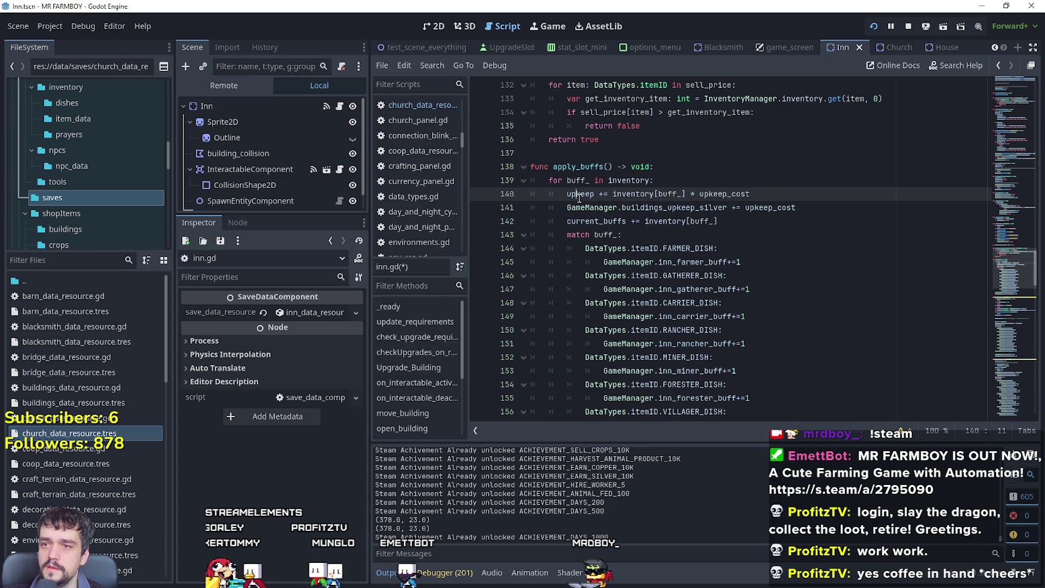
left_click(777, 209)
key("Down")
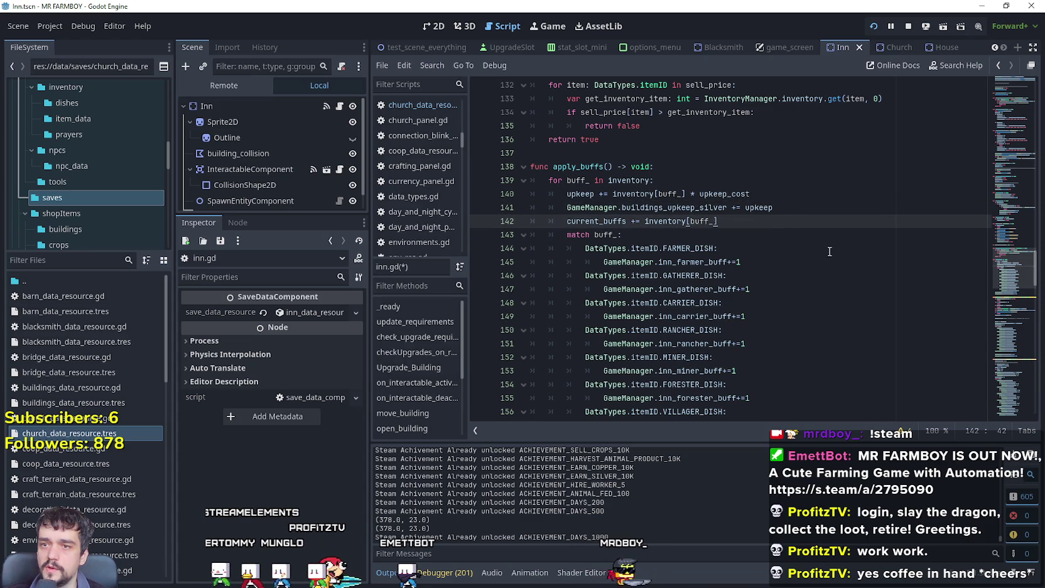
scroll(820, 243, "down", 3)
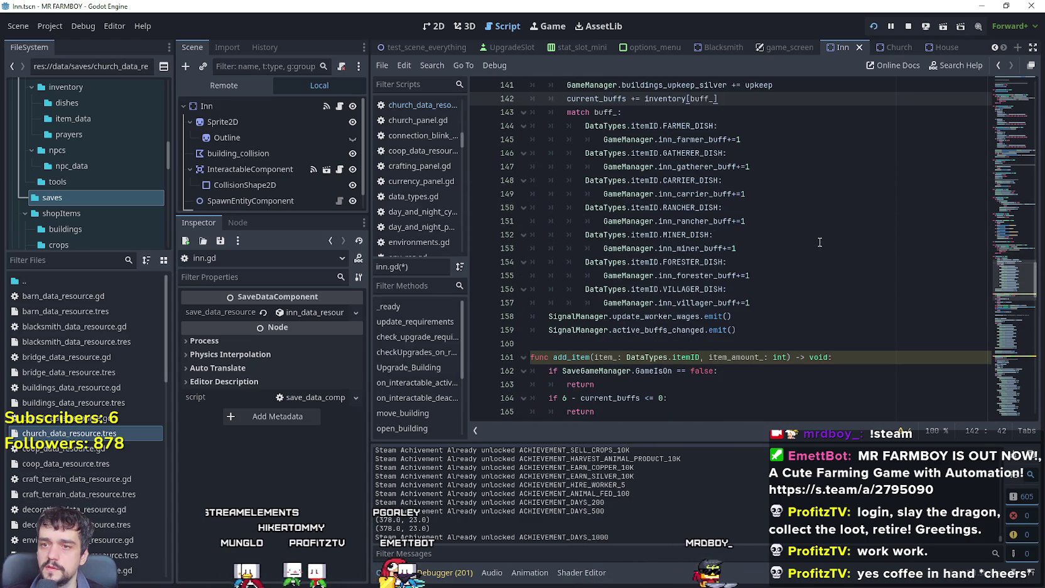
Replace the 1 in the farmer and gatherer buff increments with inventory[buff_]
left_click(792, 292)
scroll(792, 292, "up", 2)
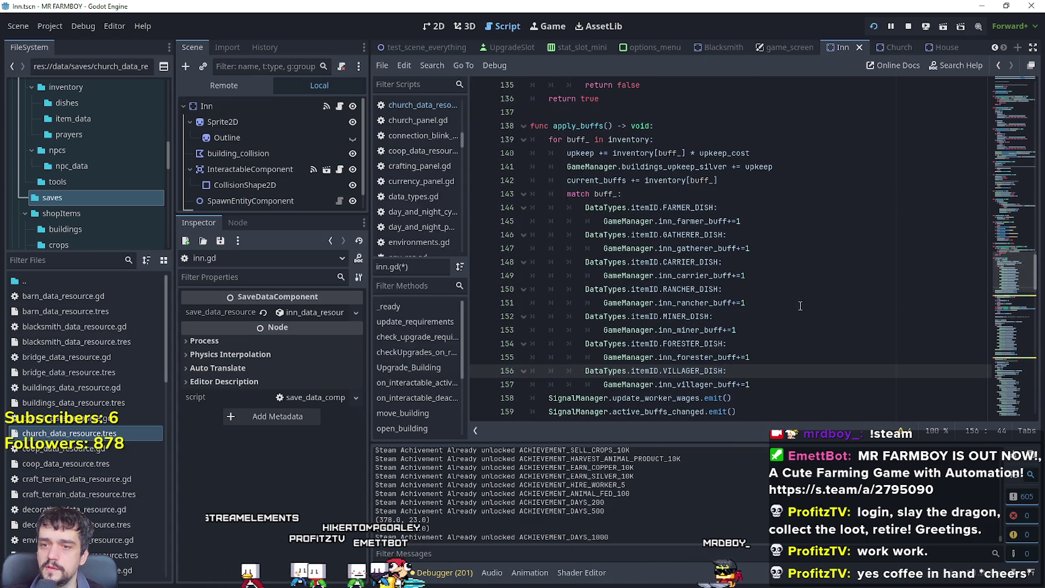
left_click(788, 384)
double_click(694, 208)
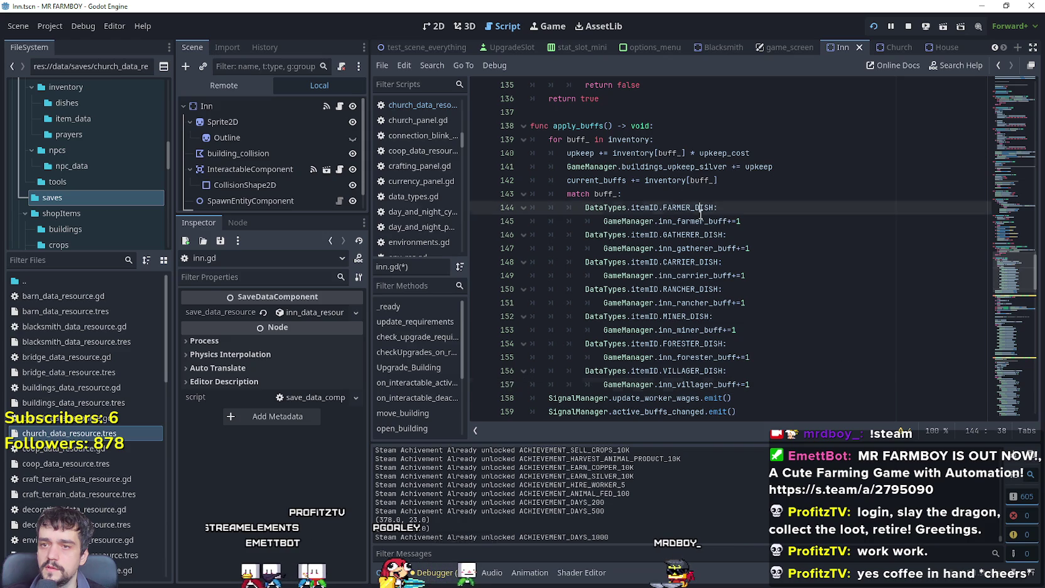
double_click(697, 221)
left_click(621, 194)
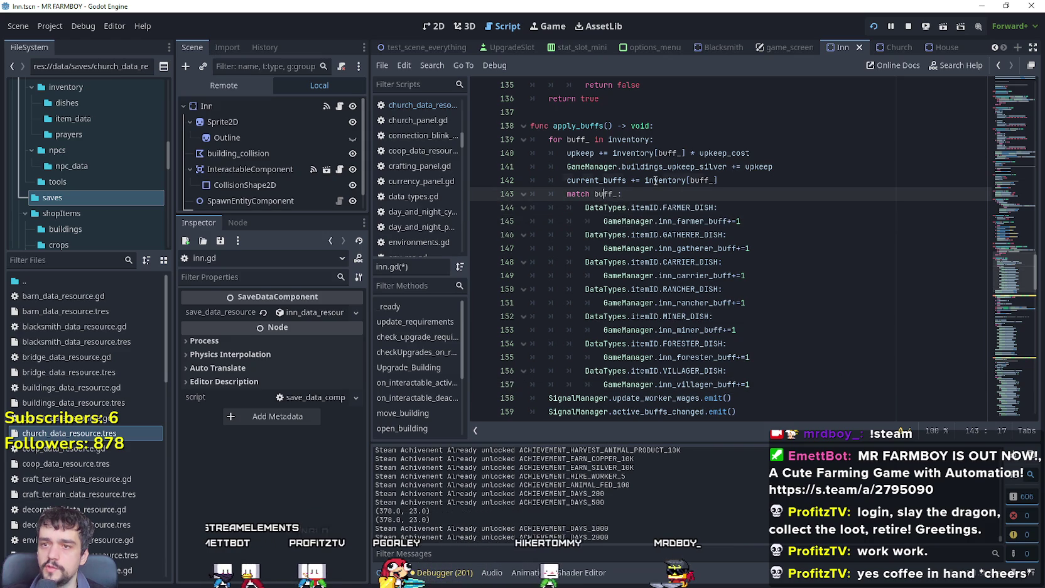
left_click_drag(645, 181, 756, 178)
key("ctrl+c")
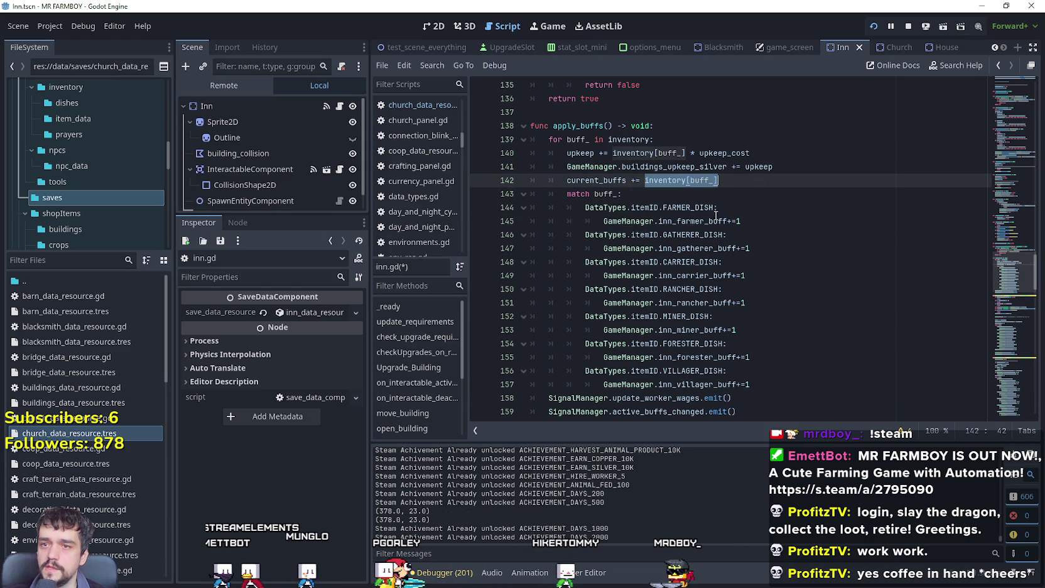
mouse_move(737, 221)
left_mouse_down()
mouse_move(755, 222)
mouse_move(733, 330)
left_mouse_up()
key("ctrl+v")
key("ctrl+v")
key("ctrl+v")
key("ctrl+v")
left_click(742, 302)
key("ctrl+v")
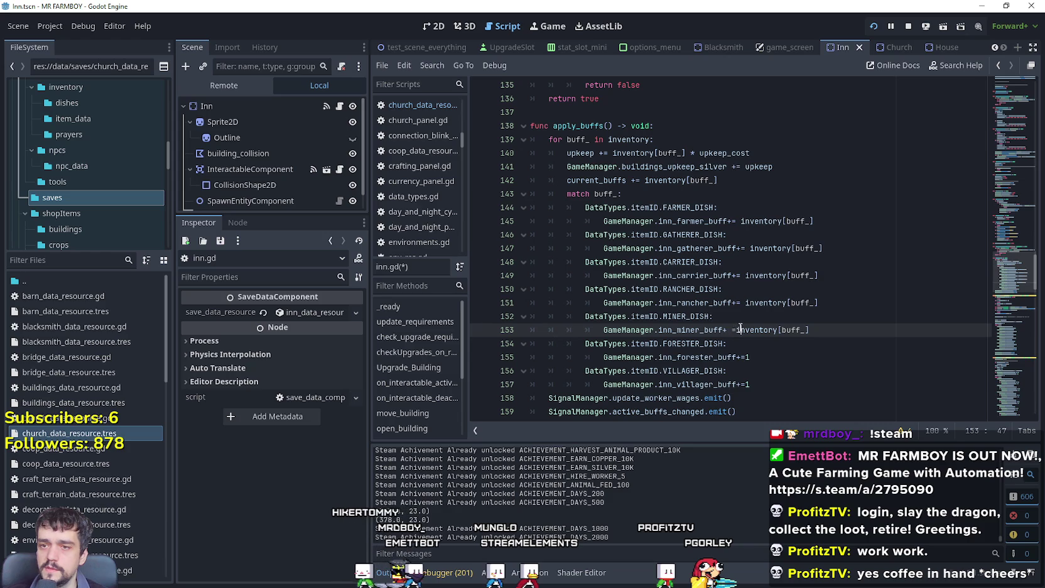
Change the miner, forester and villager buff increments to inventory[buff_] and save inn.gd
left_click(733, 329)
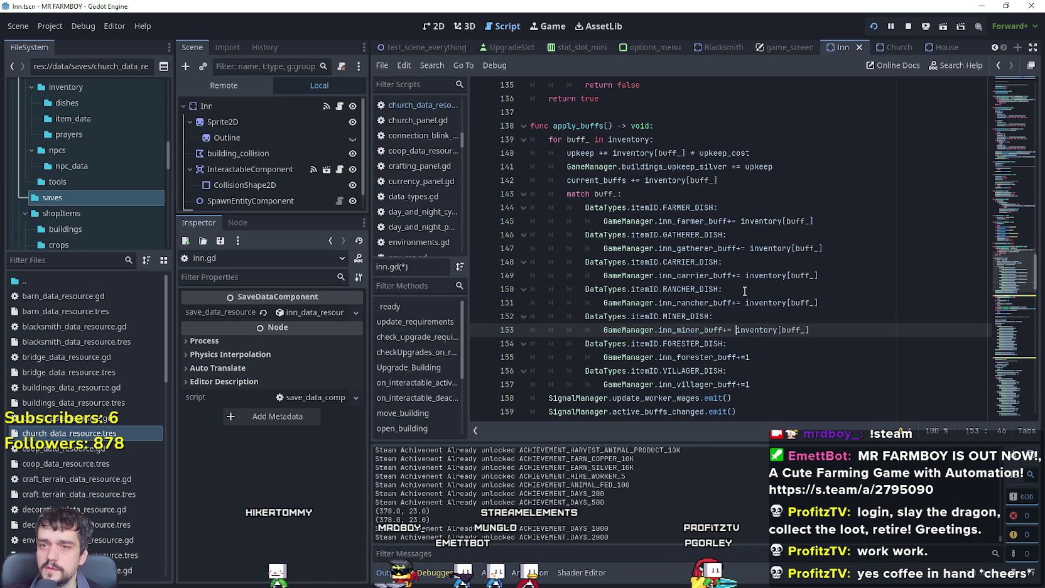
left_click(775, 382)
scroll(774, 352, "down", 1)
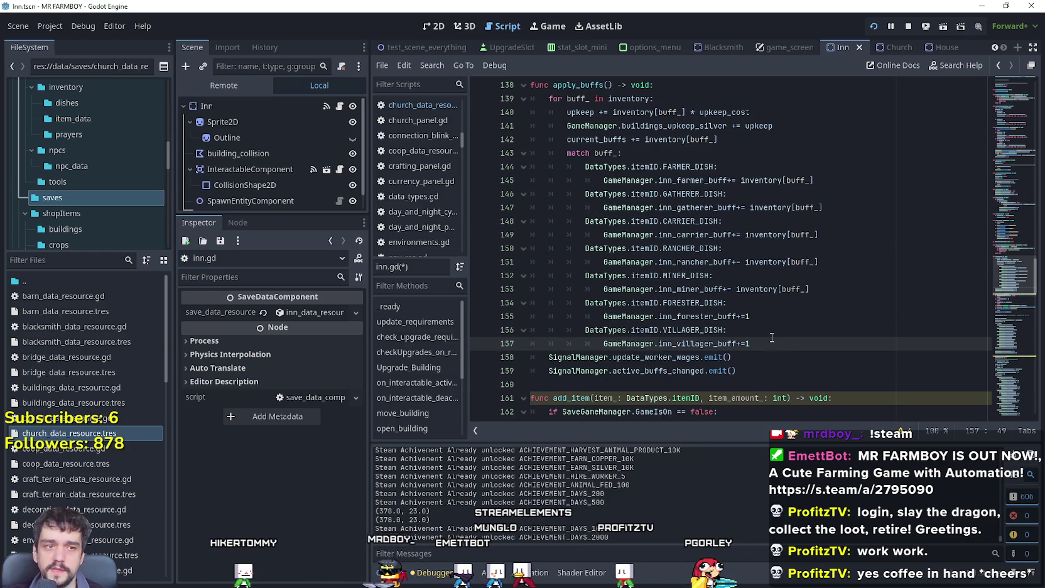
left_click(749, 316)
key("BackSpace")
type("inventory[buff_]")
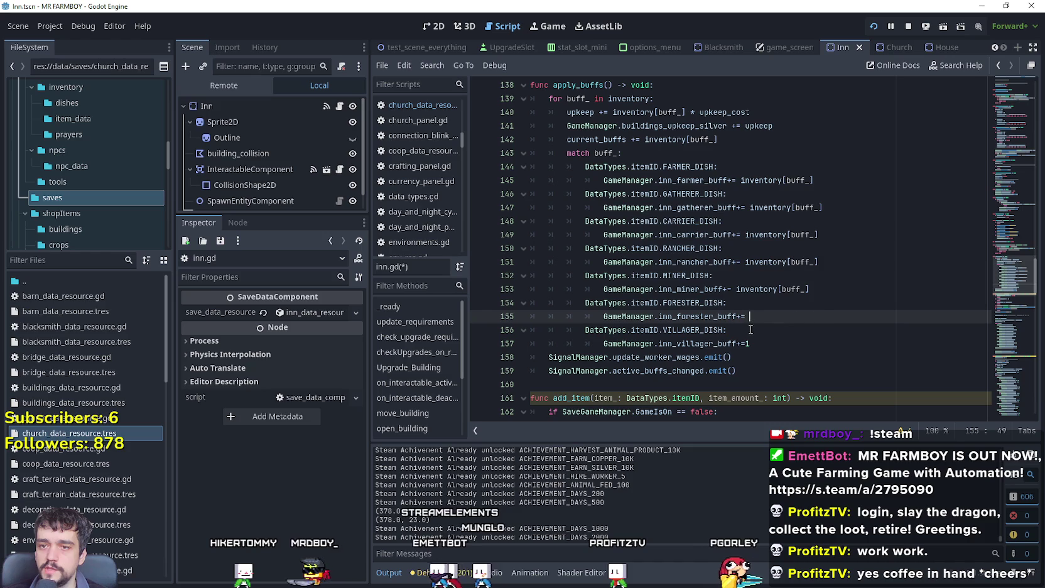
left_click(756, 343)
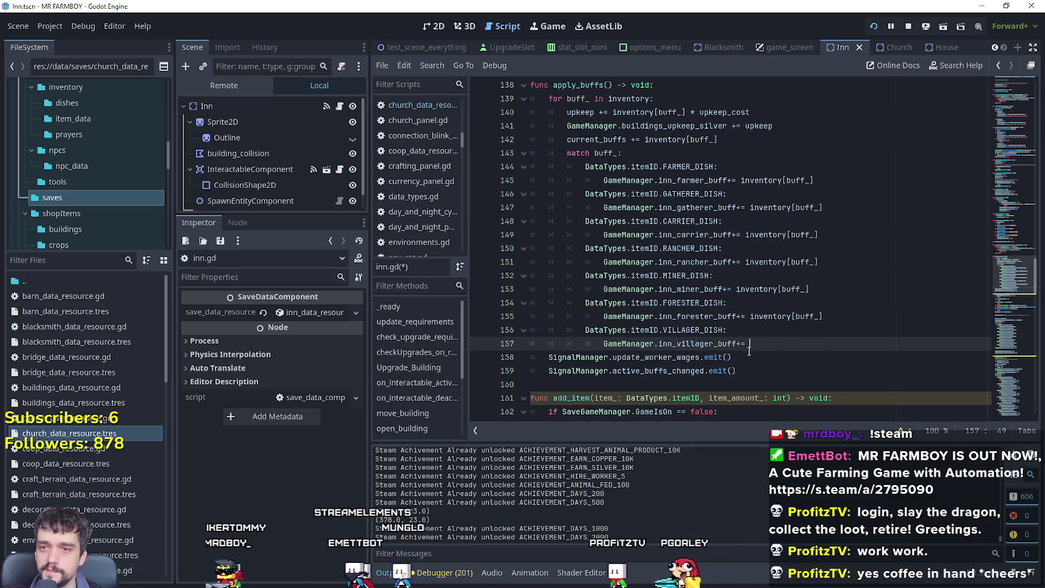
key("BackSpace")
type("inventory[buff_]")
left_click(750, 330)
key("ctrl+s")
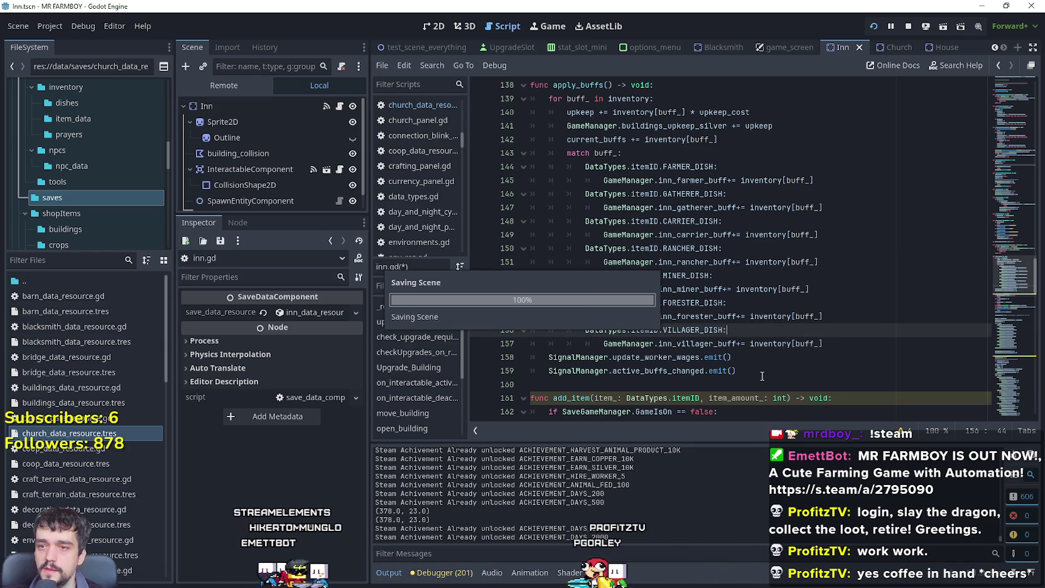
Add an 'if inventory.is_empty():' check after update_requirements() in _ready
scroll(760, 373, "up", 4)
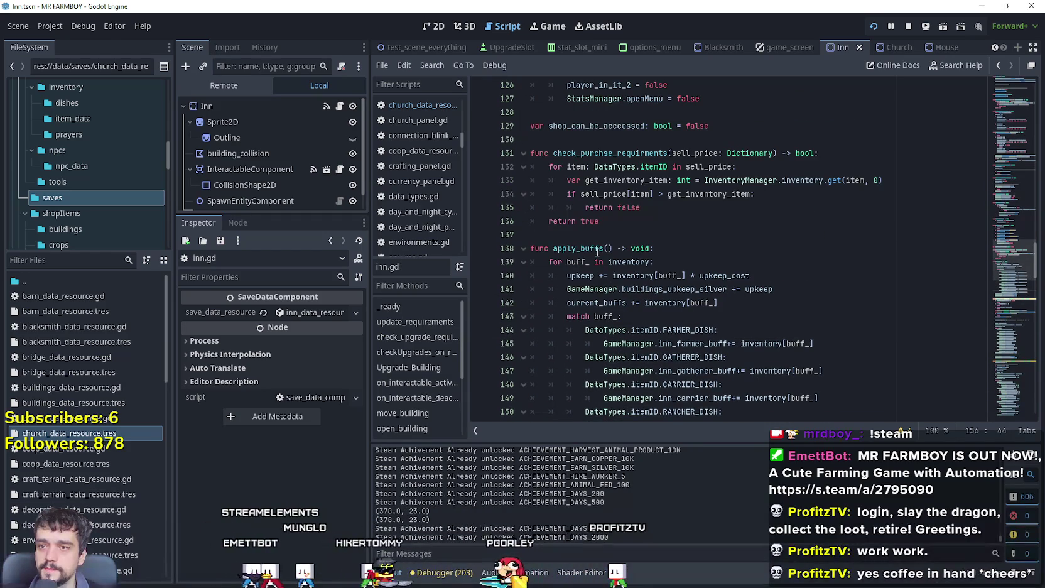
left_click_drag(554, 248, 613, 248)
left_click_drag(1005, 260, 1007, 69)
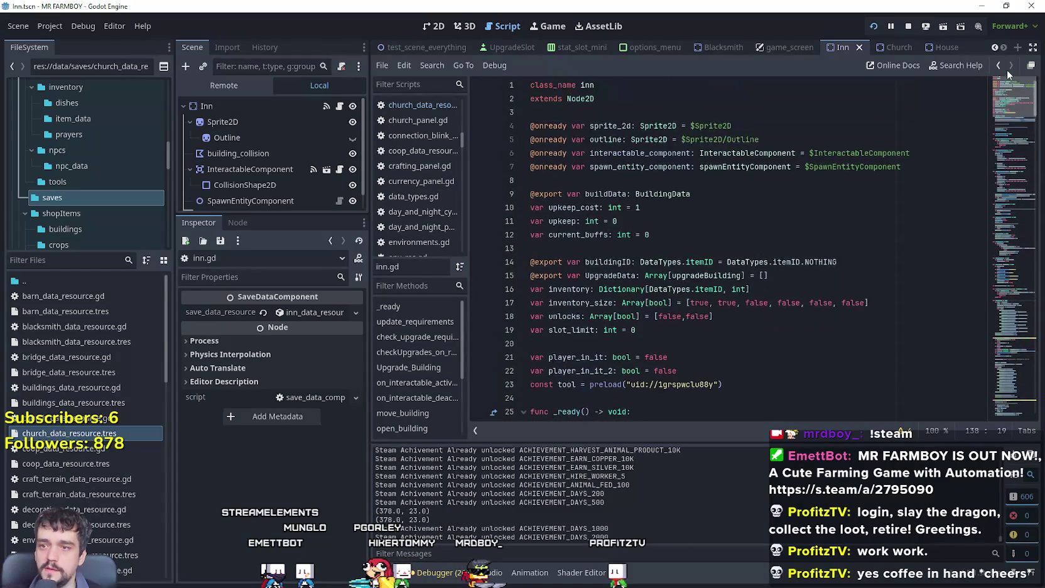
scroll(685, 278, "down", 4)
left_click(684, 302)
scroll(684, 302, "down", 2)
left_click(864, 262)
key("Up")
key("Up")
key("Down")
left_click(683, 290)
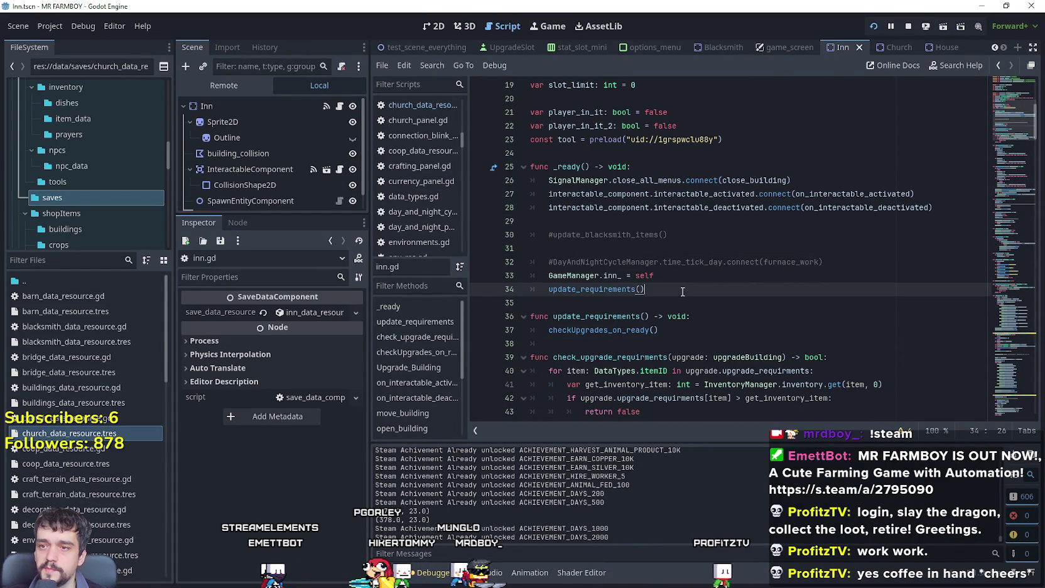
key("Return")
key("Return")
type("if")
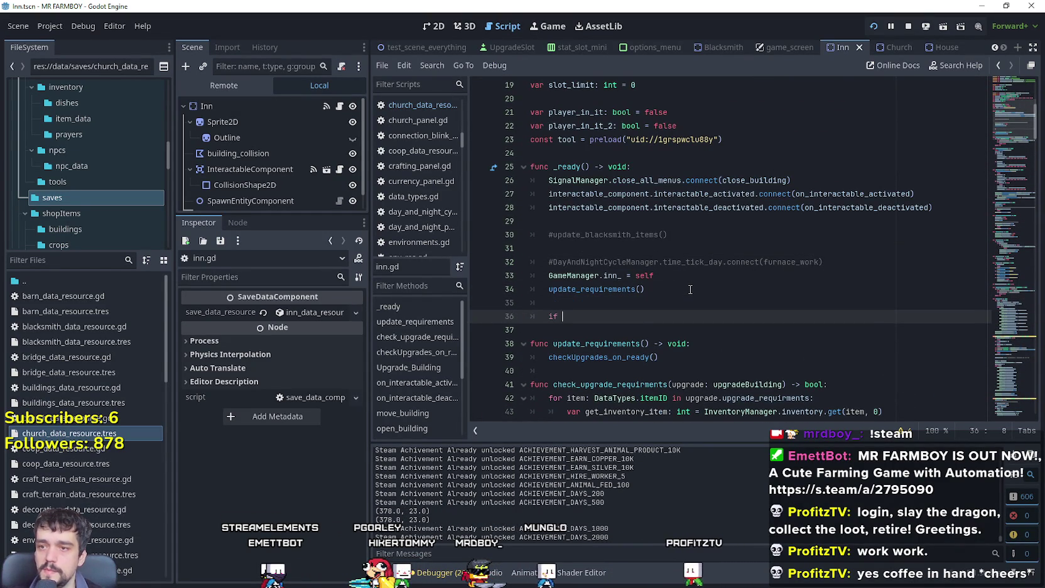
type("inventory")
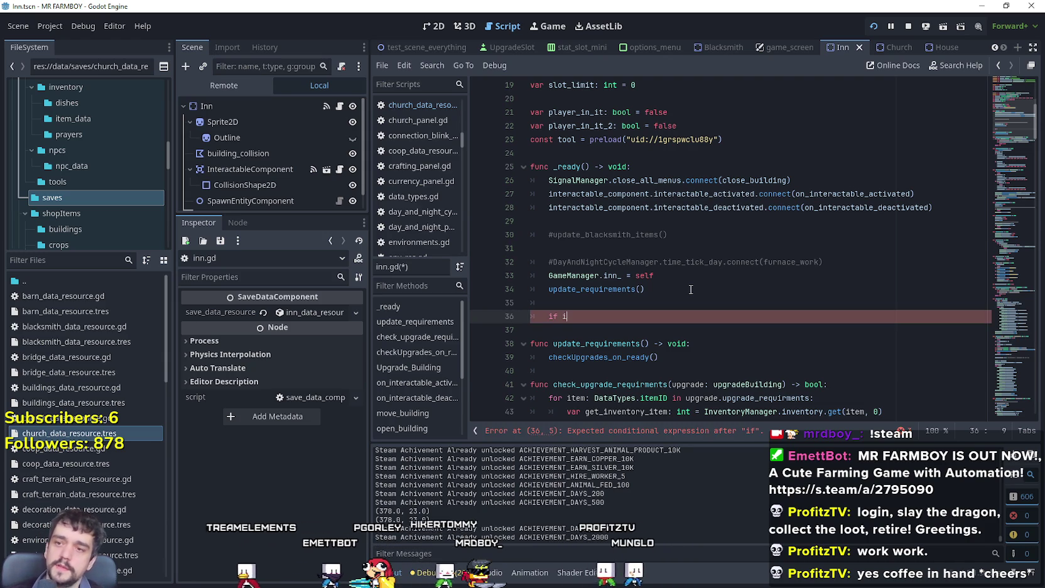
type(".is_empty()")
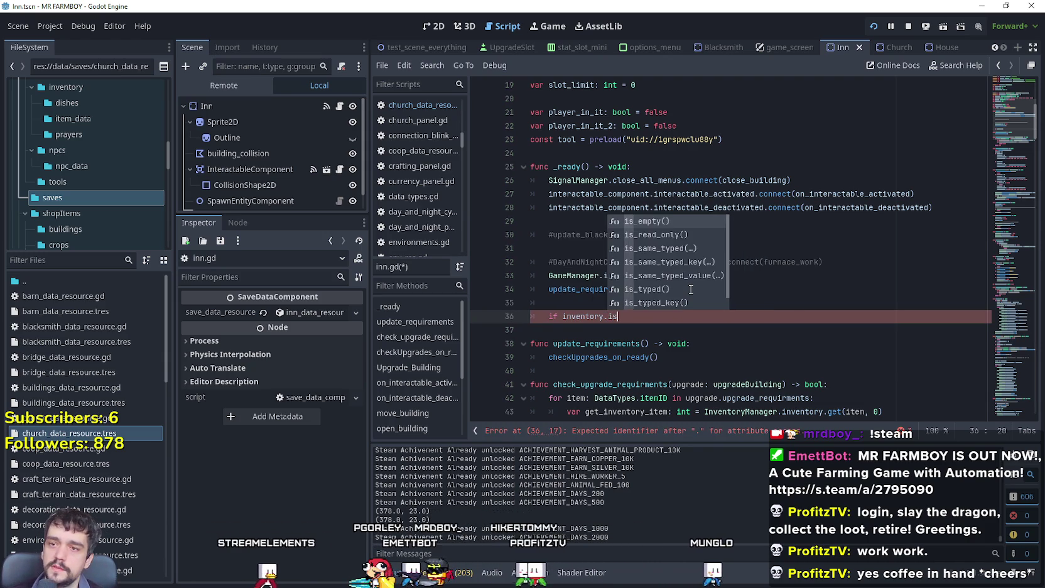
type(":")
key("Return")
Return early inside the check, call apply_buffs() otherwise, and save inn.gd
type("return")
key("Return")
type("apply_buffs()")
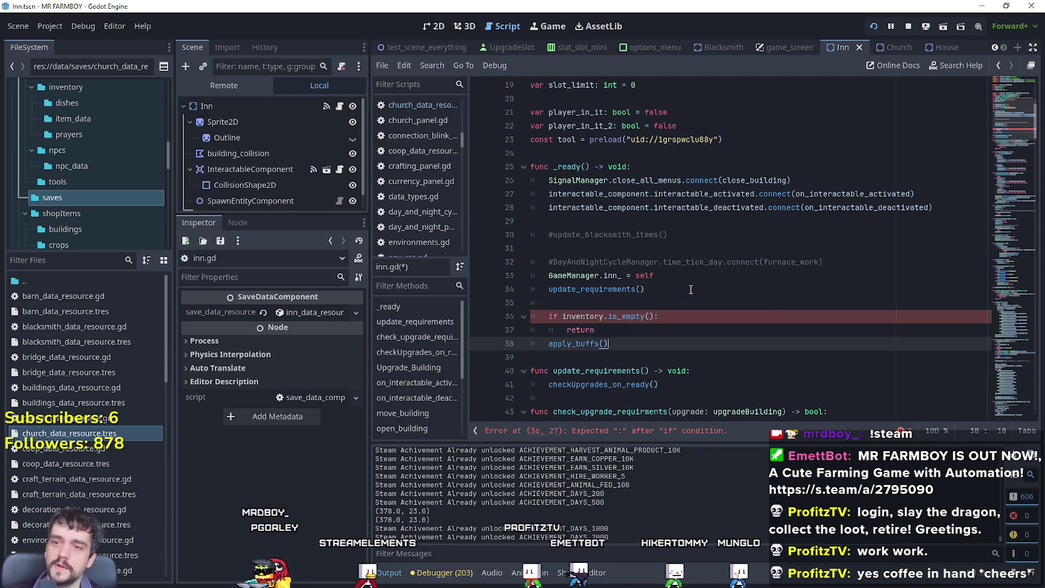
key("ctrl+s")
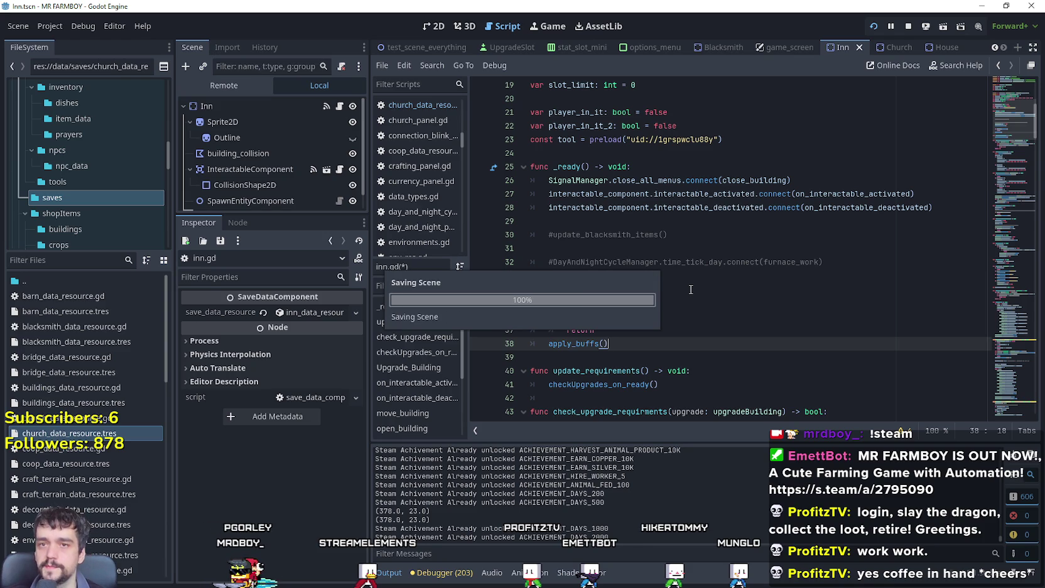
left_click_drag(622, 344, 536, 307)
key("ctrl+c")
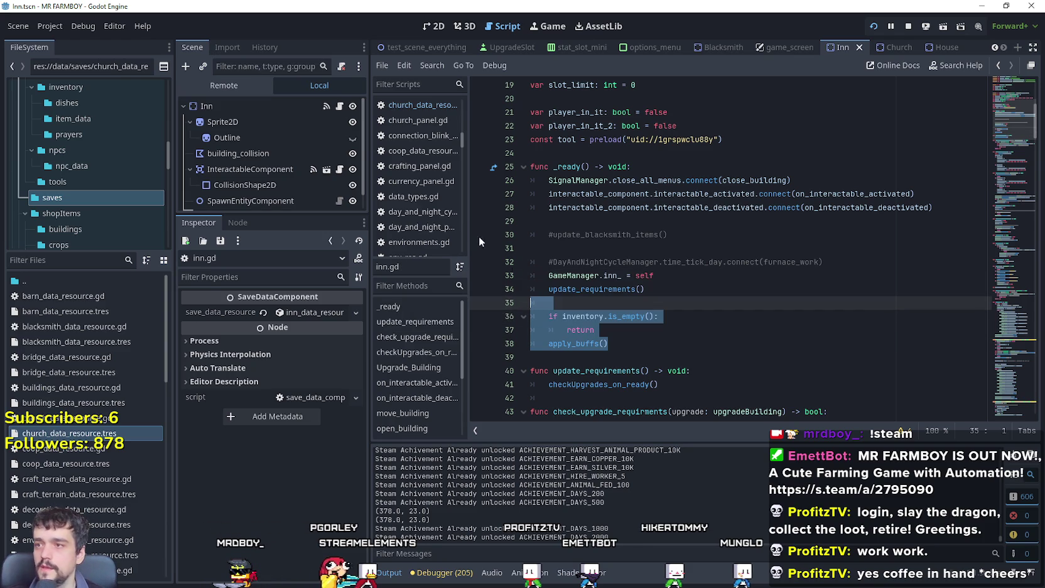
Paste the empty-inventory check and apply_buffs() call into church.gd's _ready, then save
left_click(893, 52)
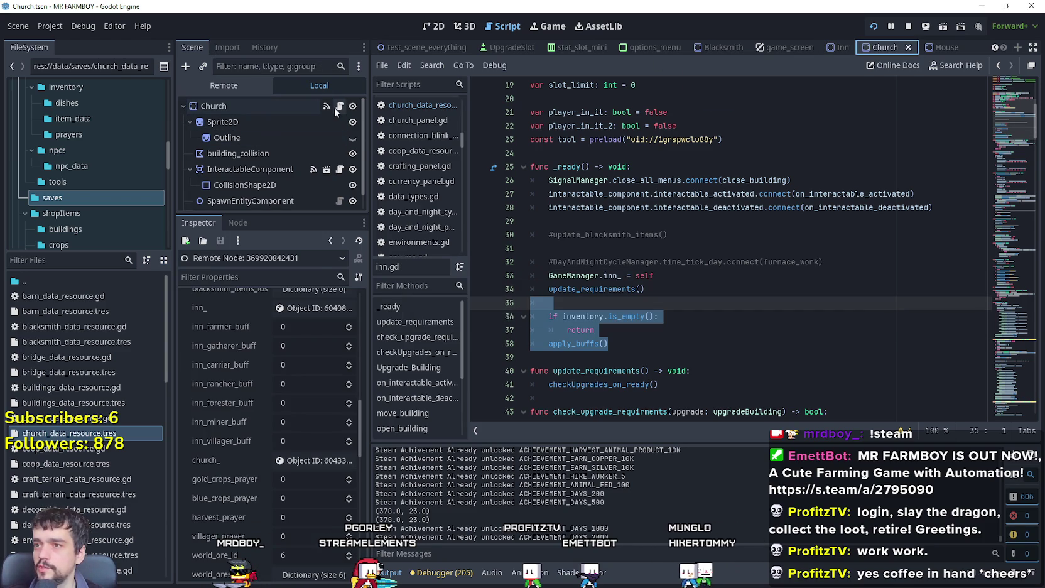
scroll(1007, 162, "up", 10)
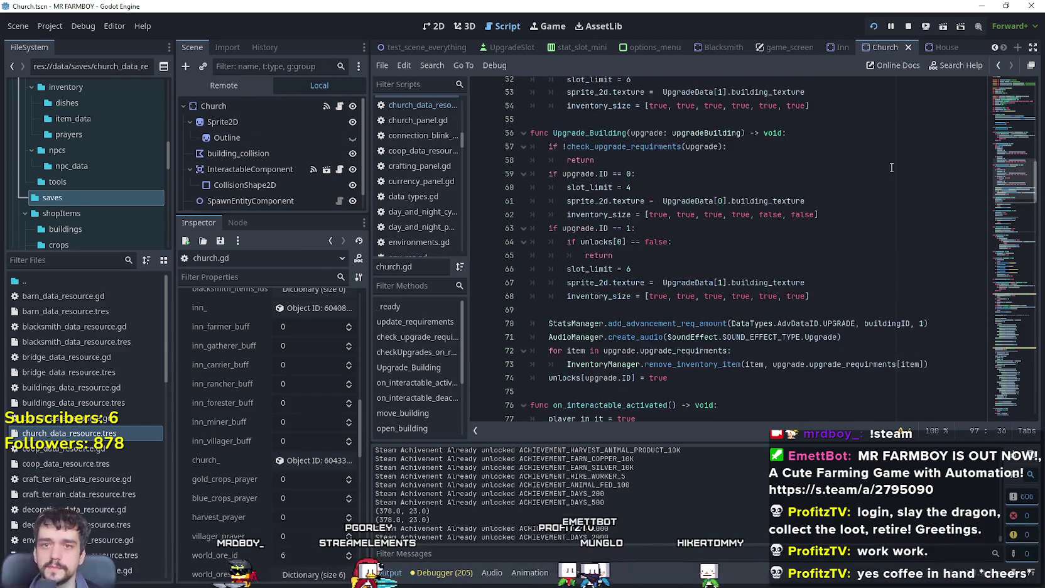
scroll(1007, 161, "up", 15)
scroll(612, 268, "down", 6)
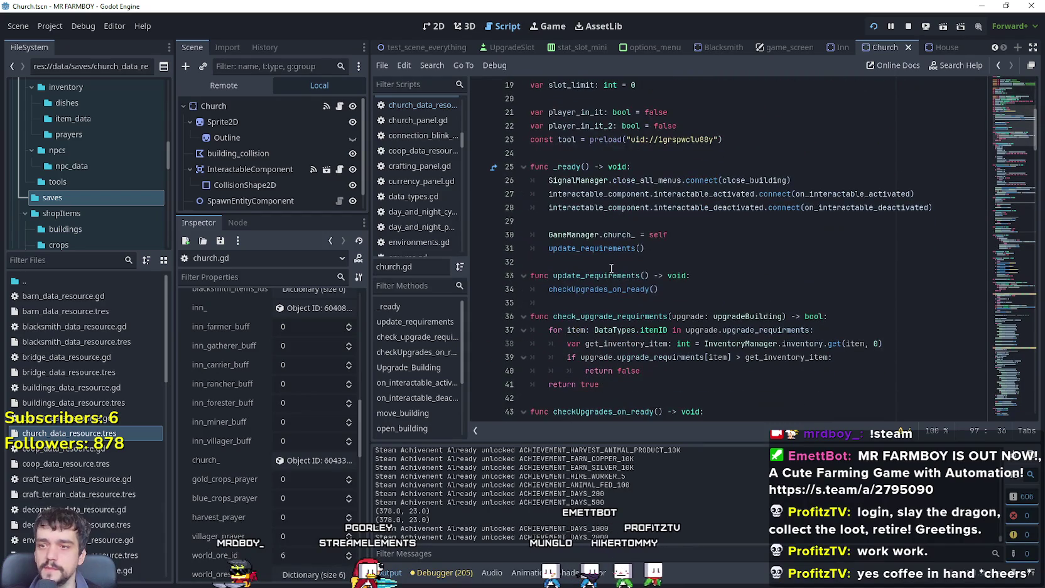
left_click(585, 258)
key("ctrl+v")
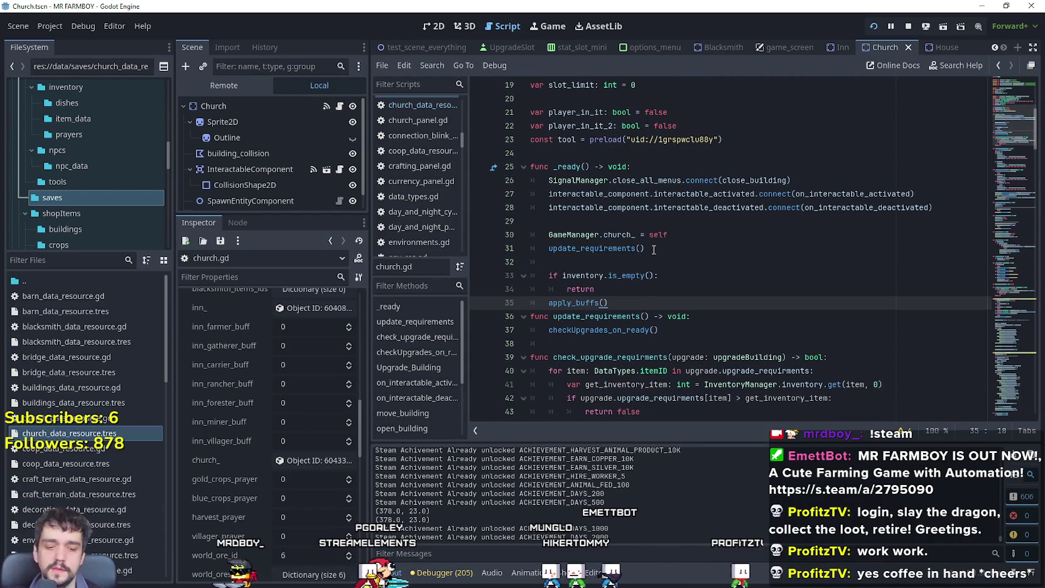
key("Return")
key("ctrl+s")
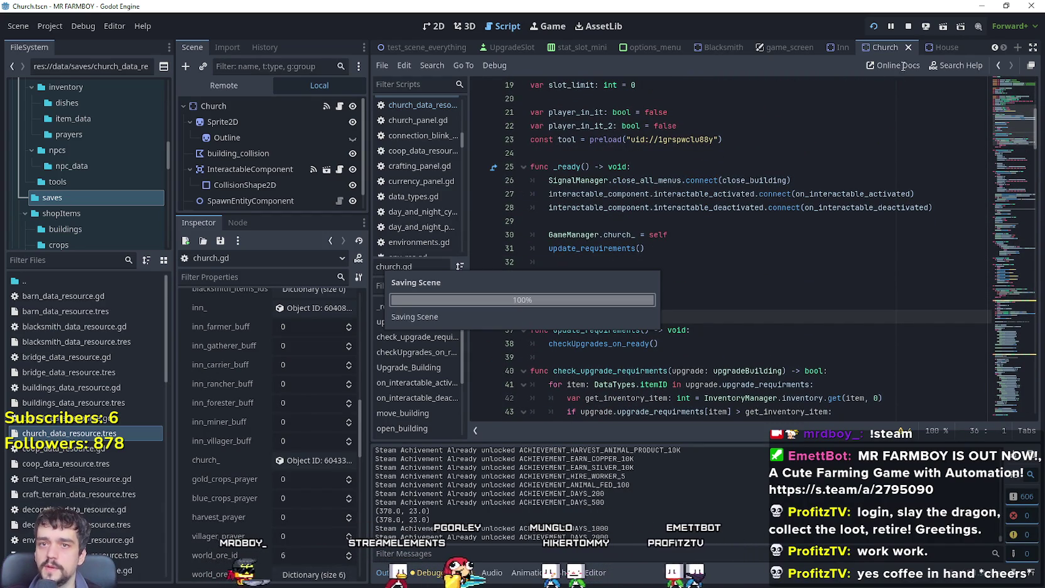
In inn.gd, jump to the apply_buffs definition via Lookup Symbol and select the function
left_click(842, 47)
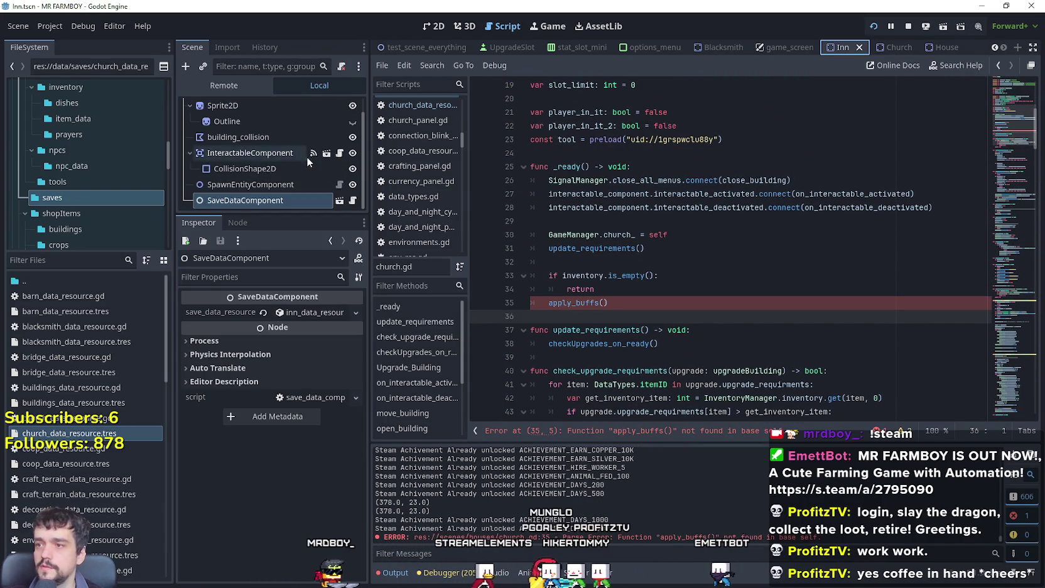
scroll(349, 116, "up", 1)
left_click(342, 107)
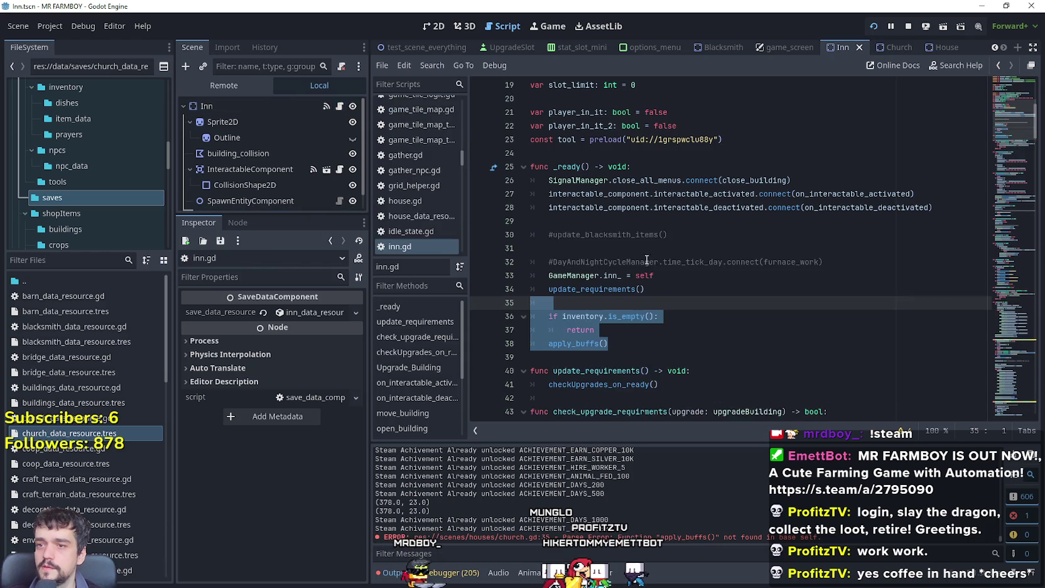
scroll(634, 247, "down", 5)
left_click(620, 180)
right_click(575, 139)
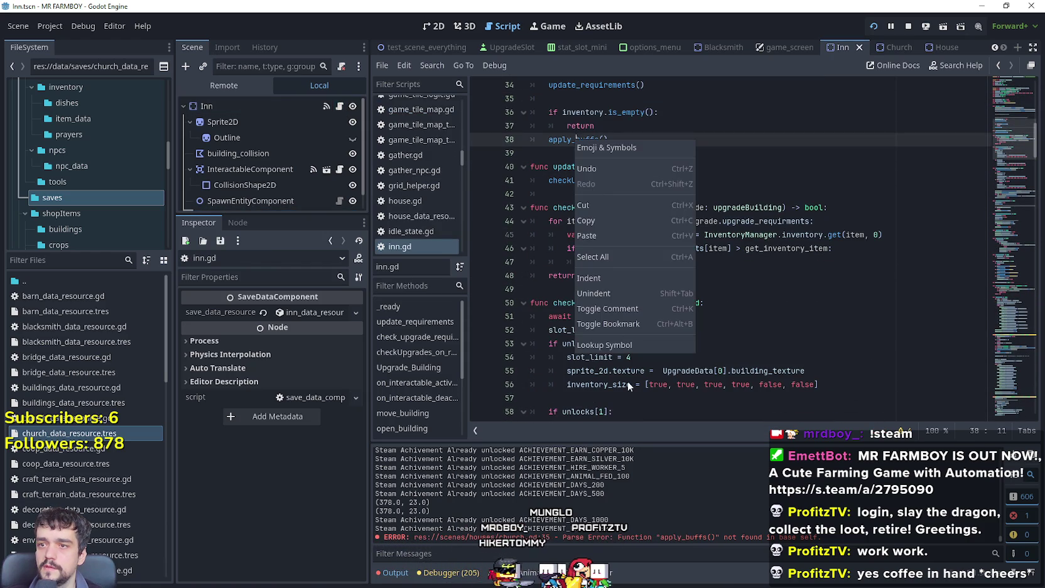
left_click(625, 345)
scroll(756, 331, "down", 3)
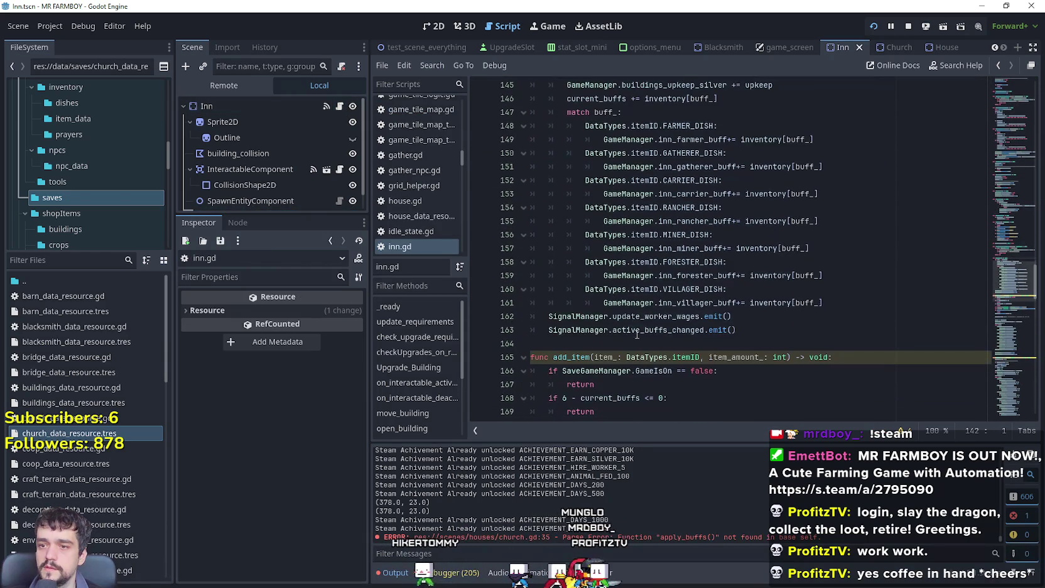
mouse_move(756, 331)
left_mouse_down()
mouse_move(566, 277)
mouse_move(534, 188)
mouse_move(517, 172)
left_mouse_up()
key("ctrl+c")
left_click(900, 47)
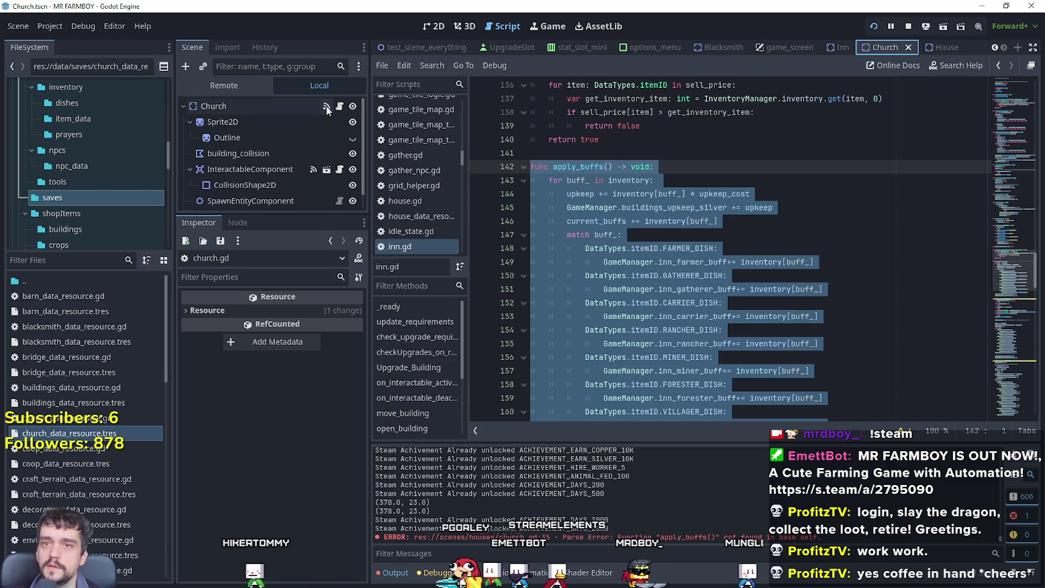
Paste the inn's apply_buffs function into church.gd after the purchase check
left_click(339, 106)
scroll(636, 245, "down", 6)
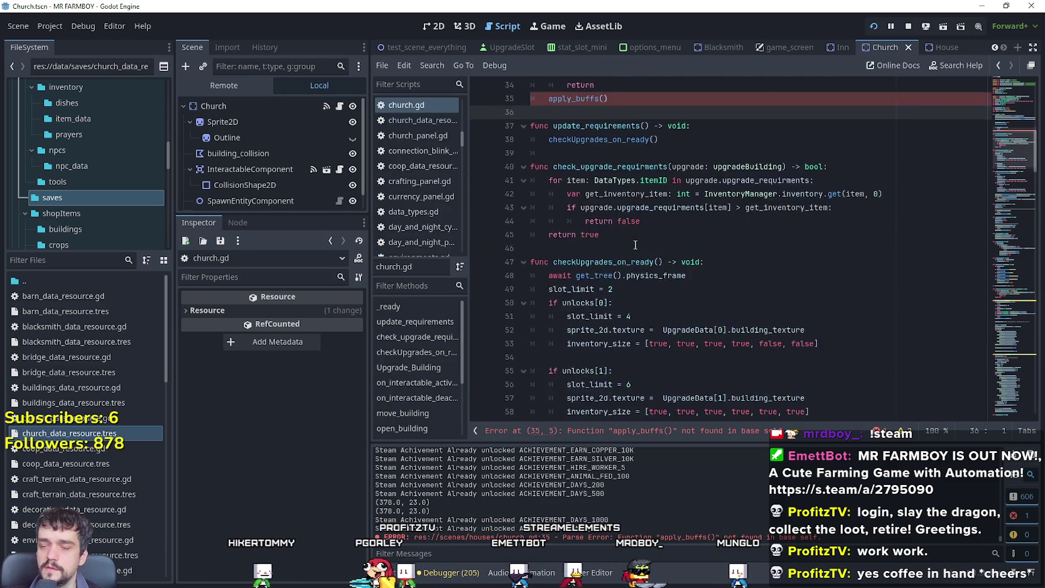
scroll(636, 245, "down", 15)
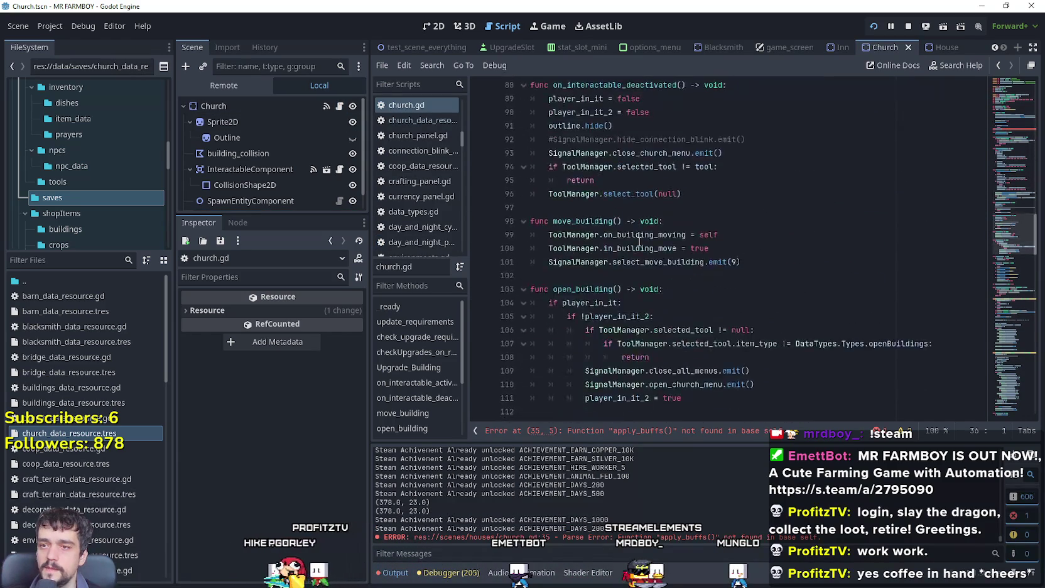
scroll(640, 242, "down", 11)
left_click(607, 180)
key("Return")
key("ctrl+v")
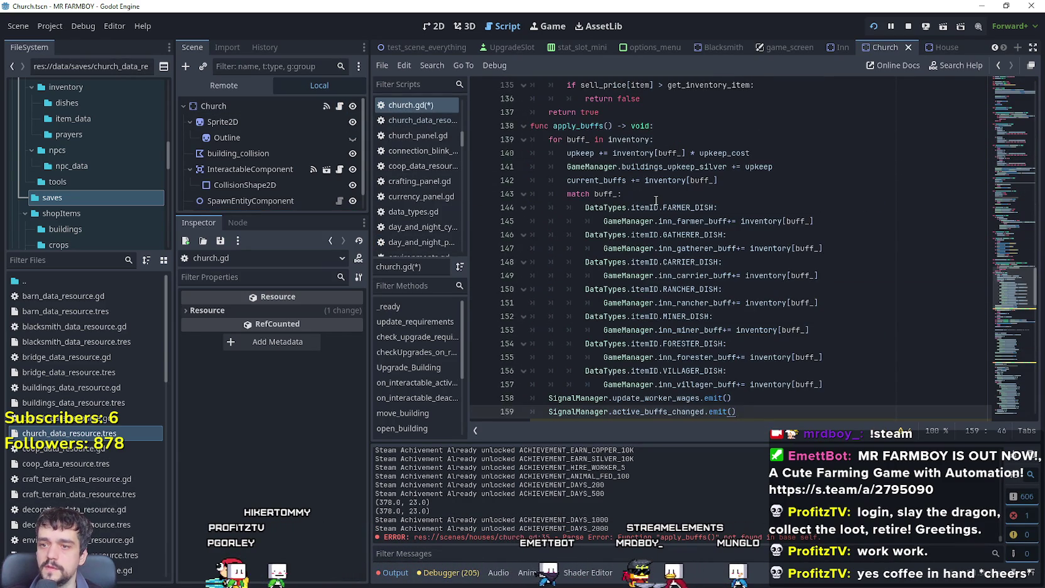
key("Return")
Remove the stray church menu signal line and add a new line after the villager dish case
scroll(657, 200, "down", 12)
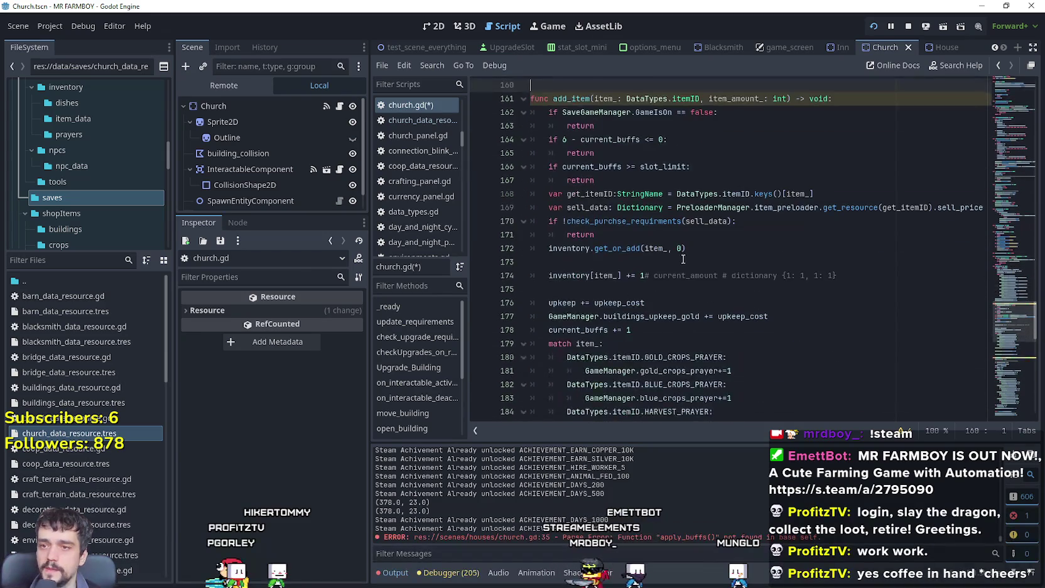
mouse_move(752, 356)
left_mouse_down()
mouse_move(757, 303)
mouse_move(765, 311)
left_mouse_up()
scroll(769, 282, "up", 8)
left_click(763, 275)
key("ctrl+v")
left_click_drag(756, 290, 741, 262)
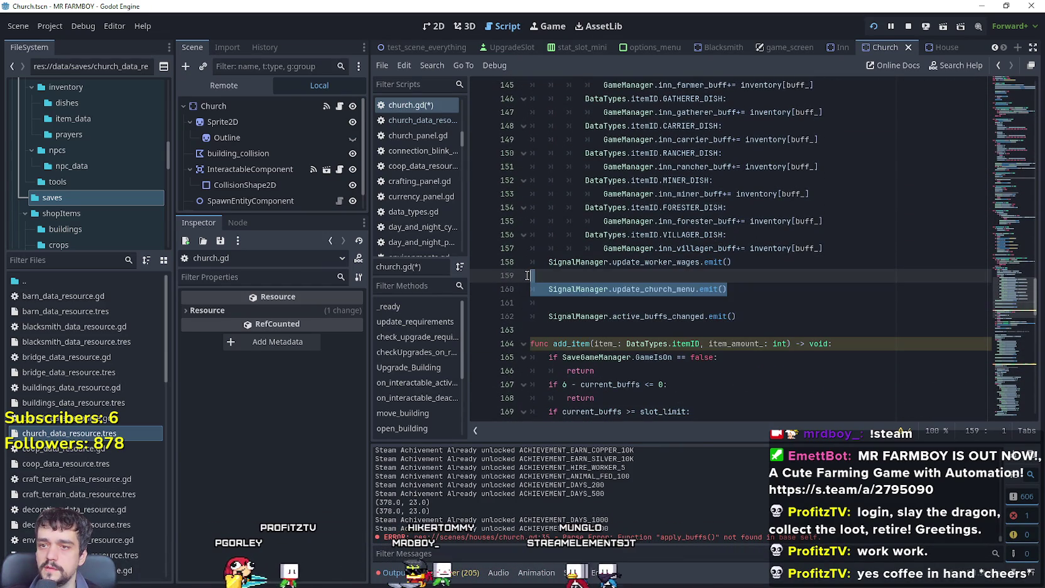
key("BackSpace")
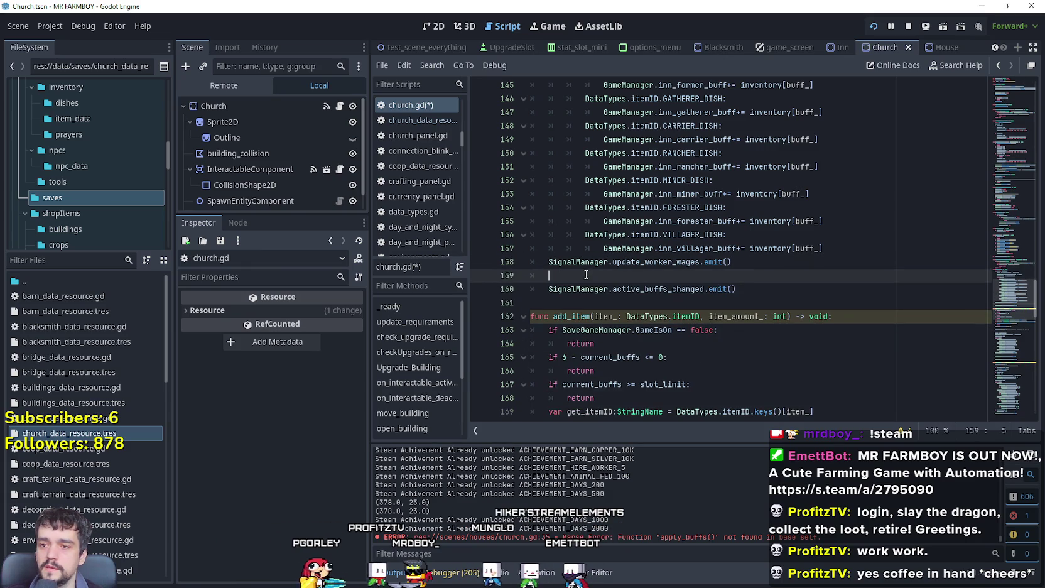
key("Delete")
left_click(840, 249)
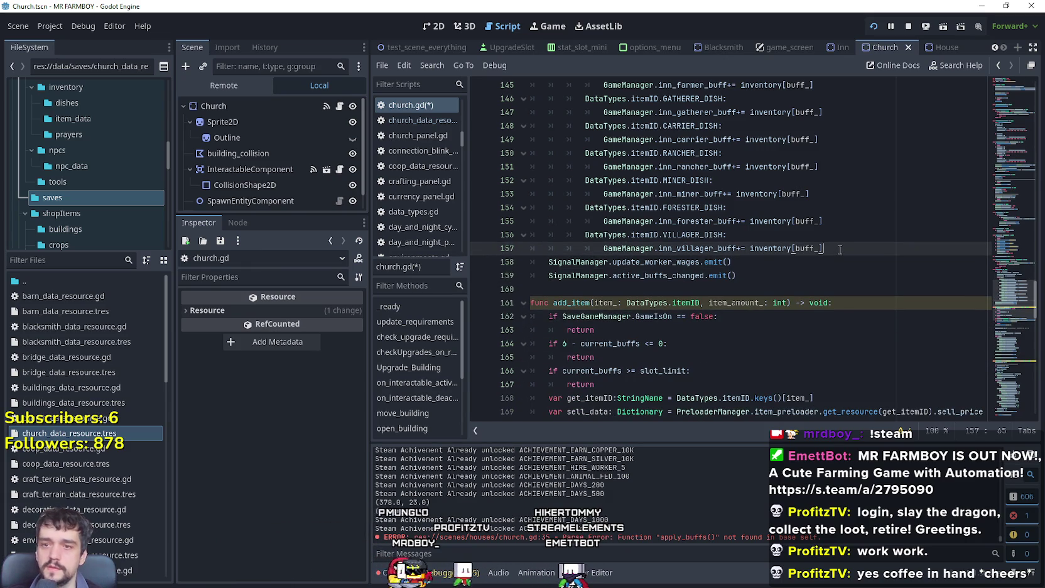
key("Return")
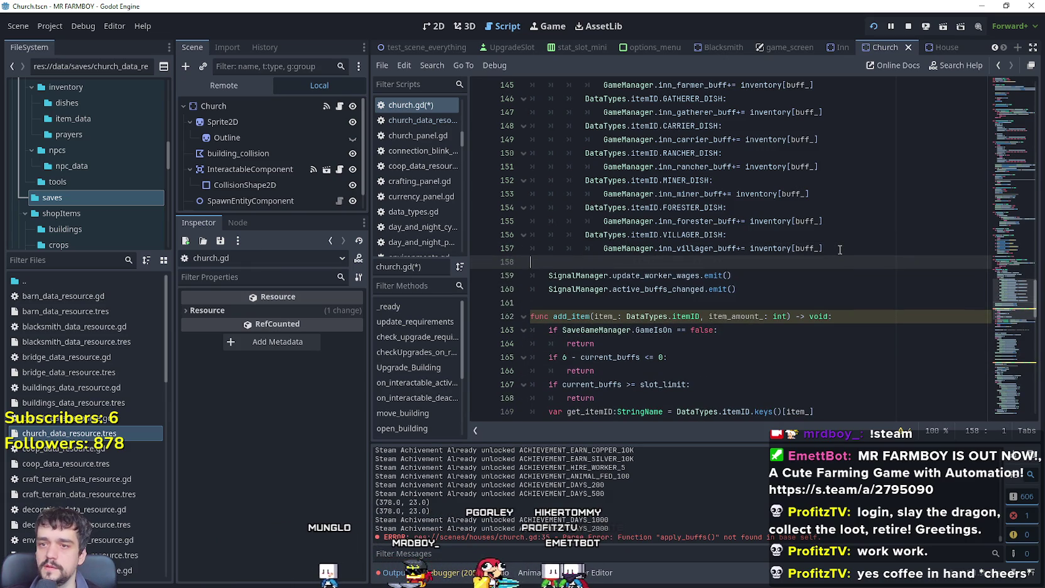
Select add_item's prayer match cases (lines 181–188), then apply_buffs' lines 140–157
scroll(709, 270, "down", 10)
mouse_move(724, 221)
left_mouse_down()
mouse_move(691, 210)
mouse_move(597, 136)
mouse_move(512, 111)
left_mouse_up()
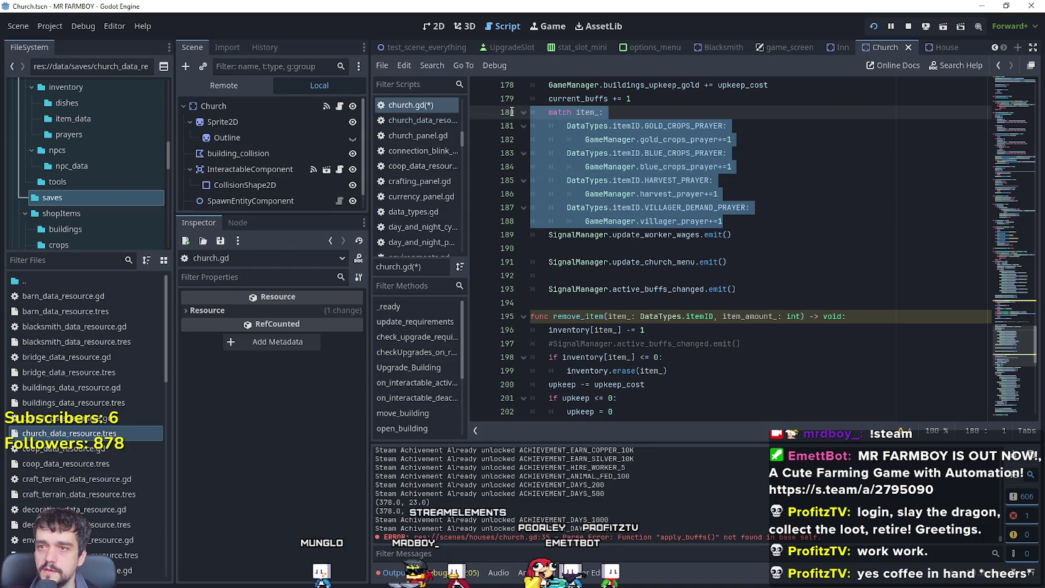
scroll(691, 251, "up", 3)
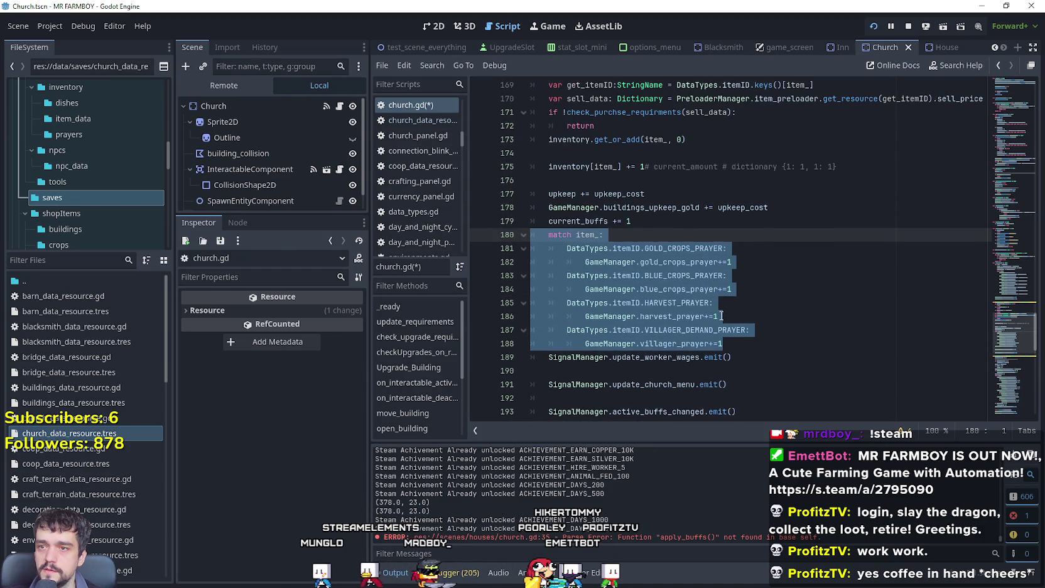
left_click(733, 337)
left_click_drag(733, 338, 544, 250)
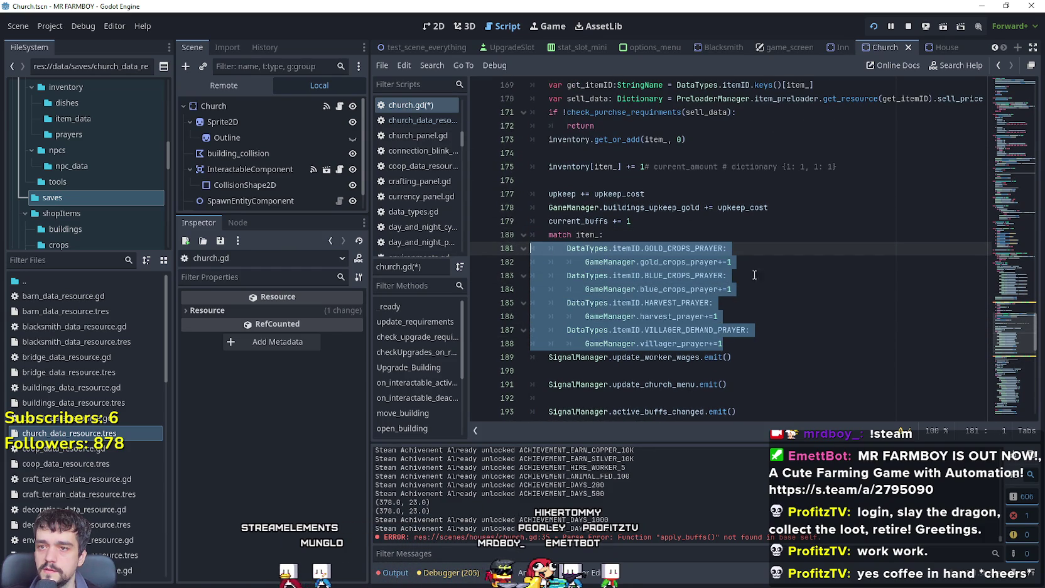
left_click(729, 344)
mouse_move(729, 344)
left_mouse_down()
mouse_move(565, 303)
mouse_move(510, 244)
mouse_move(503, 181)
left_mouse_up()
scroll(704, 270, "up", 4)
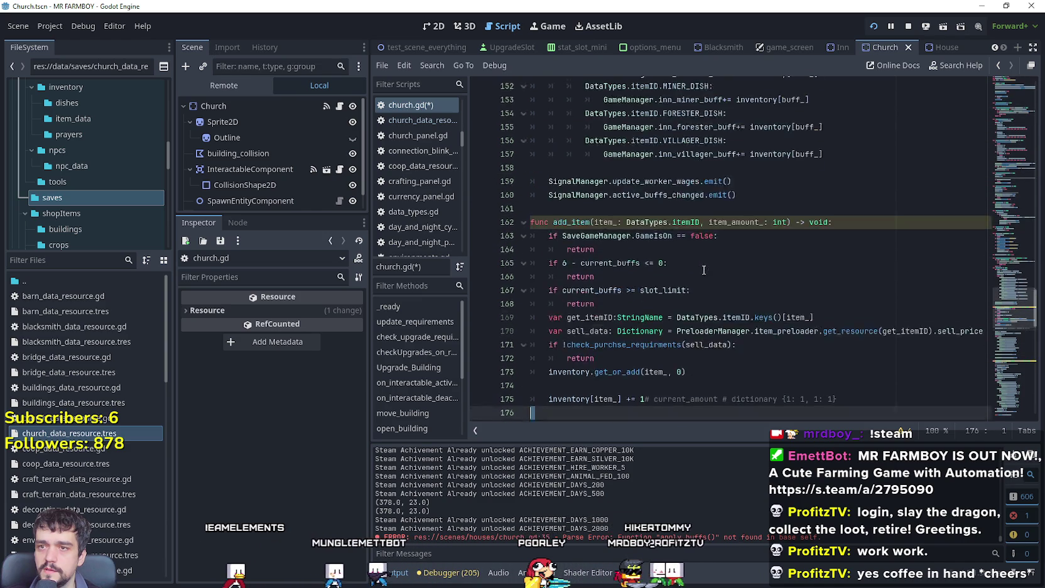
scroll(704, 271, "up", 5)
mouse_move(704, 270)
left_mouse_down()
mouse_move(754, 317)
mouse_move(650, 210)
mouse_move(585, 204)
mouse_move(509, 169)
left_mouse_up()
scroll(650, 211, "up", 2)
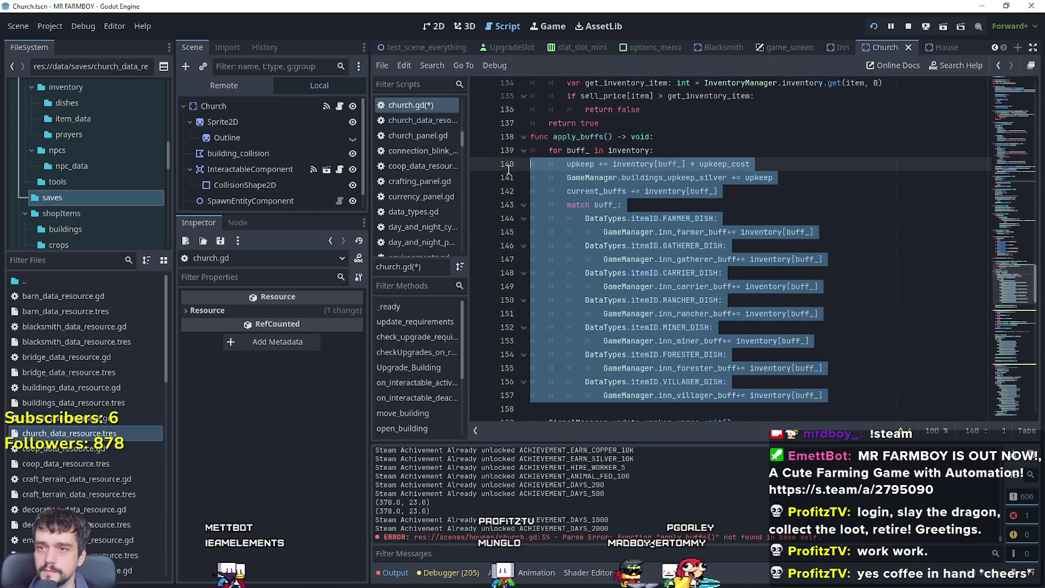
Paste the prayer-buff cases into apply_buffs and indent them under the for loop
type("upkeep += upkeep_cost \tGameManager.buildings_upkeep_gold += upkeep_cost \tcurrent_buffs += 1 \tmatch item_: \t\tDataTypes.itemID.GOLD_CROPS_PRAYER: \t\t\tGameManager.gold_crops_prayer+=1 \t\tDataTypes.itemID.BLUE_CROPS_PRAYER: \t\t\tGameManager.blue_crops_prayer+=1 \t\tDataTypes.itemID.HARVEST_PRAYER: \t\t\tGameManager.harvest_prayer+=1 \t\tDataTypes.itemID.VILLAGER_DEMAND_PRAYER: \t\t\tGameManager.villager_prayer+=1")
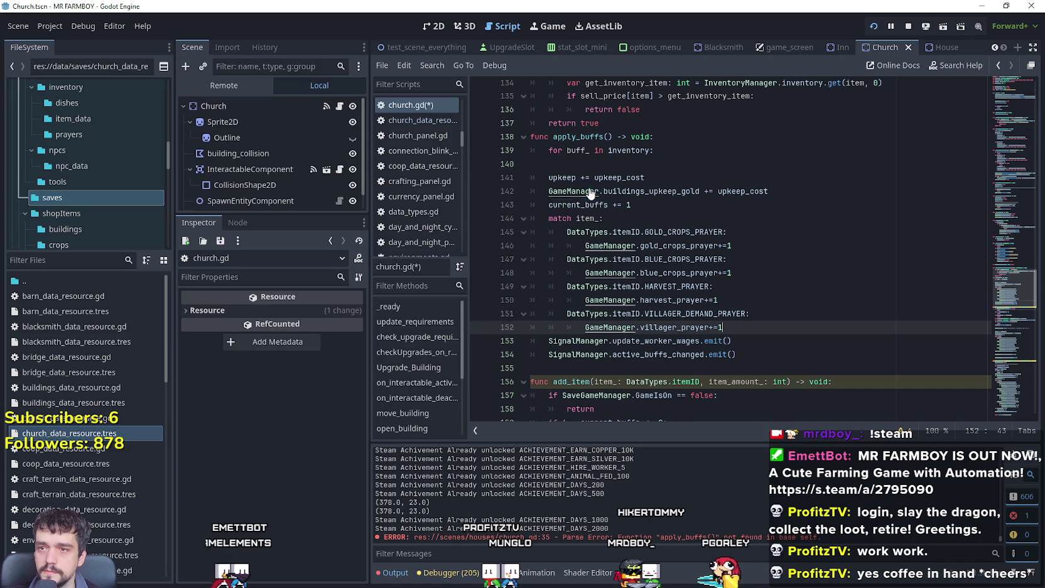
key("ctrl+z")
key("ctrl+y")
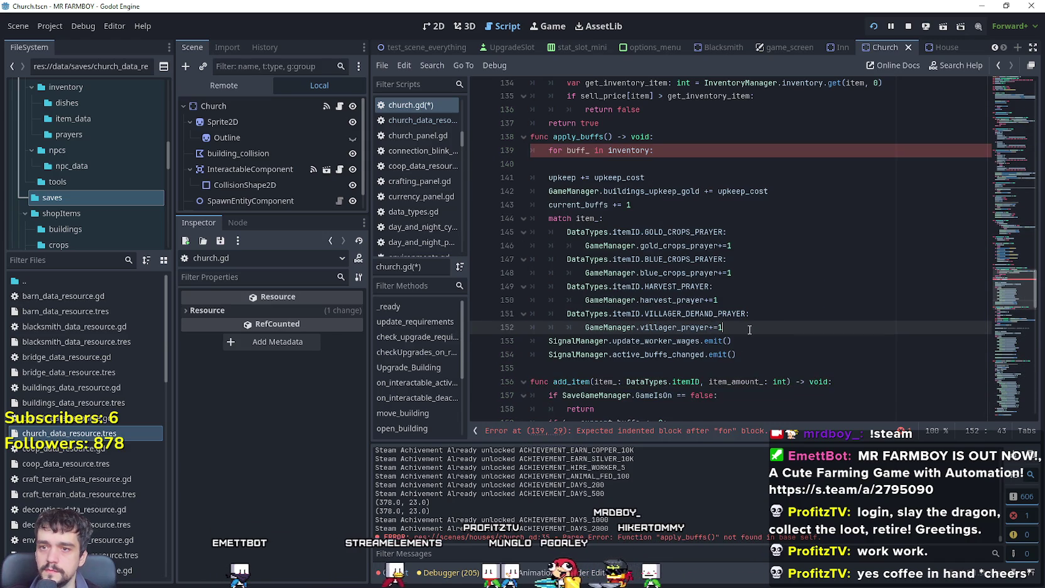
key("Return")
mouse_move(750, 330)
left_mouse_down()
mouse_move(628, 205)
mouse_move(534, 178)
left_mouse_up()
key("Tab")
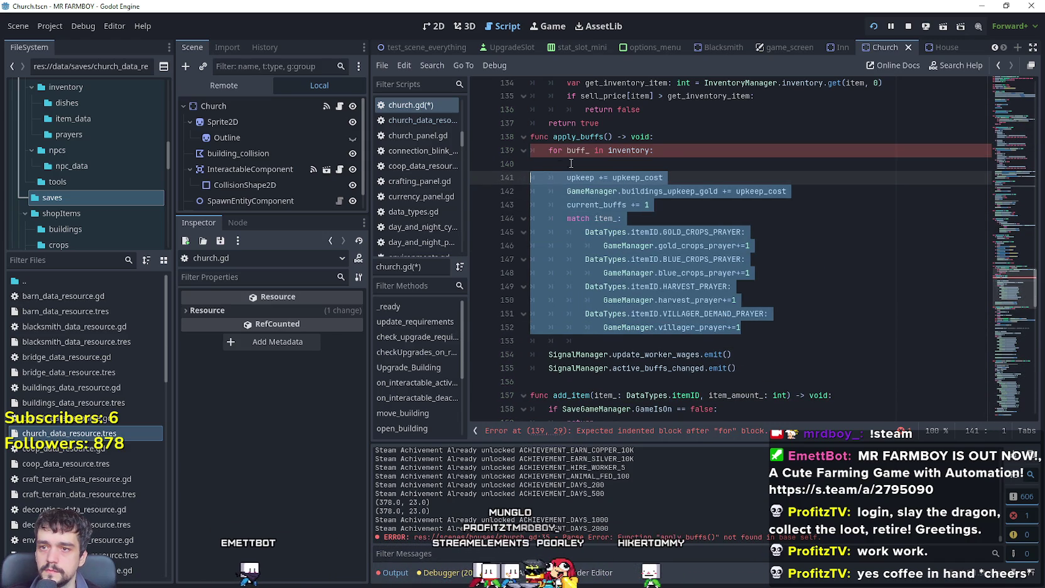
left_click(559, 164)
key("BackSpace")
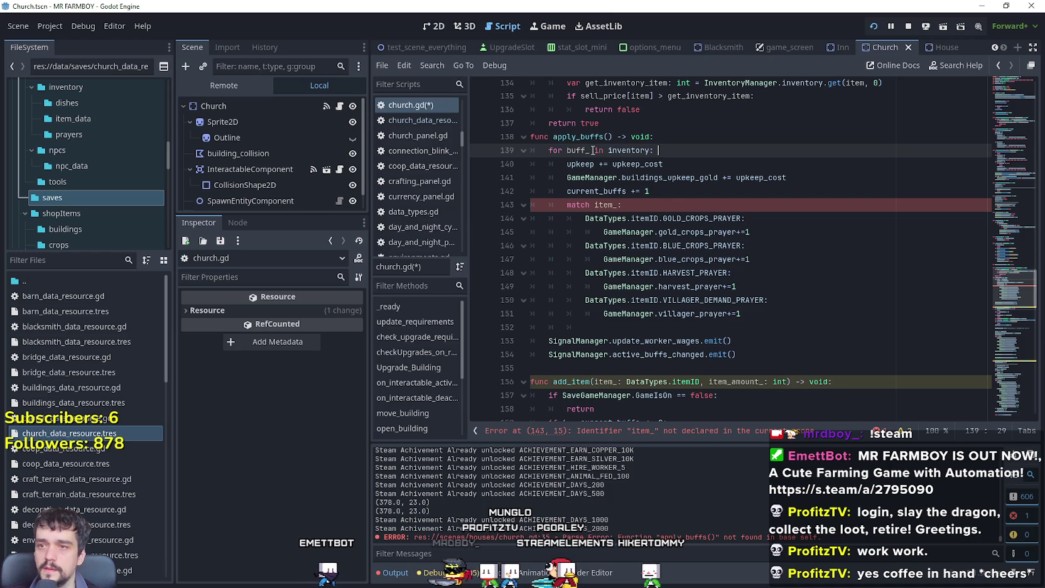
Make the match check buff_ and scale the upkeep cost by inventory[buff_]
double_click(607, 206)
type("buff_")
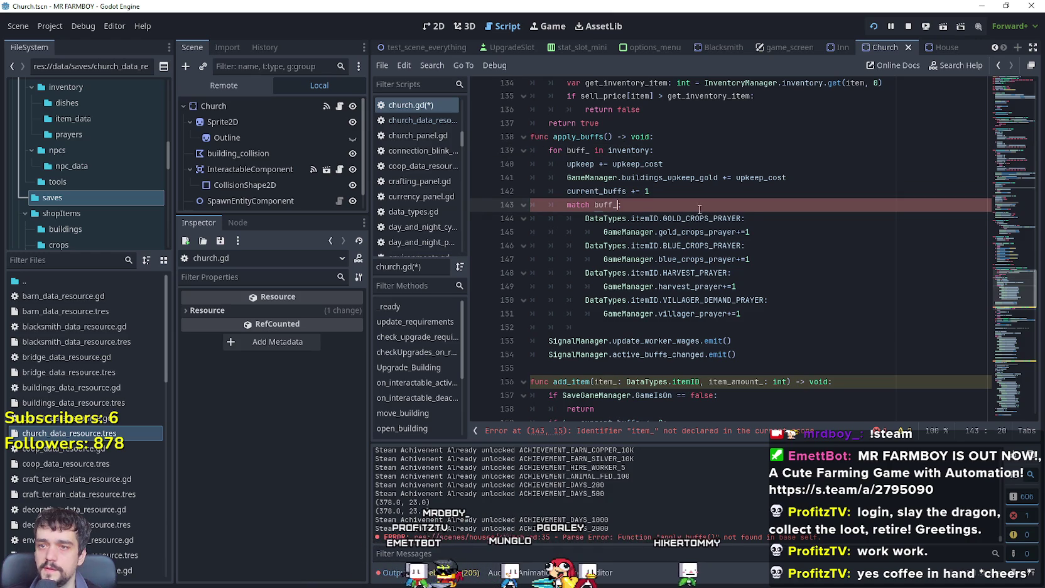
double_click(634, 164)
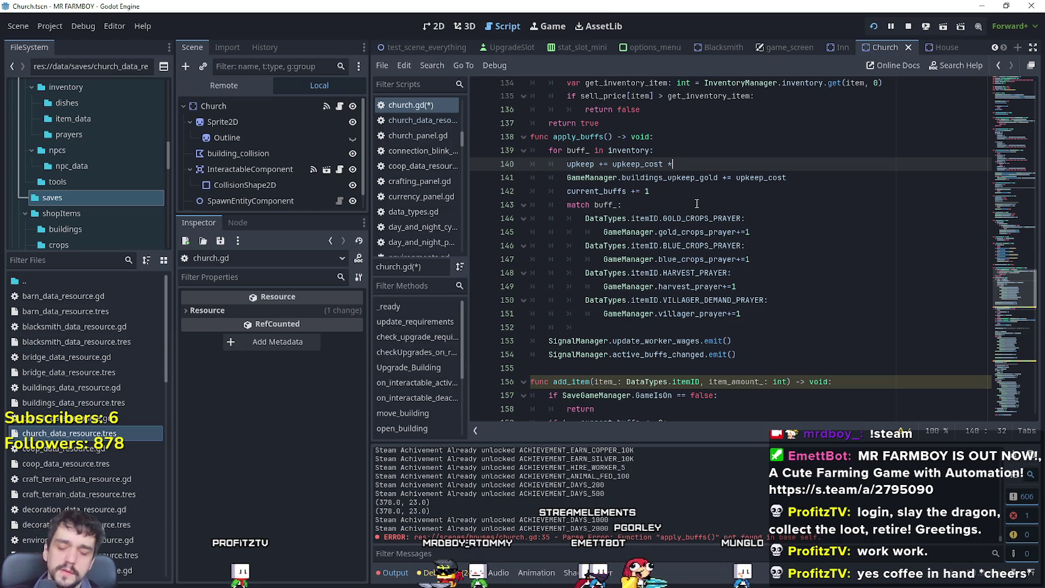
type("* bu")
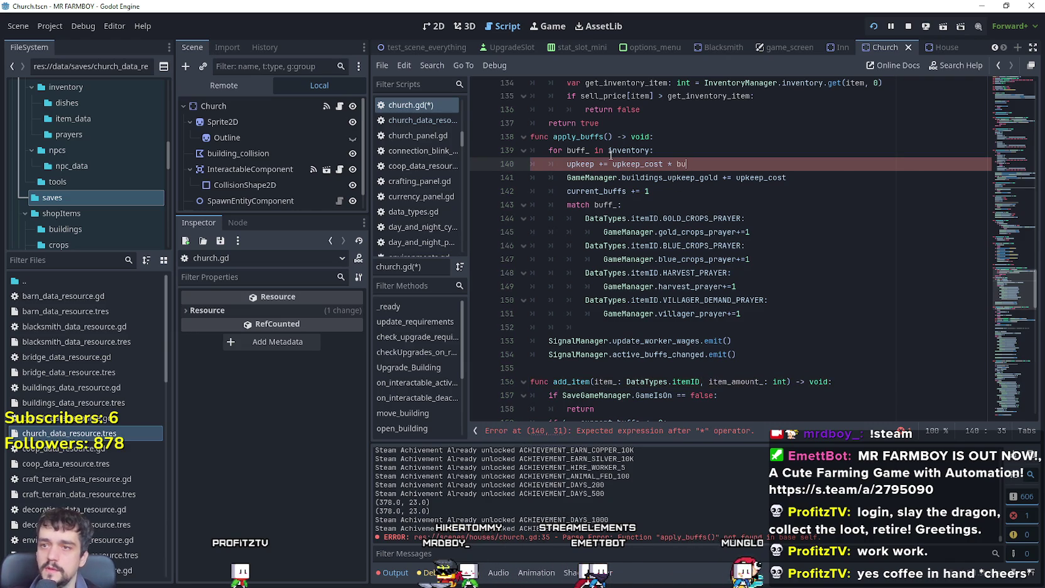
type("ff")
key("Return")
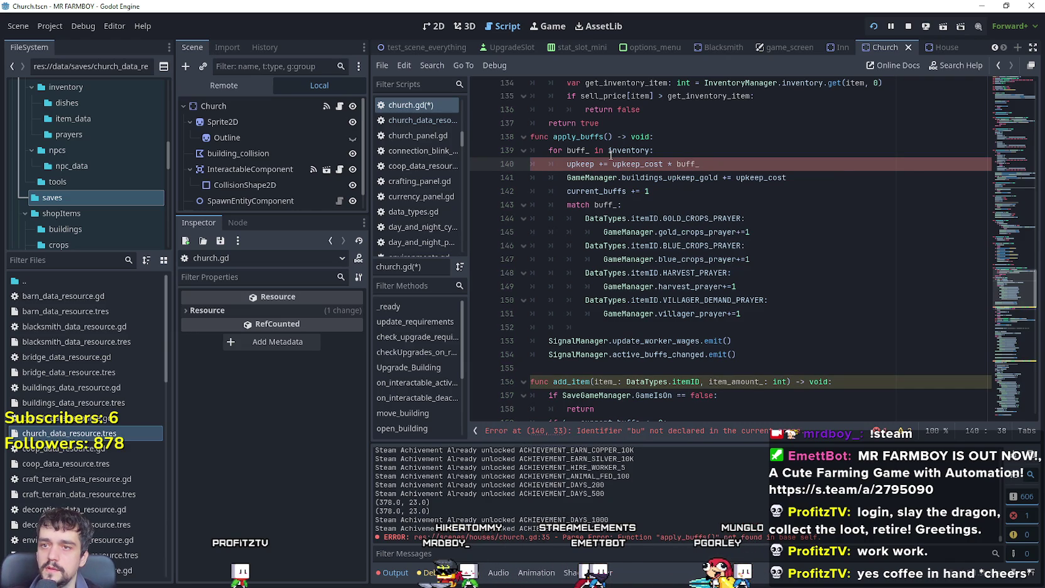
type("[i")
type("nven")
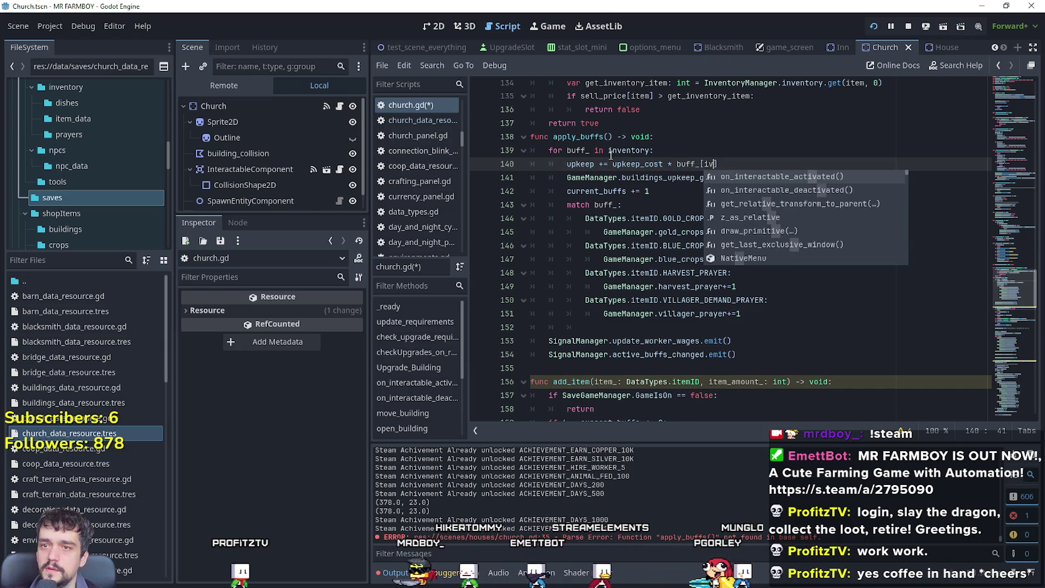
key("Return")
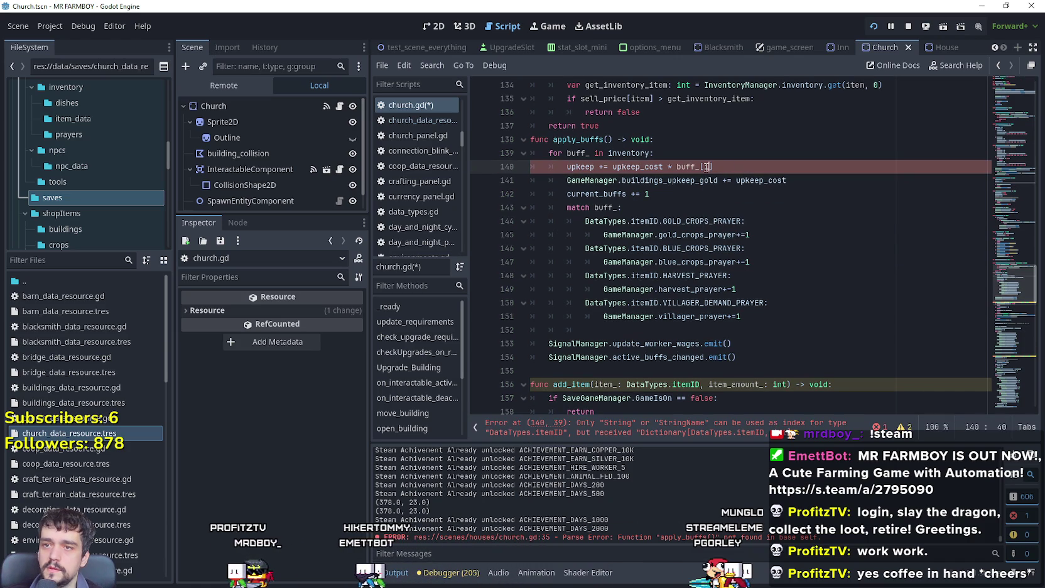
key("ctrl+shift+Left")
key("ctrl+shift+Left")
key("ctrl+shift+Left")
key("BackSpace")
type("inventory[buff_")
left_click_drag(677, 166, 763, 162)
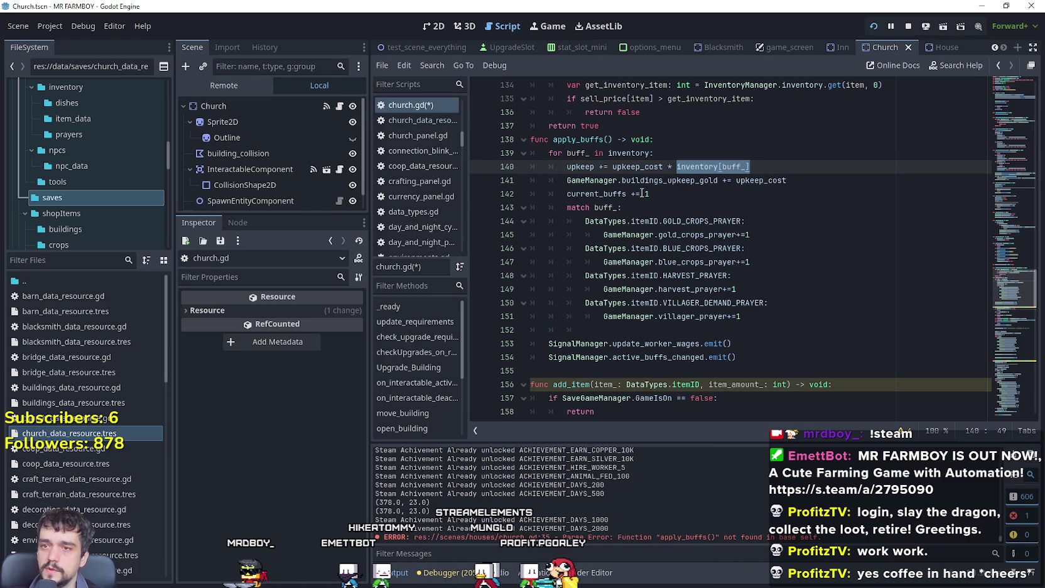
Multiply the current_buffs and prayer increments by inventory[buff_] and save church.gd
left_click_drag(645, 193, 660, 193)
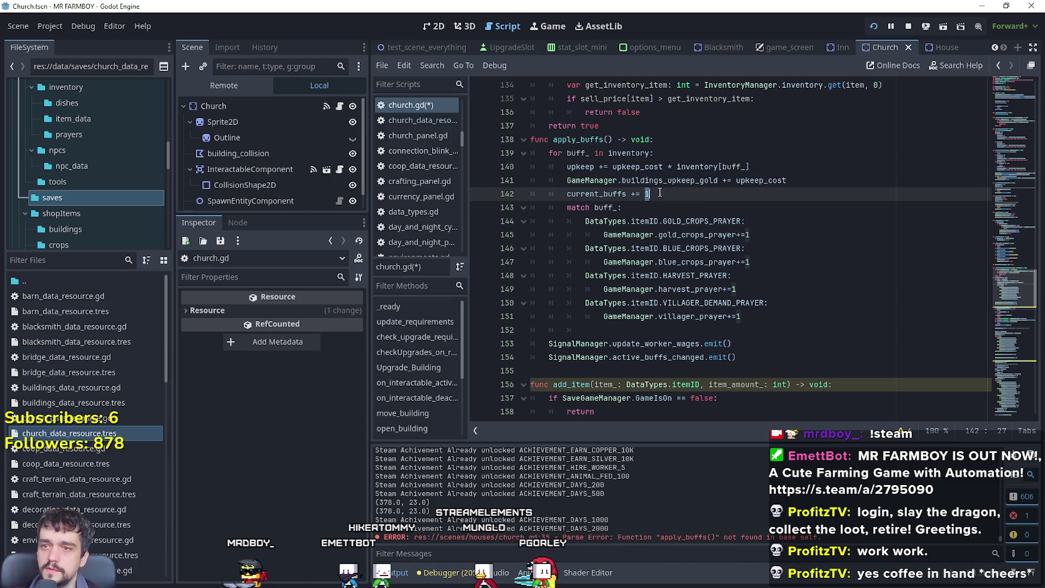
left_click(756, 236)
double_click(747, 262)
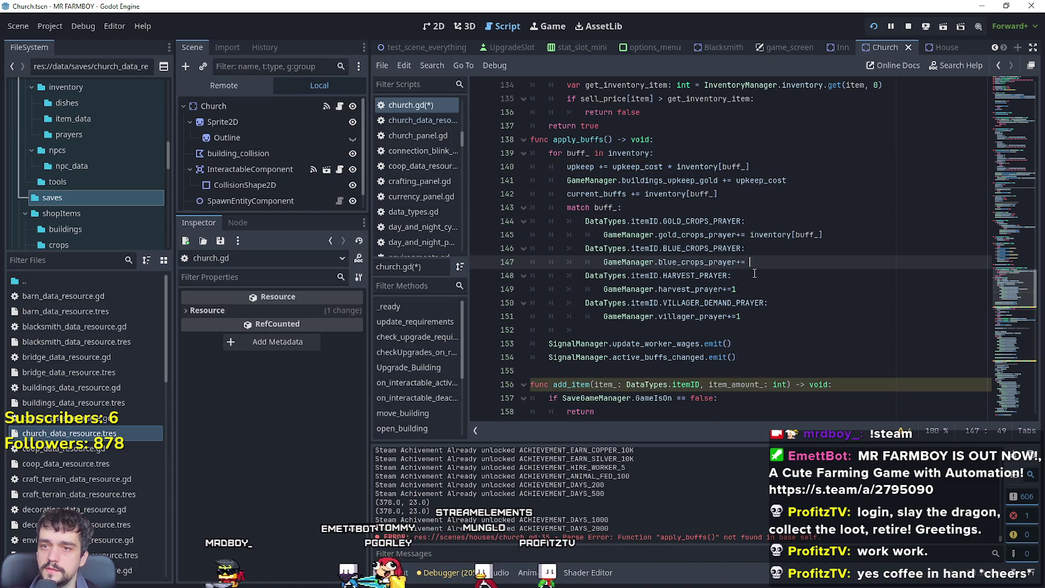
left_click(737, 289)
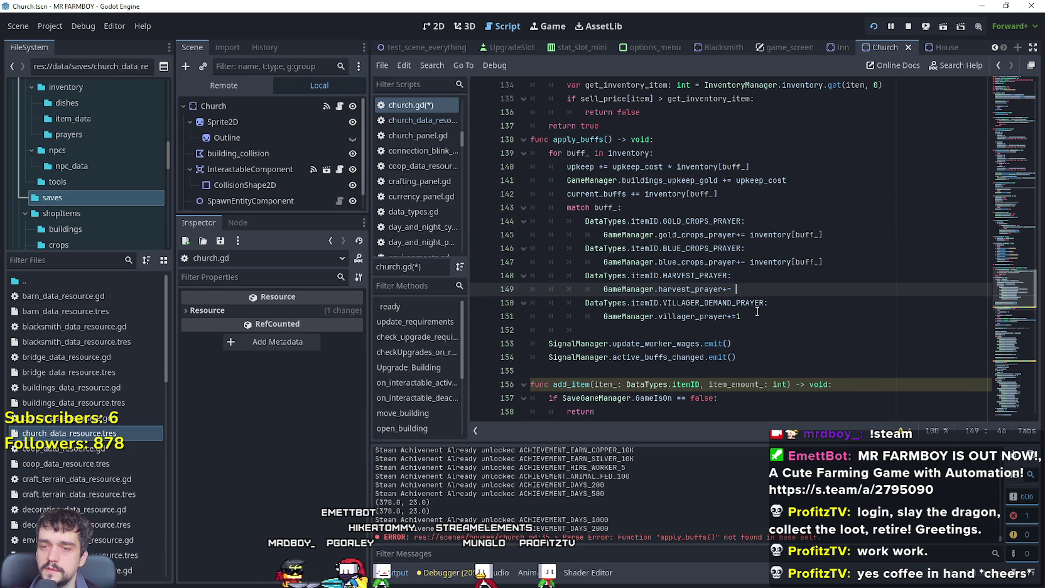
type("inventory[buff_]")
left_click(746, 317)
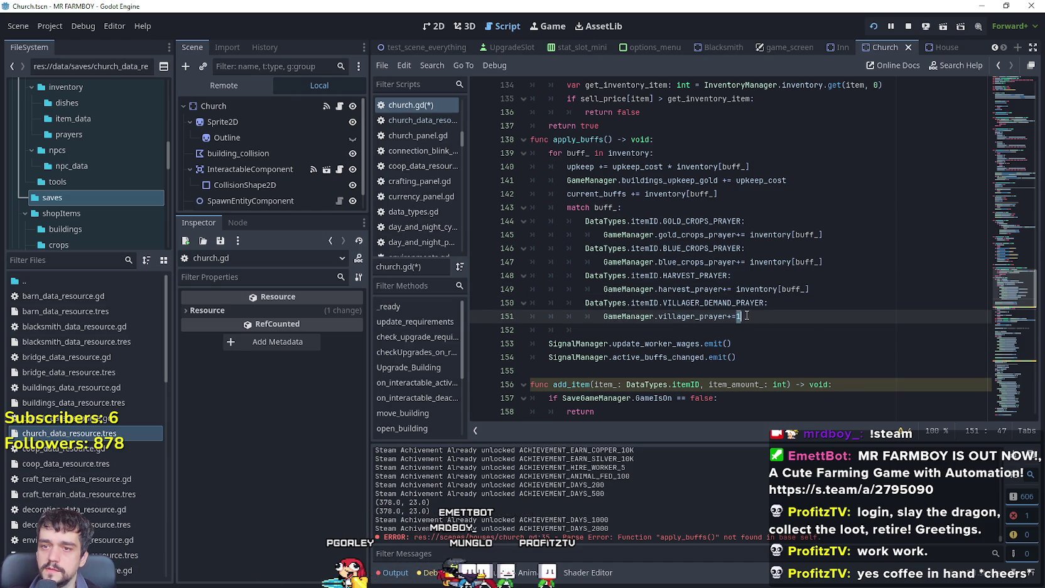
left_click(732, 329)
key("ctrl+s")
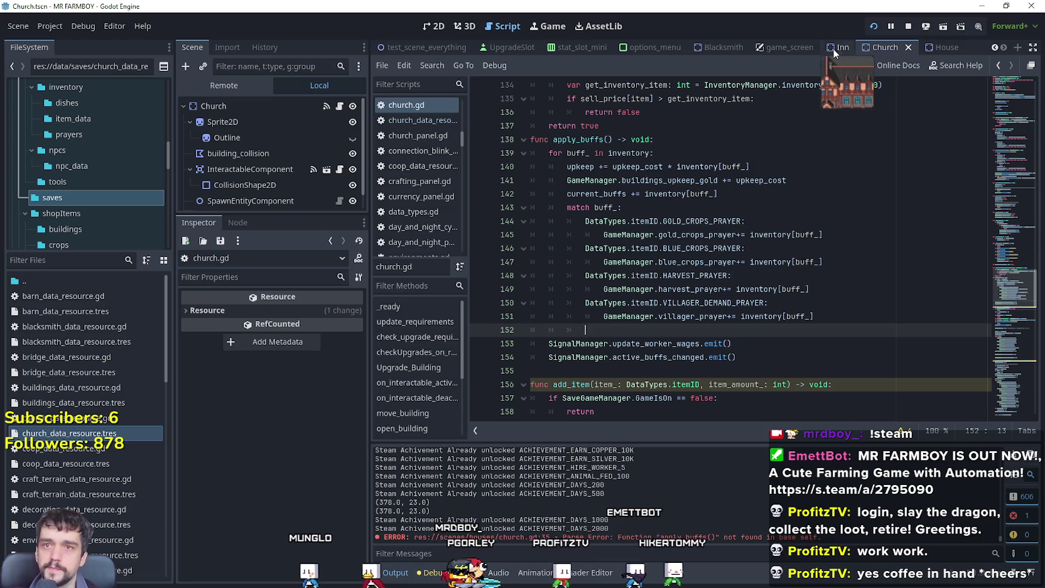
key("F5")
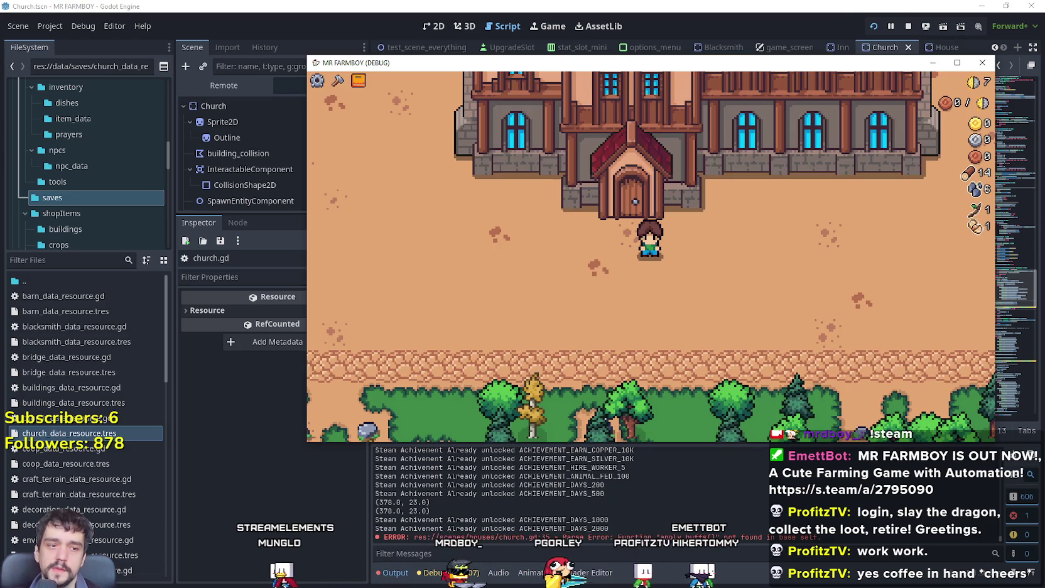
In the running game, visit the church and inn, and activate the Forester's Dish buff
key("e")
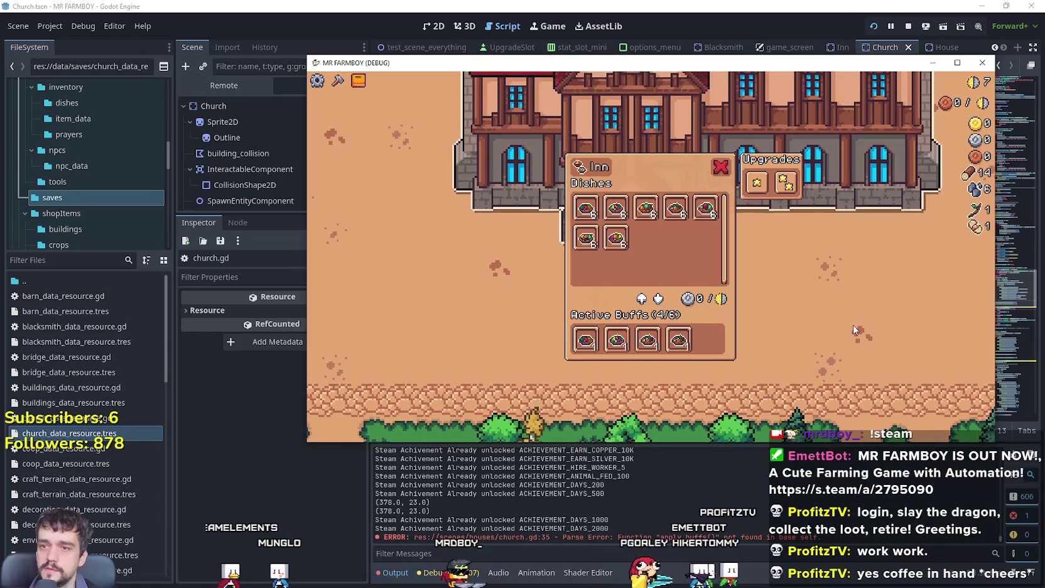
key("Escape")
key("d")
scroll(853, 324, "down", 5)
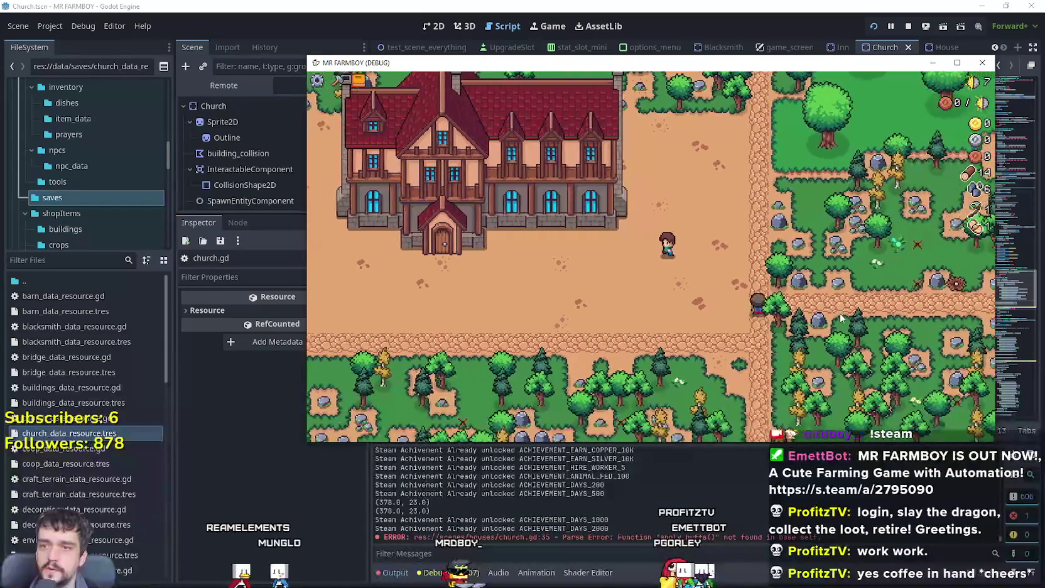
key("a")
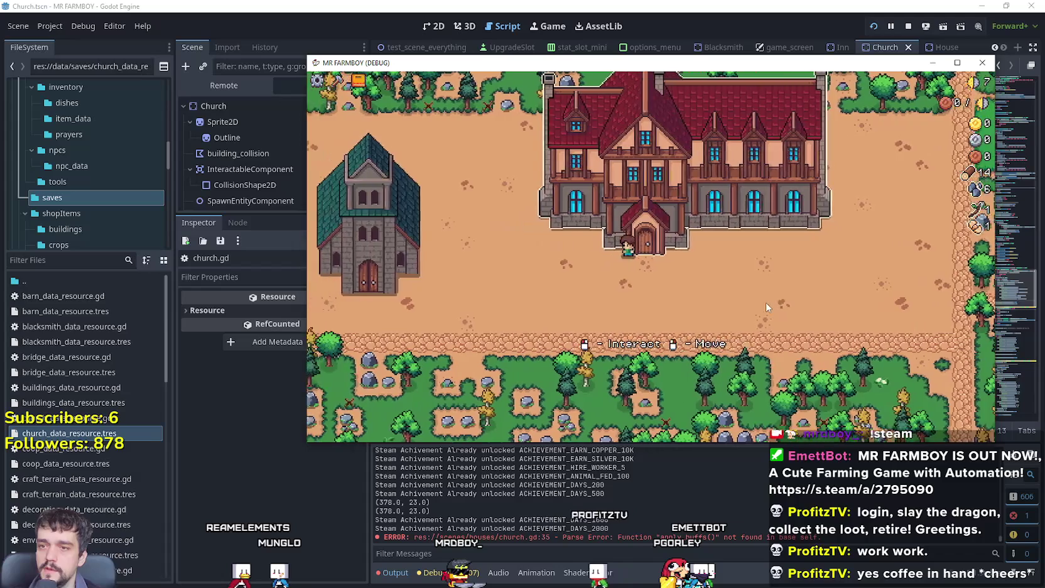
key("e")
key("Escape")
key("a")
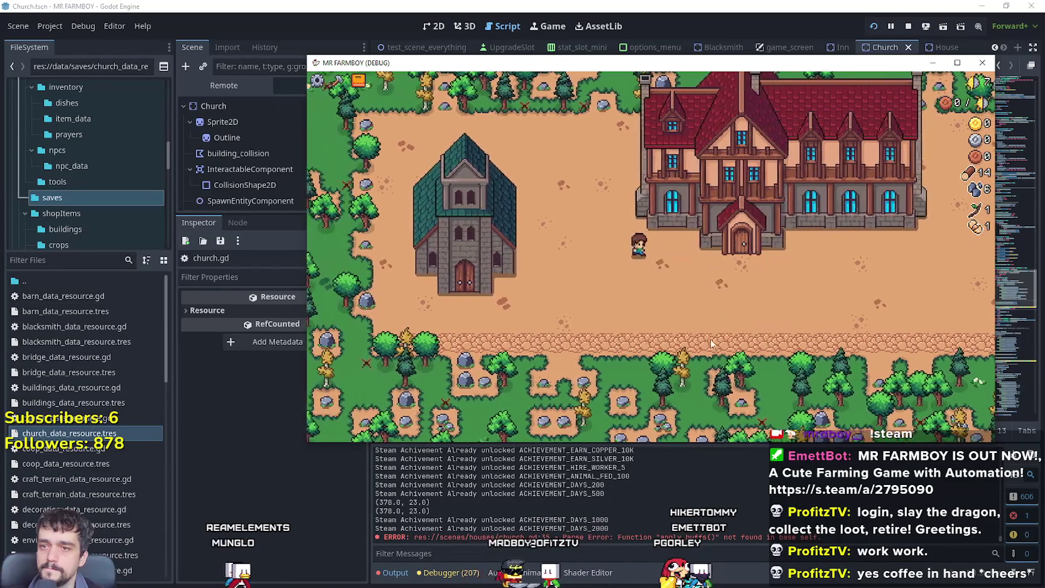
key("d")
key("e")
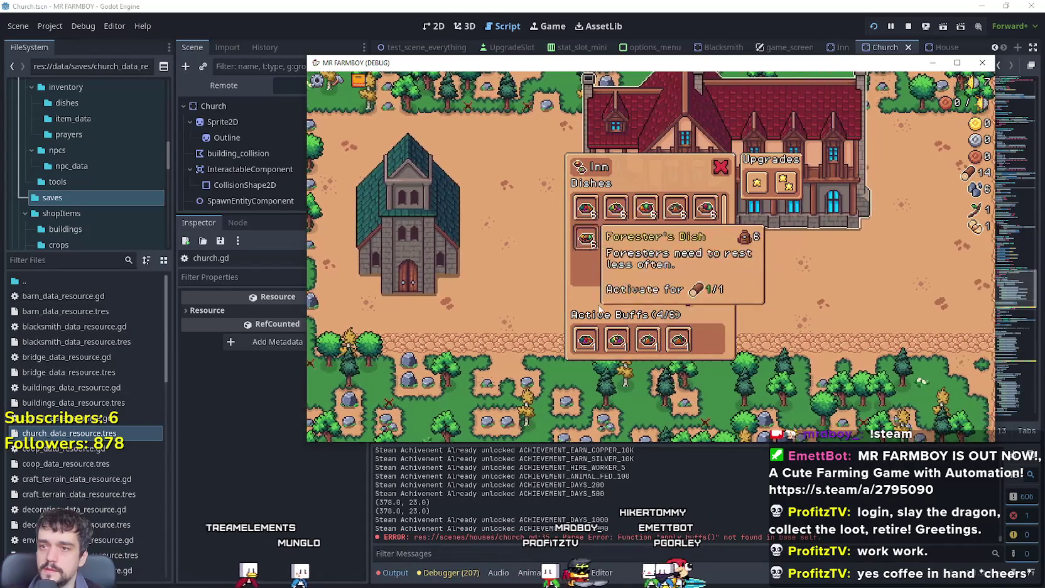
left_click(588, 210)
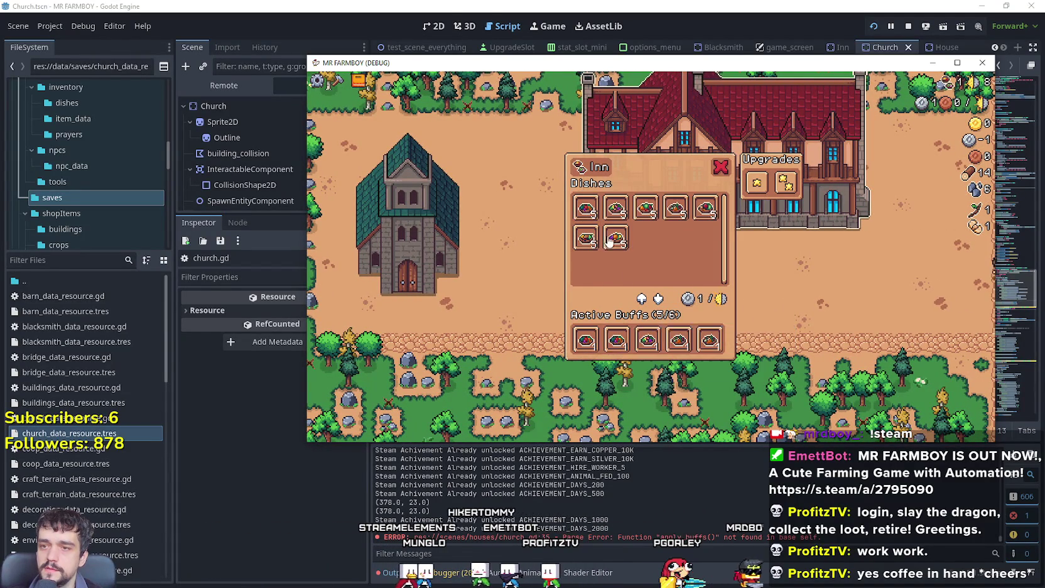
mouse_move(593, 340)
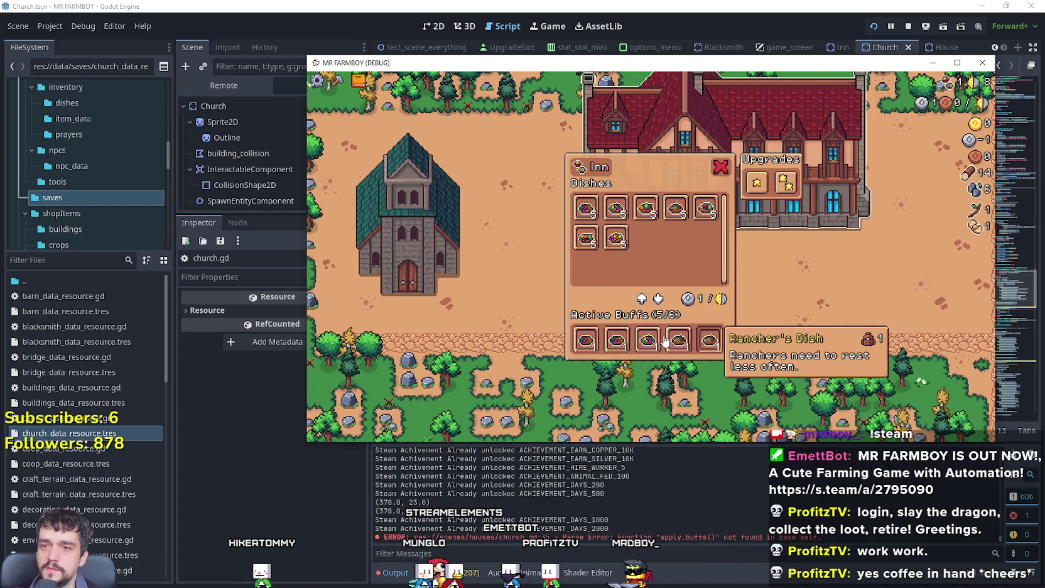
Walk back to the church and review its blessings and Active Buffs panel
key("a")
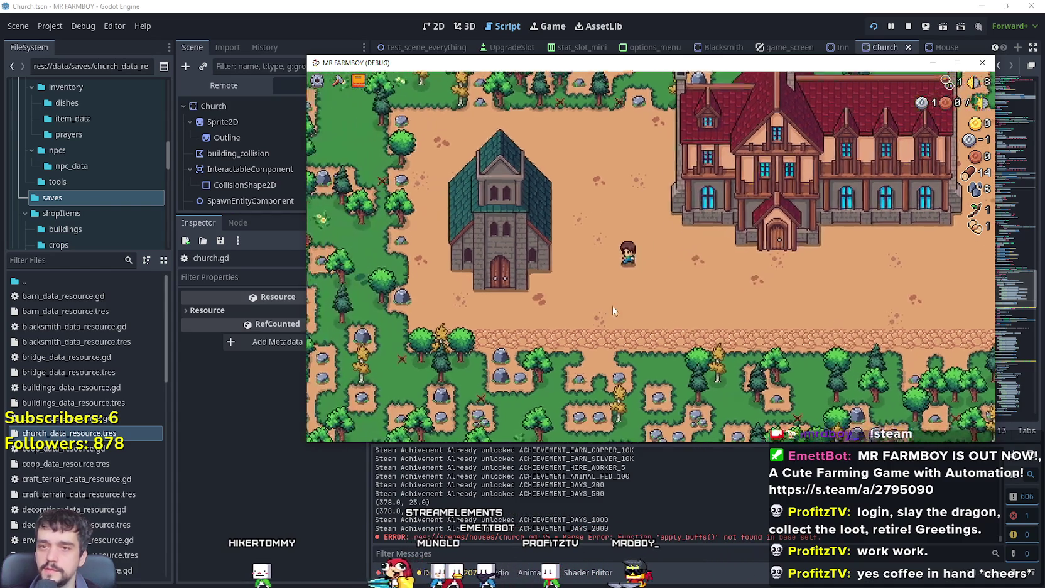
key("s")
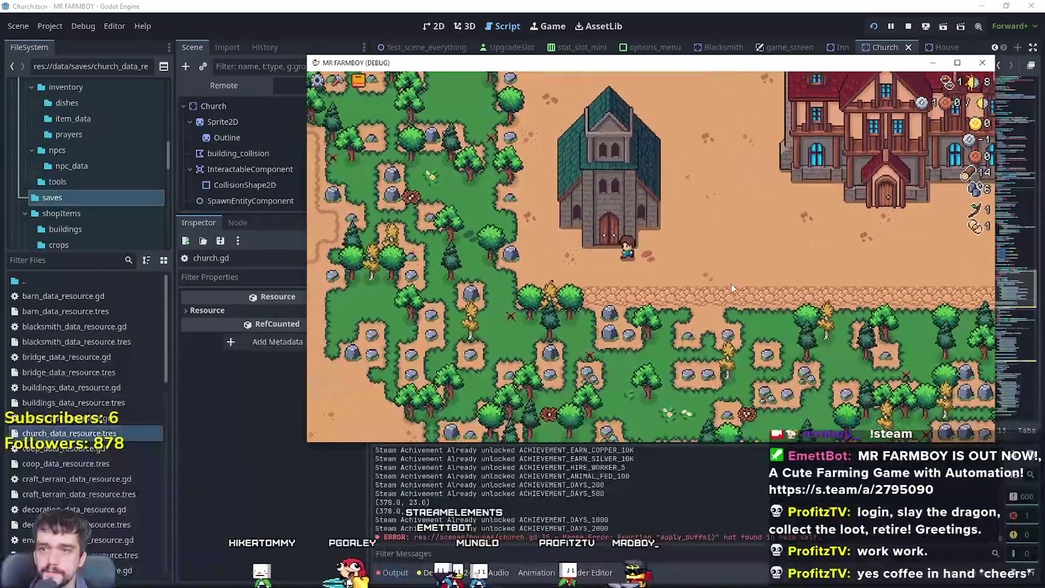
key("e")
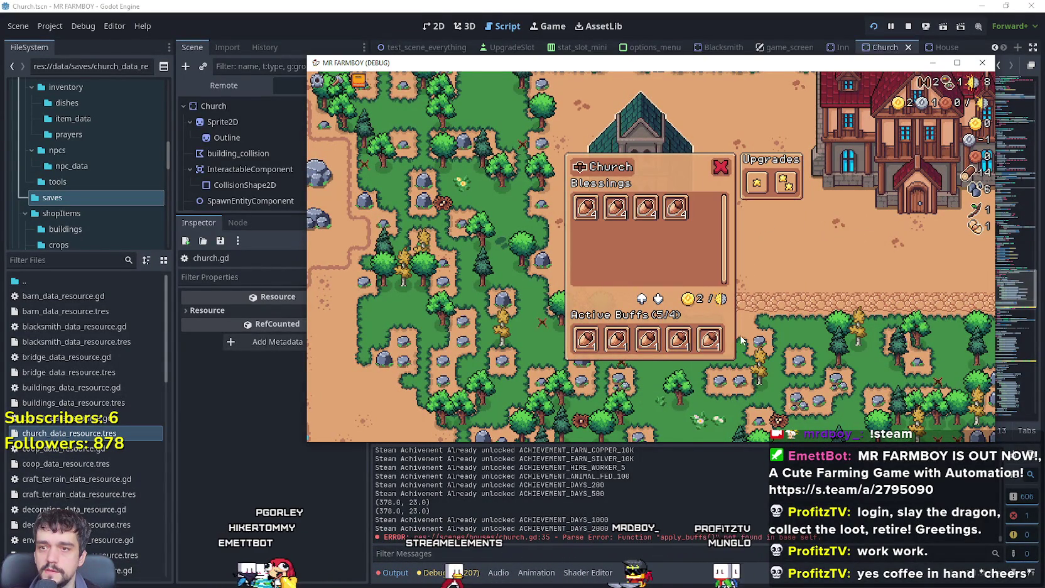
key("d")
key("a")
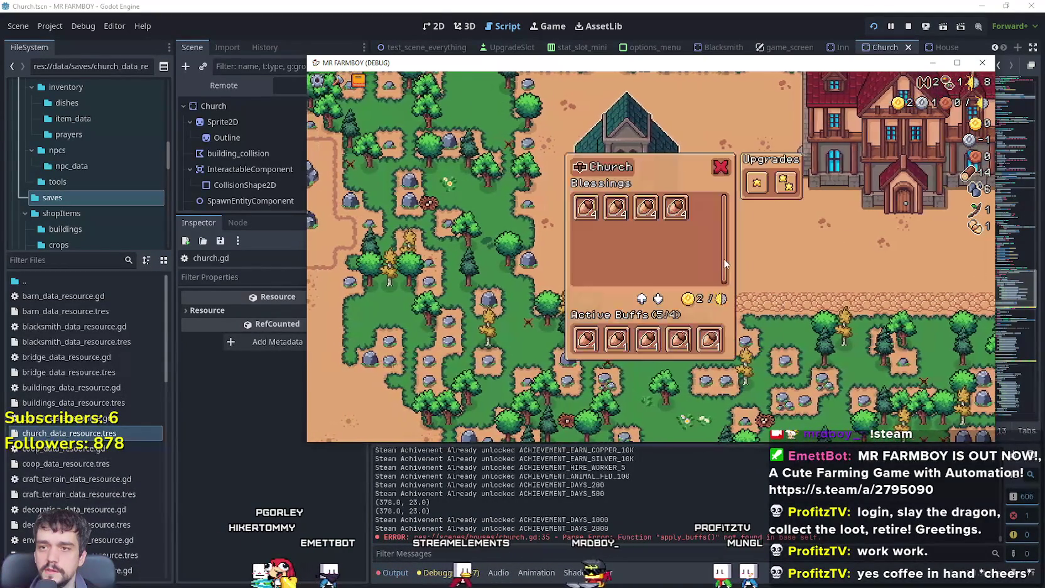
key("d")
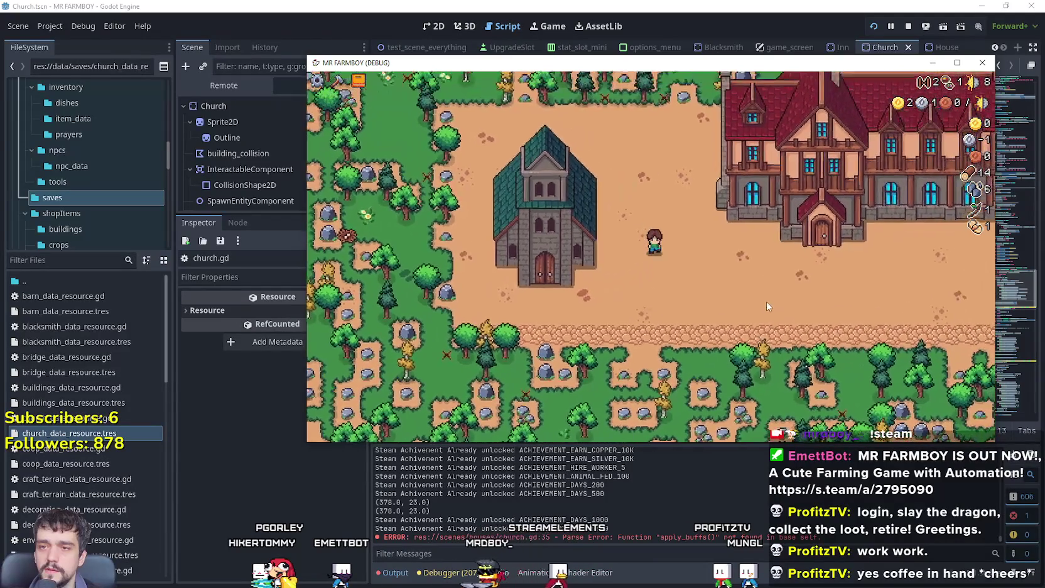
key("a")
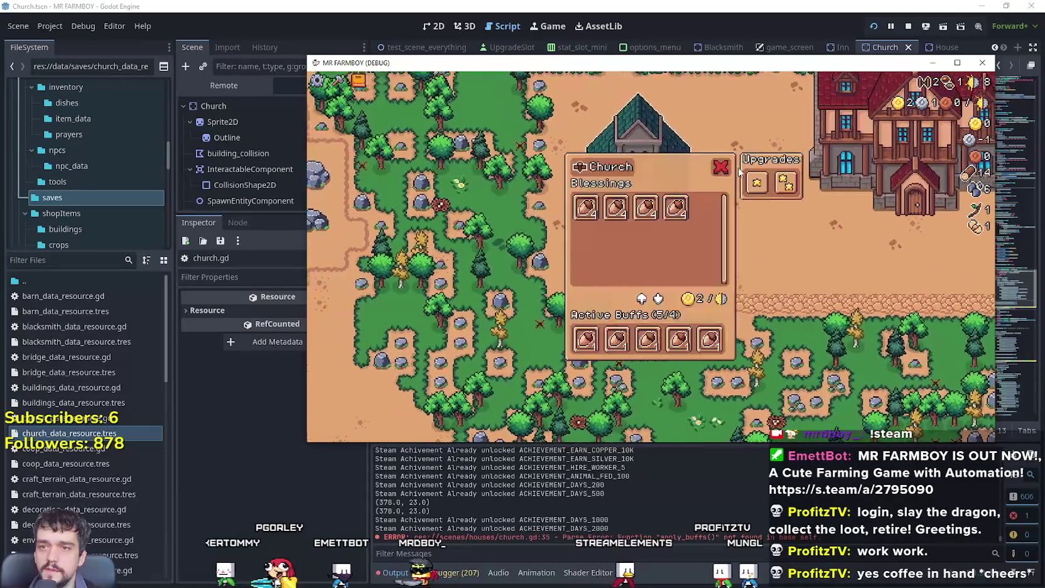
key("d")
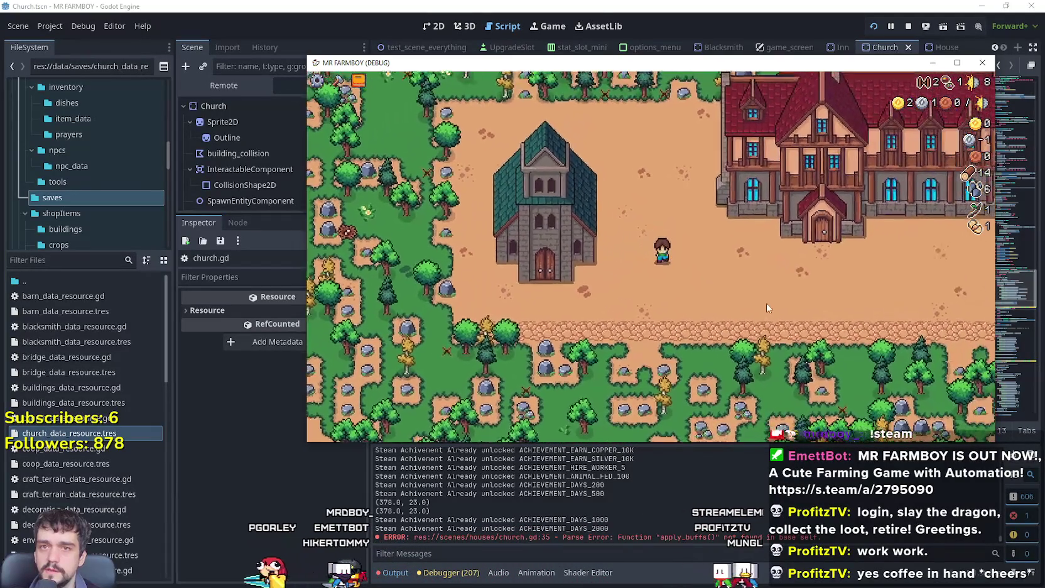
Quit the game from the pause menu and relaunch the project
key("Escape")
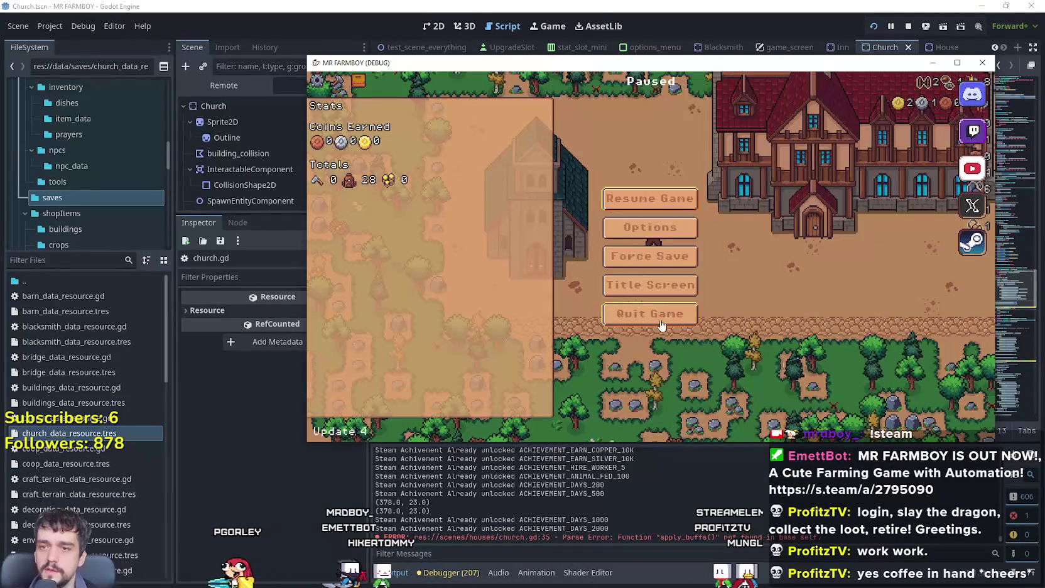
left_click(662, 324)
left_click(872, 24)
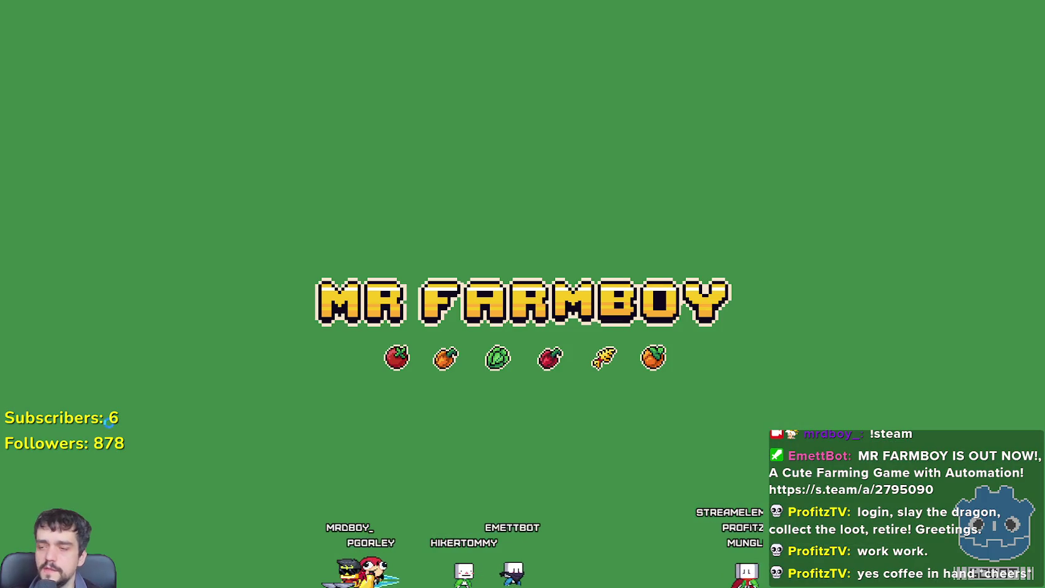
Inspect the inventory and unlocks loading around line 30 of _load_data in church_data_resource.gd
key("F8")
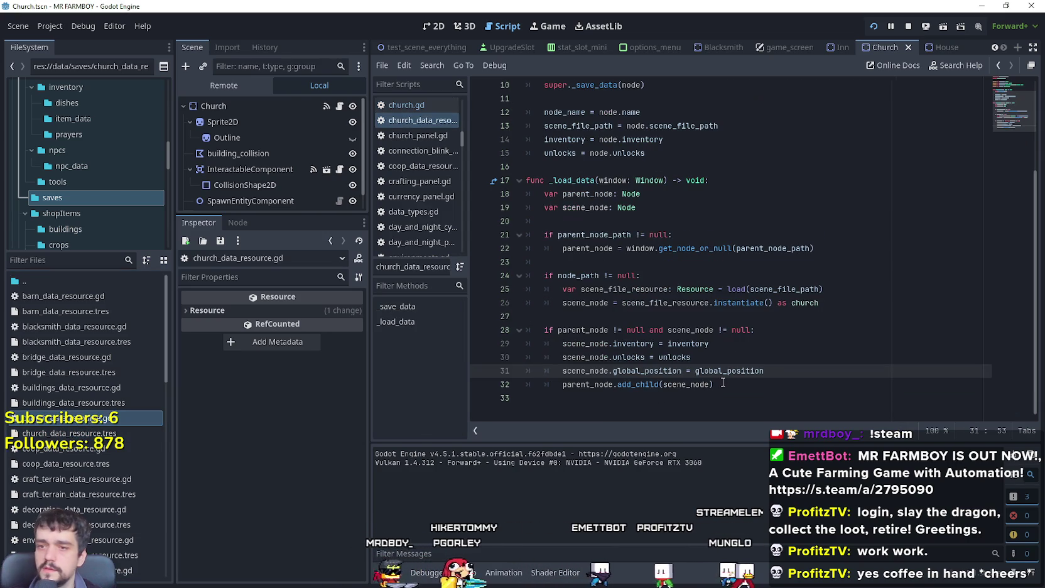
double_click(638, 357)
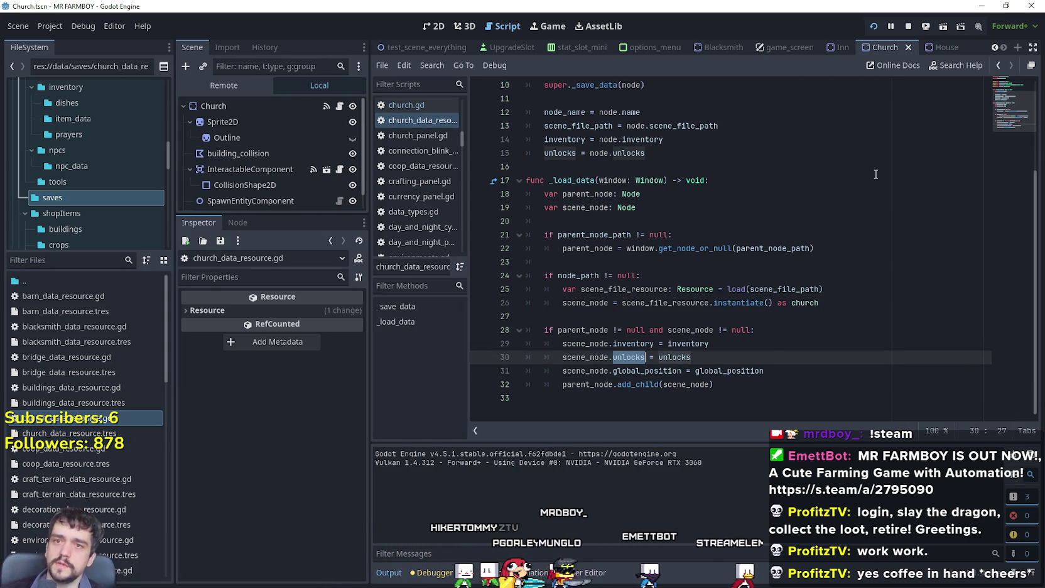
left_click(770, 354)
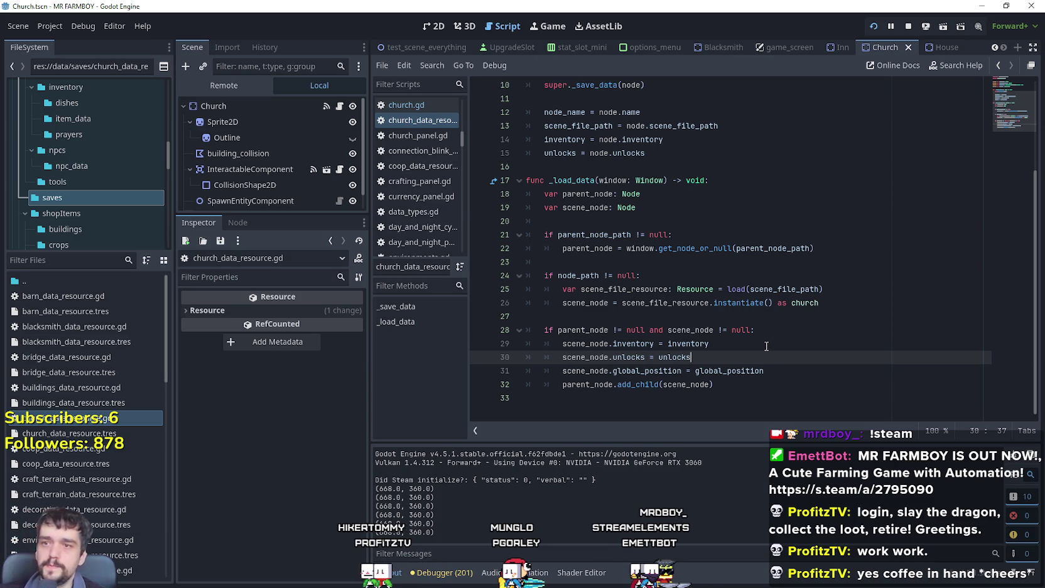
scroll(764, 343, "up", 3)
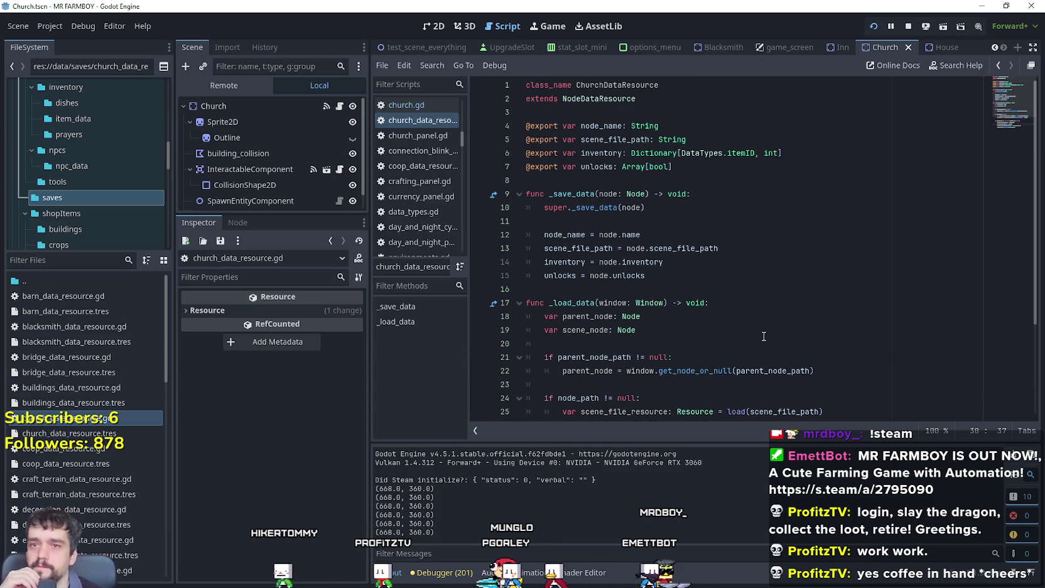
scroll(774, 320, "down", 3)
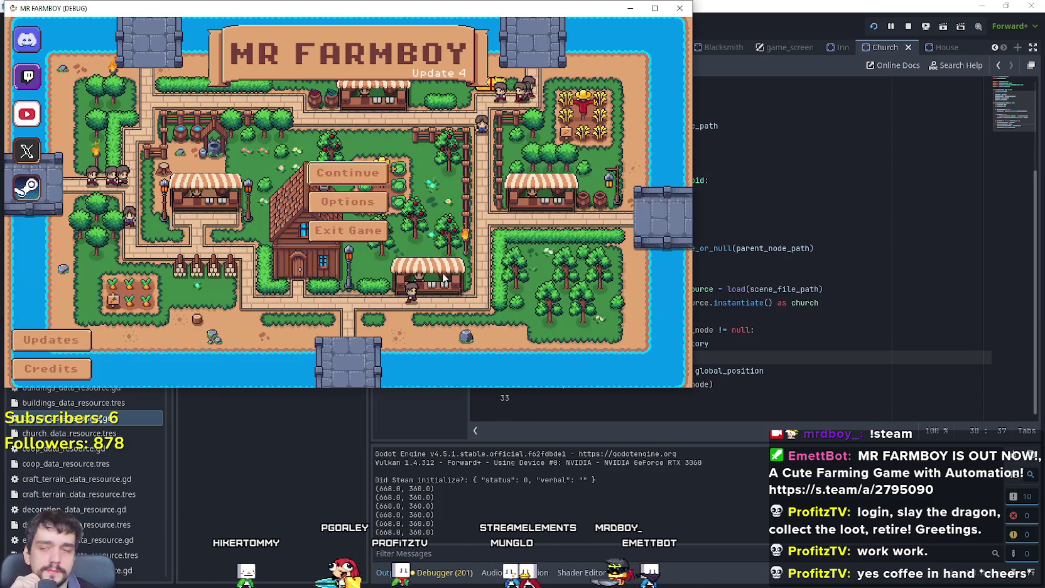
Load Save 3, confirm the Inn's four active dish buffs, then pause and close the game
left_click(358, 230)
left_click(359, 230)
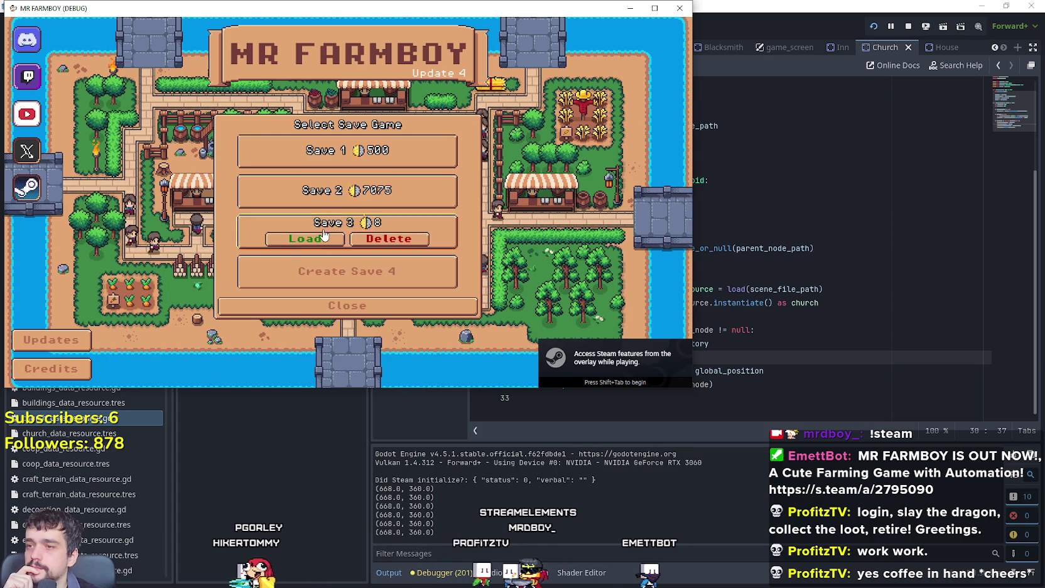
left_click(347, 241)
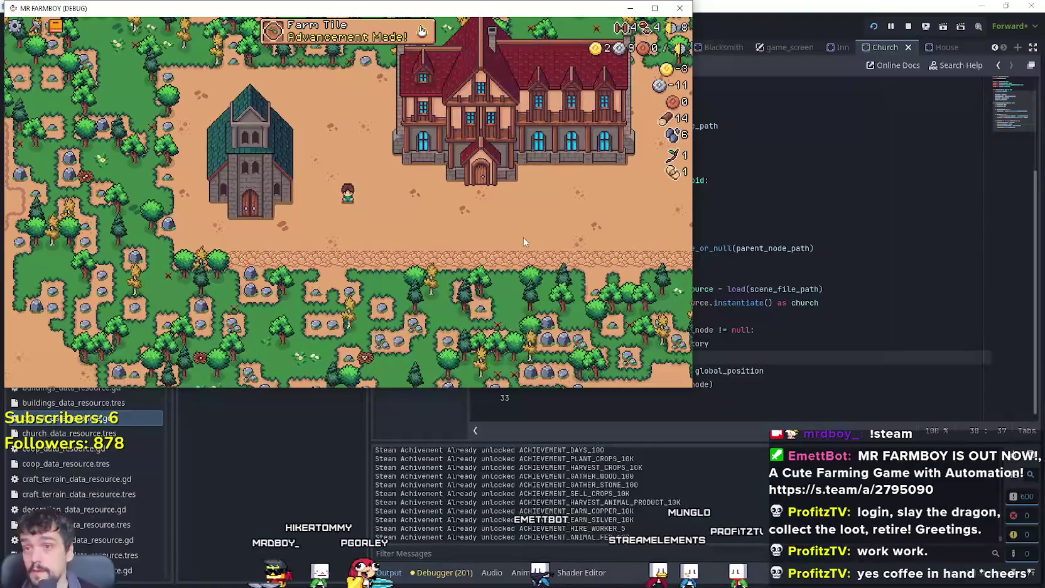
key("d")
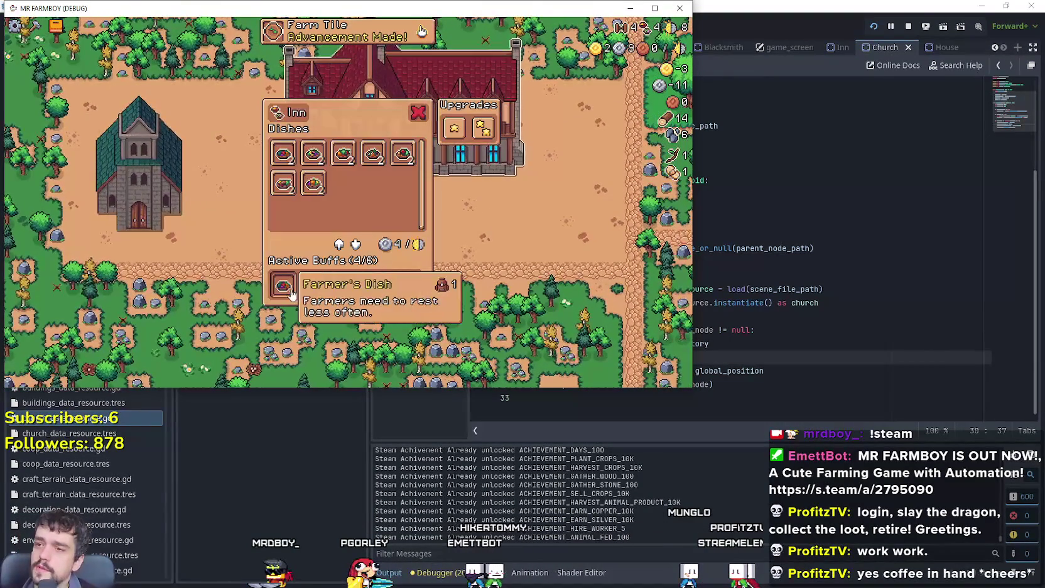
mouse_move(325, 287)
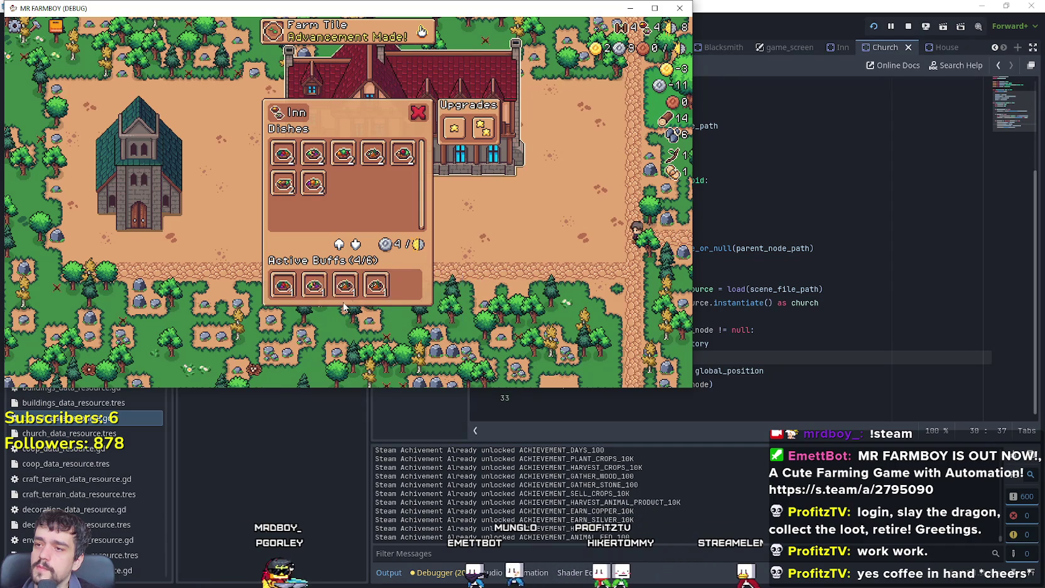
key("Escape")
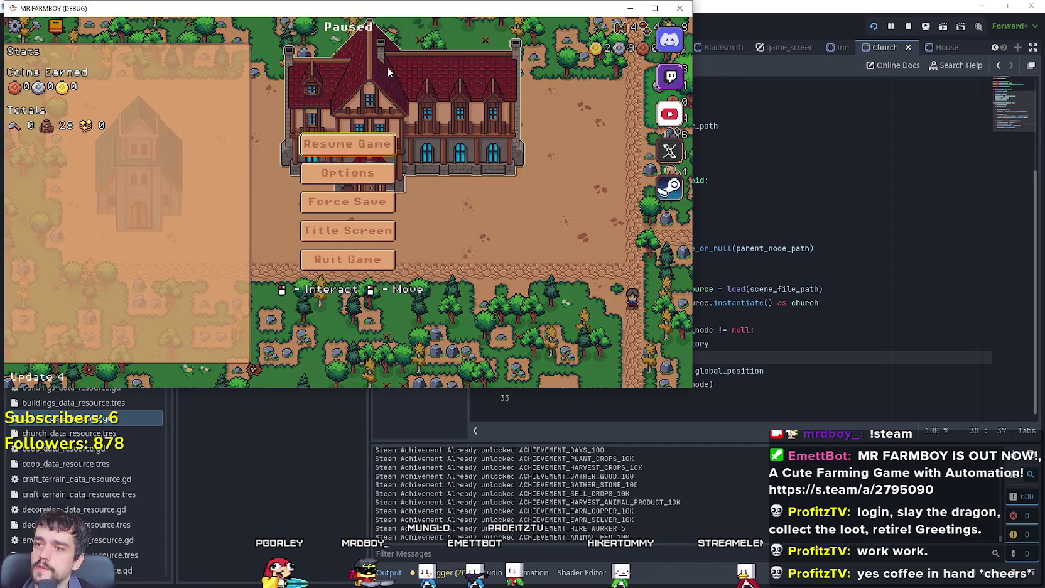
key("alt+F4")
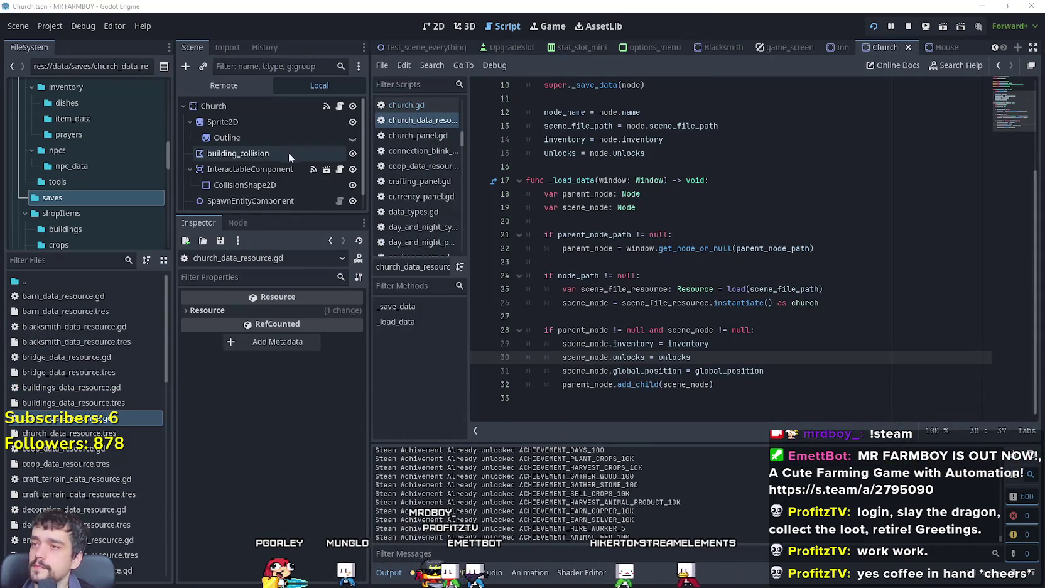
In the Remote scene tree, select GameManager and read its inn buff and prayer values
scroll(289, 151, "down", 1)
left_click(240, 84)
scroll(311, 141, "down", 4)
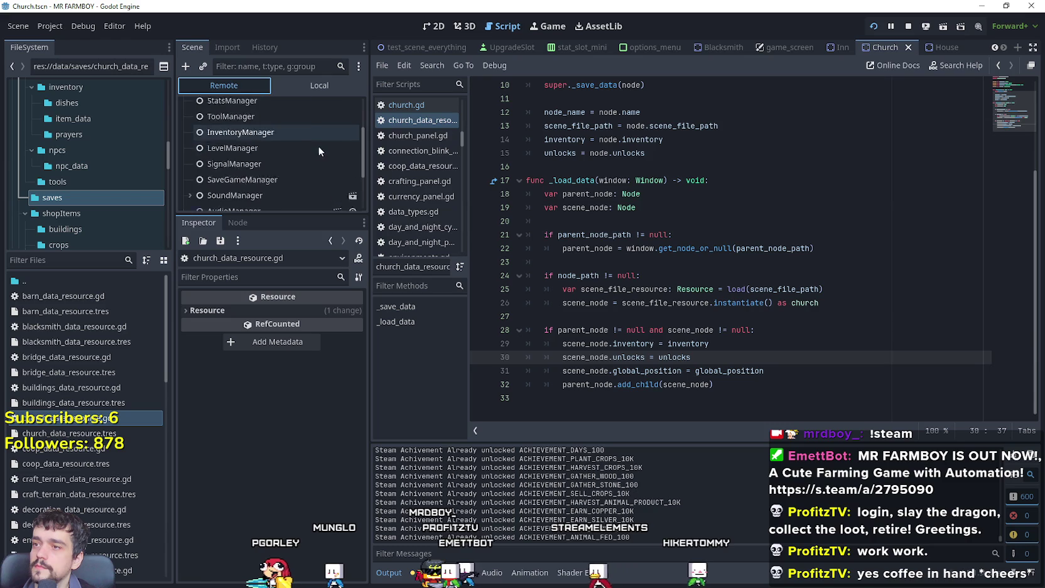
scroll(359, 176, "down", 2)
left_click(304, 200)
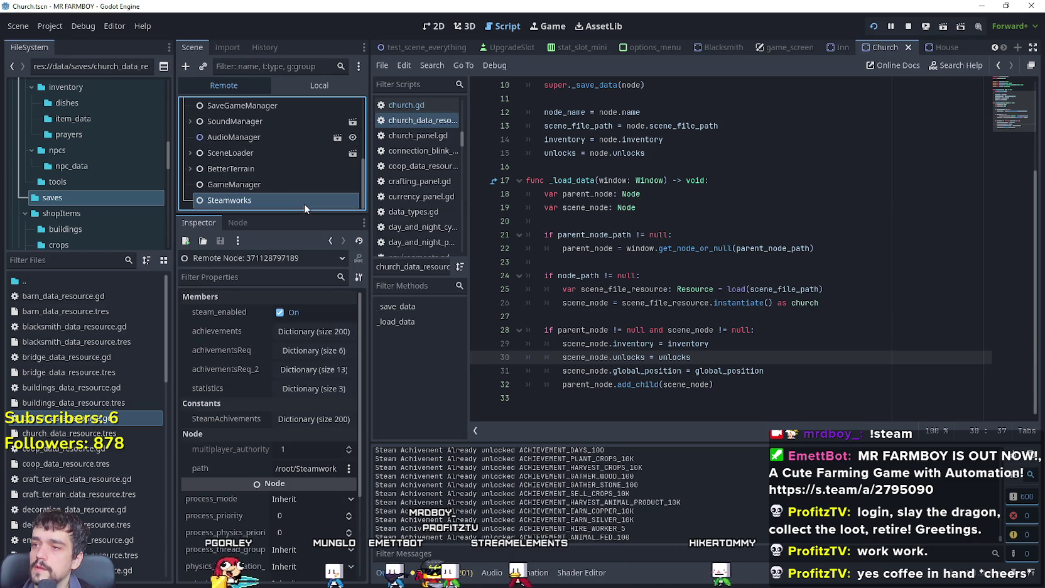
scroll(220, 521, "down", 5)
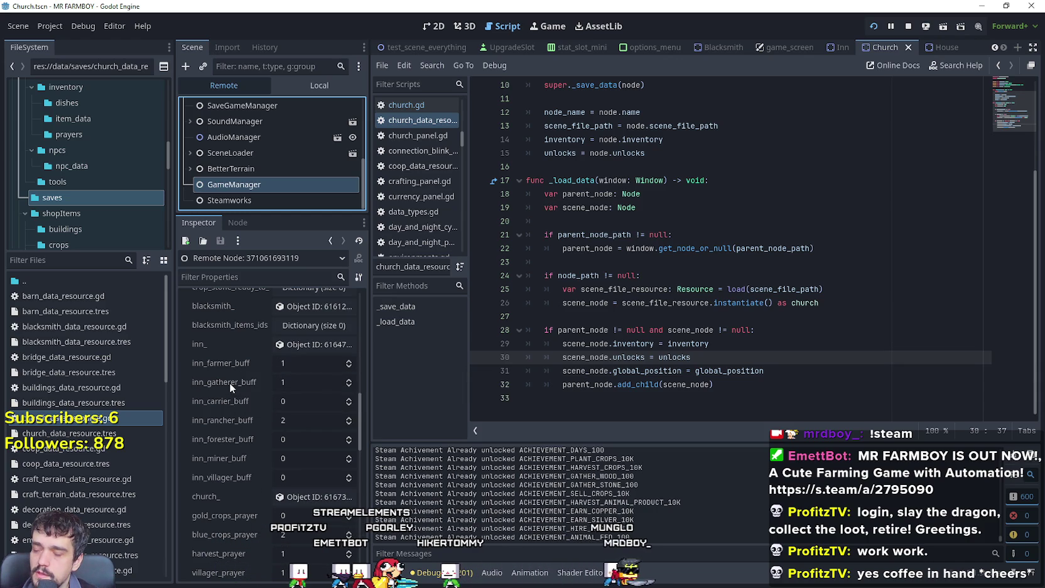
scroll(228, 386, "down", 3)
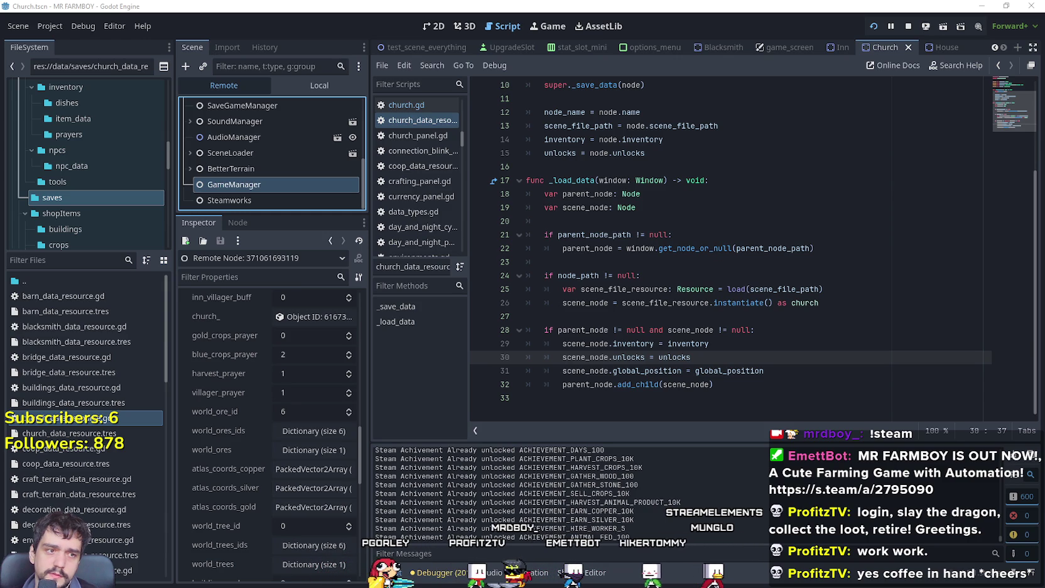
Switch back to the Local scene tree and open the Inn scene
key("alt+Tab")
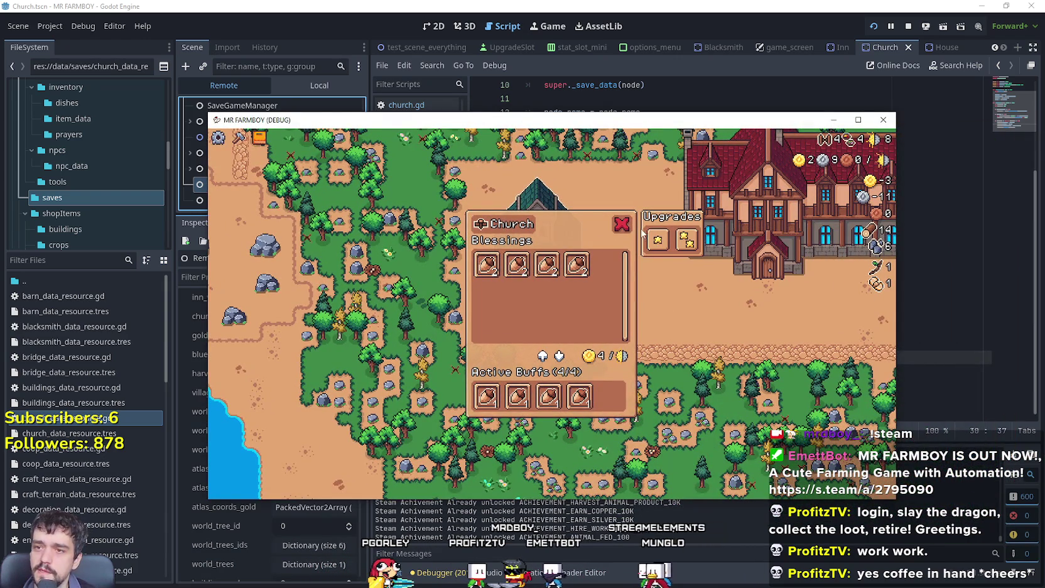
left_click(661, 65)
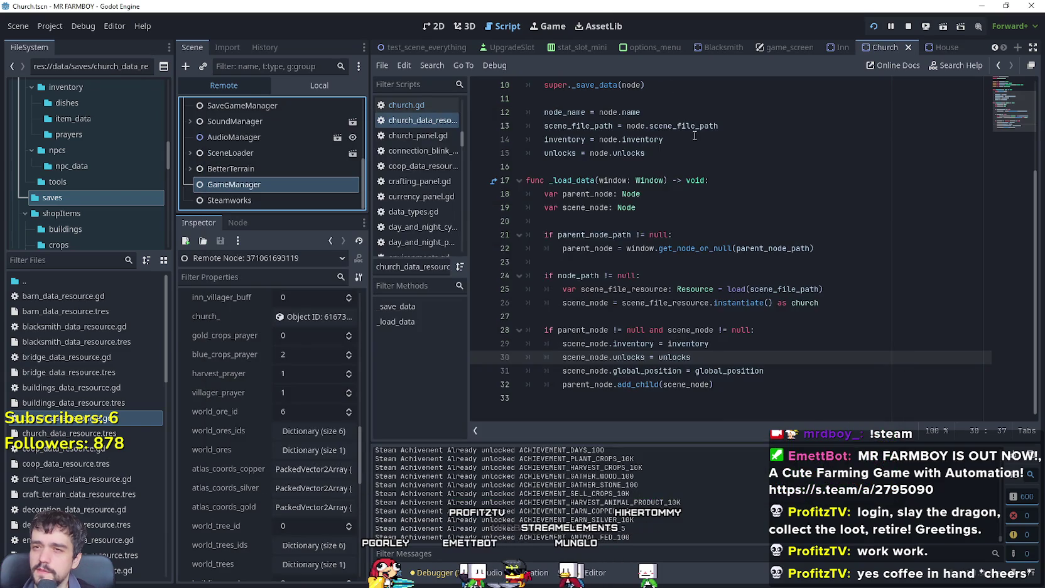
scroll(744, 227, "up", 3)
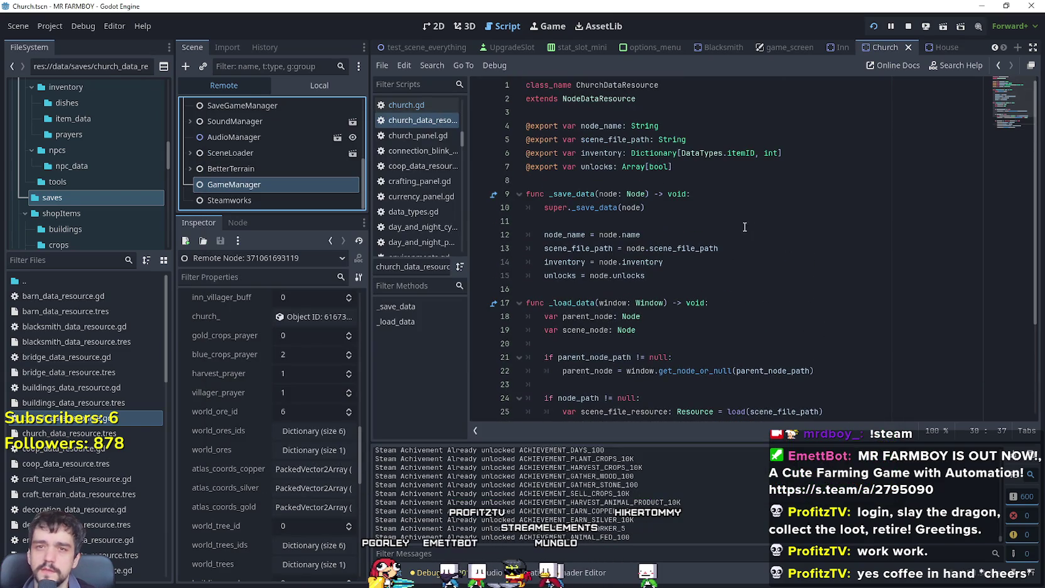
left_click(303, 90)
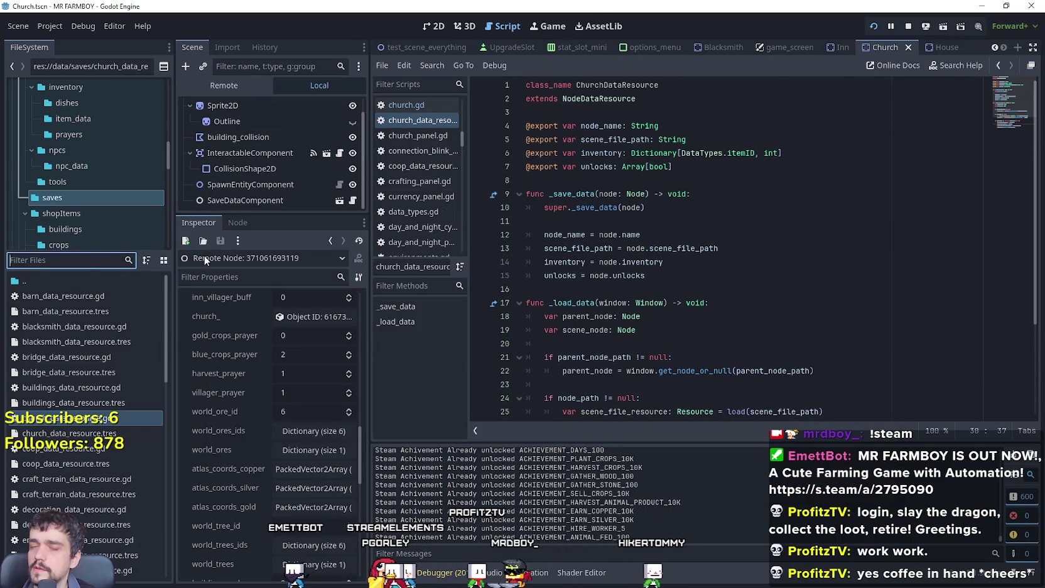
left_click(834, 45)
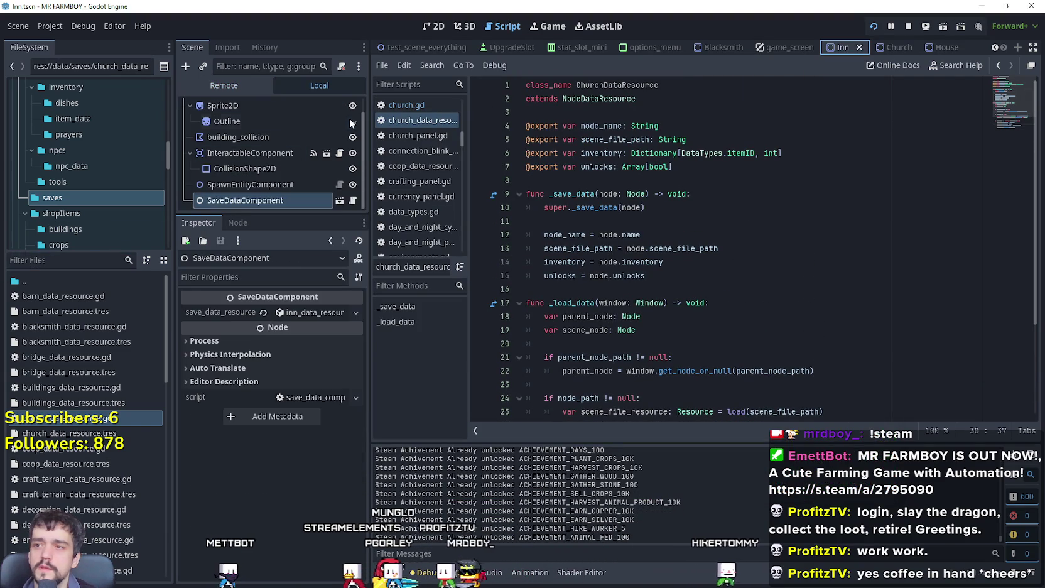
Open inn.gd and trace the update_requirements call to its definition
left_click(339, 106)
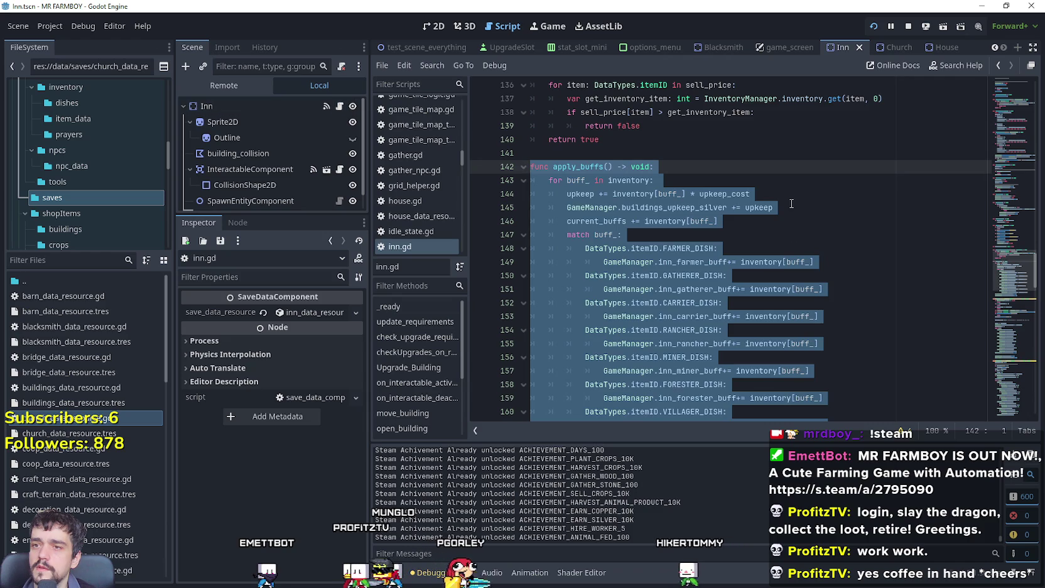
left_click(1004, 96)
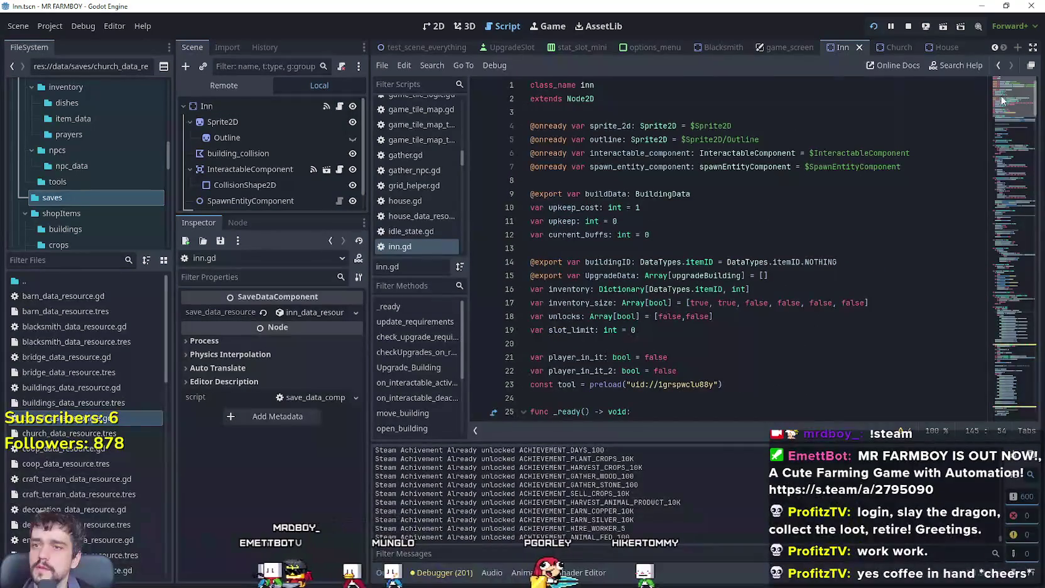
scroll(692, 315, "down", 4)
left_click(632, 222)
scroll(624, 258, "down", 3)
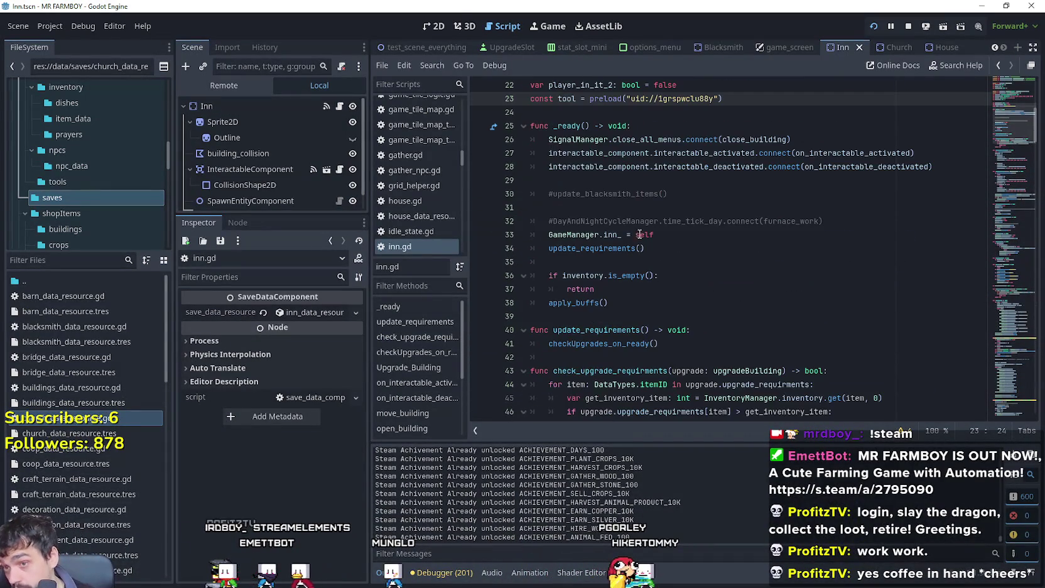
right_click(617, 246)
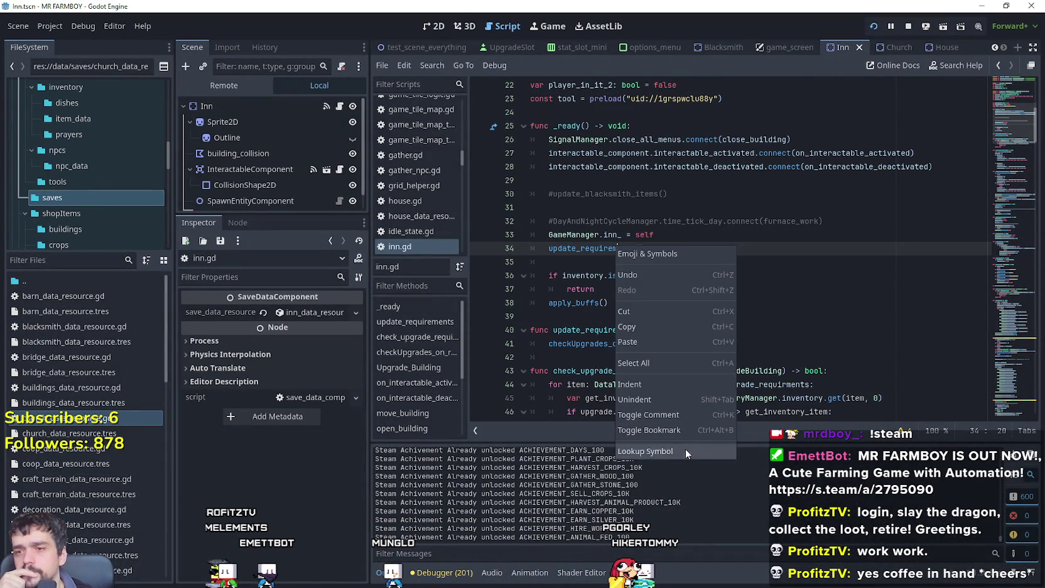
left_click(686, 451)
scroll(635, 329, "down", 9)
scroll(659, 297, "down", 13)
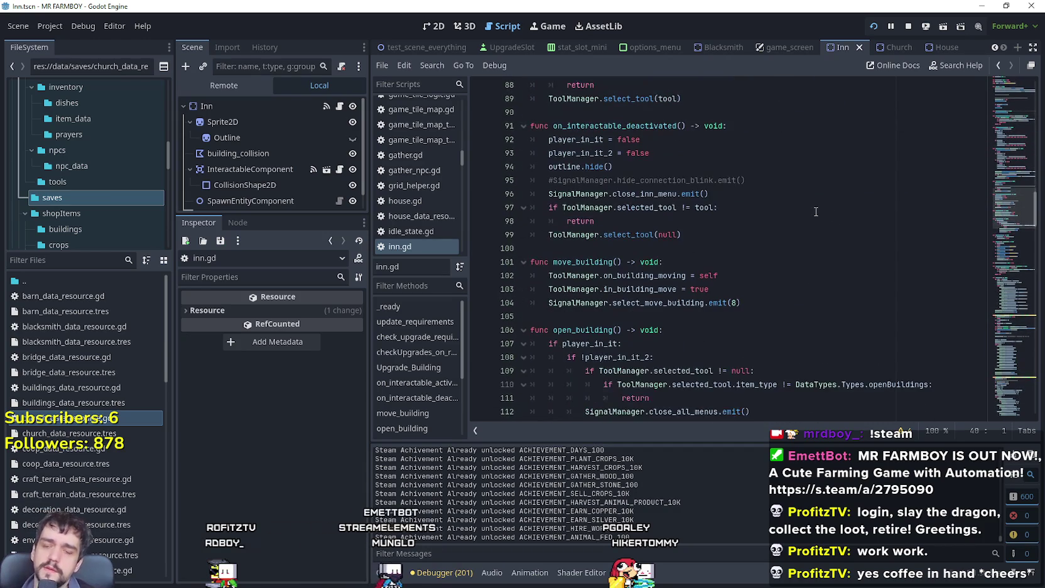
scroll(633, 250, "up", 20)
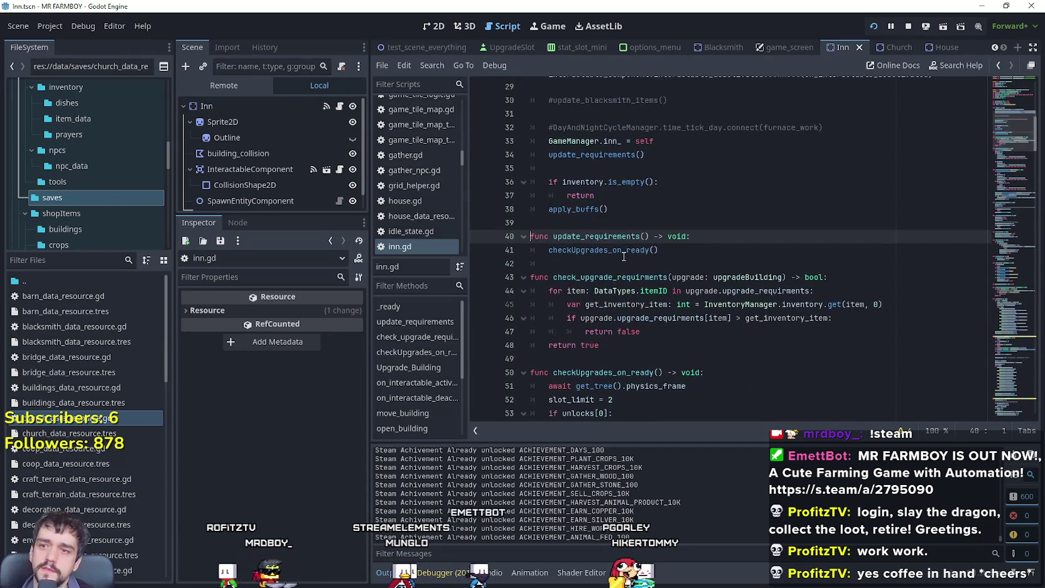
left_click(622, 250)
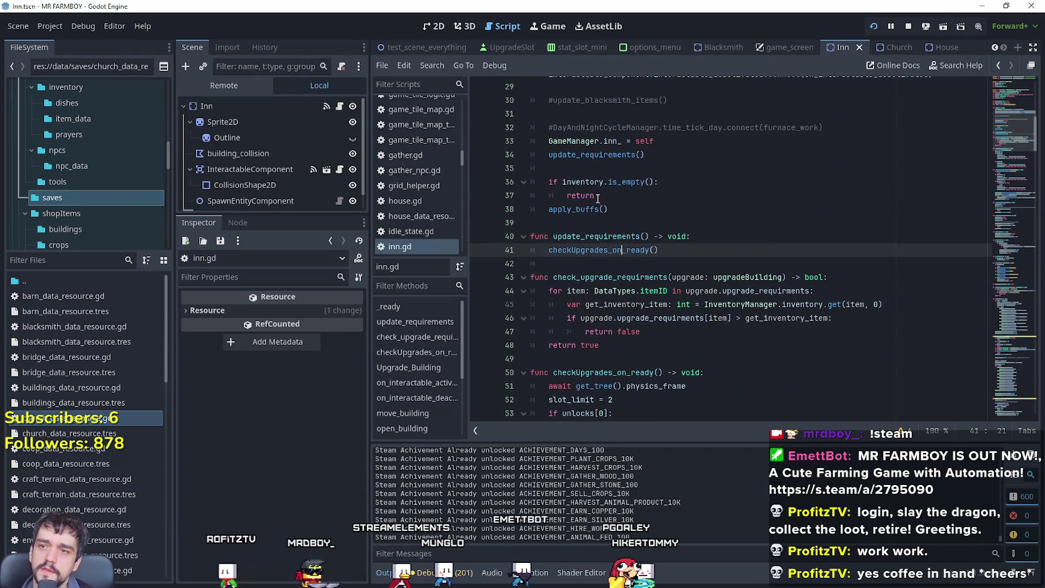
Follow checkUpgrades_on_ready to apply_buffs and copy the update_inn_menu emit line
right_click(596, 156)
left_click(634, 353)
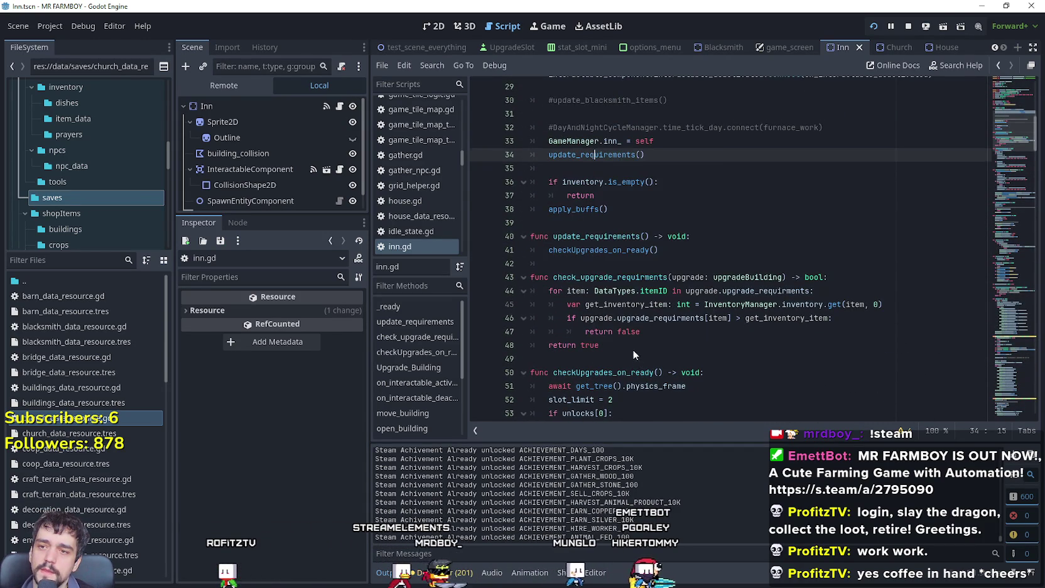
right_click(607, 145)
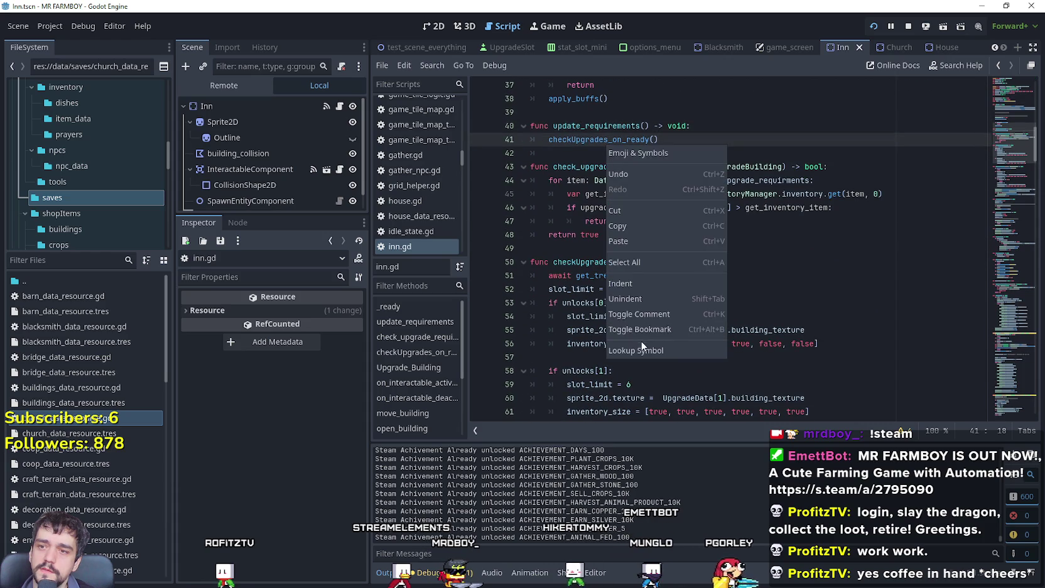
left_click(641, 344)
scroll(642, 346, "down", 6)
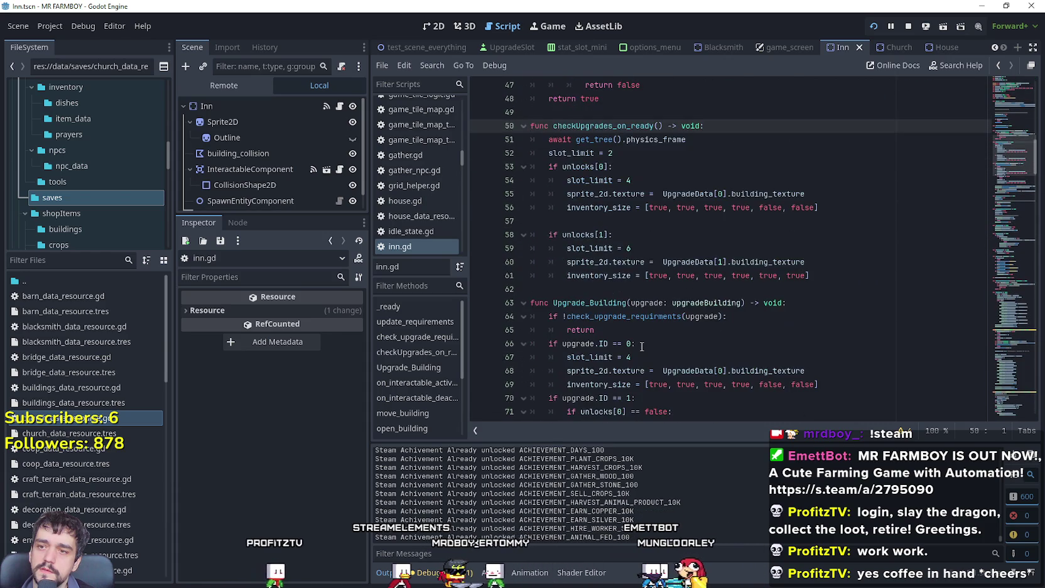
left_click_drag(1012, 202, 1005, 298)
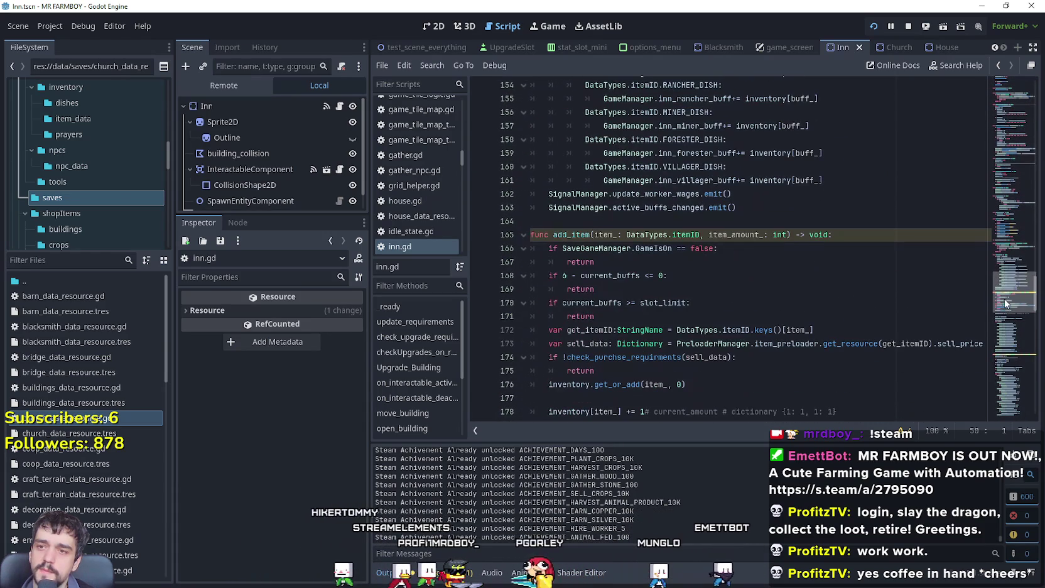
left_click(728, 207)
scroll(725, 376, "down", 8)
scroll(725, 376, "down", 3)
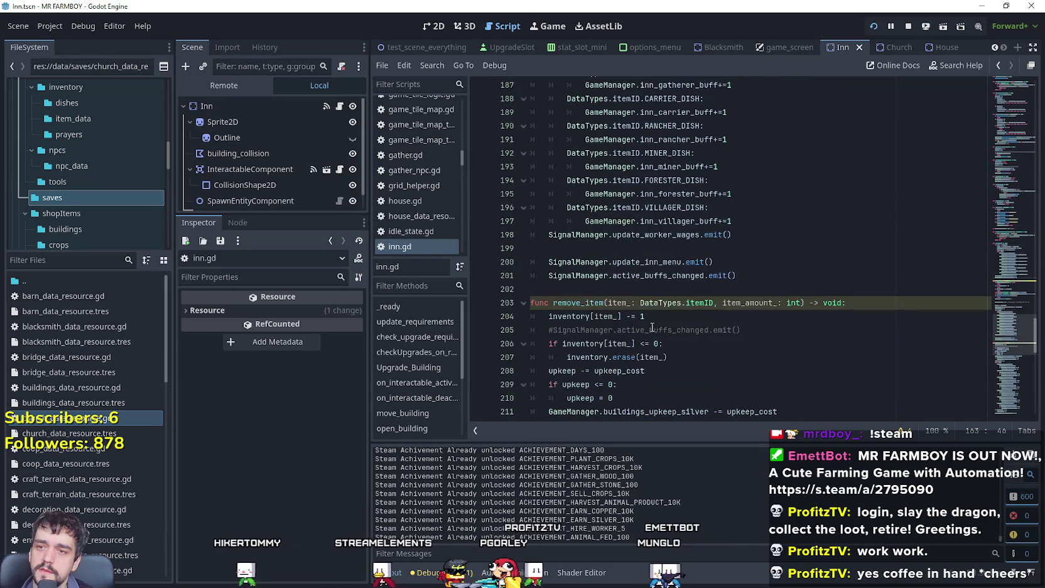
left_click_drag(550, 276, 703, 275)
left_click_drag(550, 262, 713, 262)
key("ctrl+c")
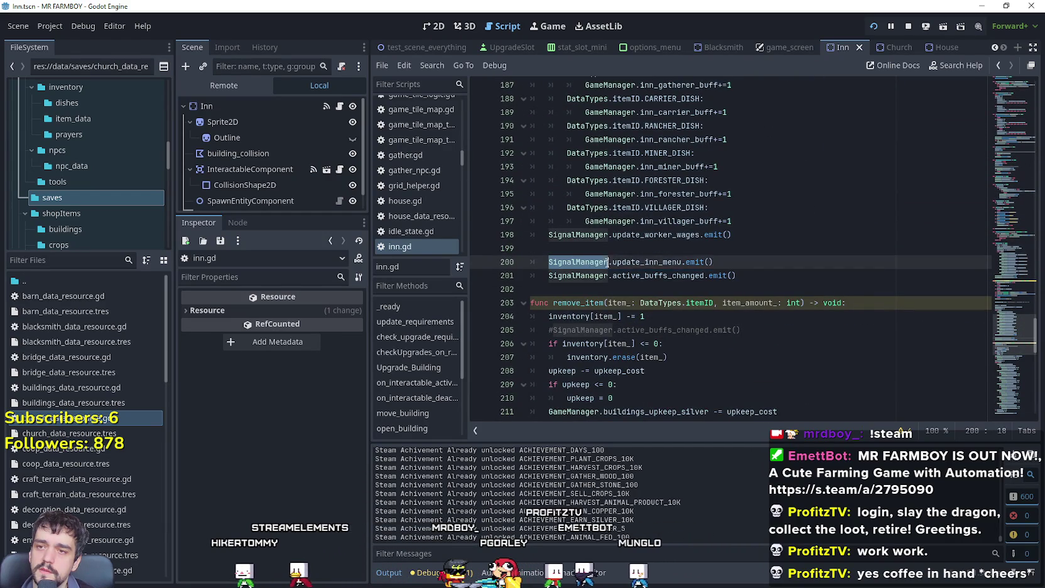
Stop the game, paste update_inn_menu.emit() after active_buffs_changed, and open the Church scene's church.gd
left_click(908, 26)
left_click(1012, 278)
mouse_move(1012, 278)
left_mouse_down()
mouse_move(1012, 259)
mouse_move(1017, 293)
left_mouse_up()
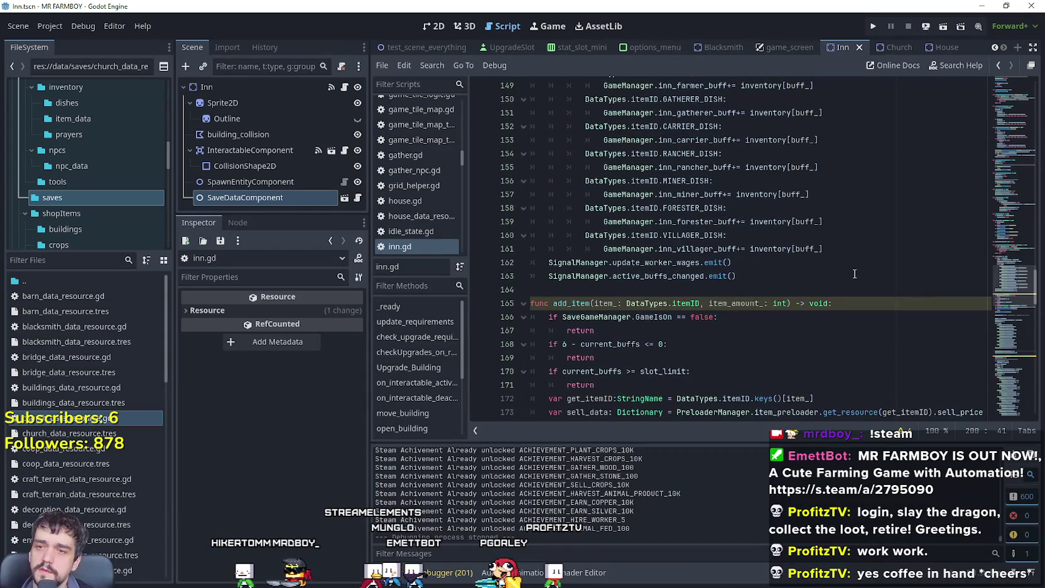
left_click(834, 277)
key("Return")
key("ctrl+v")
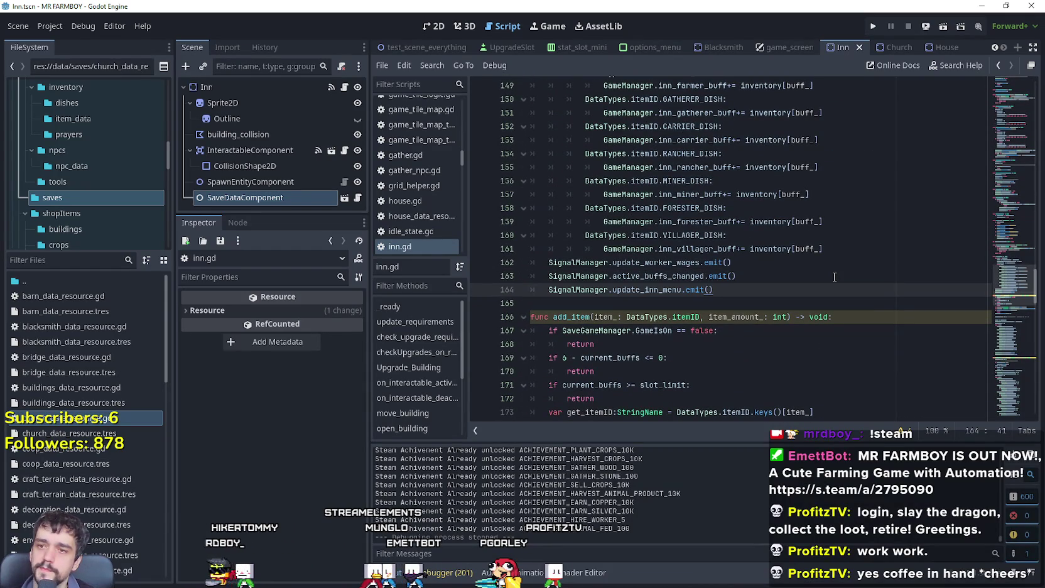
left_click(892, 47)
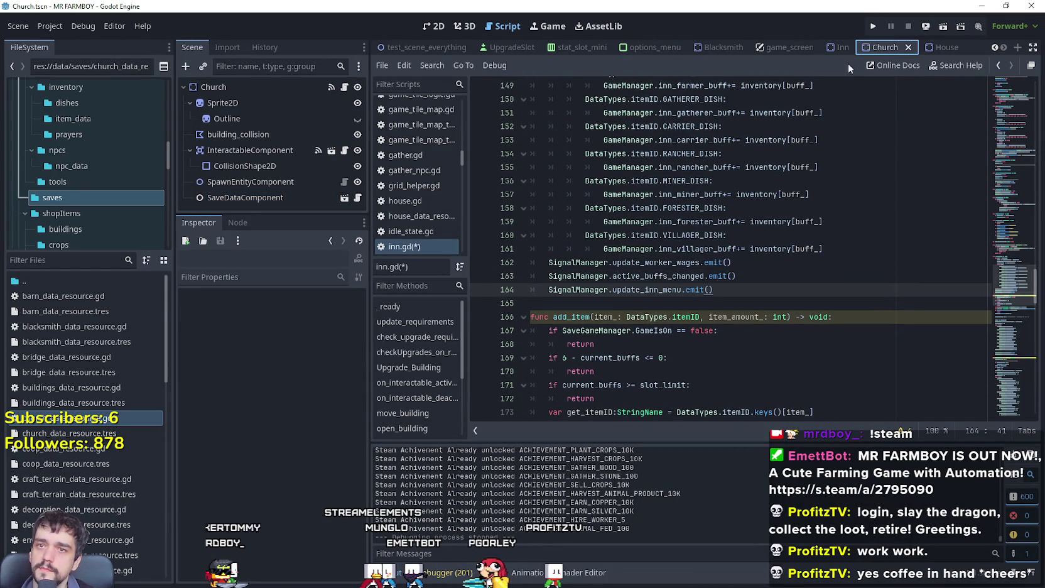
left_click(344, 88)
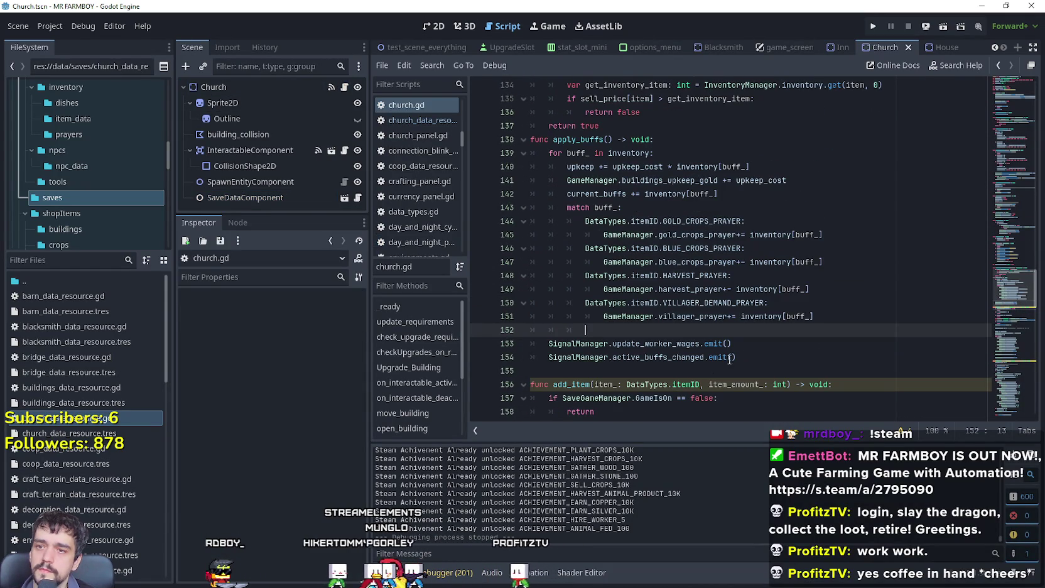
Add SignalManager.update_church_menu.emit() to church.gd's apply_buffs, save, and open the game's save list
left_click(750, 361)
key("Return")
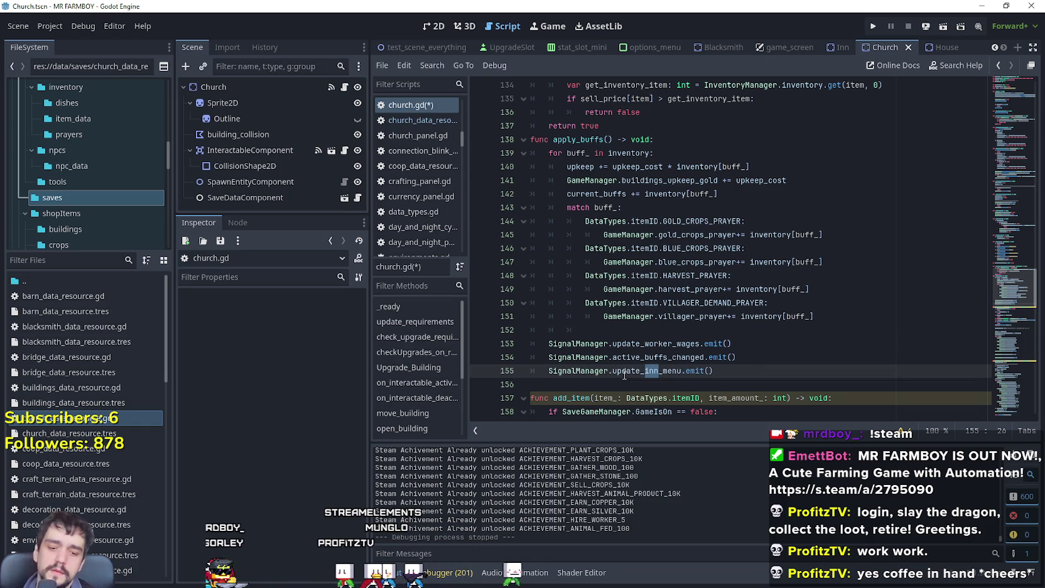
type("urch")
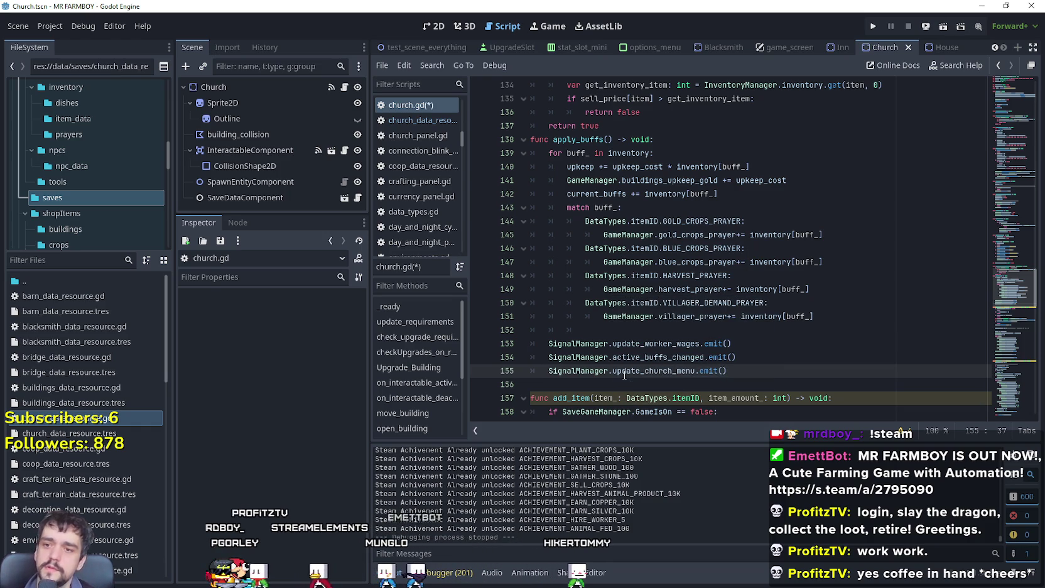
key("ctrl+s")
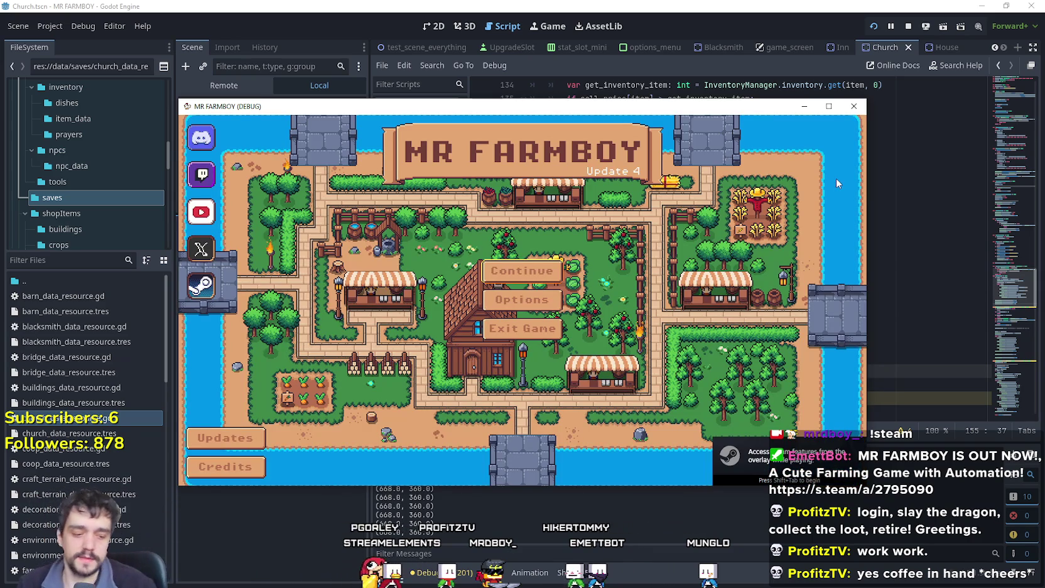
left_click(531, 277)
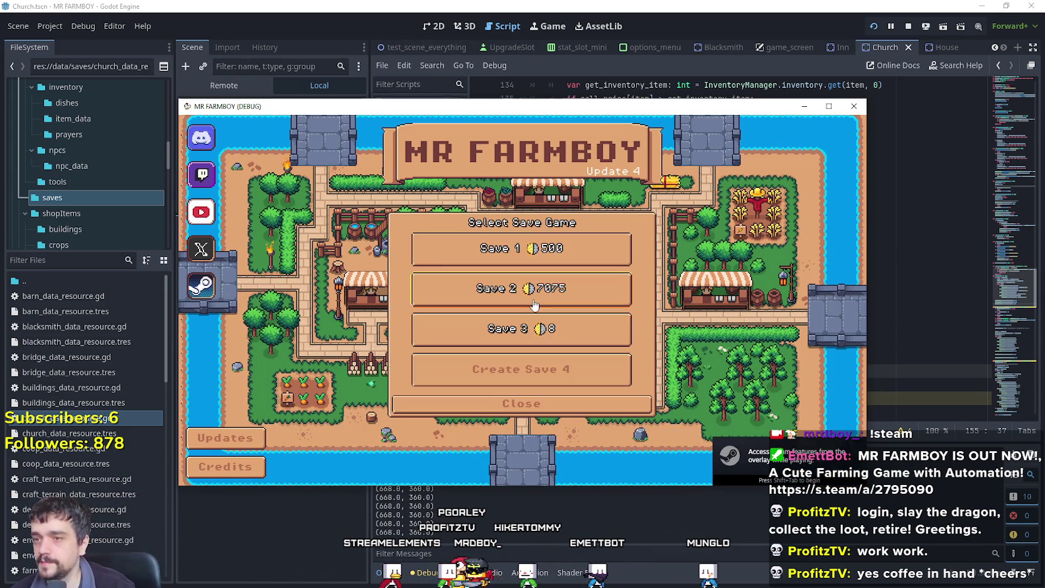
Load Save 3 and check the church's blessings panel for the persisted buffs
left_click(540, 330)
left_click(517, 331)
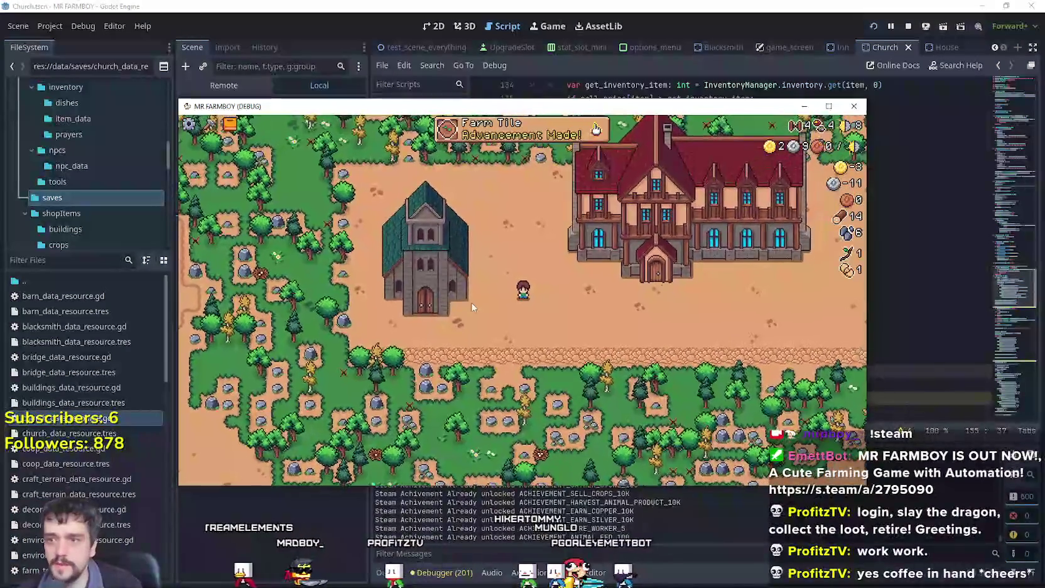
scroll(518, 312, "up", 3)
scroll(516, 306, "down", 3)
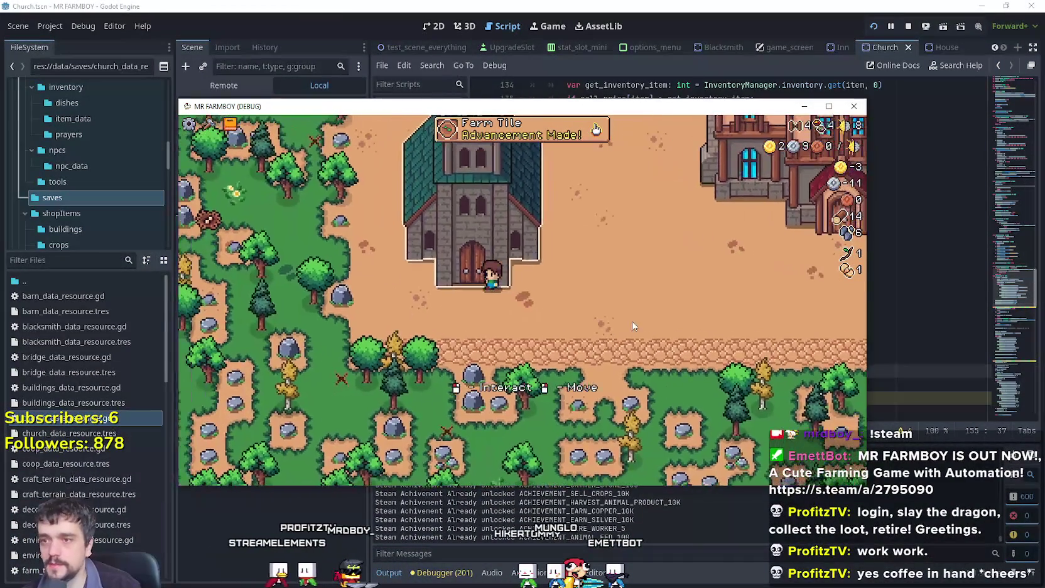
left_click(478, 238)
mouse_move(552, 265)
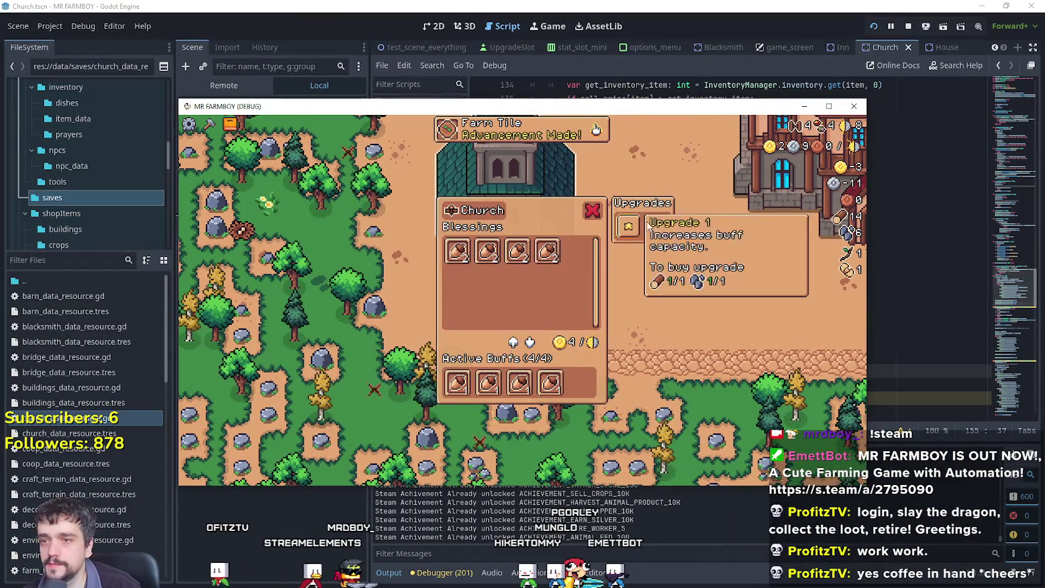
left_click(678, 250)
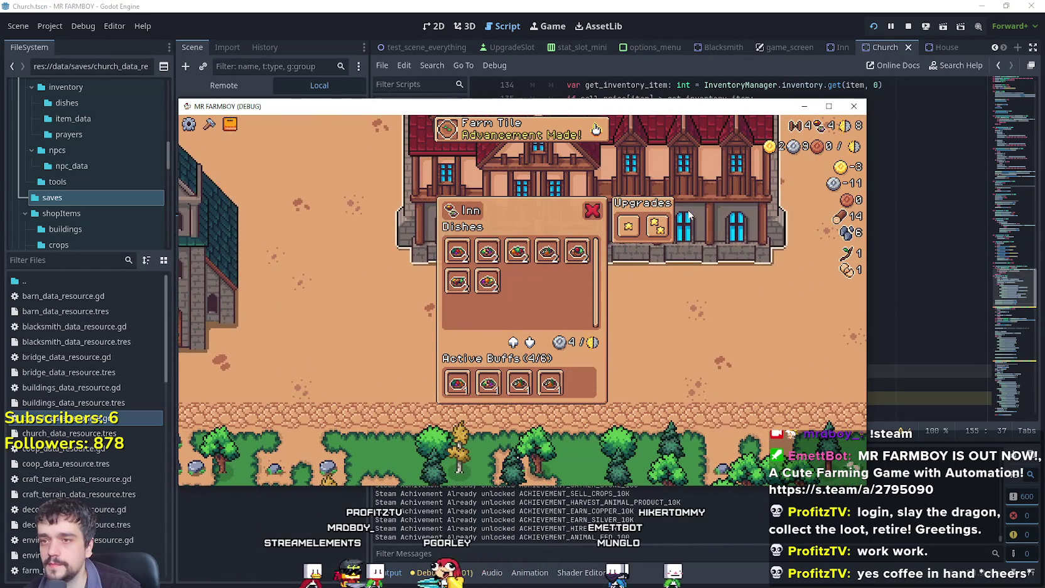
mouse_move(625, 229)
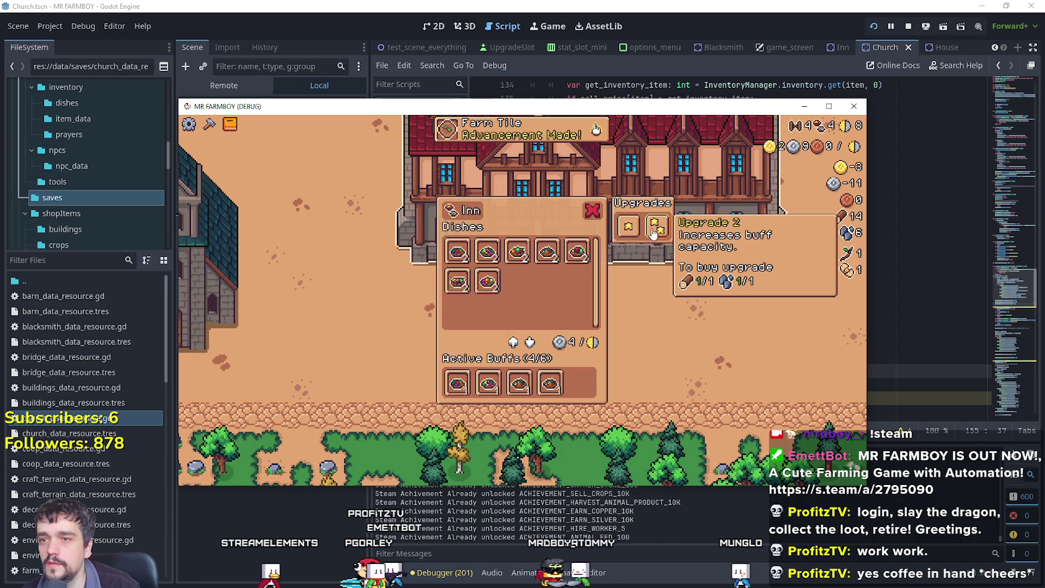
Walk to the church, buy Upgrade 2, recheck buffs, then return to the editor's game_screen scene
key("w")
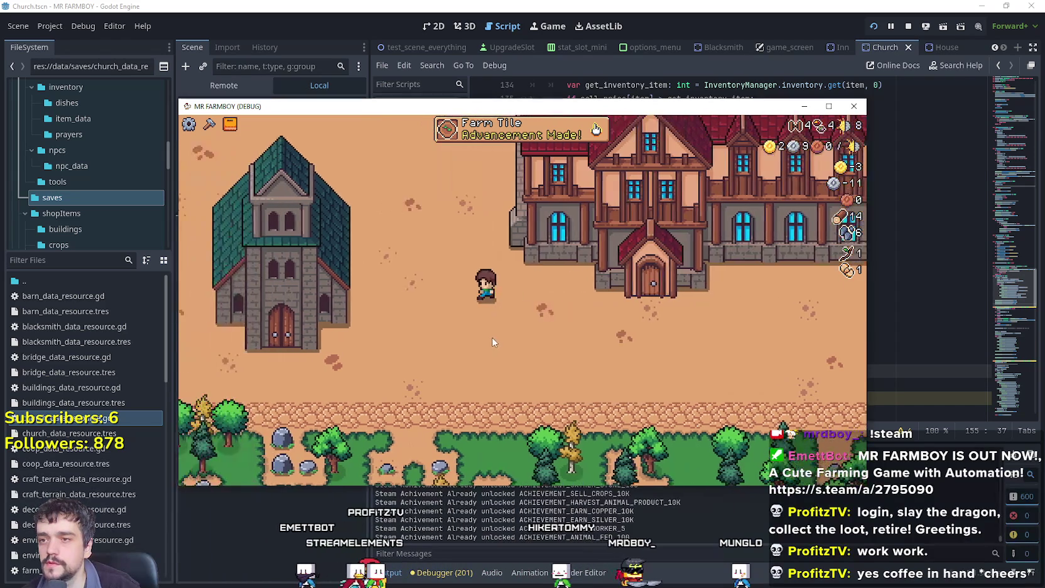
key("a")
key("s")
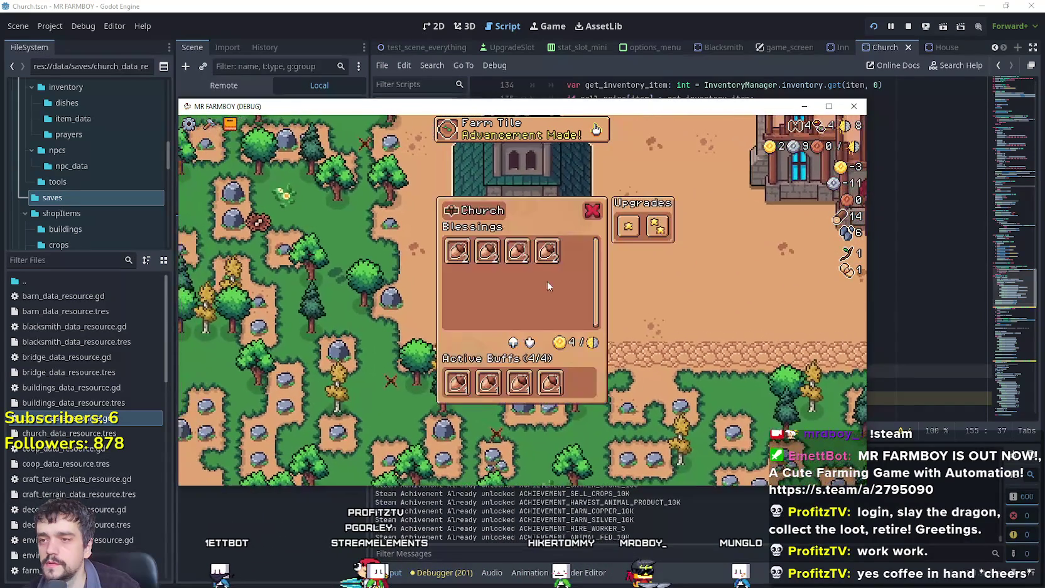
left_click(664, 230)
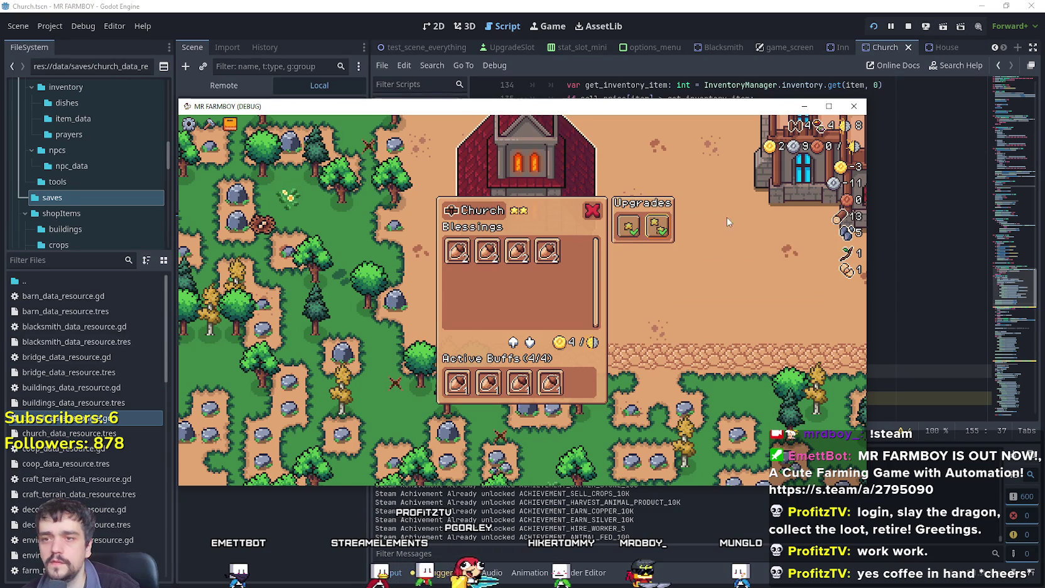
key("s")
key("a")
key("w")
mouse_move(516, 396)
key("d")
left_click(623, 5)
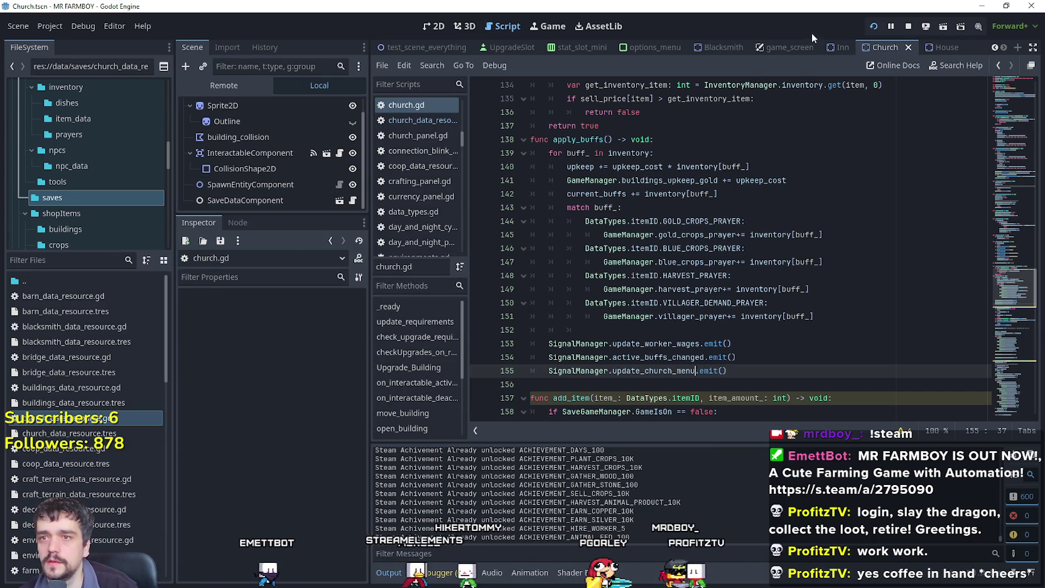
left_click(784, 47)
Switch to the House scene and open the House node's house.gd script
scroll(295, 147, "down", 6)
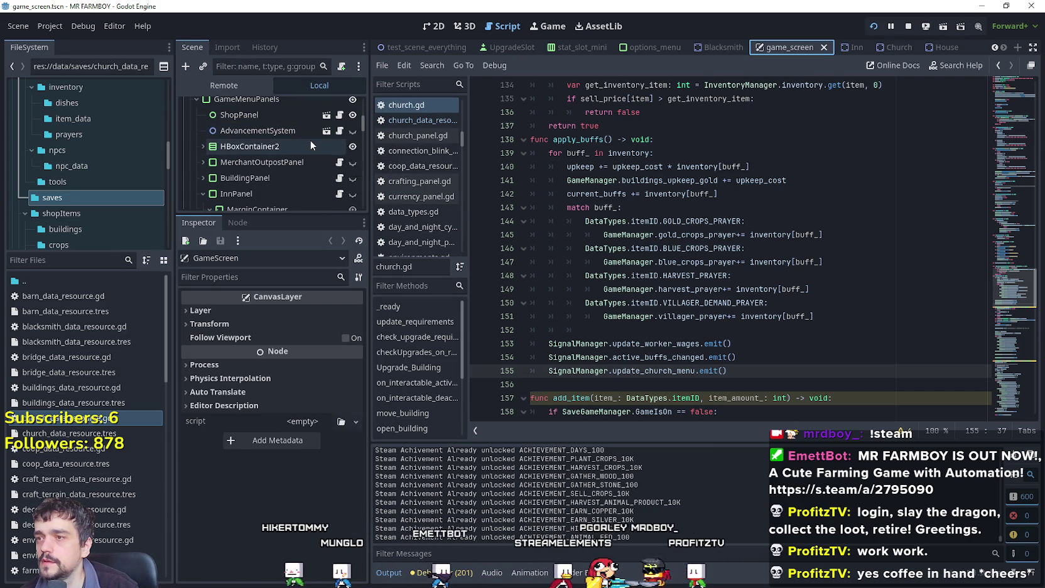
scroll(310, 141, "up", 1)
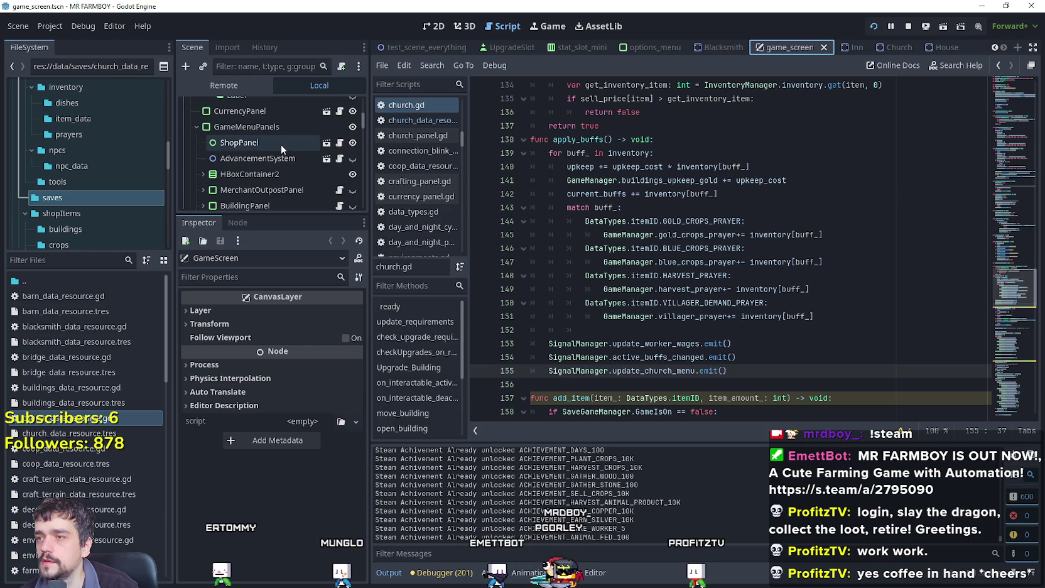
scroll(281, 144, "up", 1)
scroll(642, 215, "up", 2)
scroll(643, 215, "down", 2)
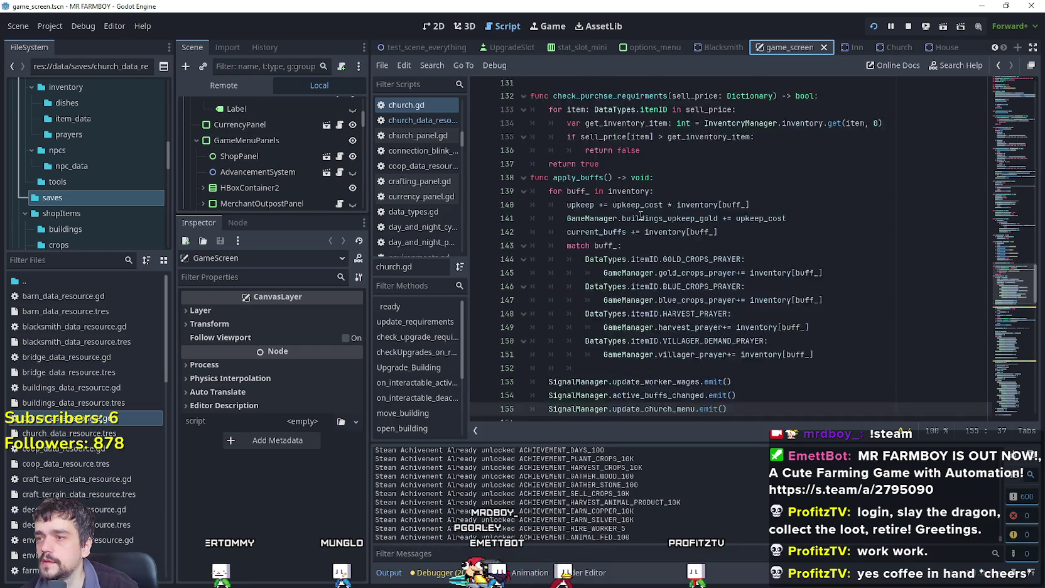
scroll(267, 139, "down", 1)
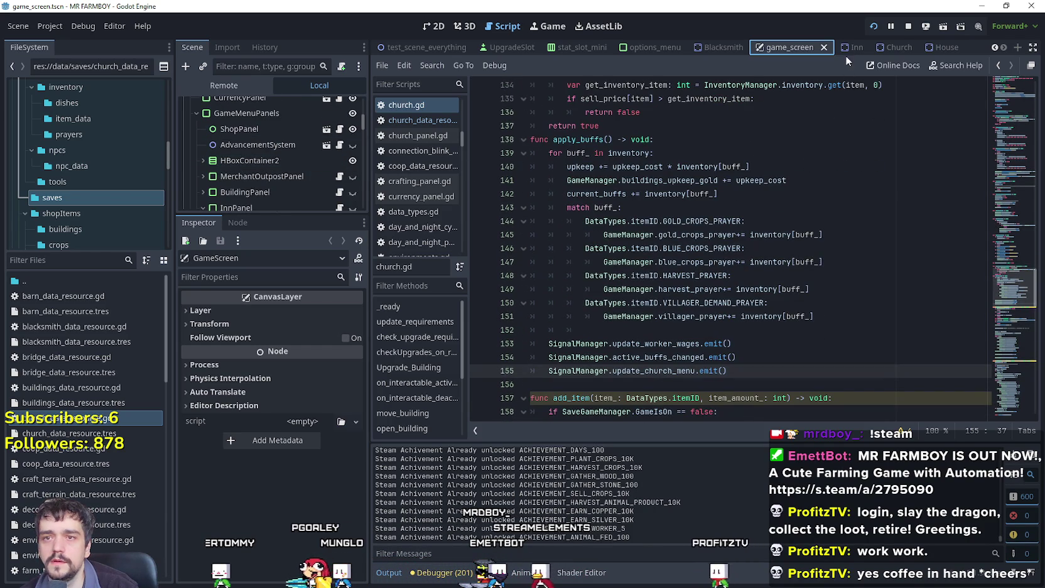
left_click(937, 48)
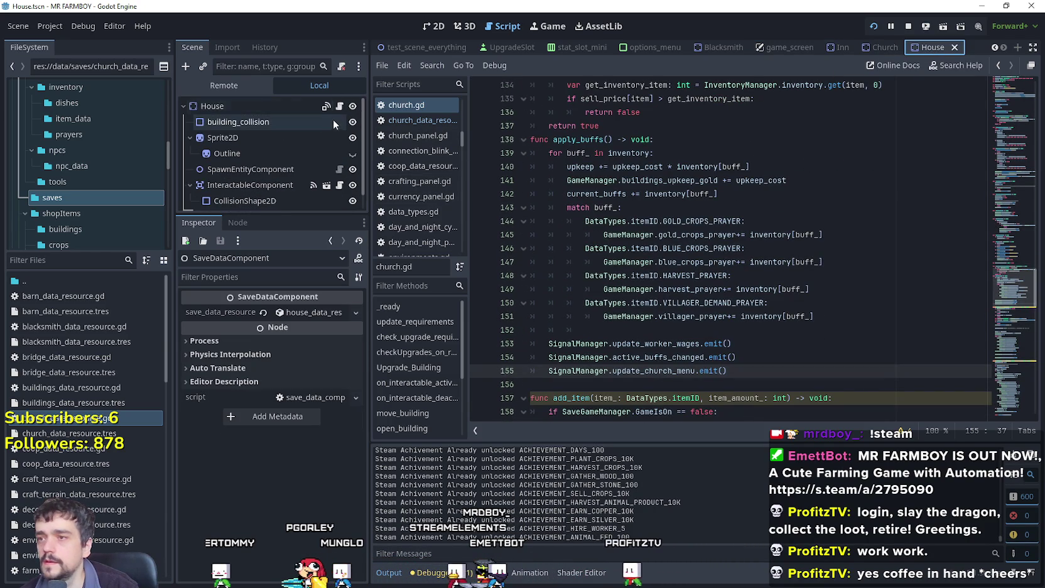
left_click(340, 107)
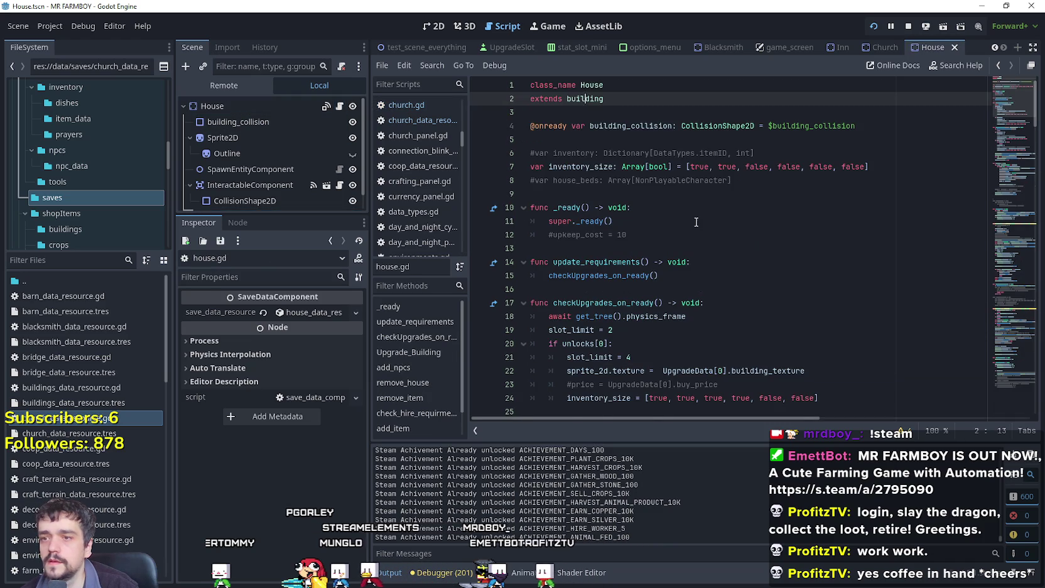
Read through house.gd, including update_worker_wages and remove_house, then return to game_screen
scroll(701, 218, "down", 6)
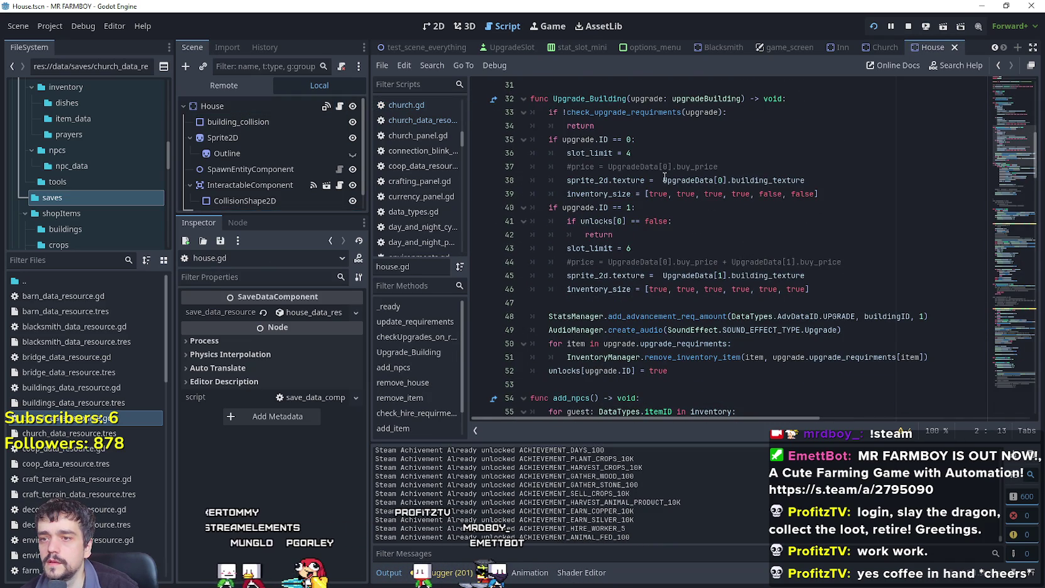
mouse_move(665, 177)
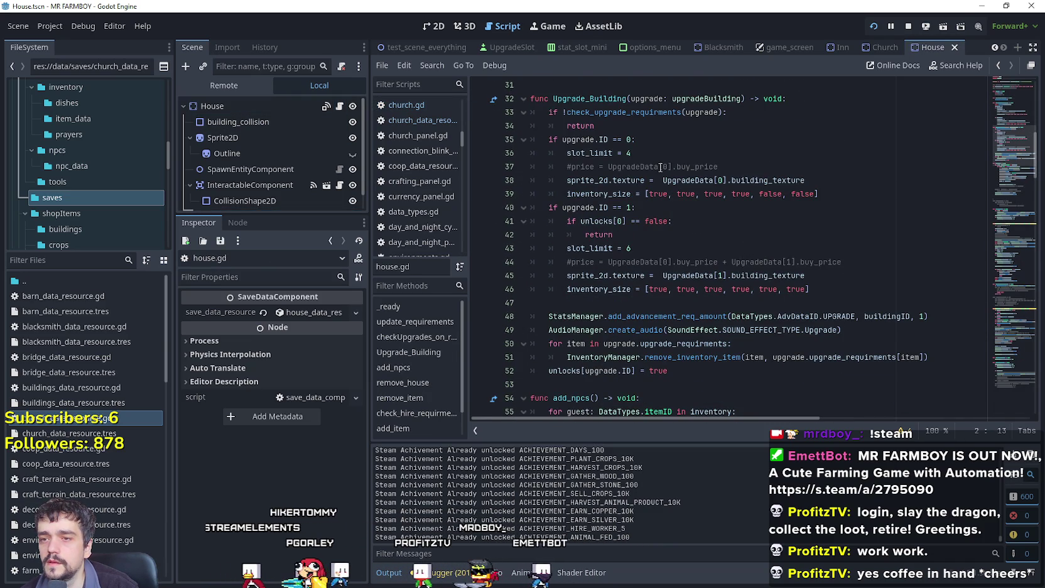
scroll(660, 167, "down", 8)
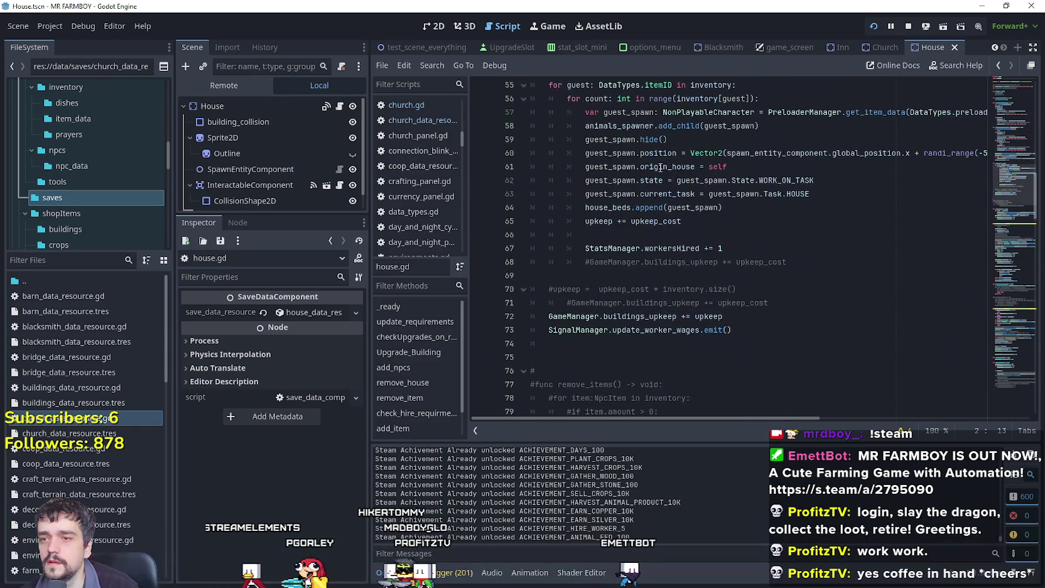
double_click(656, 330)
scroll(691, 307, "down", 6)
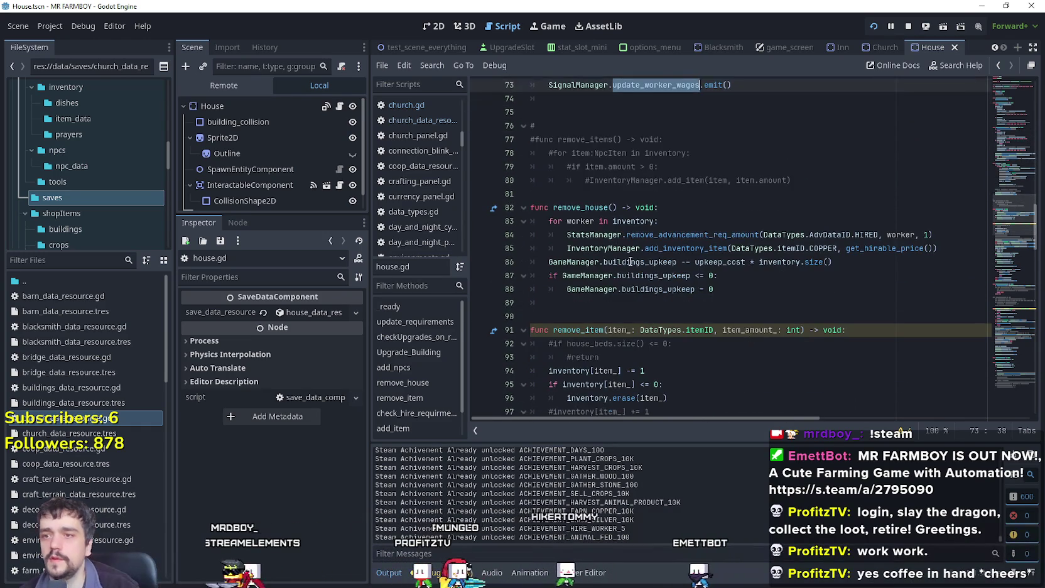
left_click(630, 262)
left_click(700, 211)
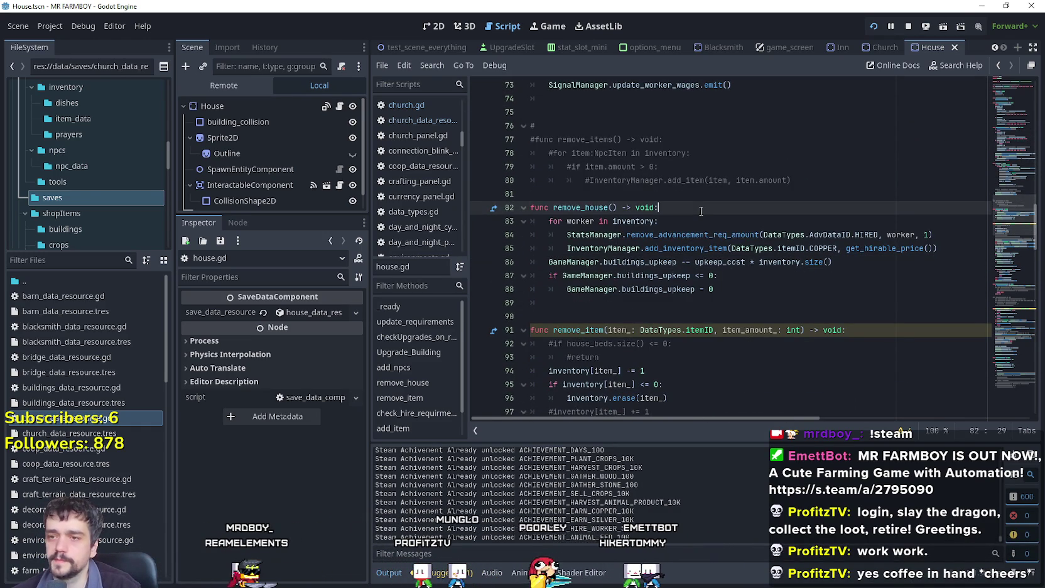
scroll(697, 214, "down", 12)
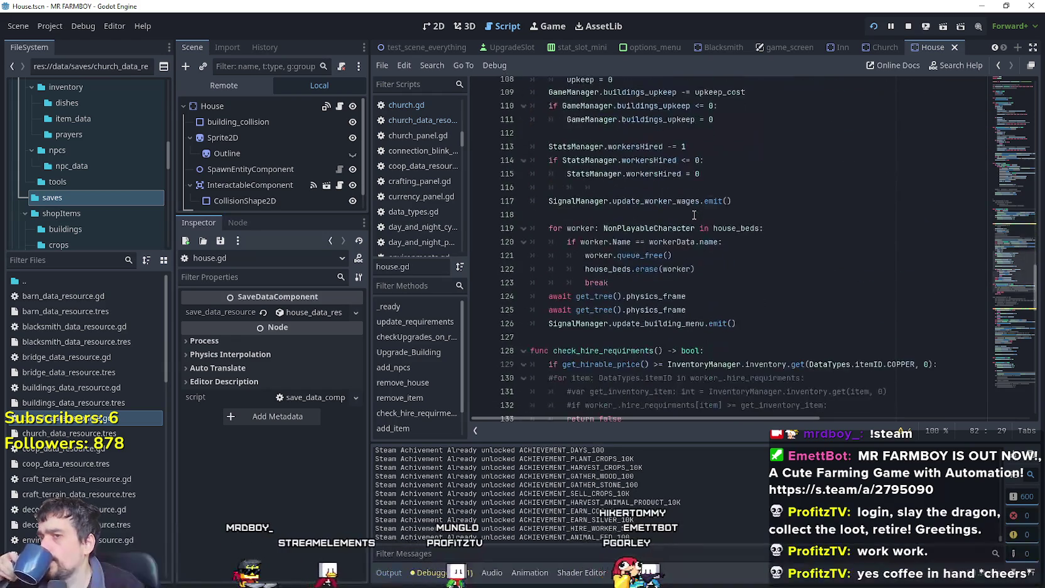
scroll(692, 216, "down", 13)
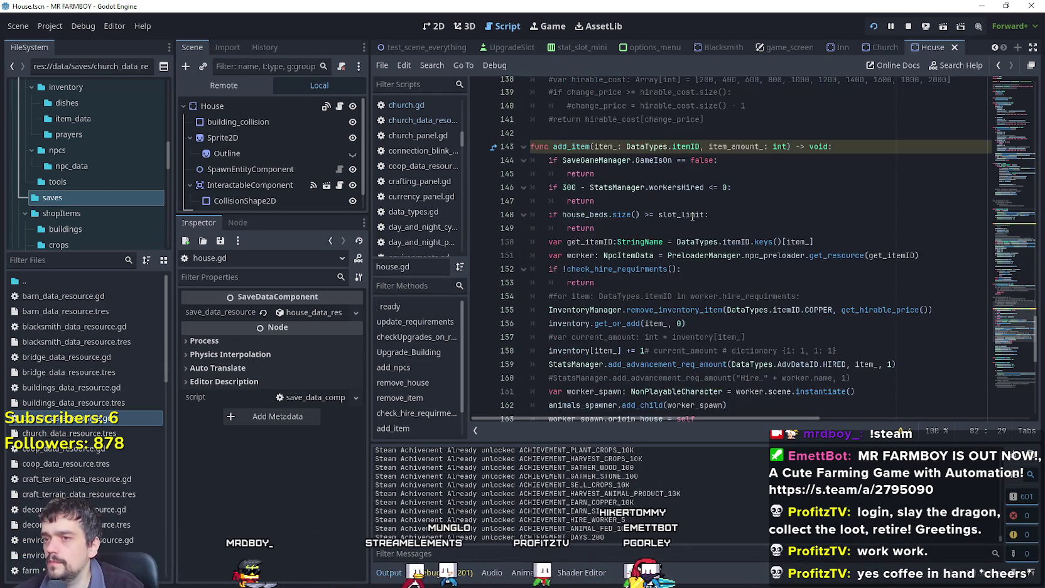
scroll(694, 209, "down", 6)
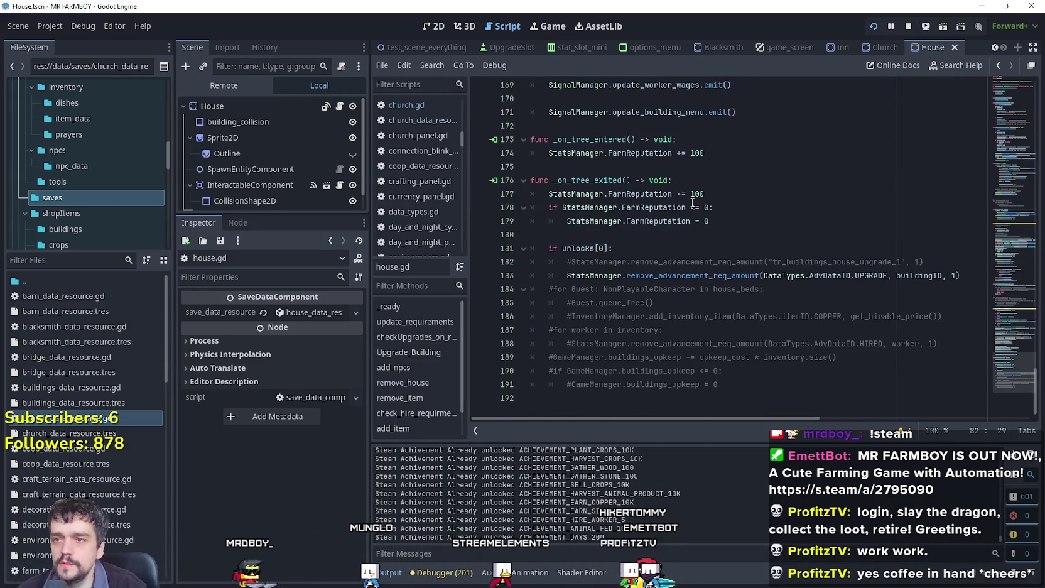
left_click(790, 47)
scroll(317, 126, "down", 8)
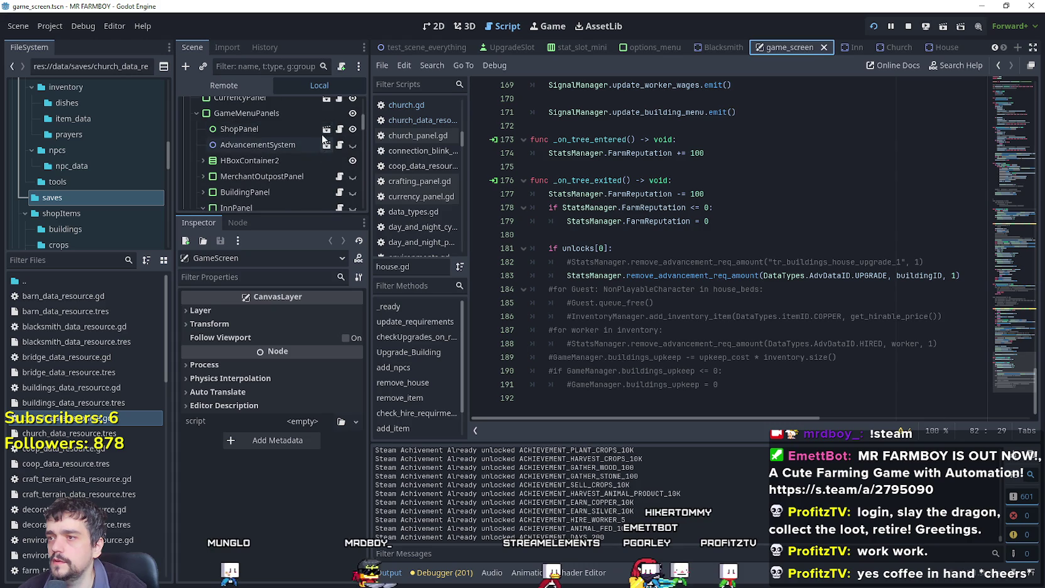
Open BuildingPanel's building_panel.gd and inspect set_upgrade_buttons and its ShowUpgrades call
scroll(326, 144, "down", 1)
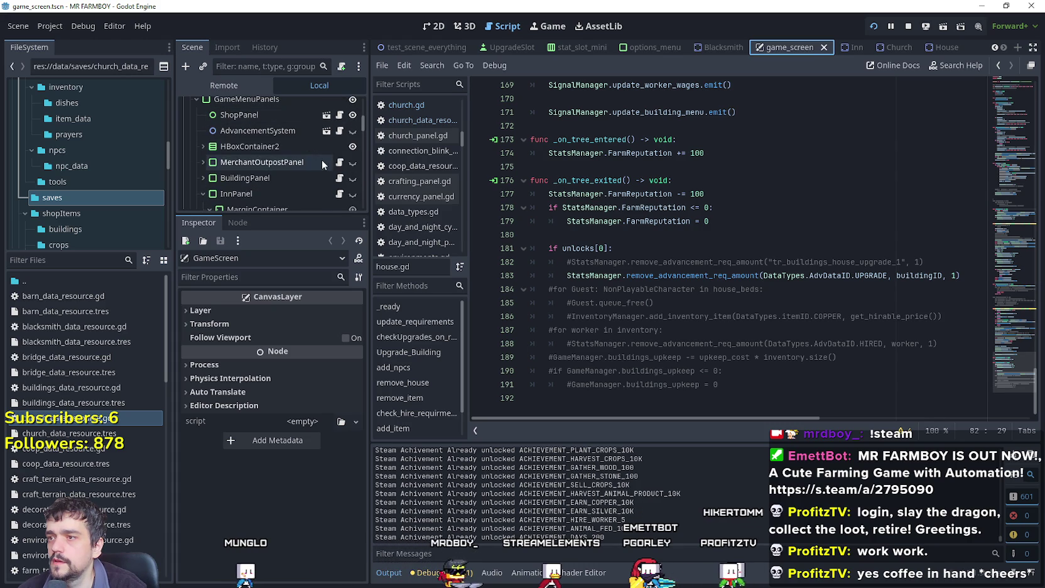
scroll(352, 157, "down", 1)
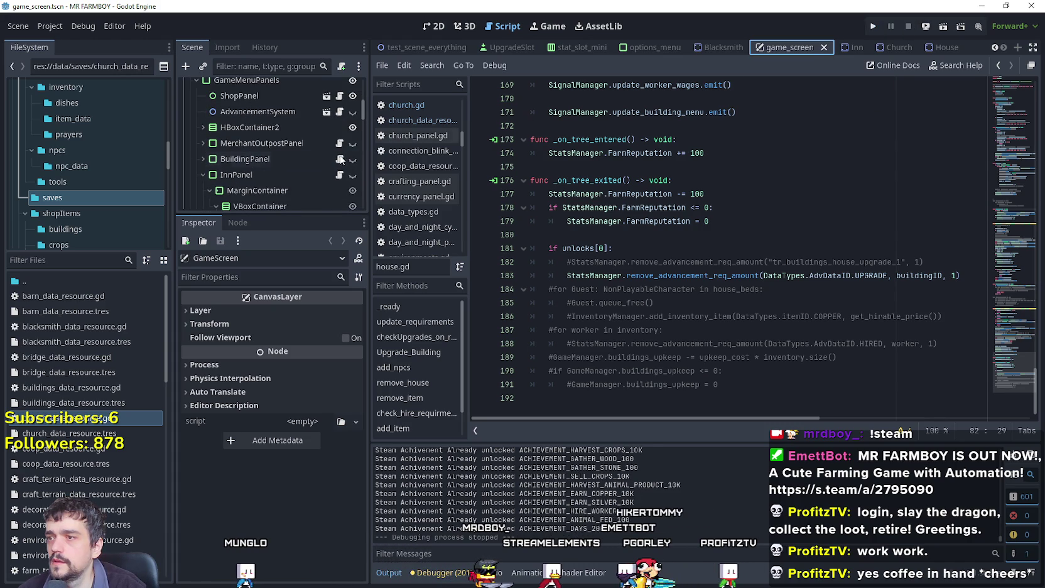
left_click(340, 161)
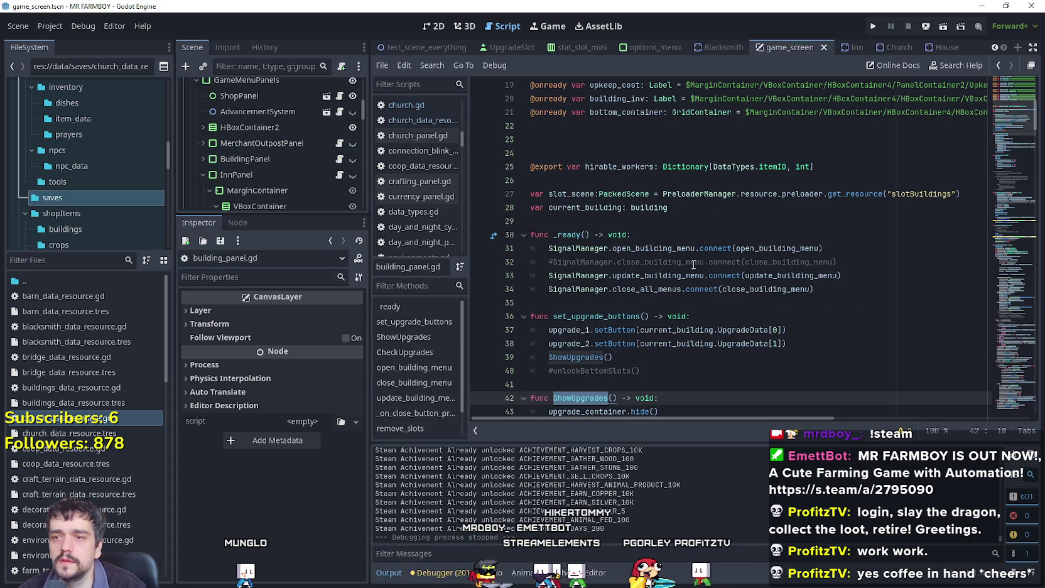
left_click_drag(862, 274, 553, 272)
scroll(552, 271, "down", 2)
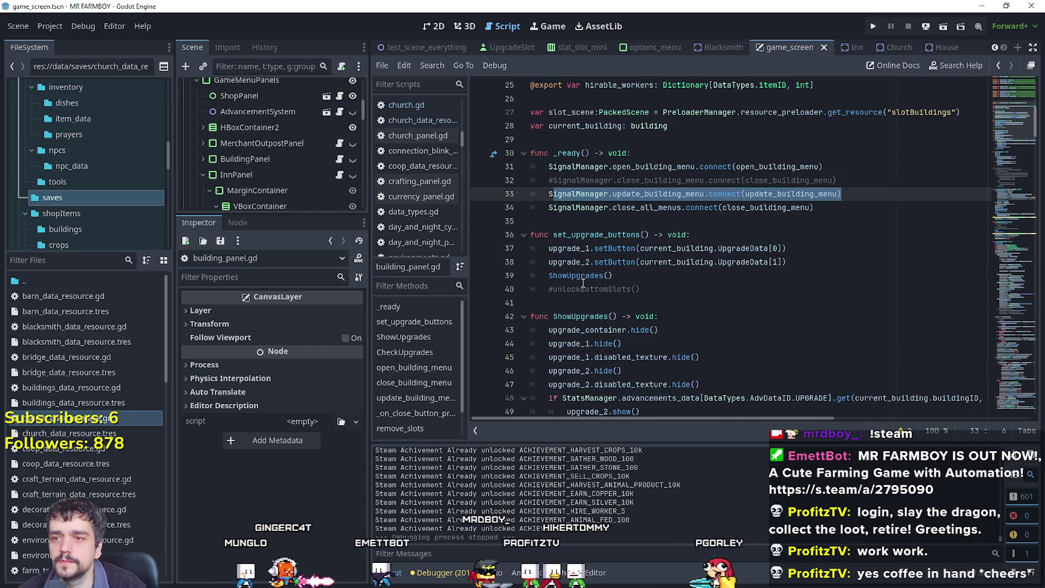
left_click(597, 275)
left_click(599, 235)
double_click(599, 235)
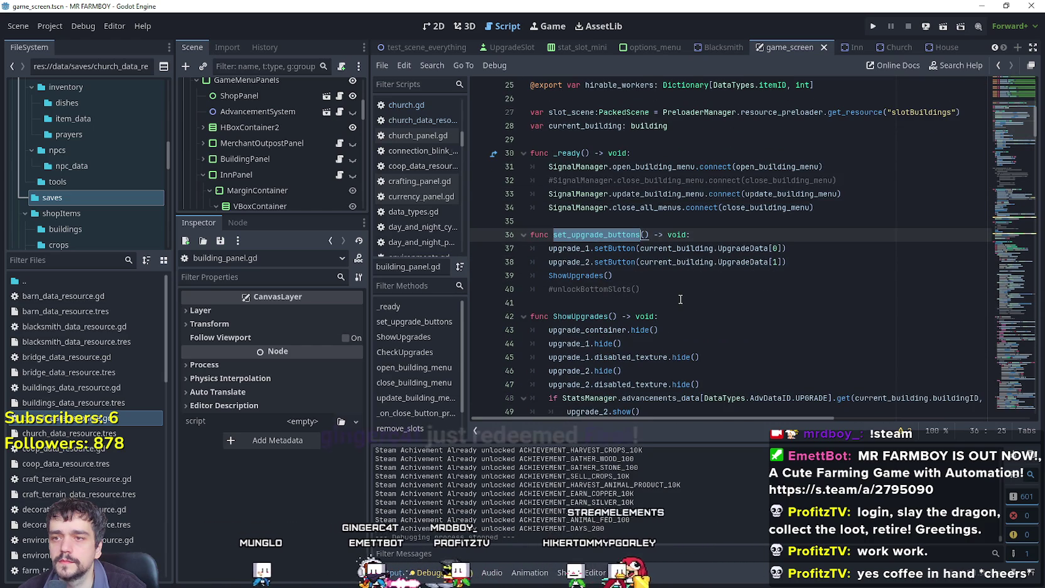
double_click(586, 275)
scroll(586, 275, "down", 3)
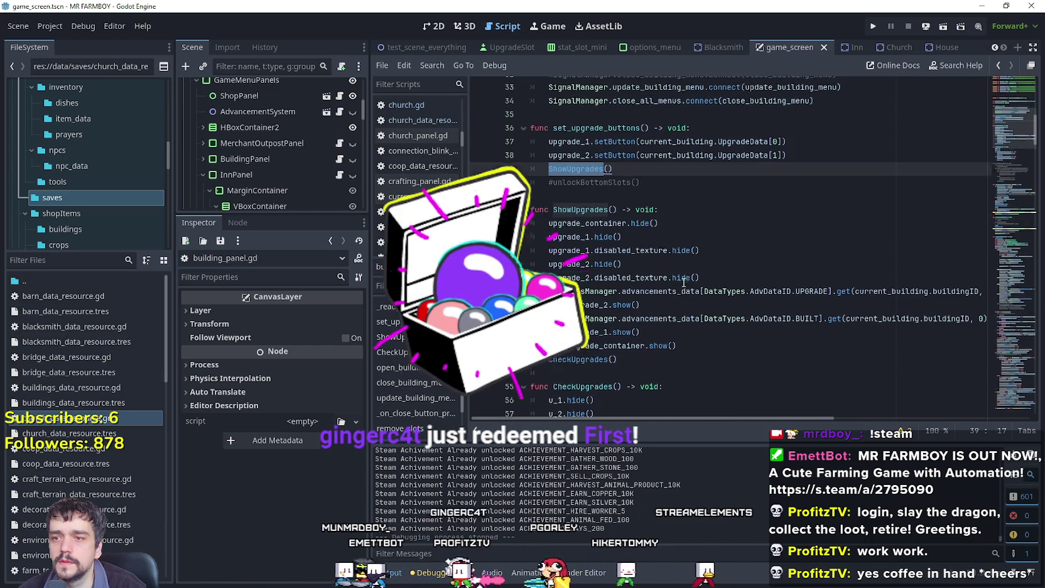
scroll(724, 339, "down", 3)
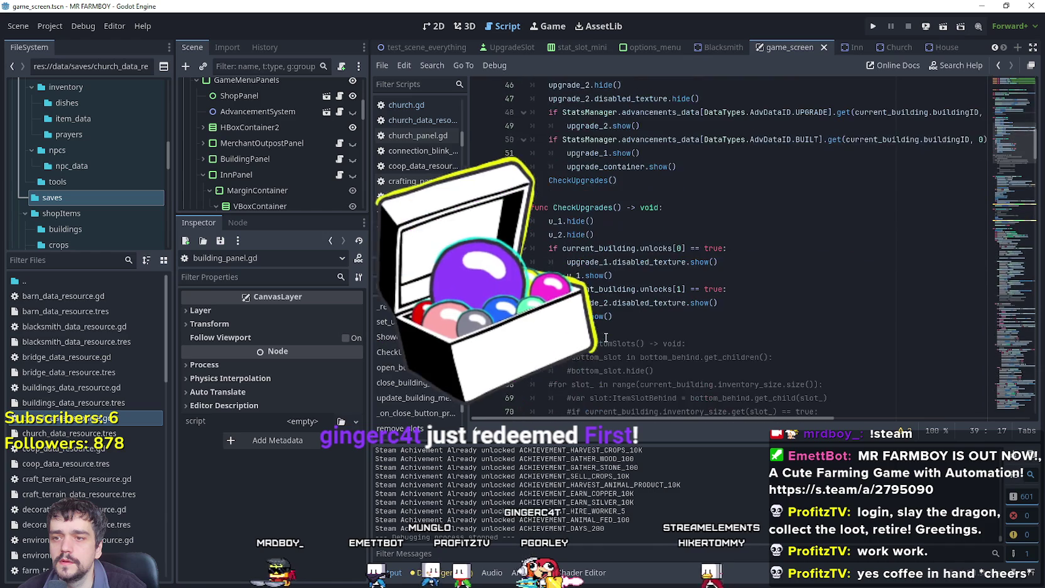
scroll(626, 230, "up", 5)
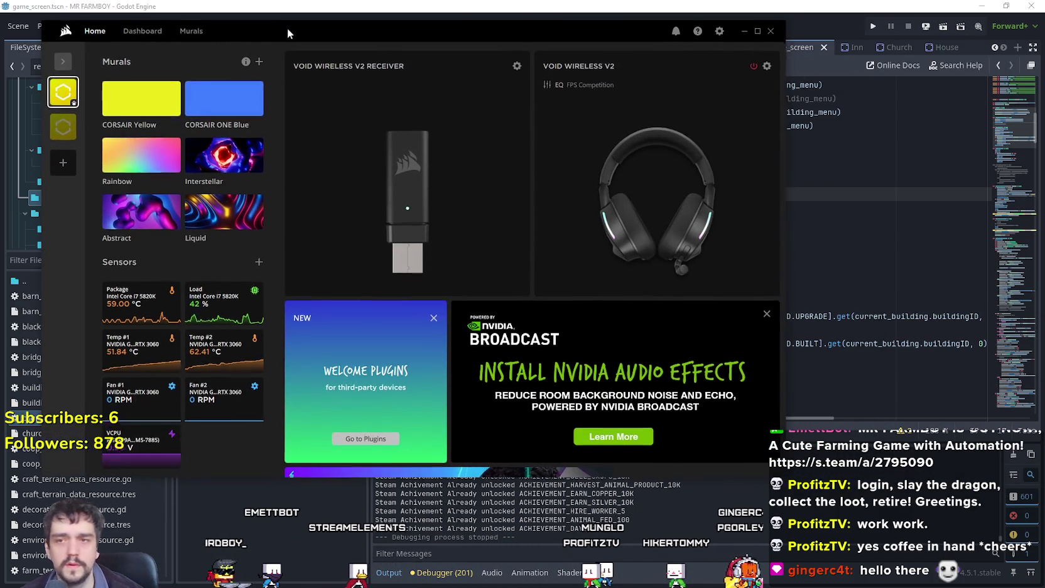
Switch on Show Battery Gauge in Notification area in the VOID WIRELESS V2 headset settings
left_click_drag(288, 33, 292, 39)
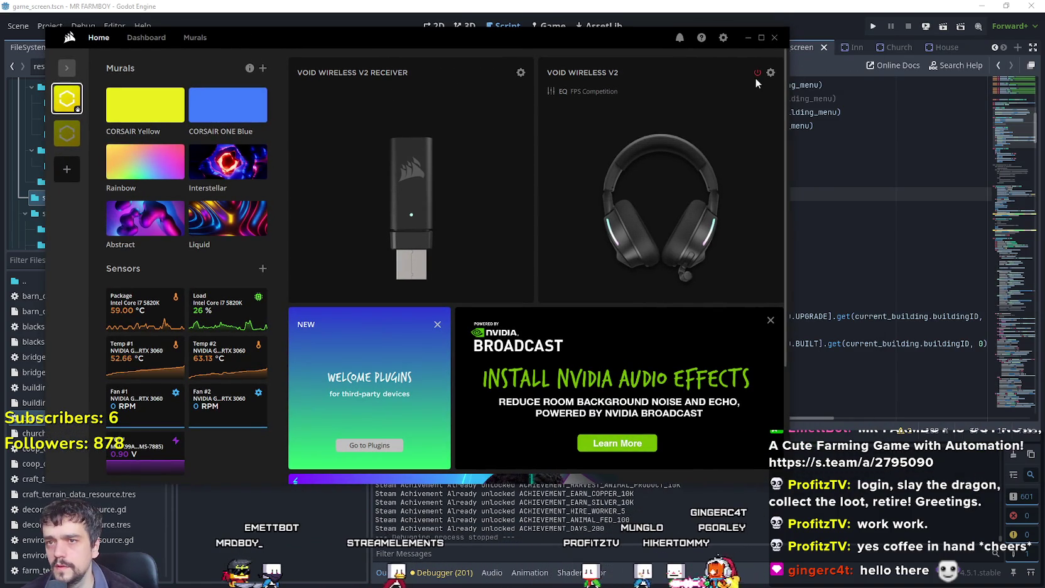
mouse_move(760, 74)
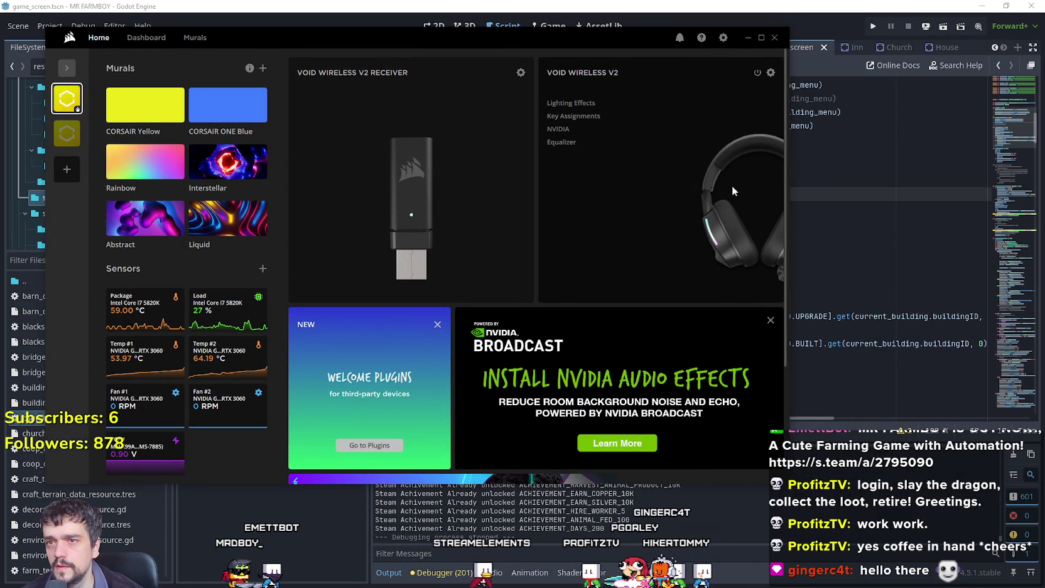
left_click(651, 86)
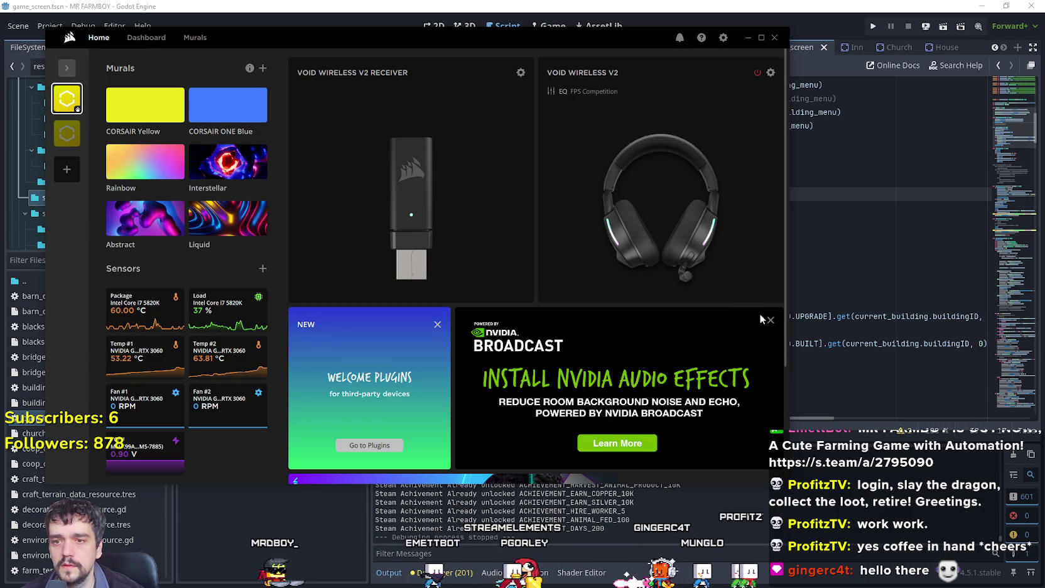
mouse_move(775, 74)
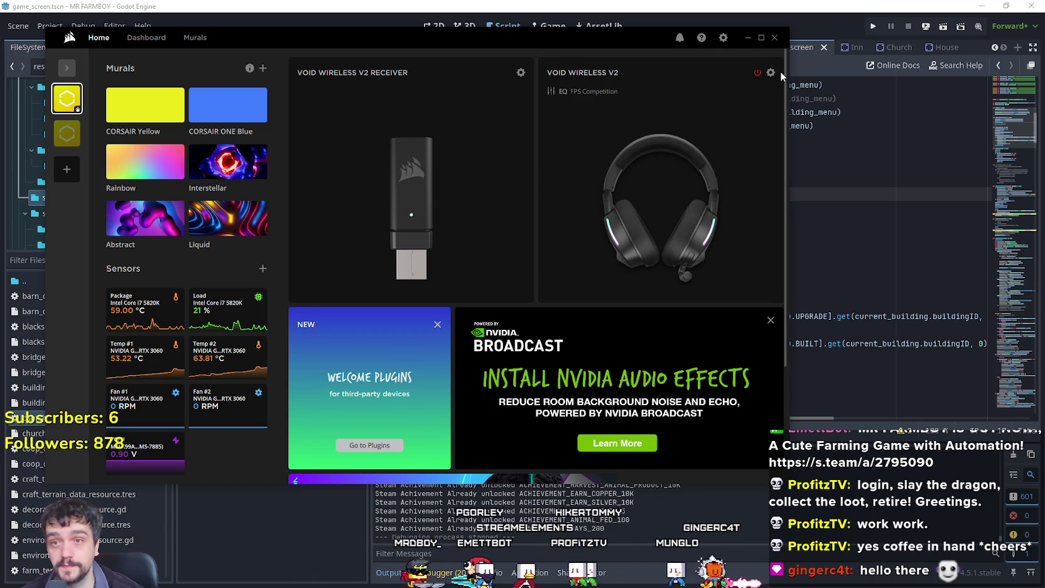
left_click(771, 73)
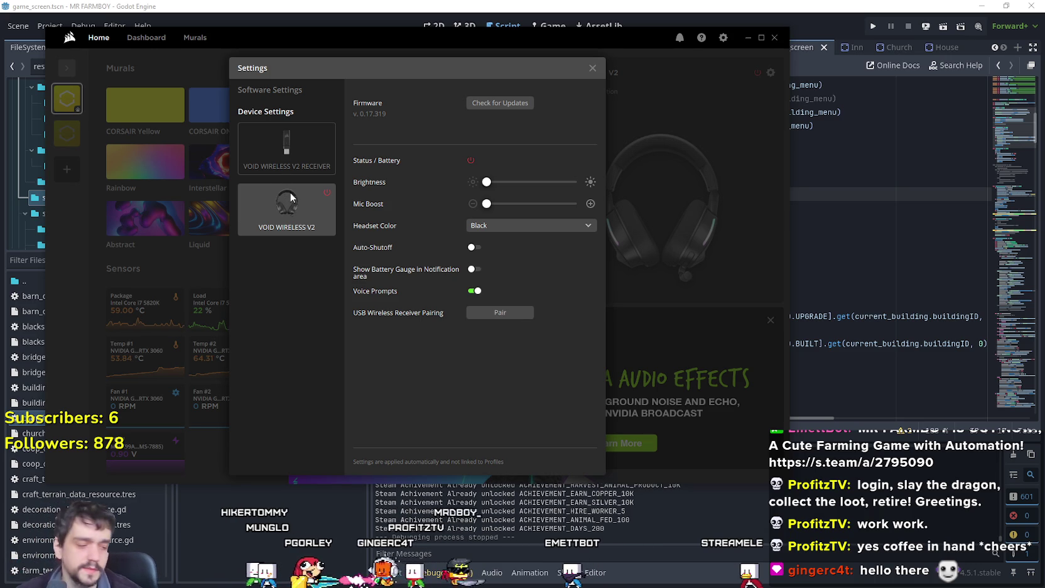
left_click(473, 268)
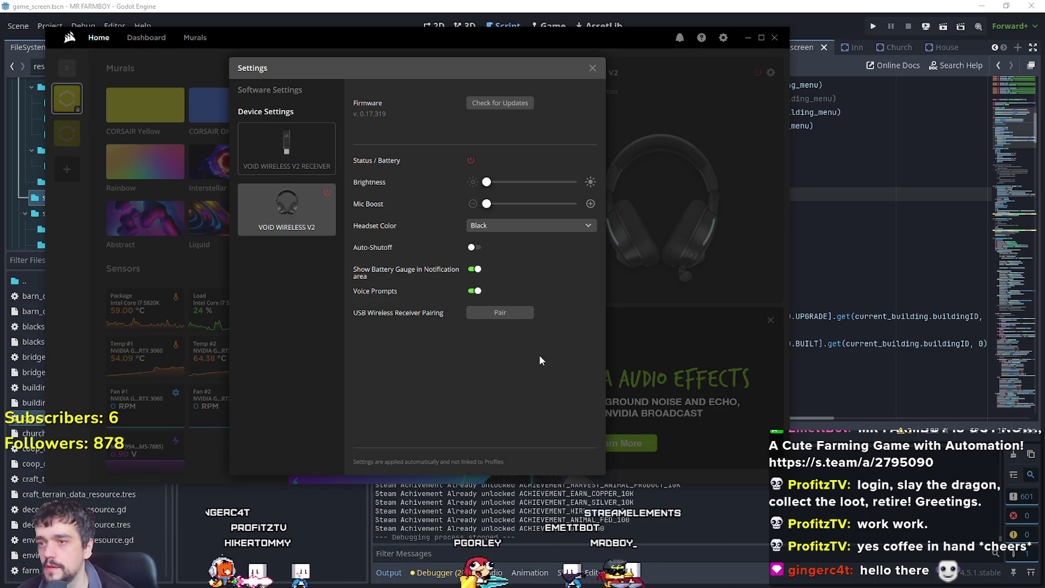
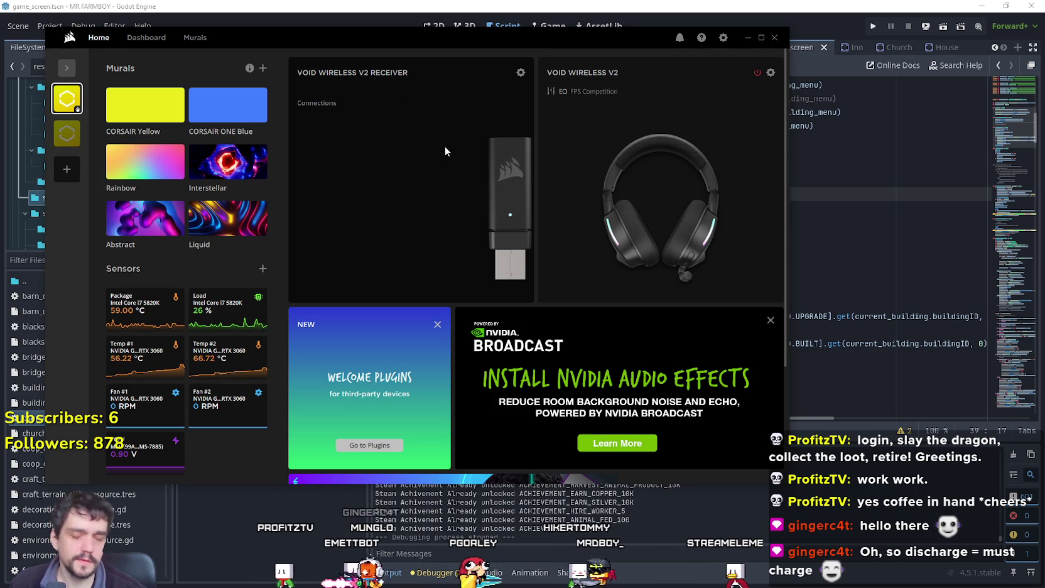
Pair the USB wireless receiver with the VOID WIRELESS V2 headset, running the pairing twice
left_click(525, 83)
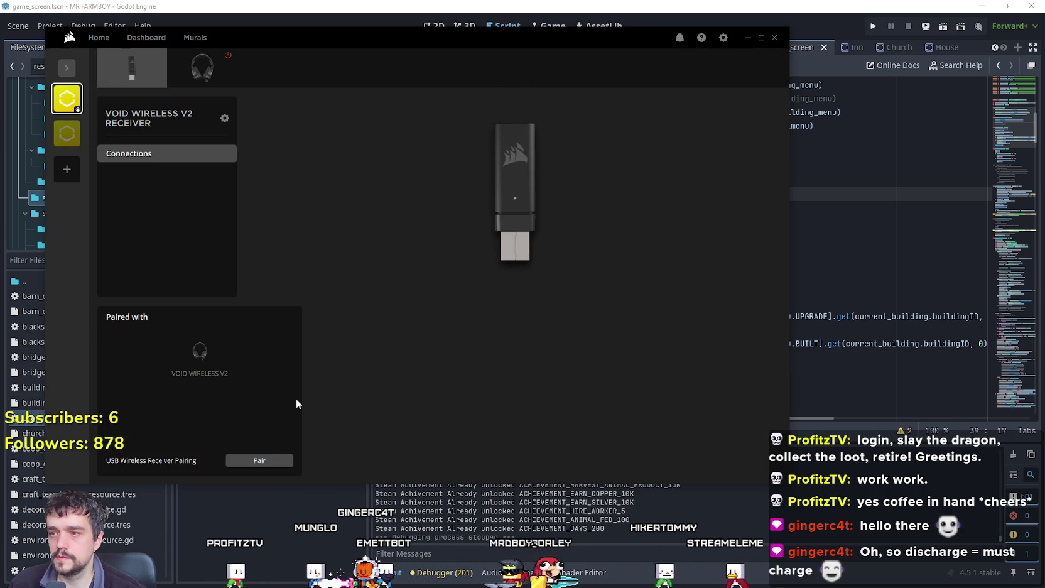
left_click(284, 462)
left_click(500, 361)
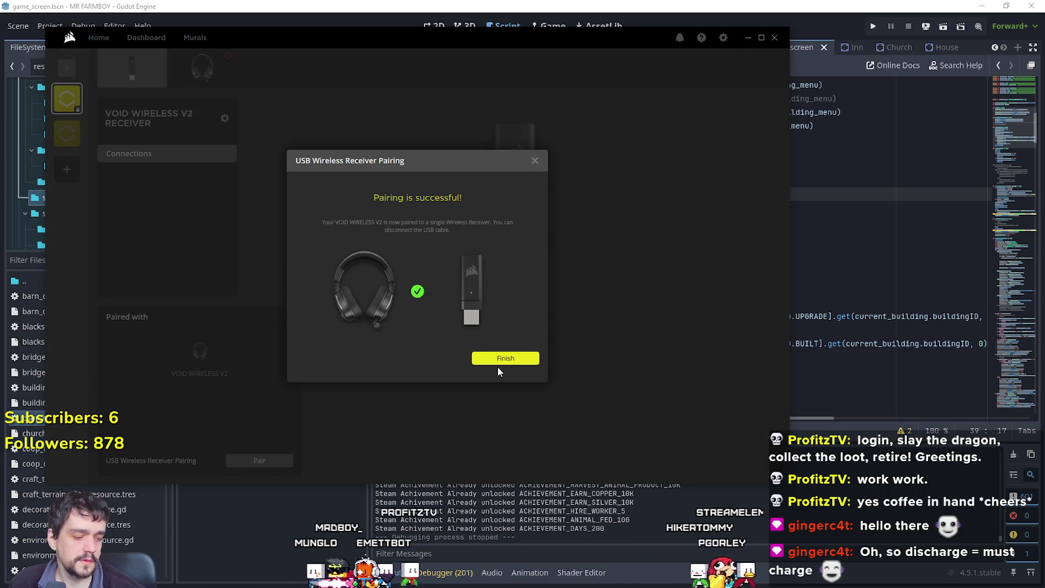
left_click(498, 361)
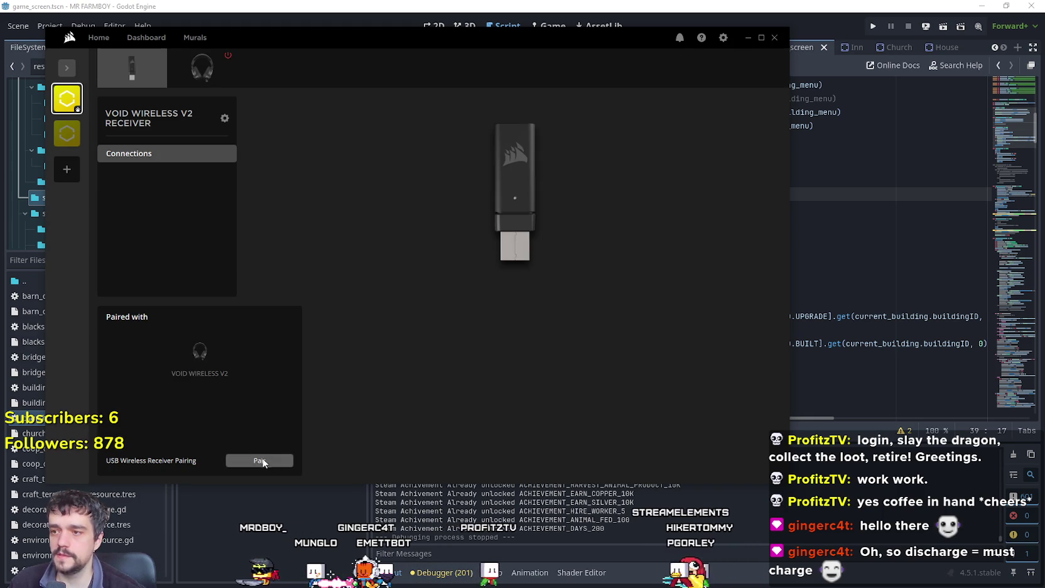
left_click(260, 460)
left_click(512, 363)
left_click(506, 358)
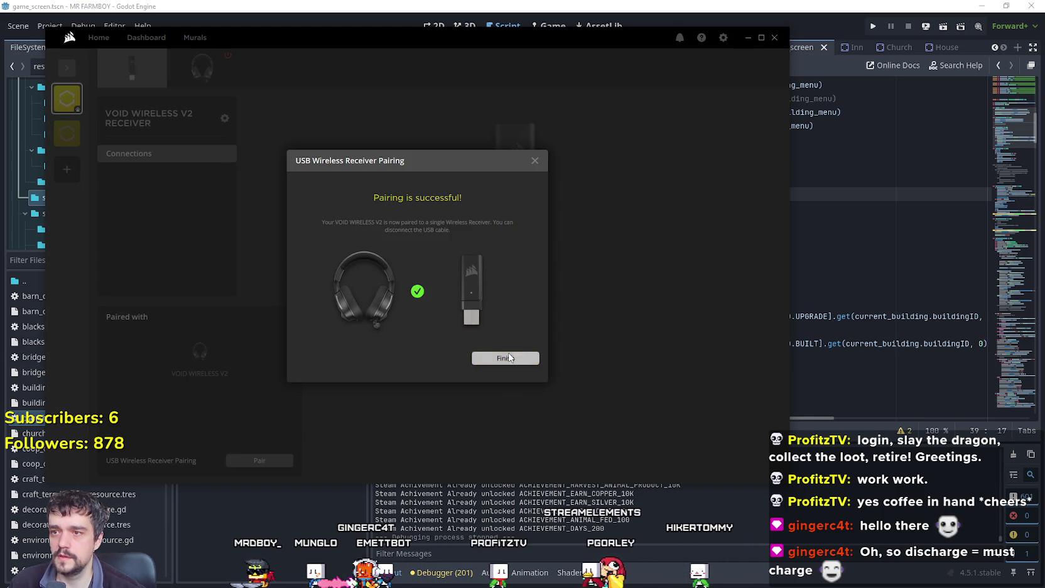
Check the headset lighting and Dashboard pages, then open the VOID WIRELESS V2 device settings
left_click(203, 61)
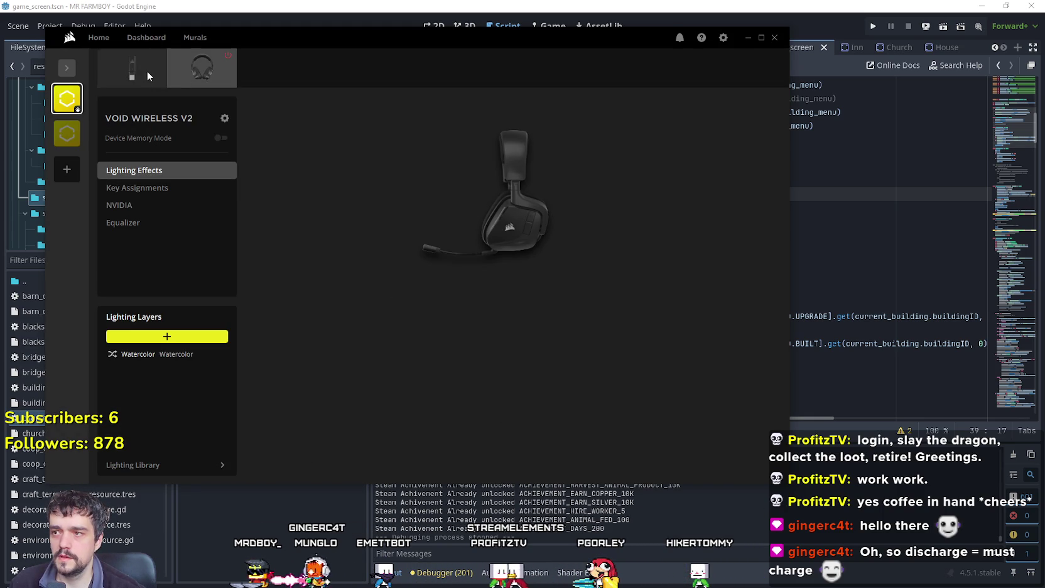
left_click(132, 68)
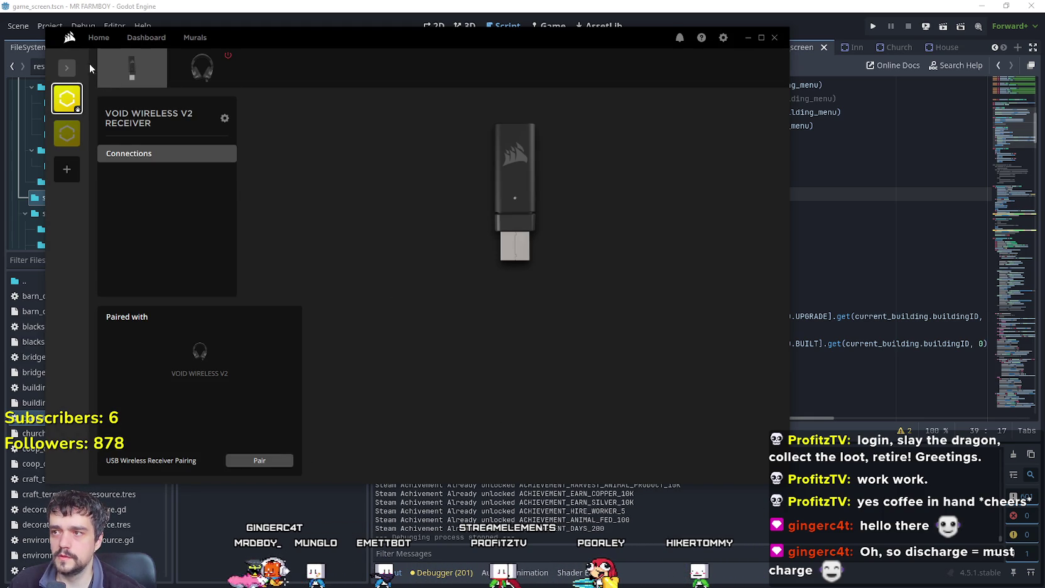
left_click(184, 66)
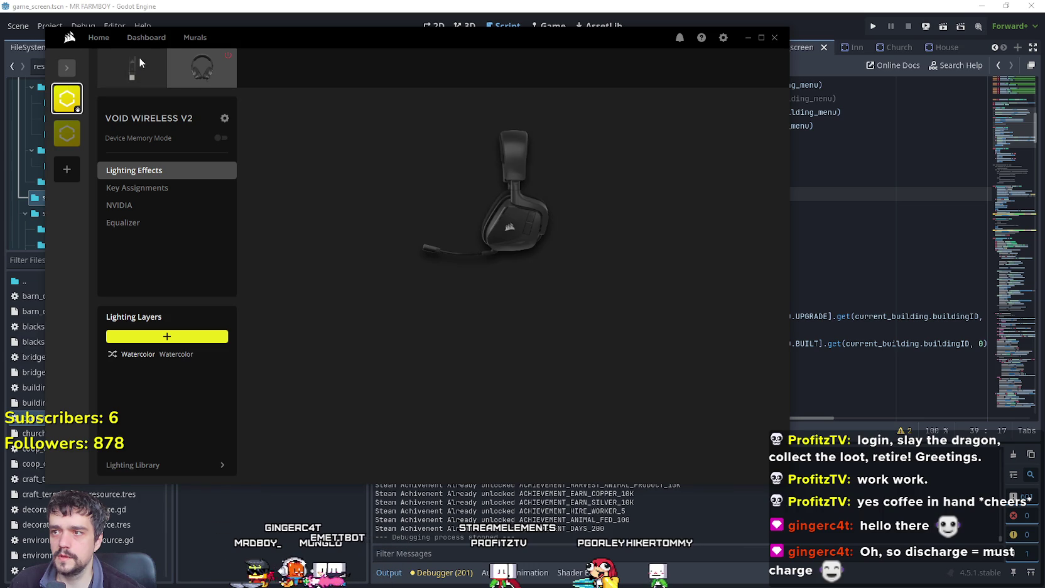
left_click(133, 39)
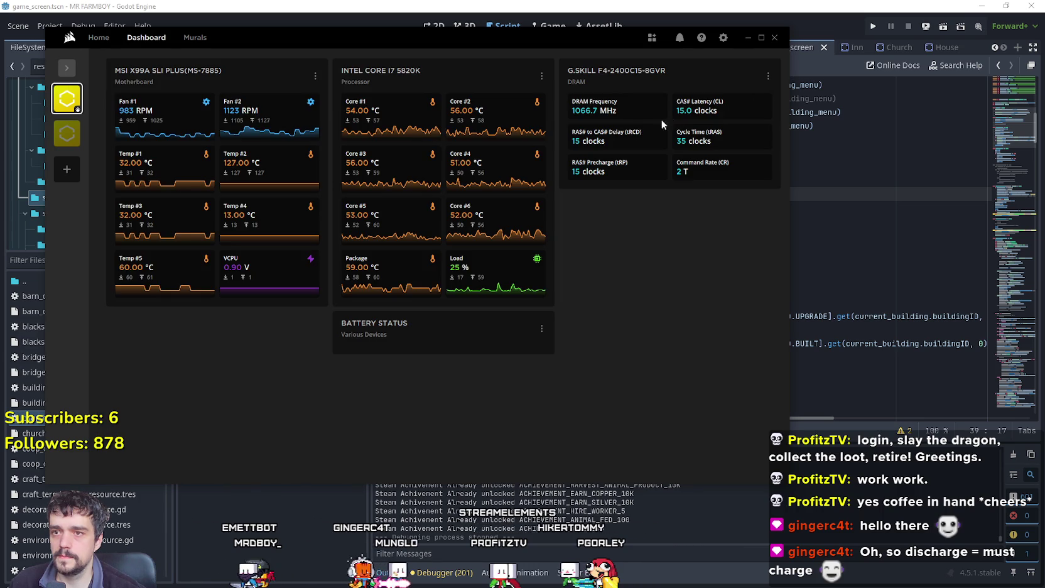
left_click(93, 39)
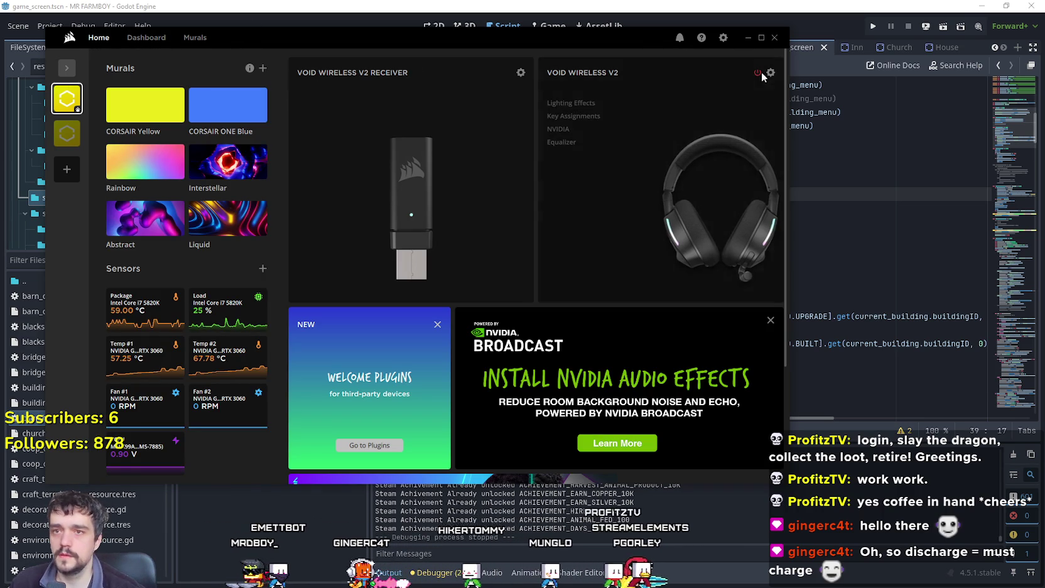
left_click(756, 111)
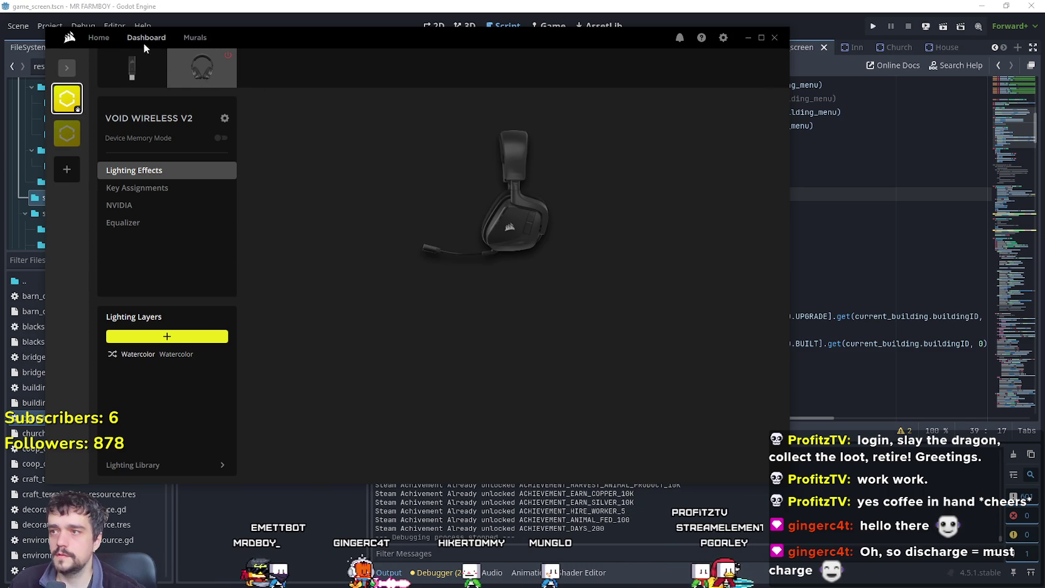
left_click(98, 38)
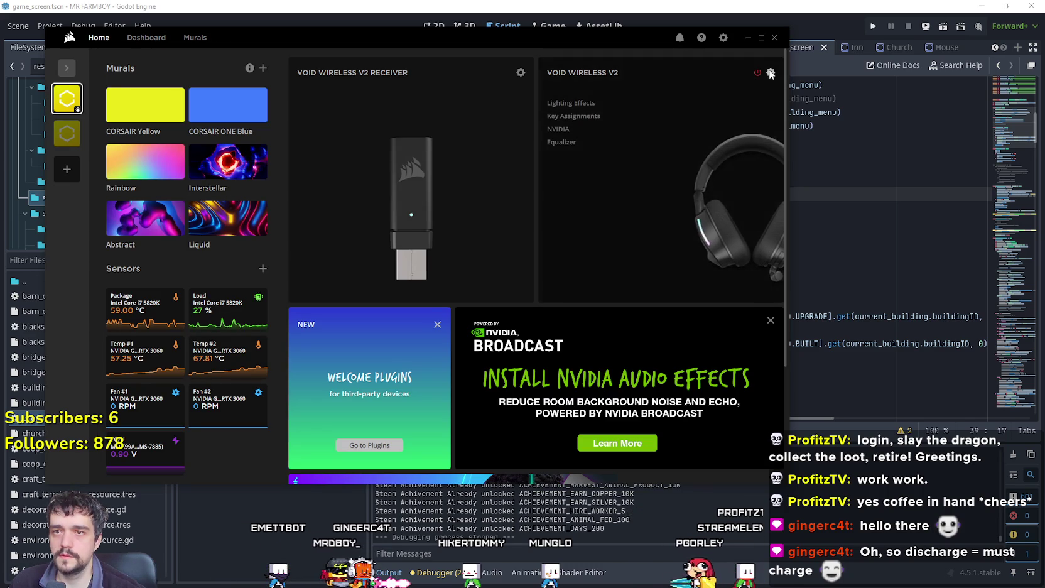
left_click(771, 72)
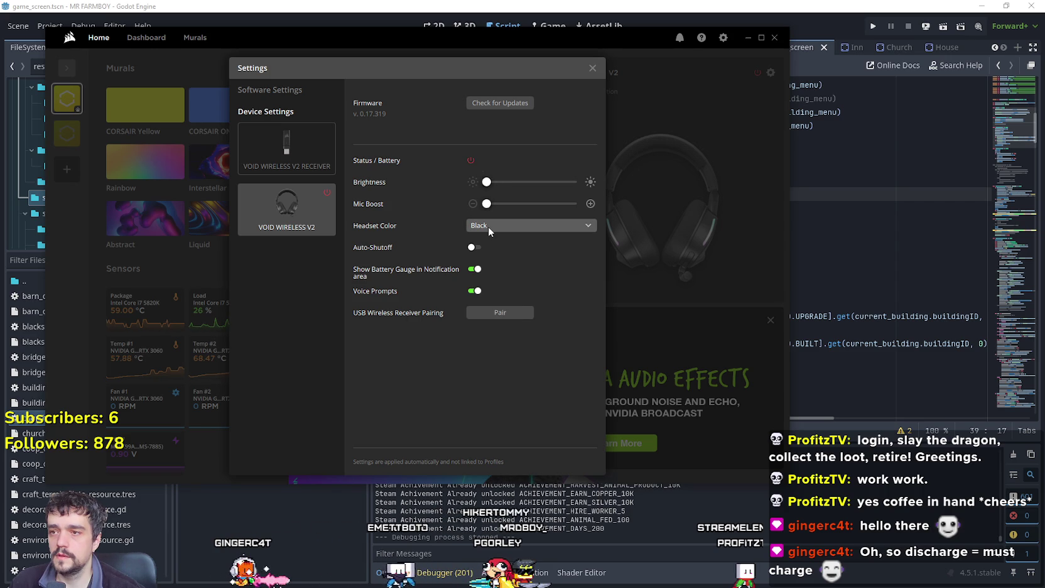
Toggle the battery gauge off and on, then re-pair the headset with the receiver
left_click(473, 269)
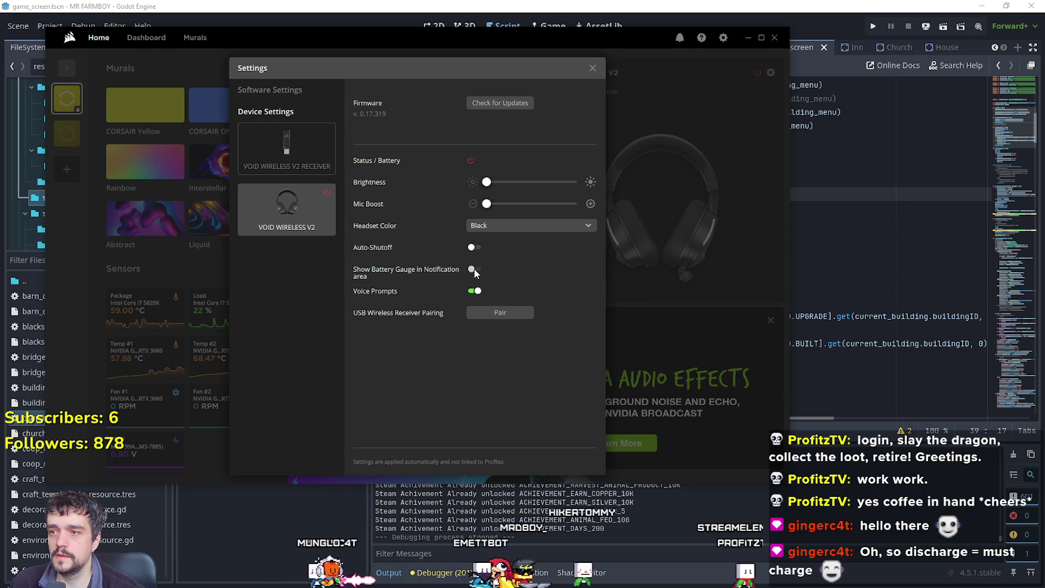
left_click(475, 269)
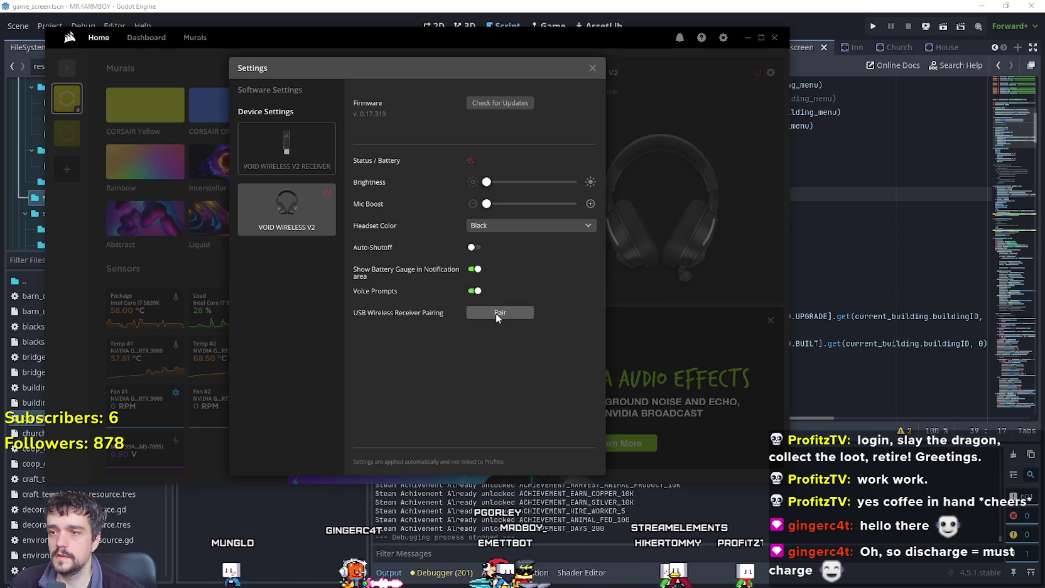
left_click(495, 313)
left_click(506, 357)
left_click(523, 354)
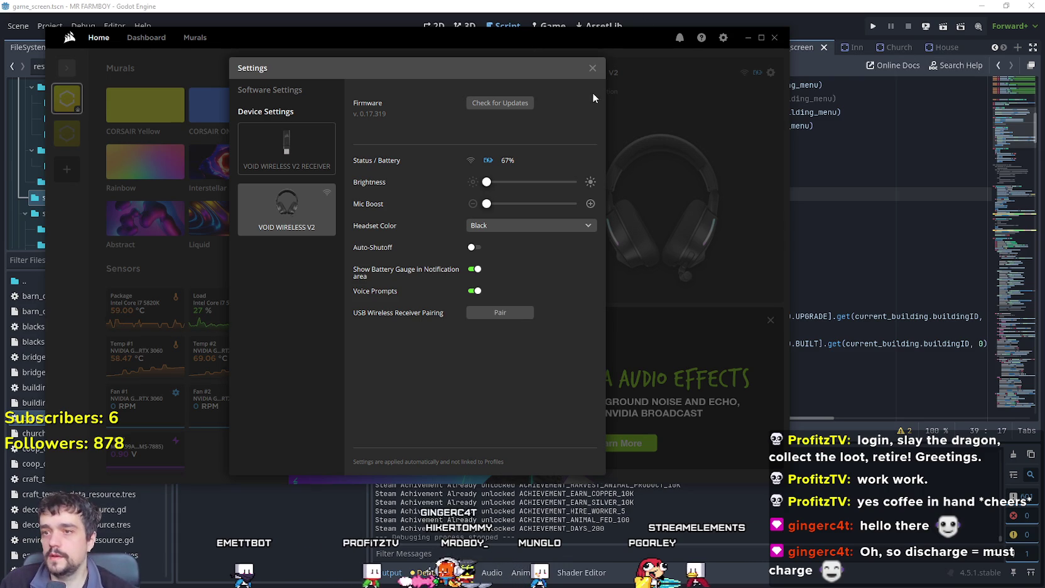
Close the headset device settings and shut the iCUE window
left_click(592, 68)
left_click_drag(640, 42, 664, 44)
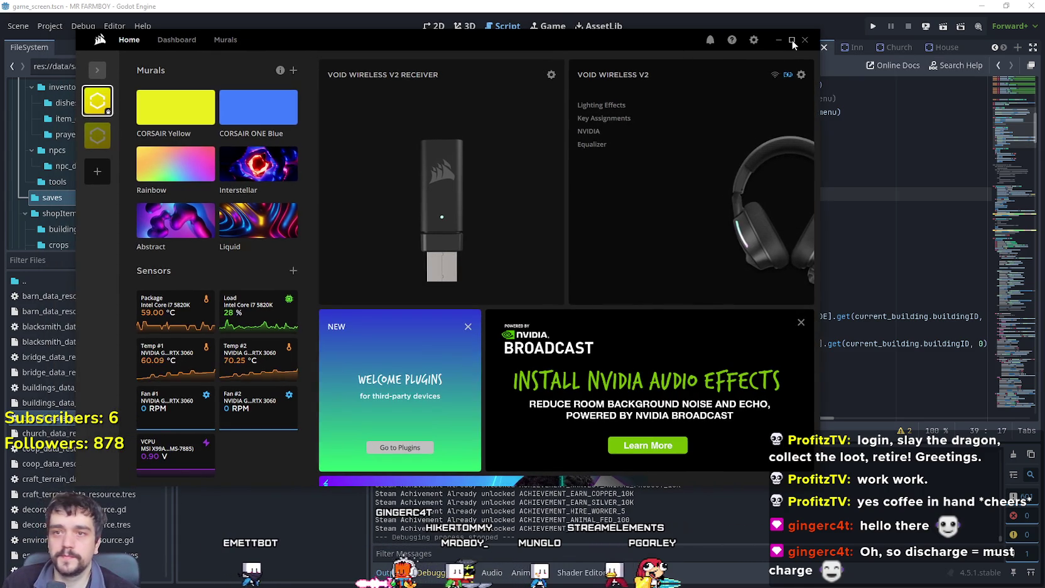
left_click(806, 41)
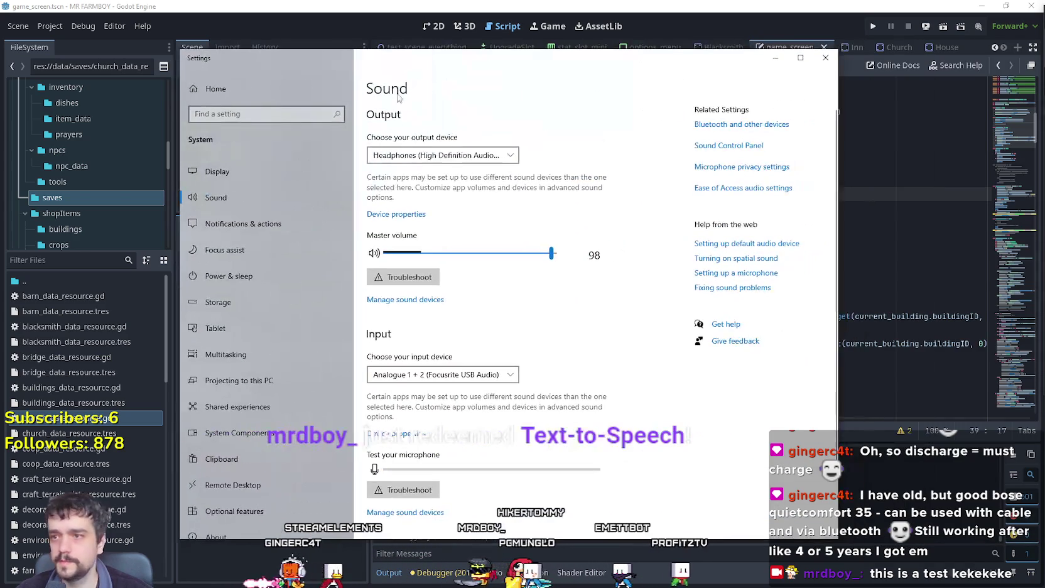
Show the available audio output devices on the Windows Sound page
left_click(447, 155)
Keep Headphones as output and route Spotify to Headphones in App volume and device preferences
left_click(448, 156)
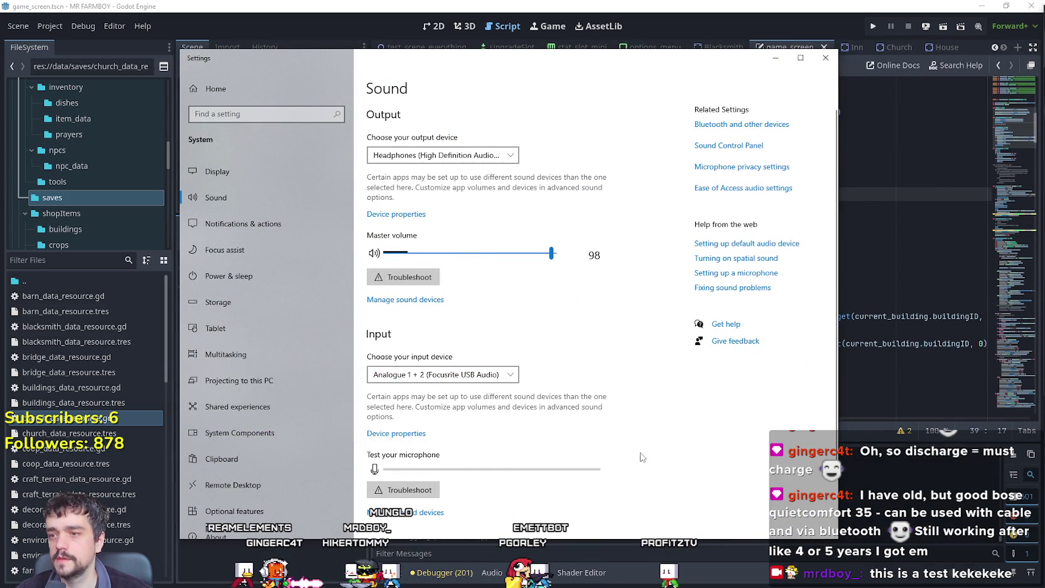
scroll(648, 436, "down", 3)
left_click(427, 493)
left_click(417, 136)
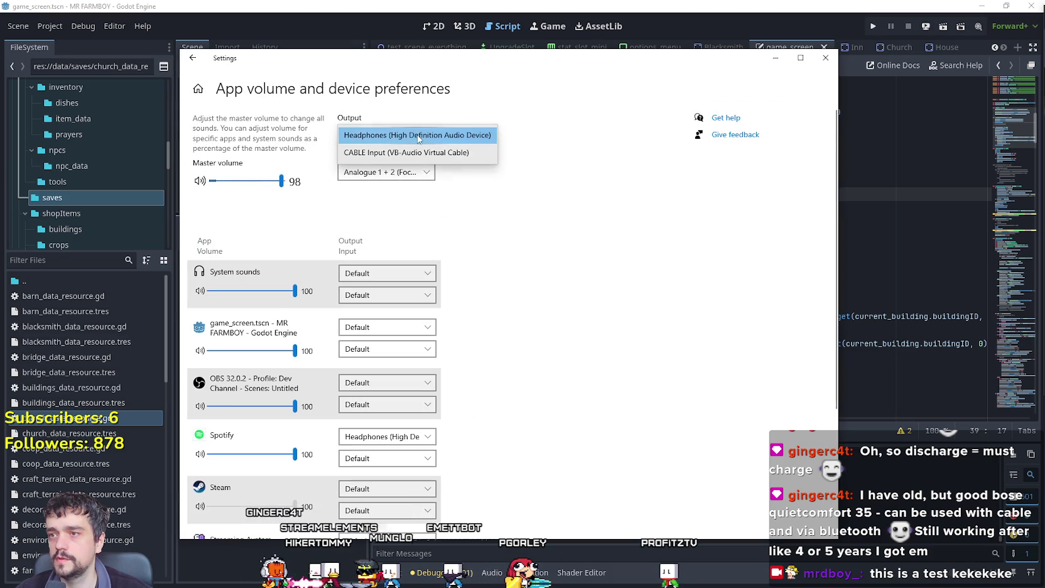
scroll(519, 270, "down", 5)
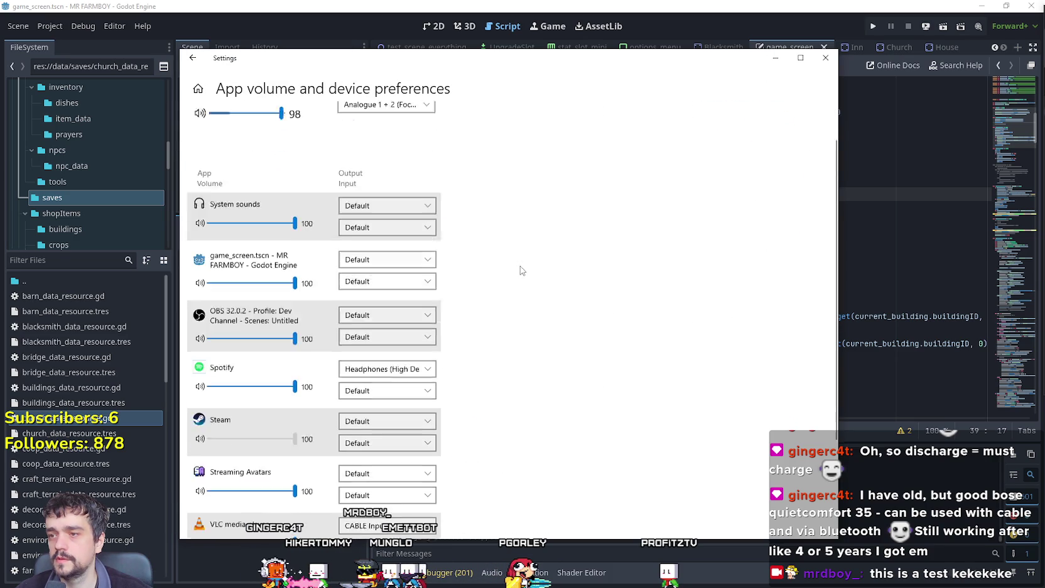
left_click(400, 230)
left_click(419, 258)
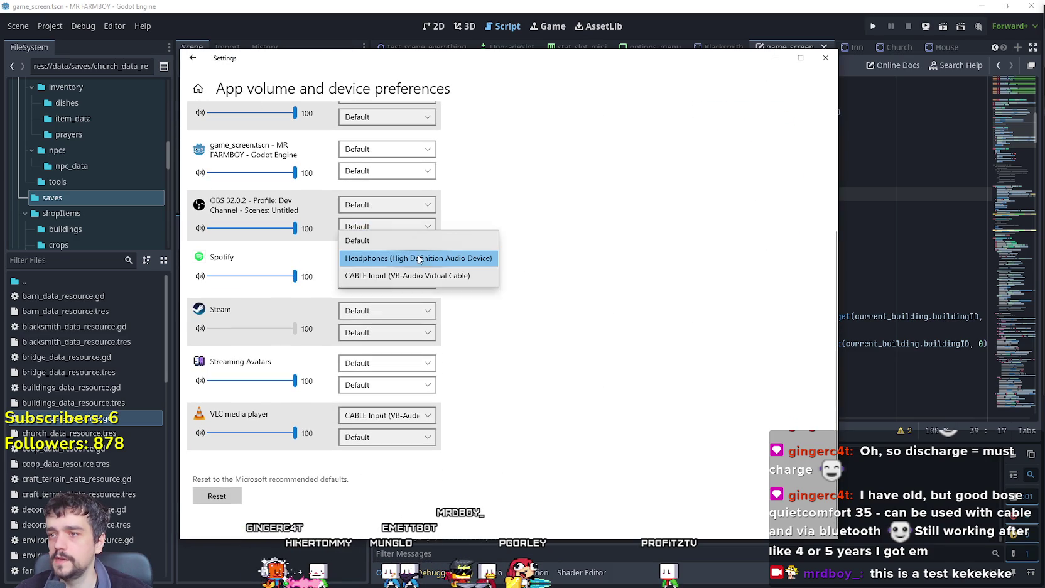
left_click(556, 261)
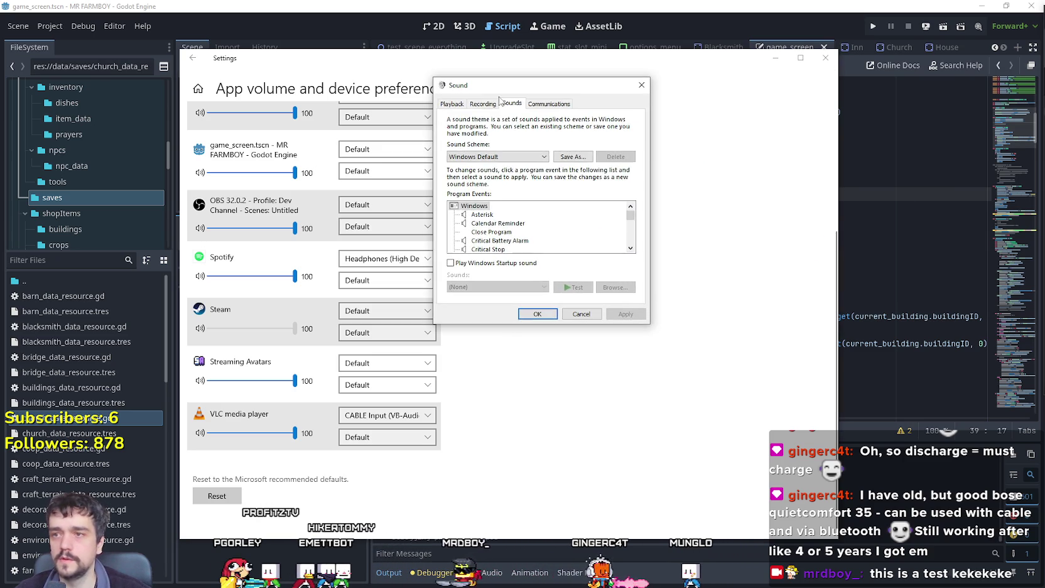
Review the recording and playback devices and select the Headset Earphone
left_click(484, 104)
left_click(452, 103)
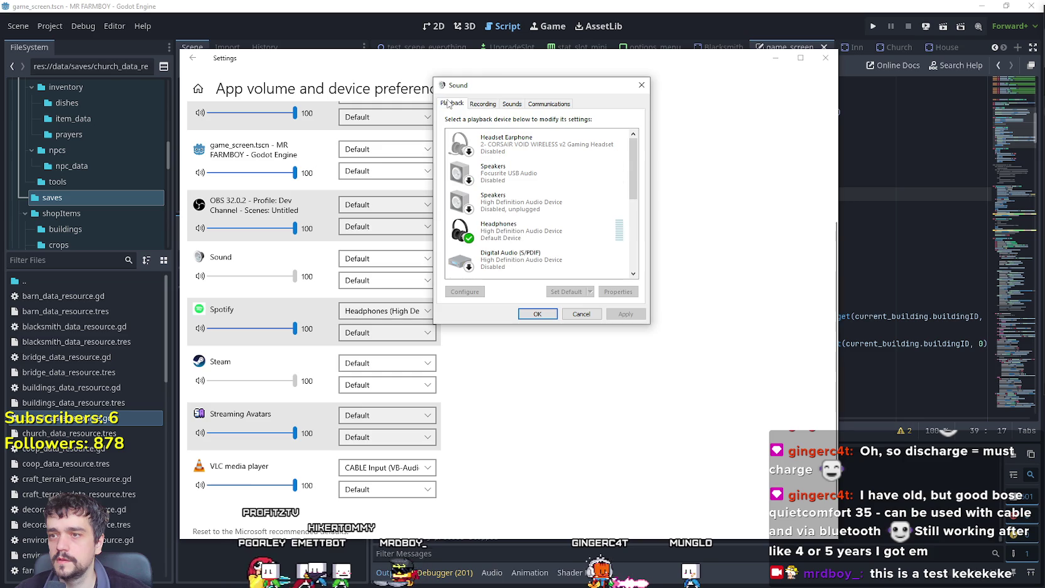
scroll(575, 214, "down", 2)
left_click(576, 215)
scroll(634, 245, "down", 3)
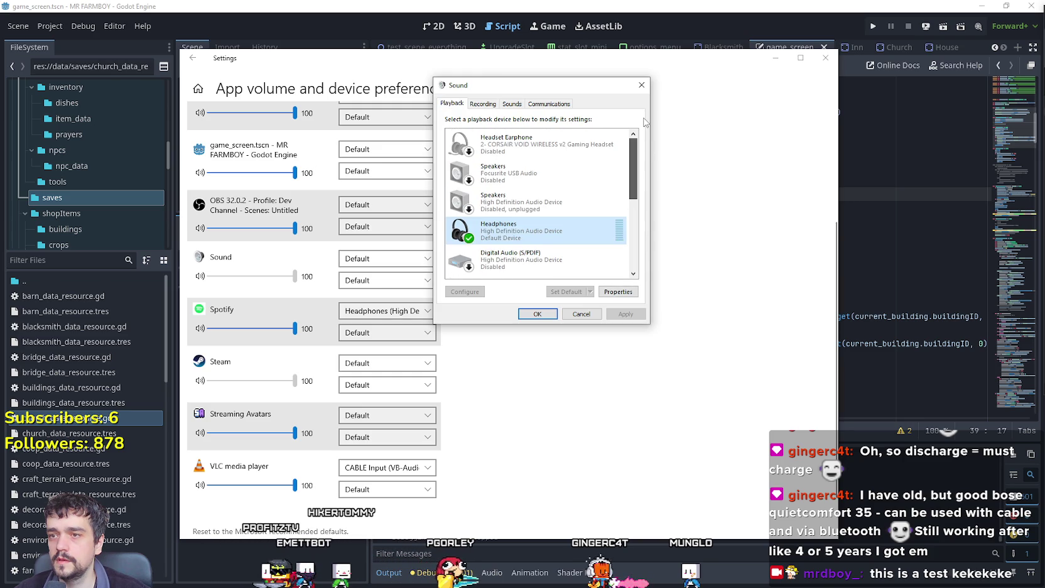
left_click_drag(645, 261, 646, 123)
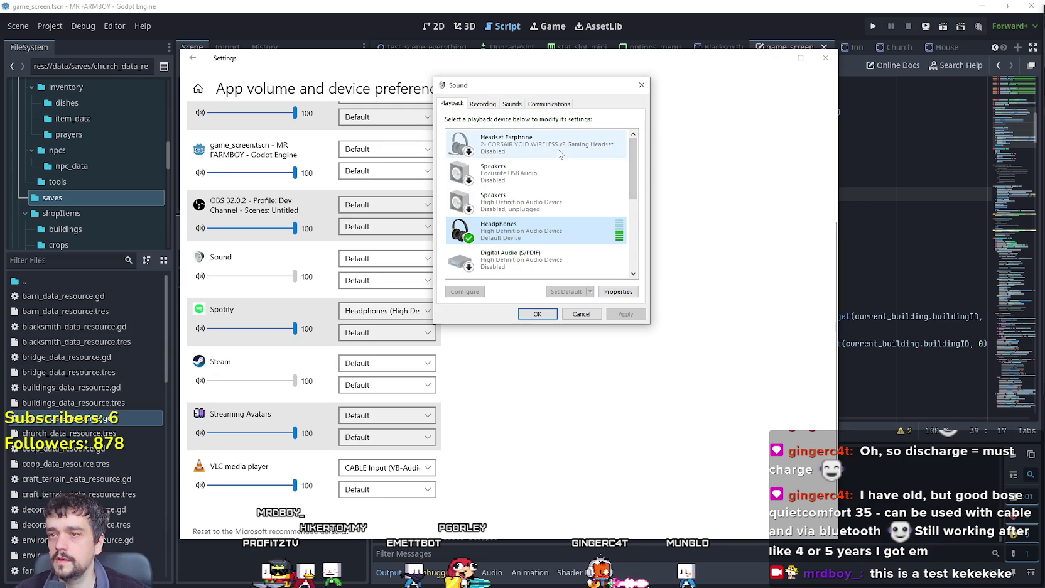
scroll(565, 182, "down", 3)
mouse_move(635, 199)
left_mouse_down()
mouse_move(637, 239)
mouse_move(634, 163)
left_mouse_up()
left_click(503, 137)
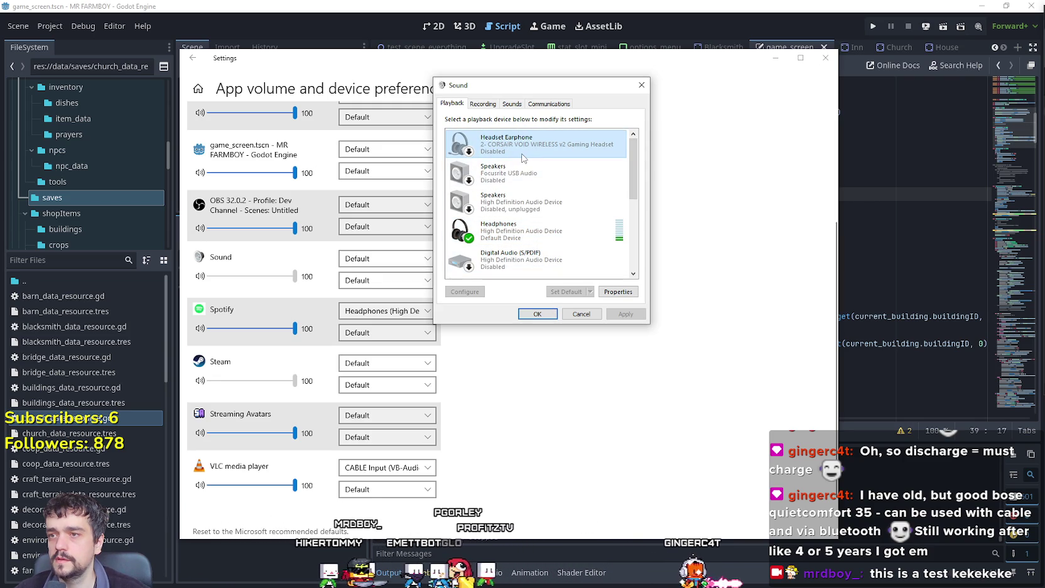
Enable the Headset Earphone playback device and recheck the Recording and Sounds tabs
left_click(608, 293)
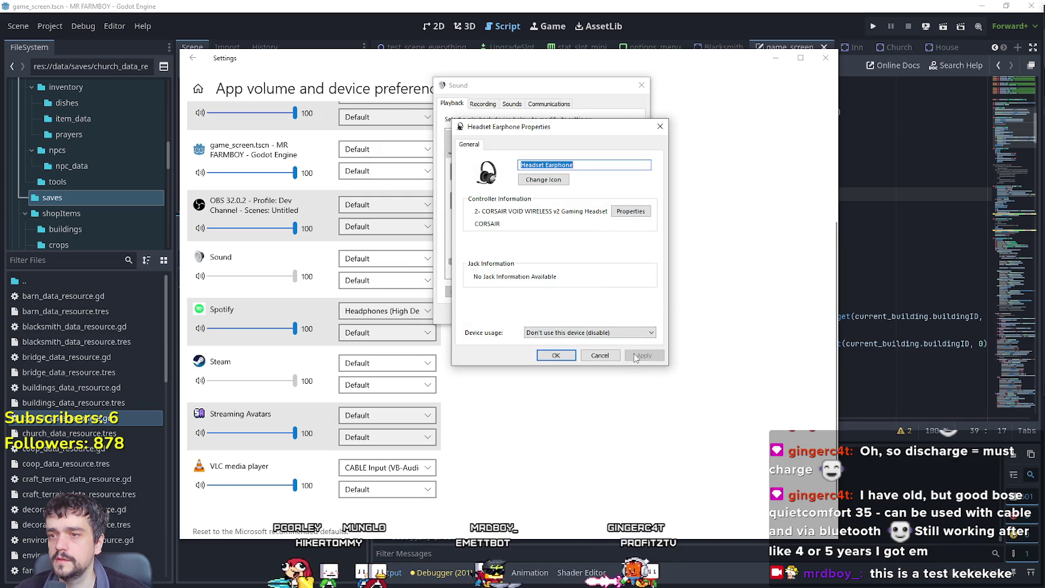
left_click(600, 356)
right_click(531, 154)
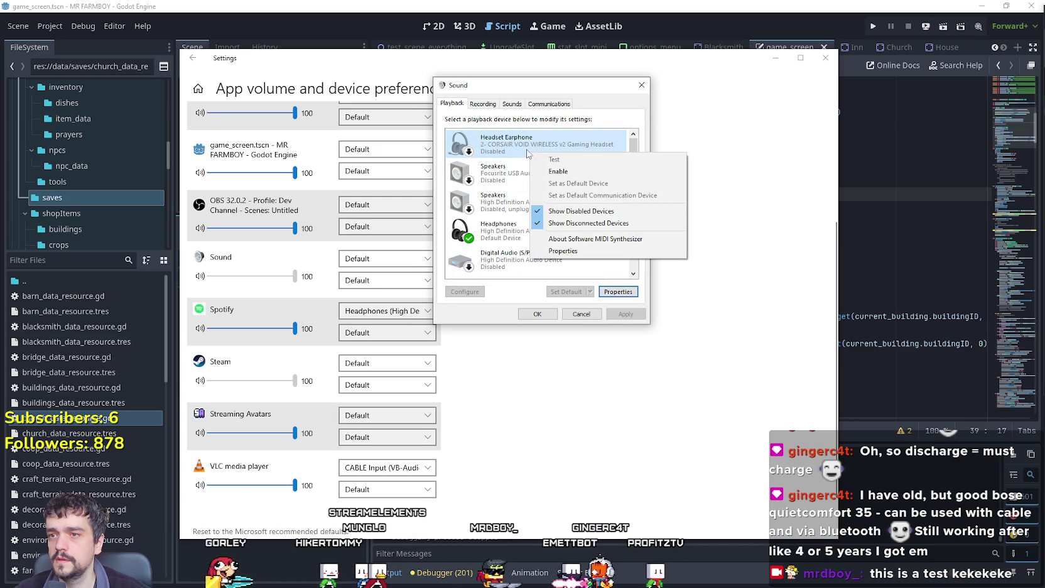
left_click(558, 171)
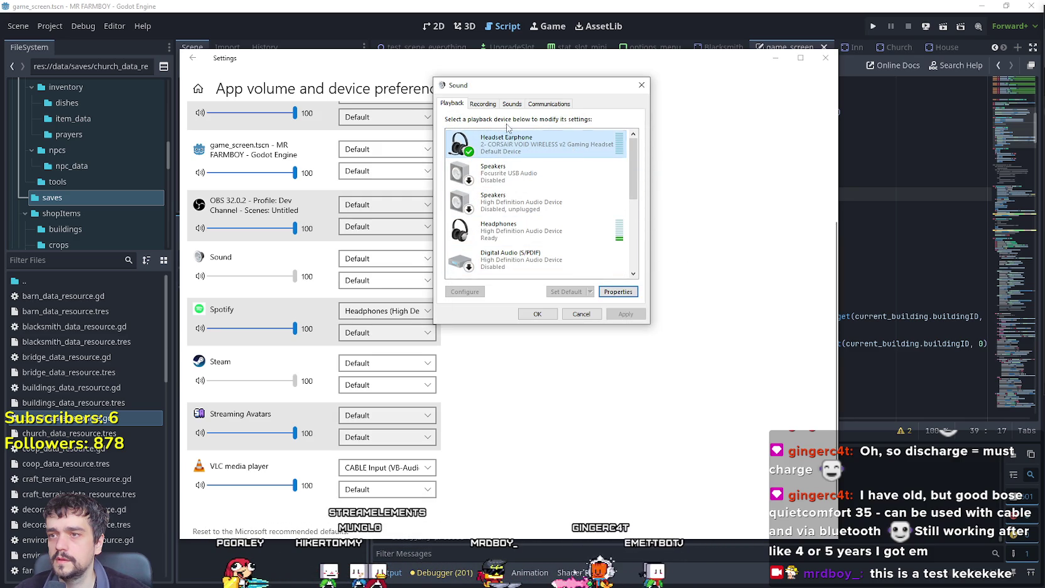
left_click(482, 103)
left_click_drag(634, 151, 642, 226)
scroll(541, 201, "up", 5)
left_click(452, 103)
left_click(512, 104)
left_click(452, 103)
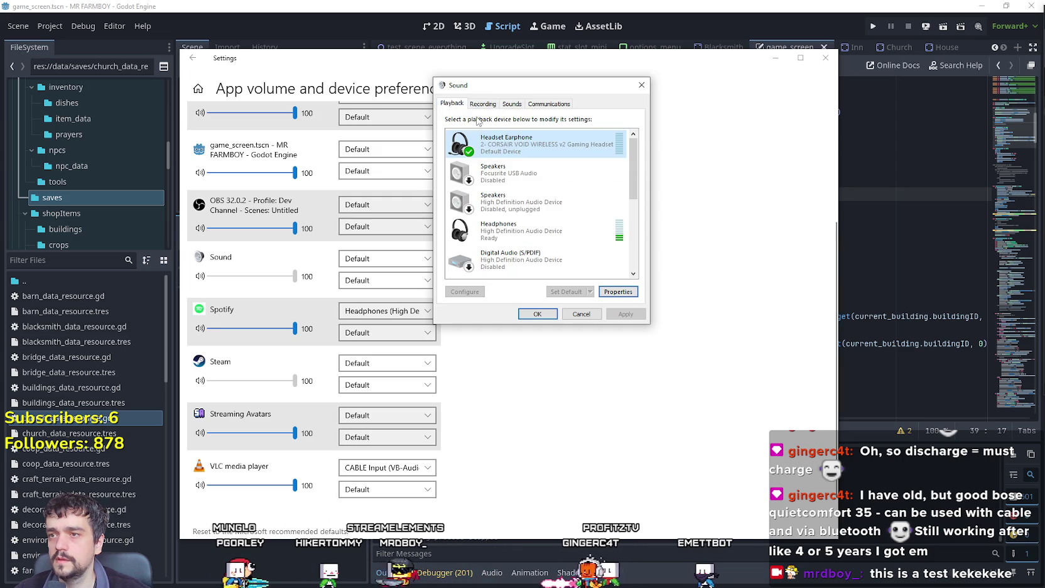
Review the Headset Earphone's Levels, Advanced and Spatial sound tabs, then confirm the Sound dialog with OK
left_click(549, 217)
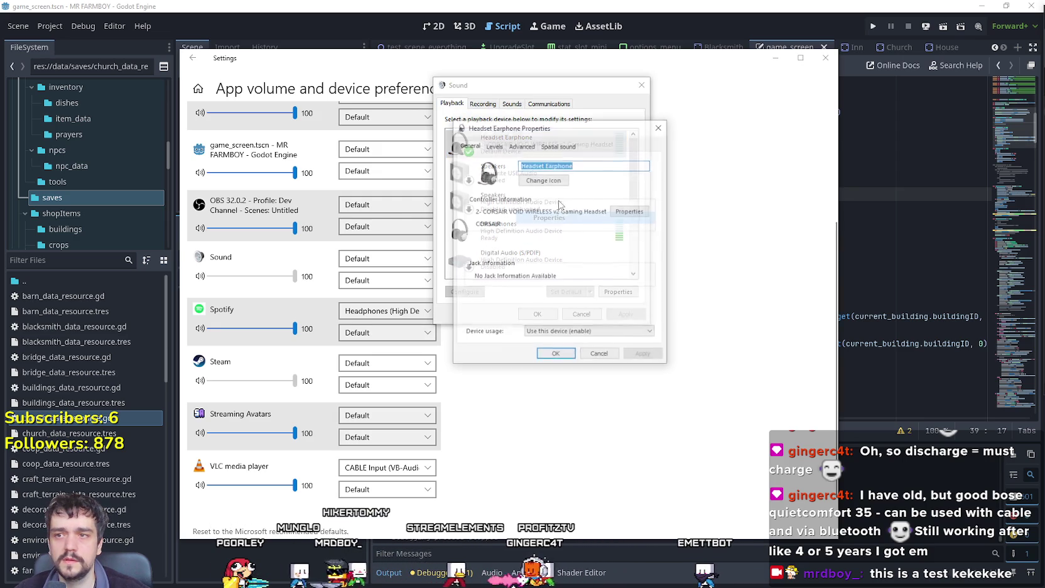
left_click(494, 145)
left_click(511, 146)
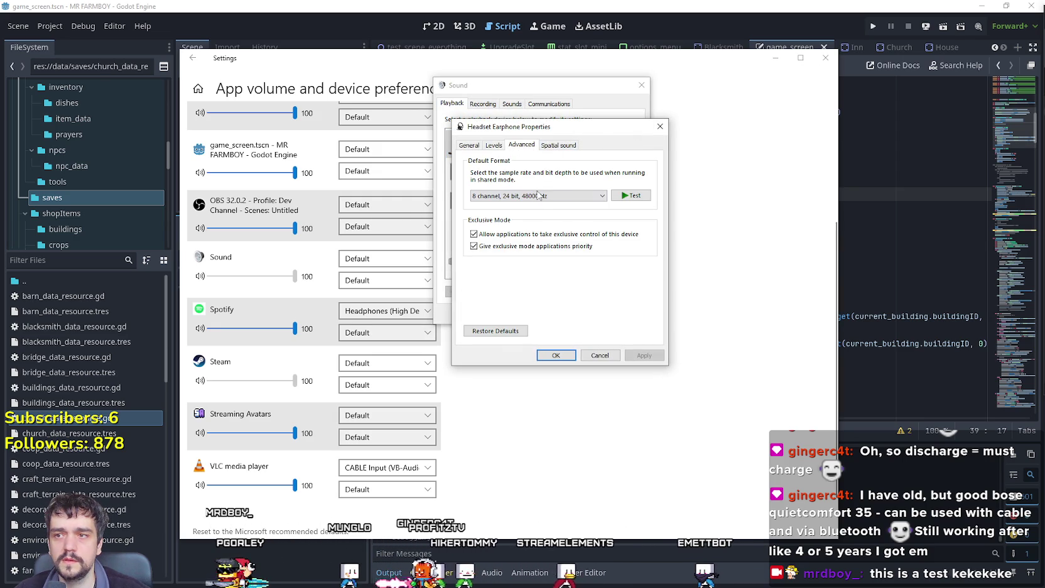
left_click(573, 146)
left_click(660, 126)
right_click(552, 139)
key("Escape")
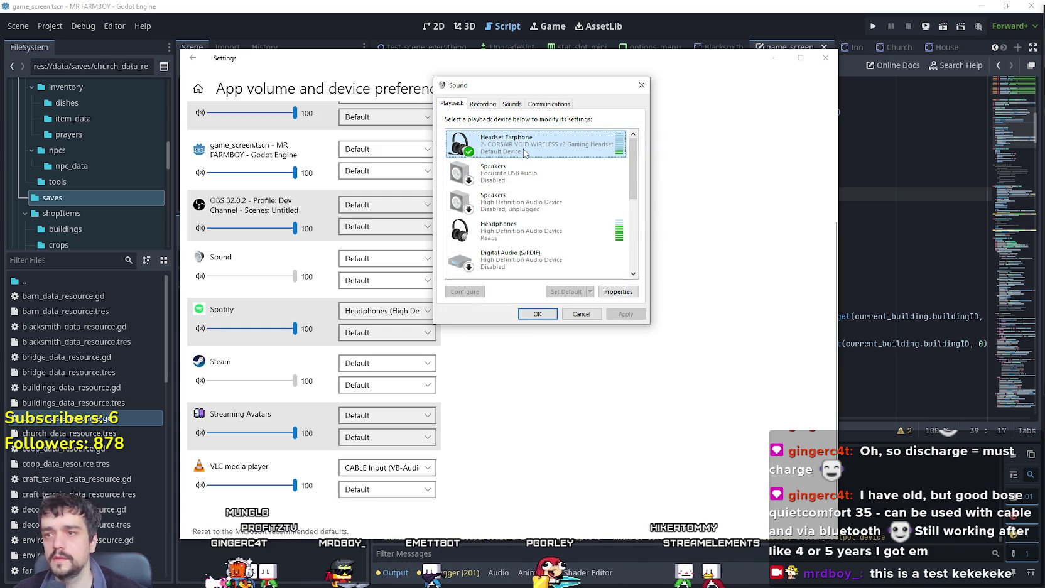
left_click(537, 314)
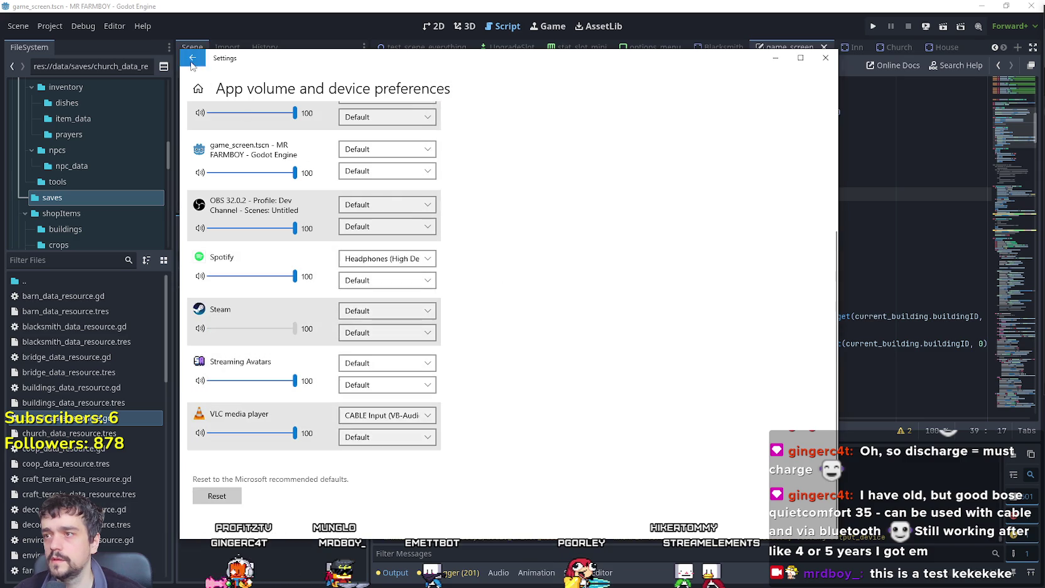
Keep Headset Earphone as output, scroll the per-app volume list, then leave Settings
left_click(193, 58)
left_click(484, 155)
left_click(484, 162)
scroll(611, 373, "down", 3)
left_click(493, 495)
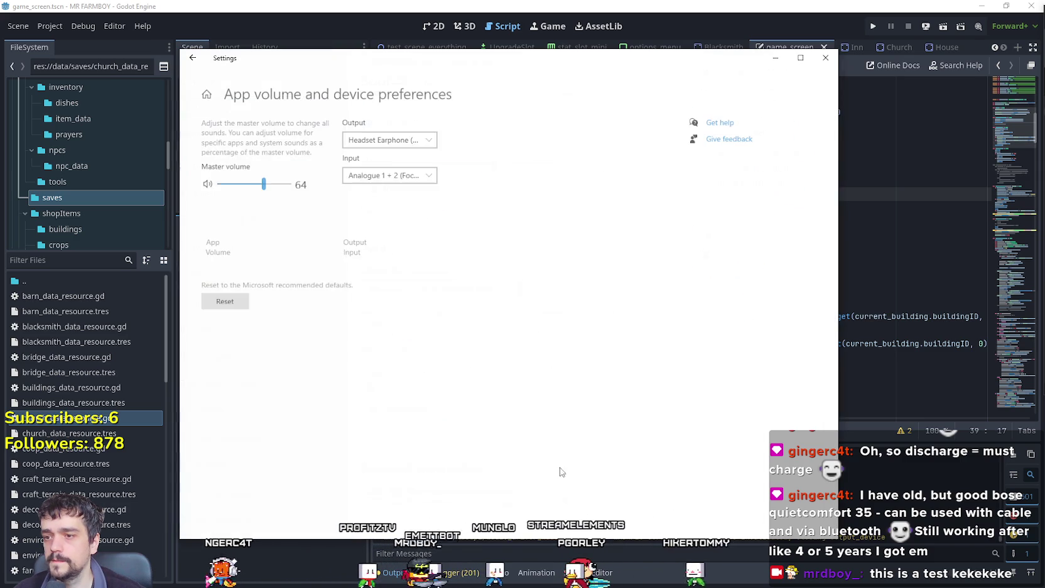
scroll(516, 289, "down", 5)
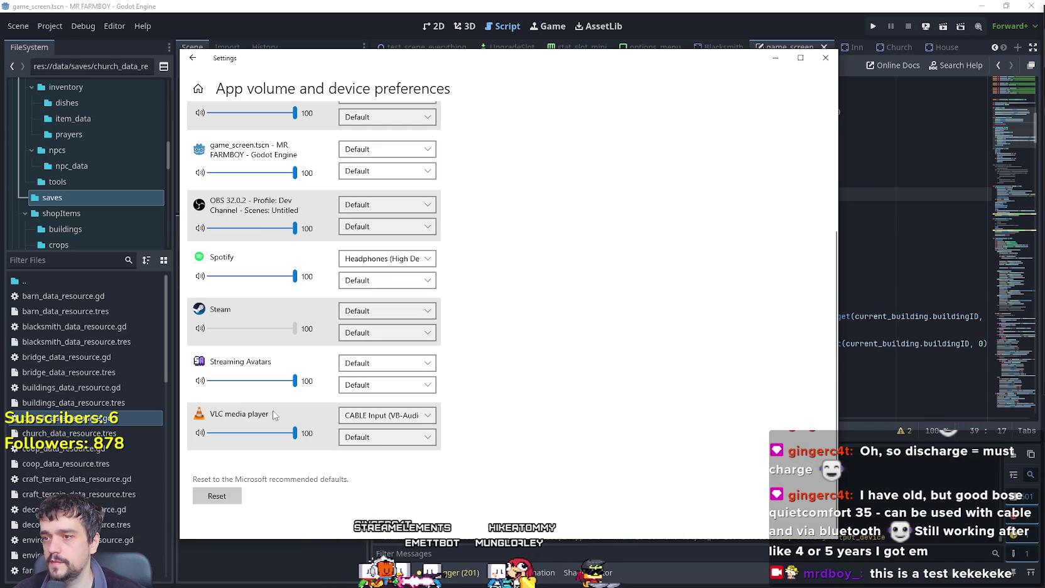
scroll(450, 377, "up", 5)
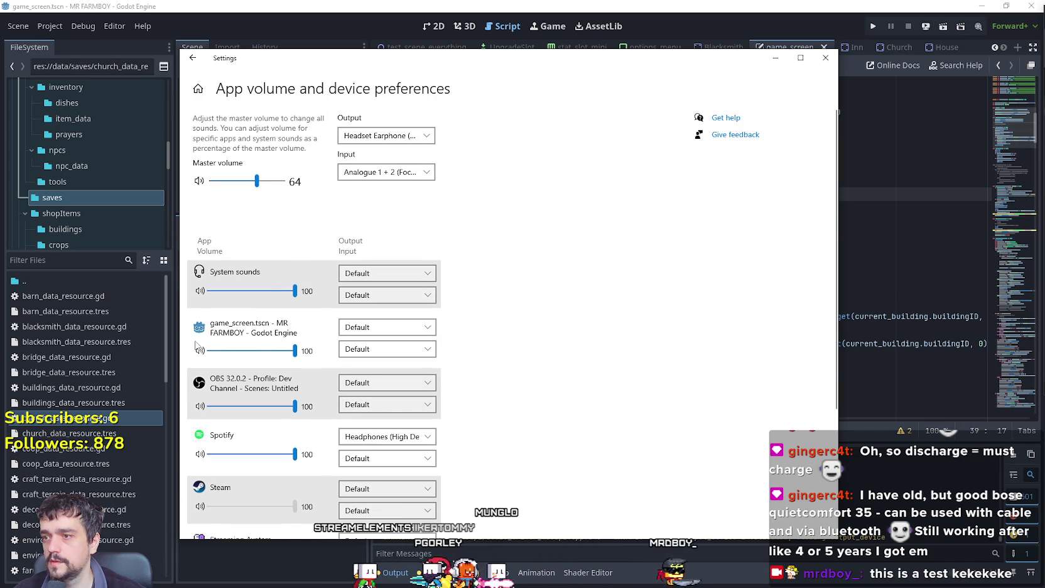
scroll(458, 340, "down", 5)
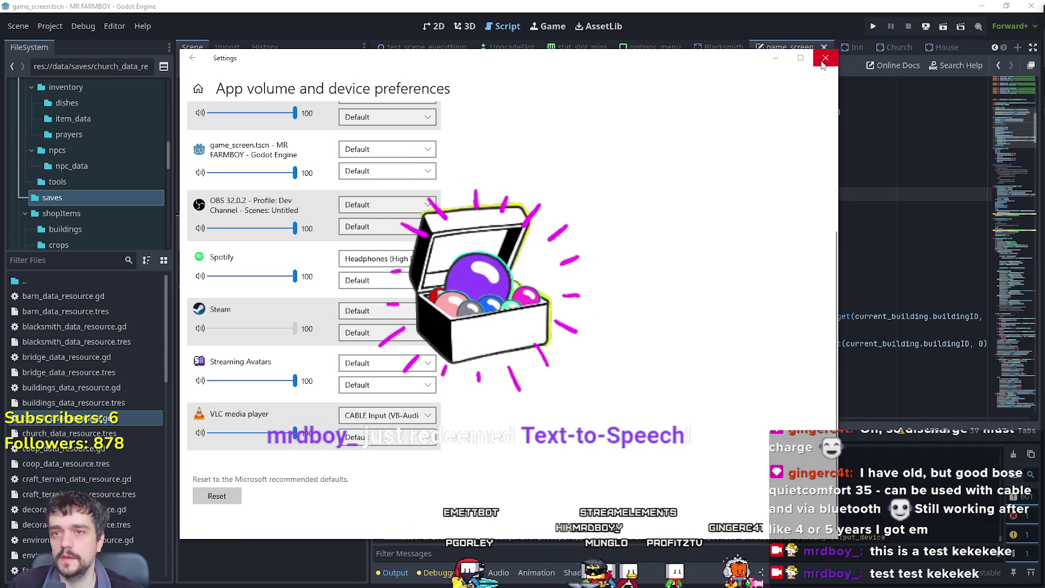
key("alt+Tab")
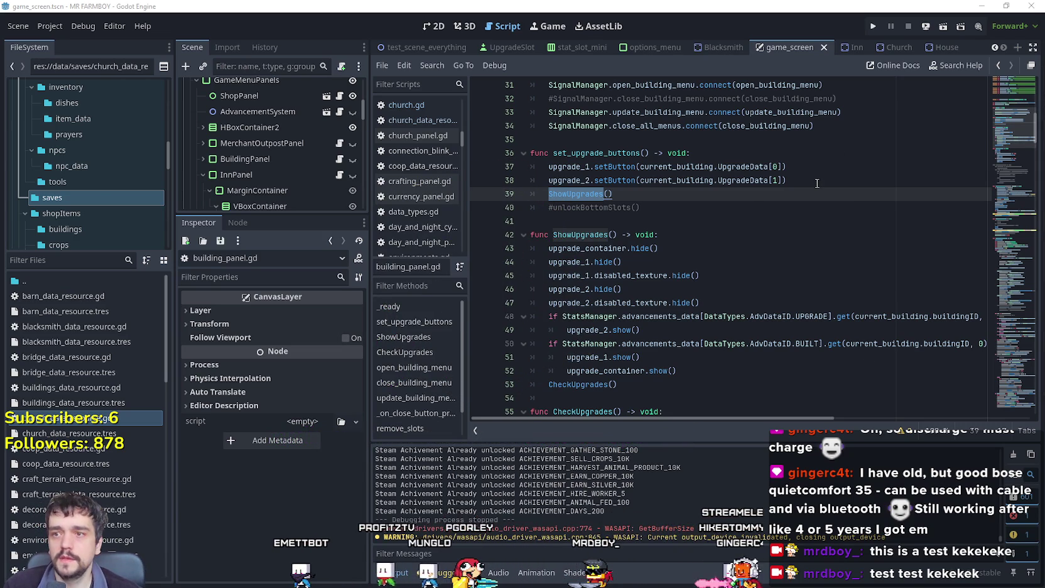
Run the MR FARMBOY project and load Save 3
left_click(871, 180)
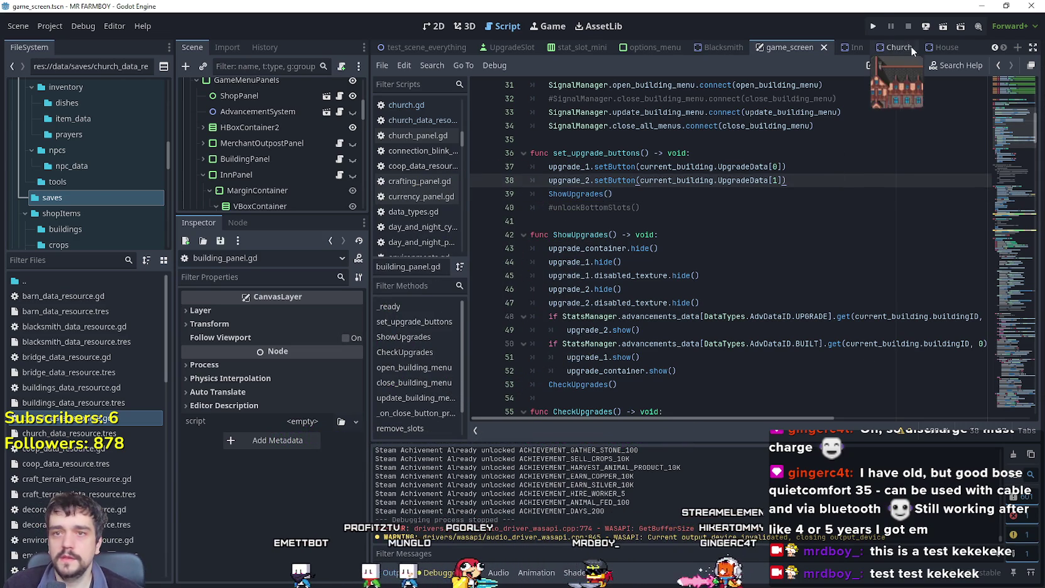
left_click(875, 26)
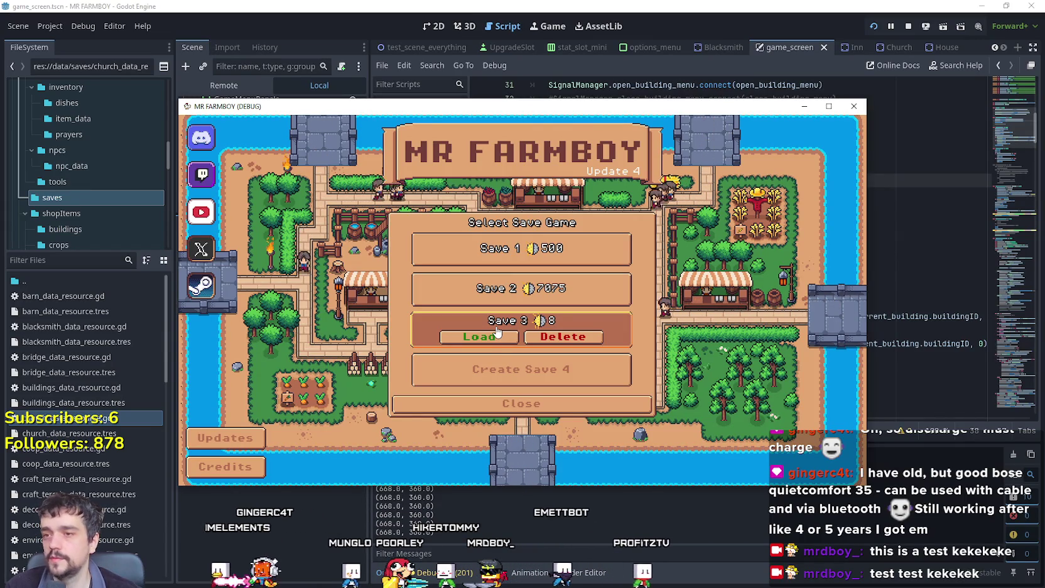
left_click(459, 344)
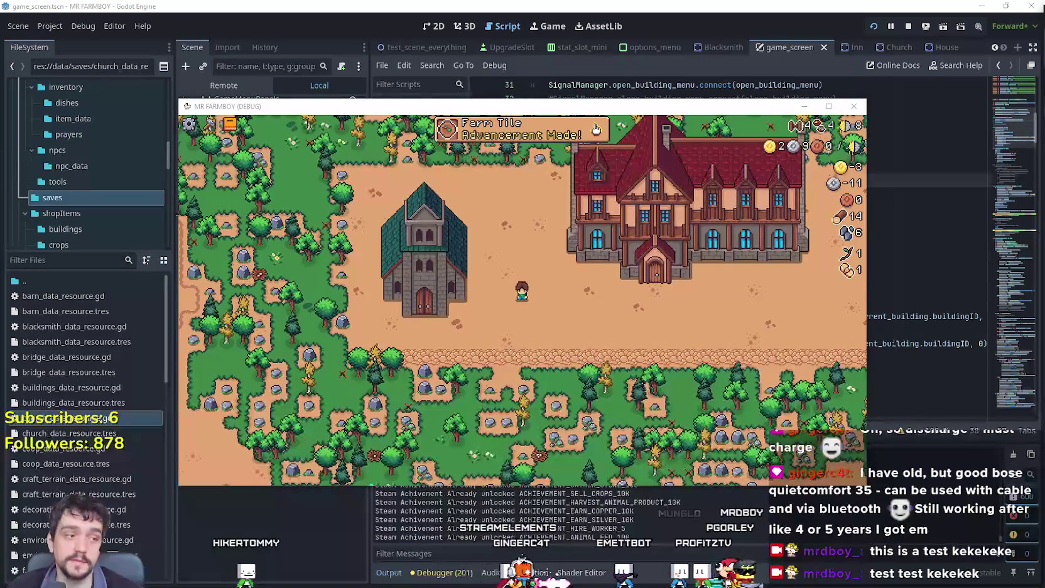
Walk the farmer to the church, mine a rock, view the Church blessings, then stop the game
scroll(686, 396, "up", 3)
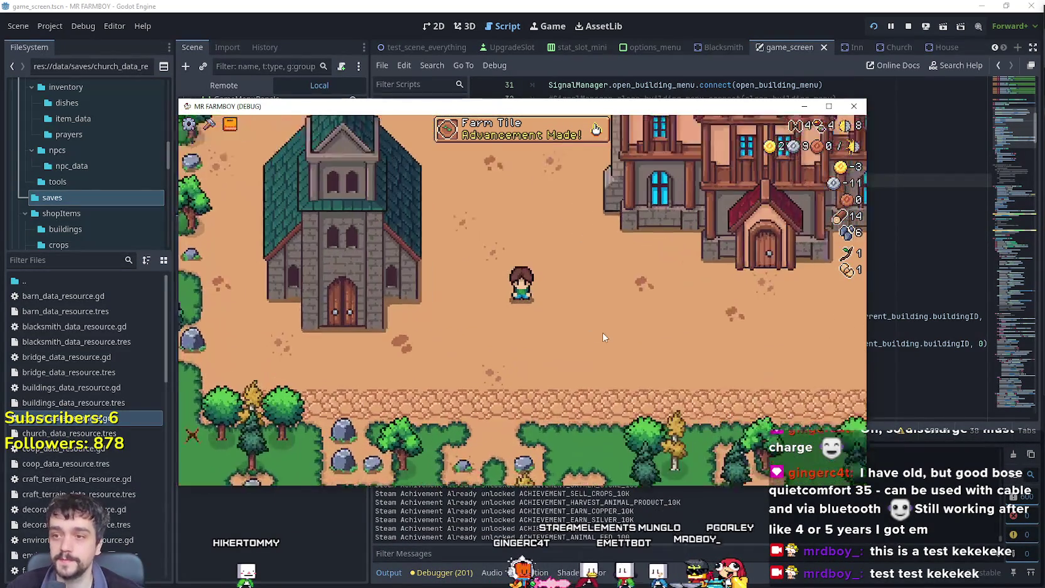
key("s")
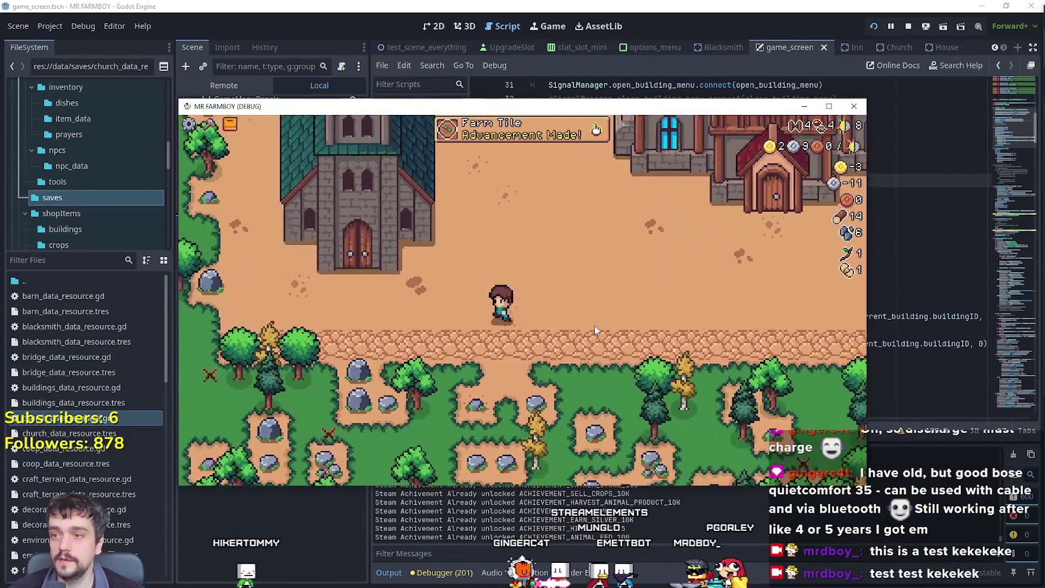
key("a")
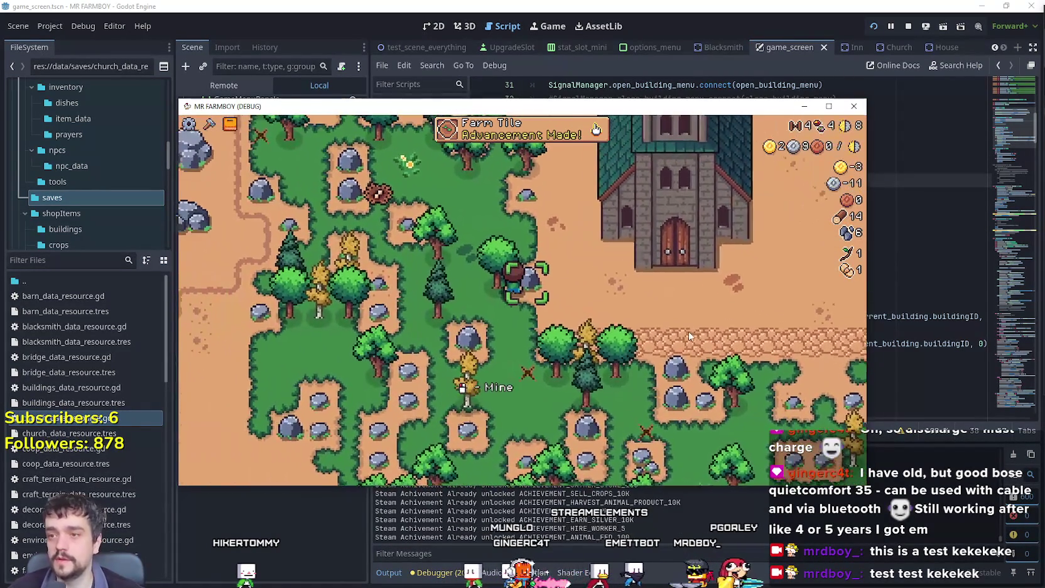
key("w")
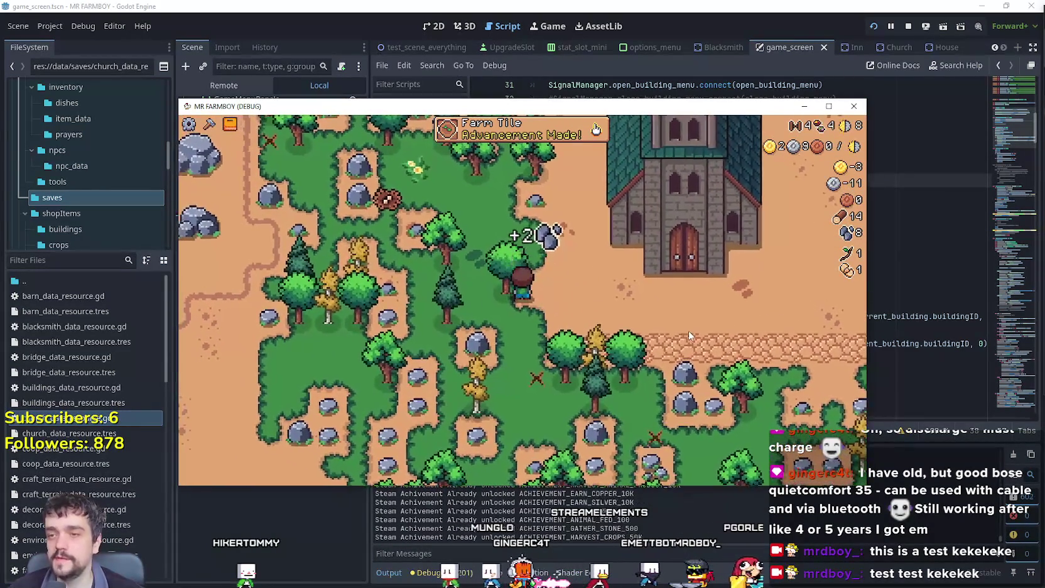
left_click(621, 326)
key("d")
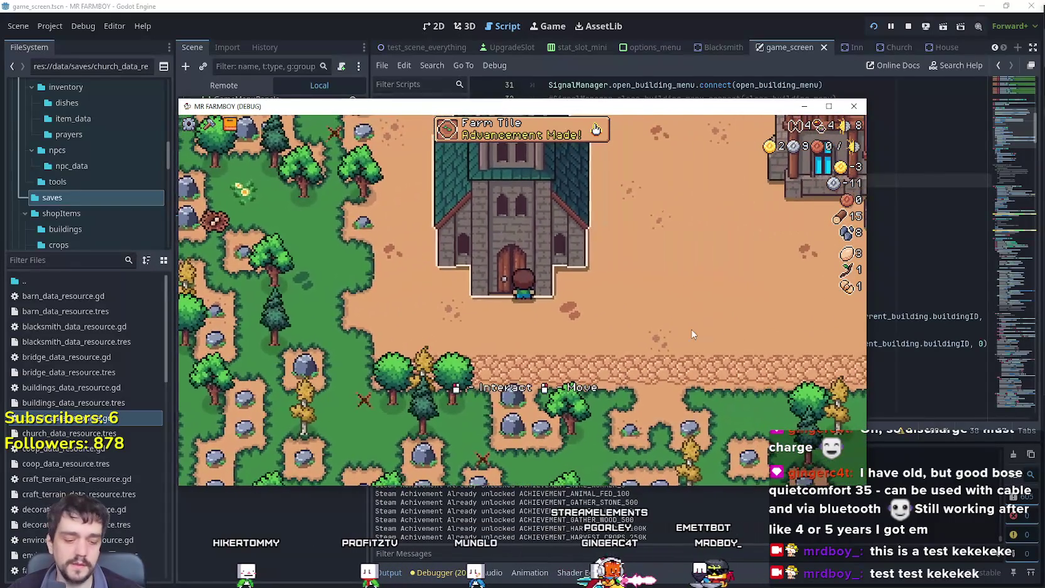
left_click(693, 334)
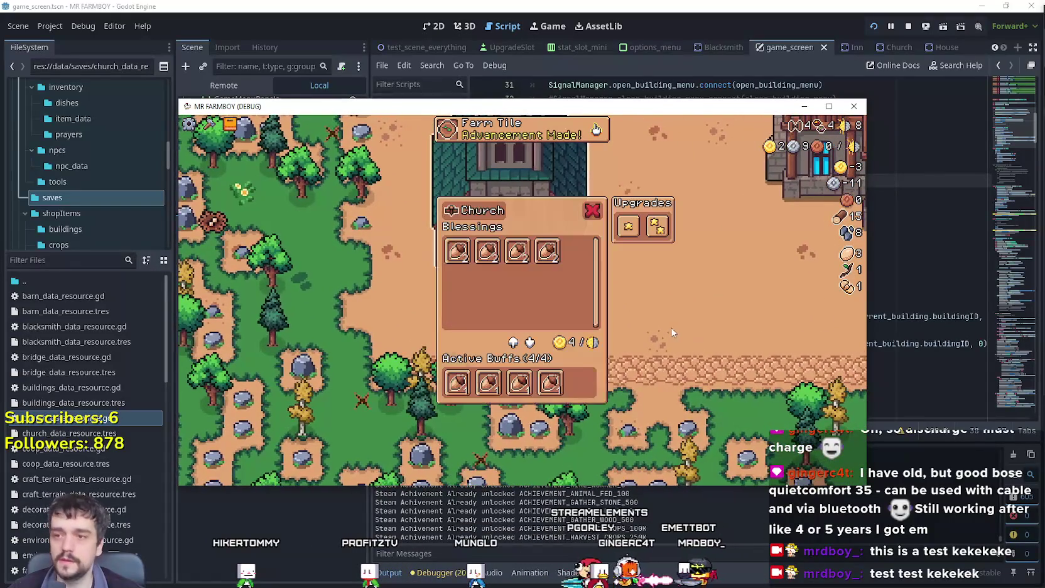
mouse_move(506, 391)
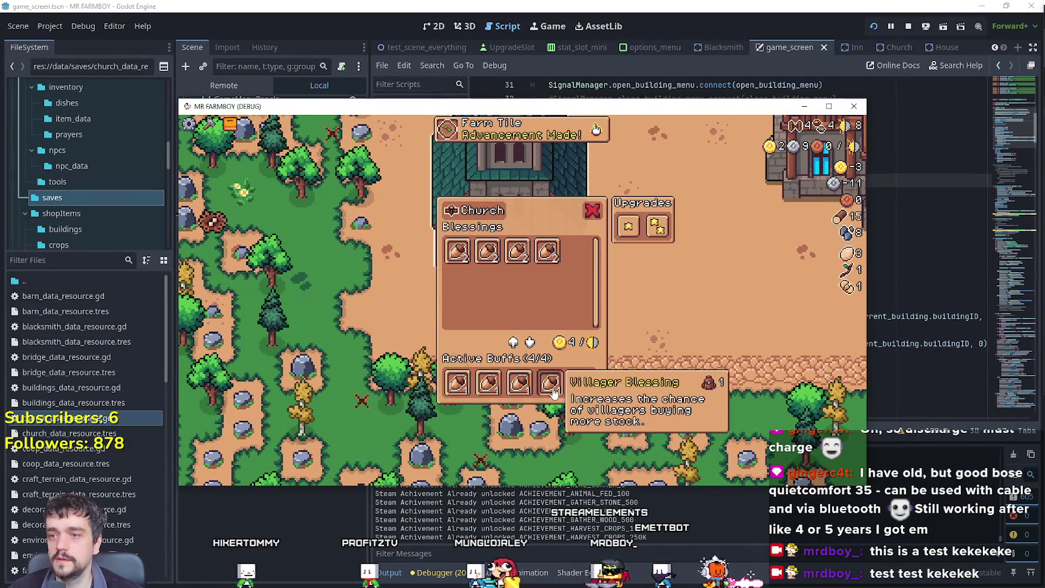
key("d")
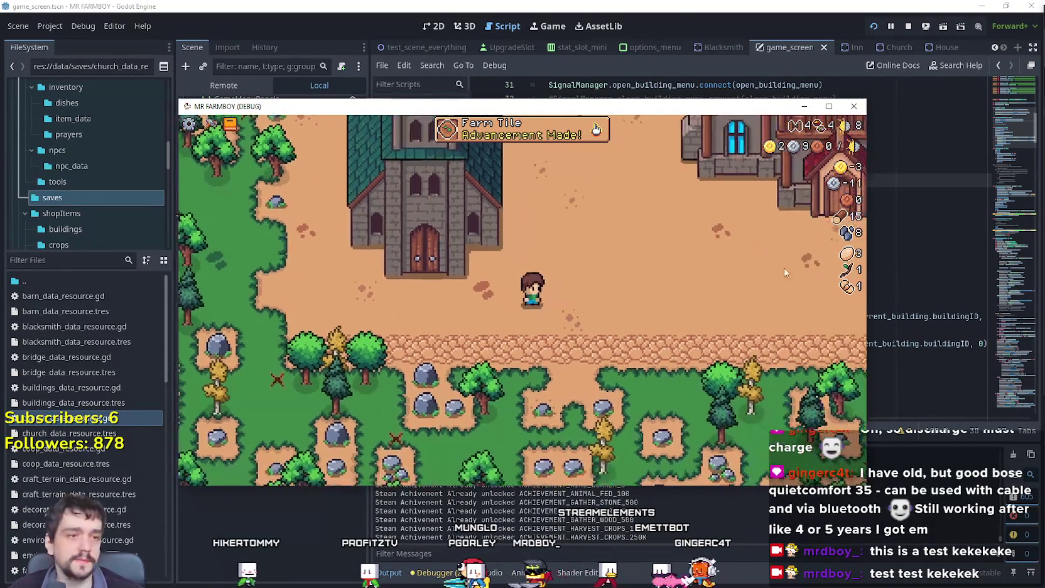
key("F8")
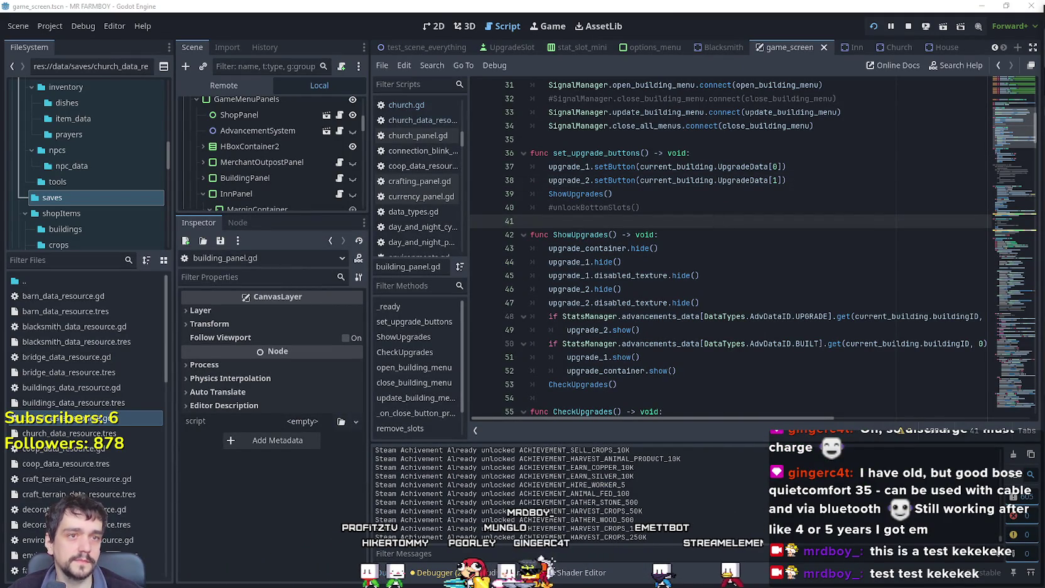
Place the caret on line 35 of the building panel script, then switch to the browser
key("Up")
key("Up")
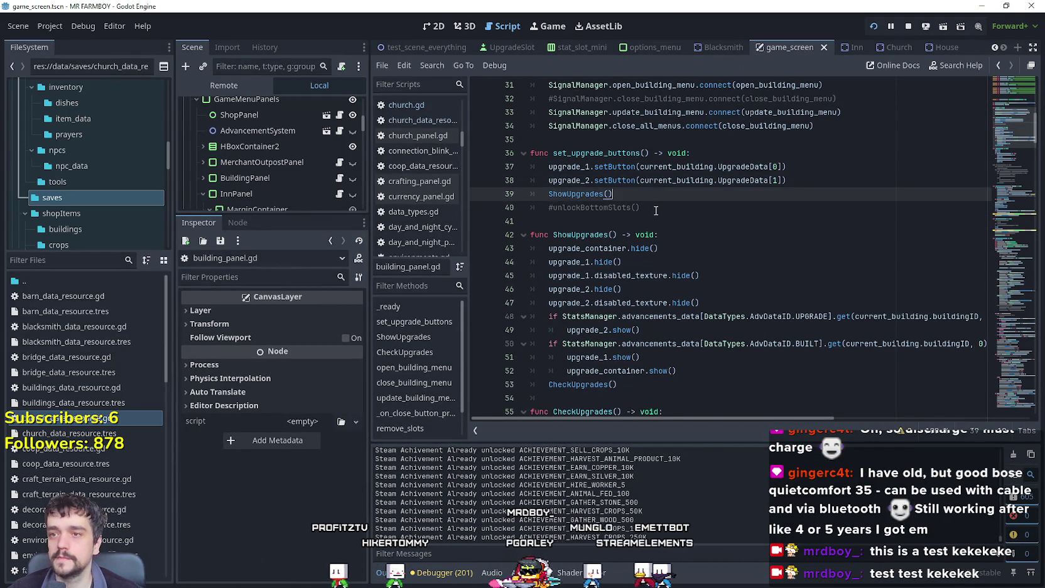
scroll(661, 211, "up", 1)
left_click(647, 181)
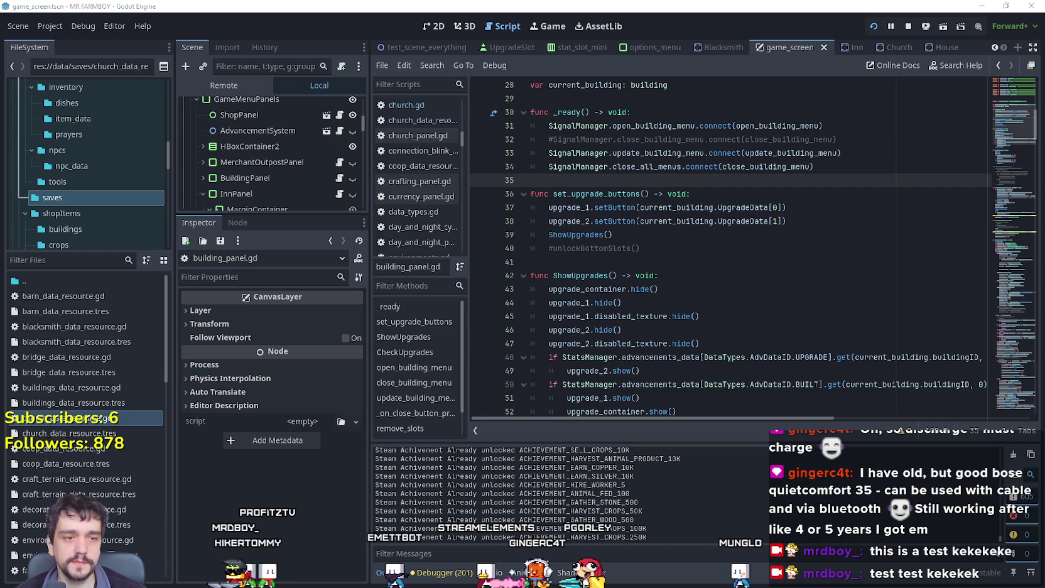
key("alt+Tab")
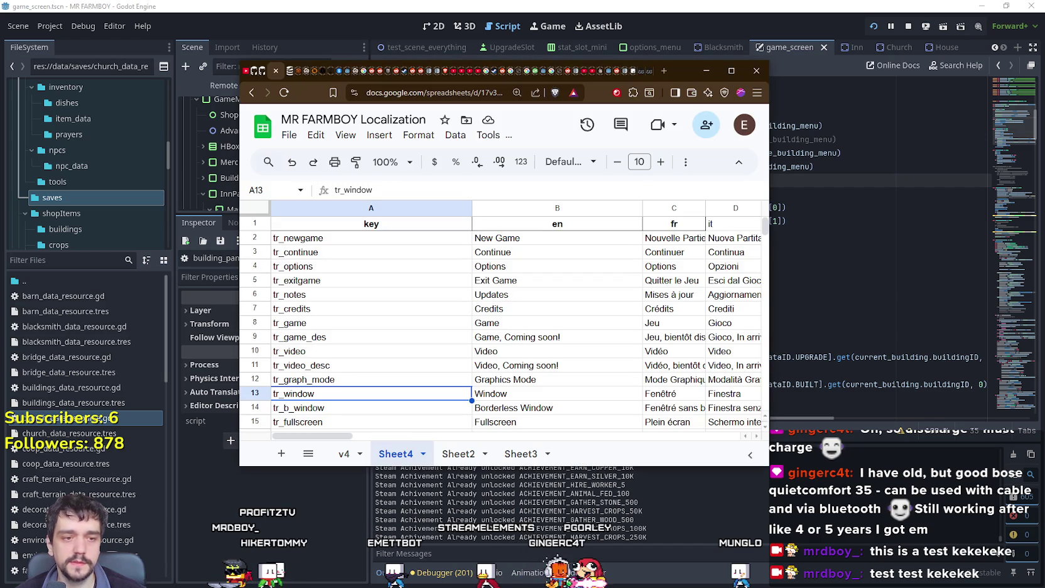
Search the web for 'razer headset' and open Razer's Gaming Headsets page
left_click(669, 68)
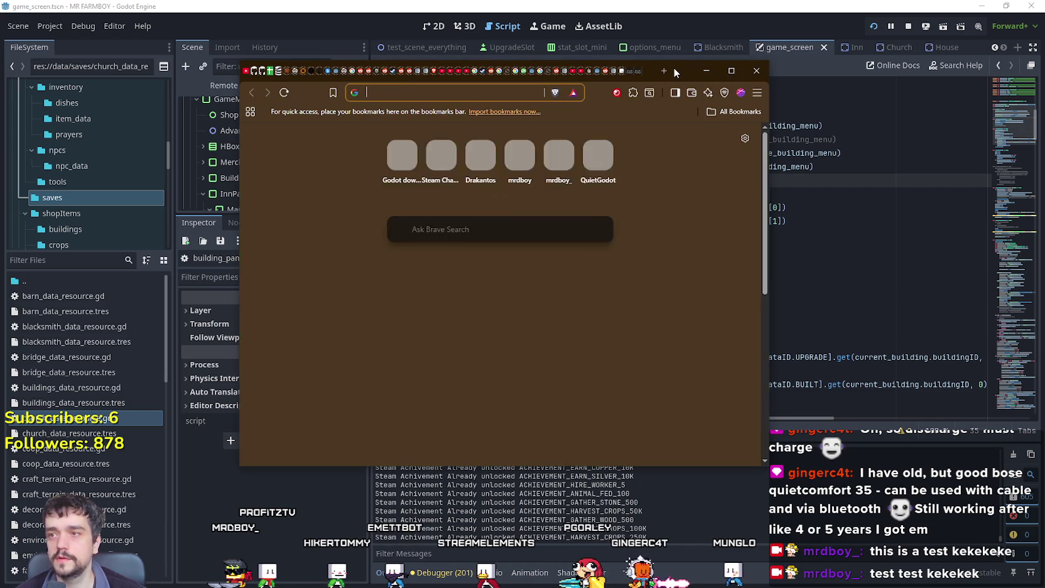
type("razer headset")
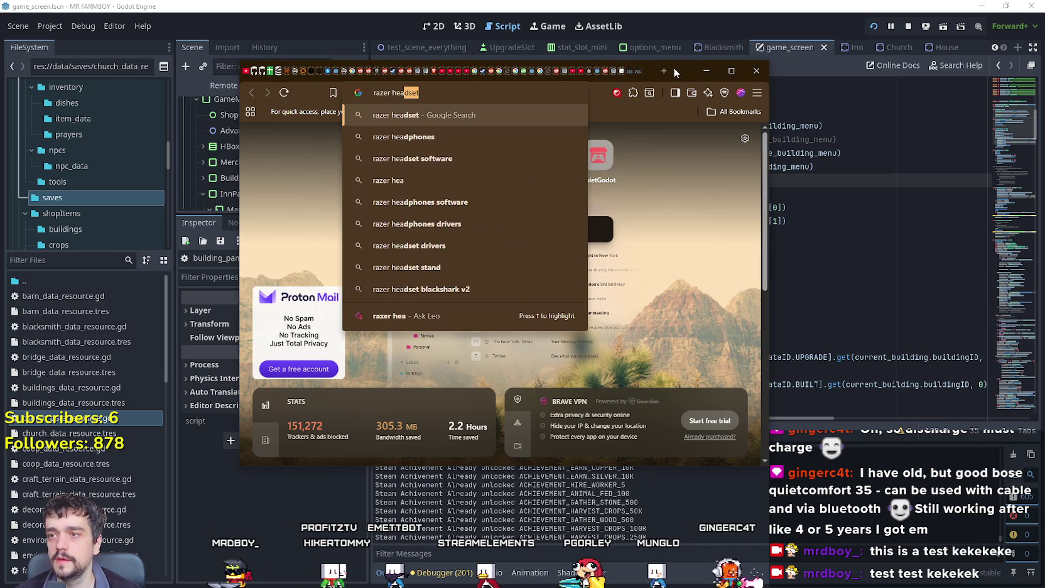
key("Return")
scroll(441, 318, "down", 3)
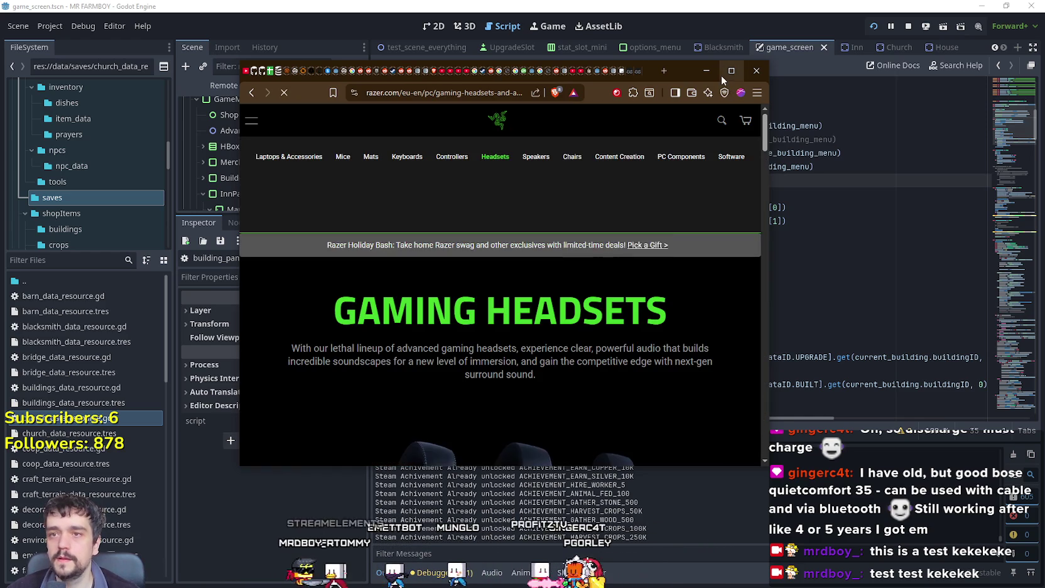
left_click(724, 73)
Scroll through the BlackShark, Barracuda and Kraken headset lines and maximize the window
scroll(648, 446, "down", 4)
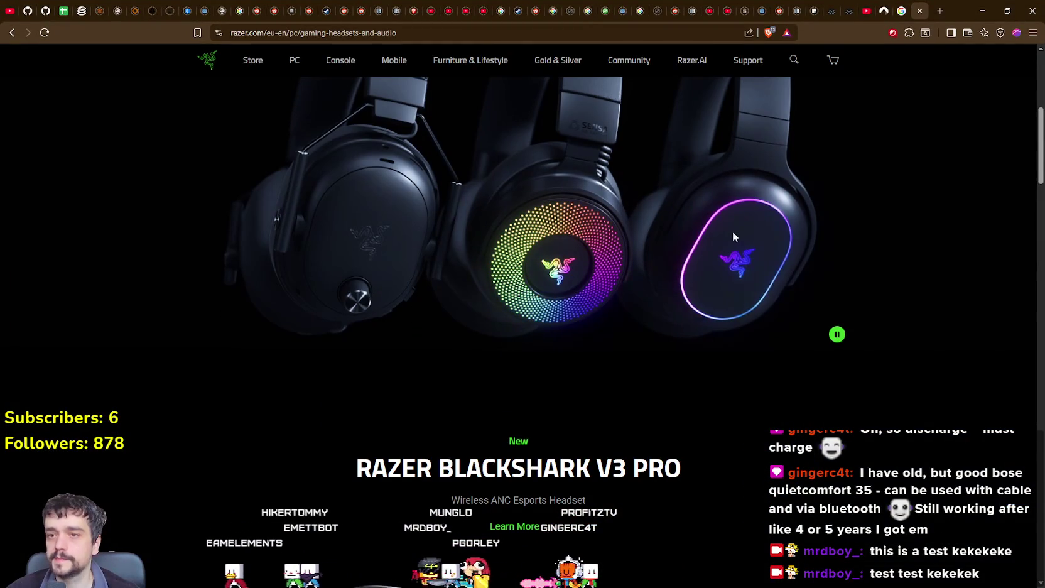
scroll(334, 247, "down", 2)
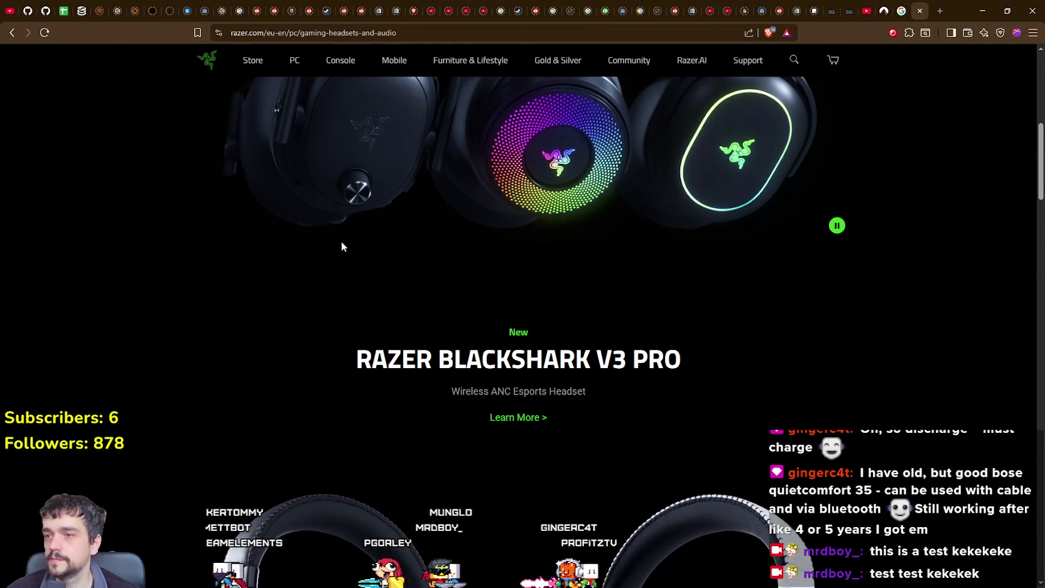
scroll(341, 241, "down", 7)
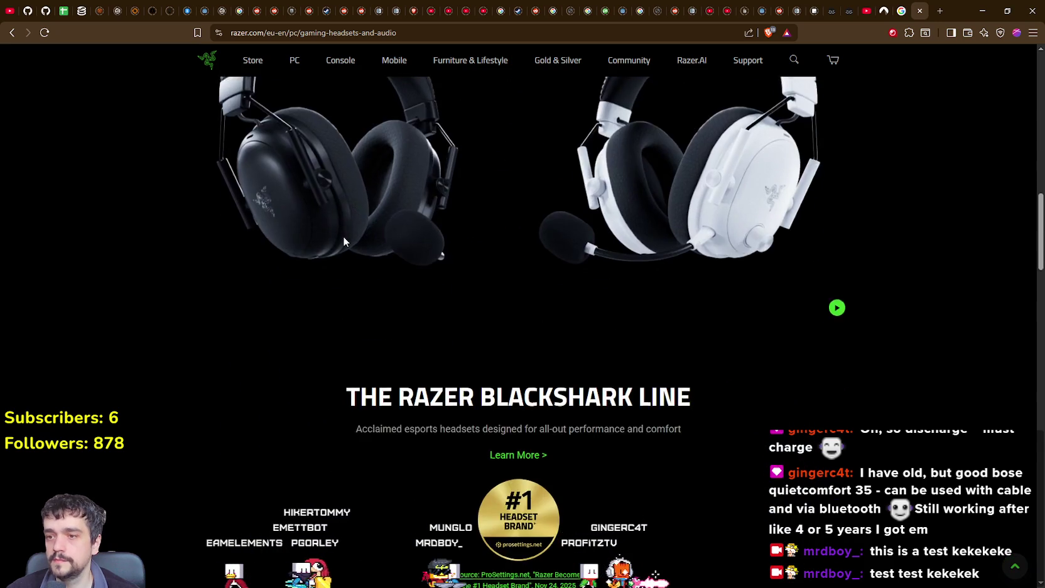
scroll(343, 236, "down", 3)
scroll(345, 235, "down", 4)
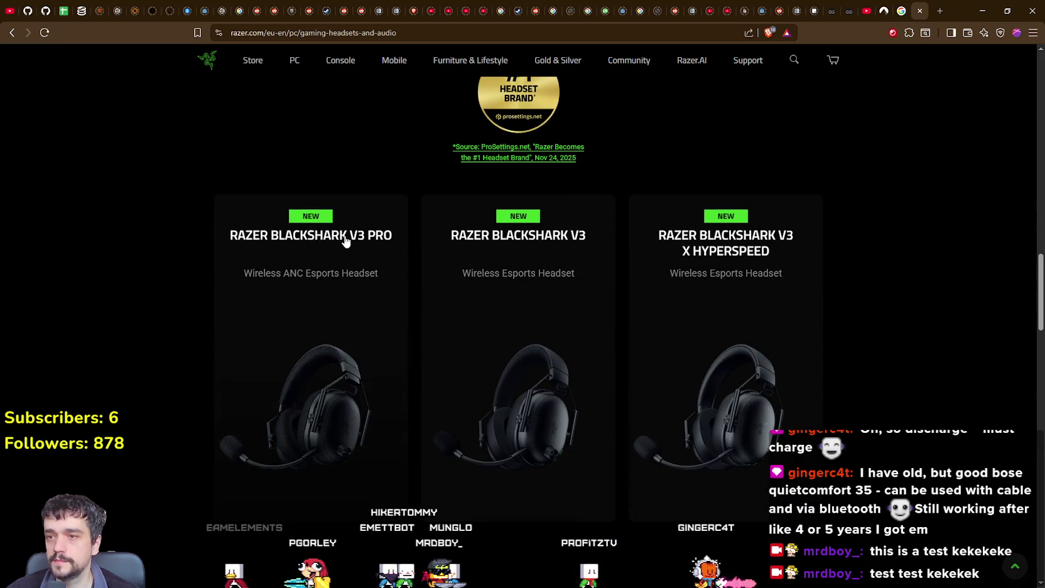
scroll(644, 274, "down", 2)
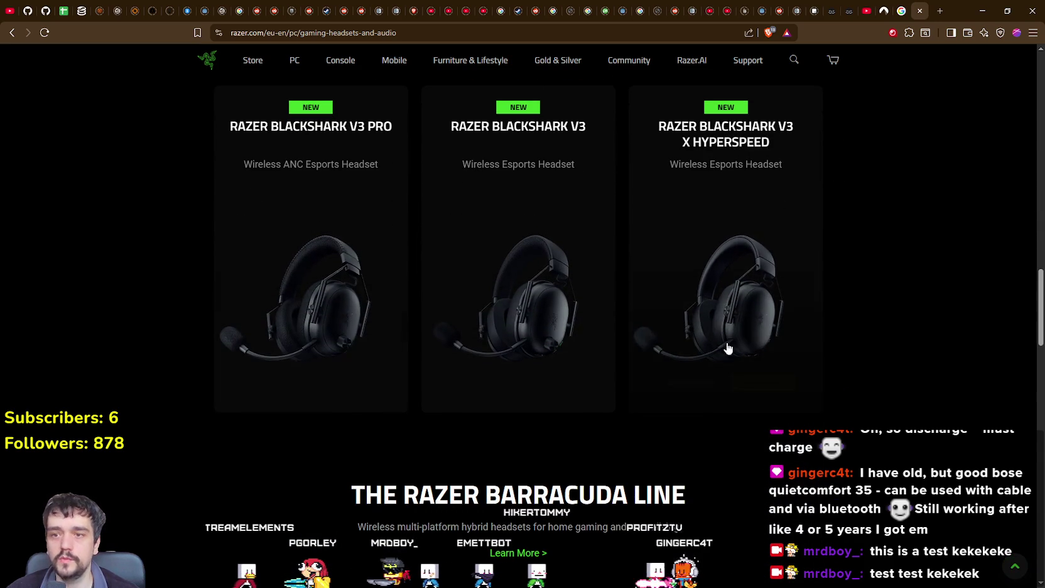
scroll(546, 347, "down", 4)
scroll(549, 340, "down", 4)
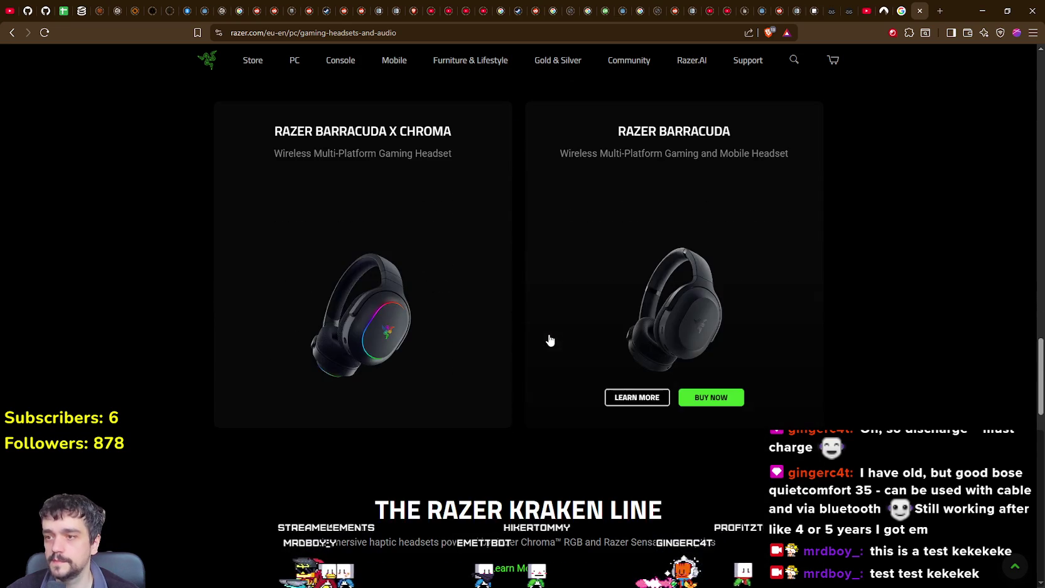
scroll(648, 302, "down", 4)
scroll(654, 297, "up", 7)
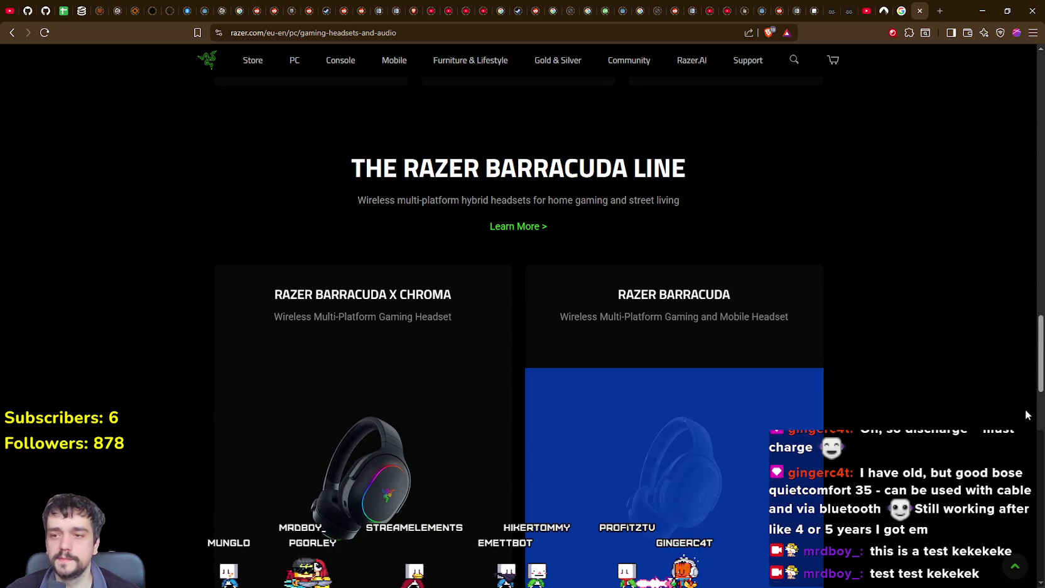
mouse_move(1041, 378)
left_mouse_down()
mouse_move(1032, 548)
mouse_move(1017, 487)
mouse_move(1000, 99)
left_mouse_up()
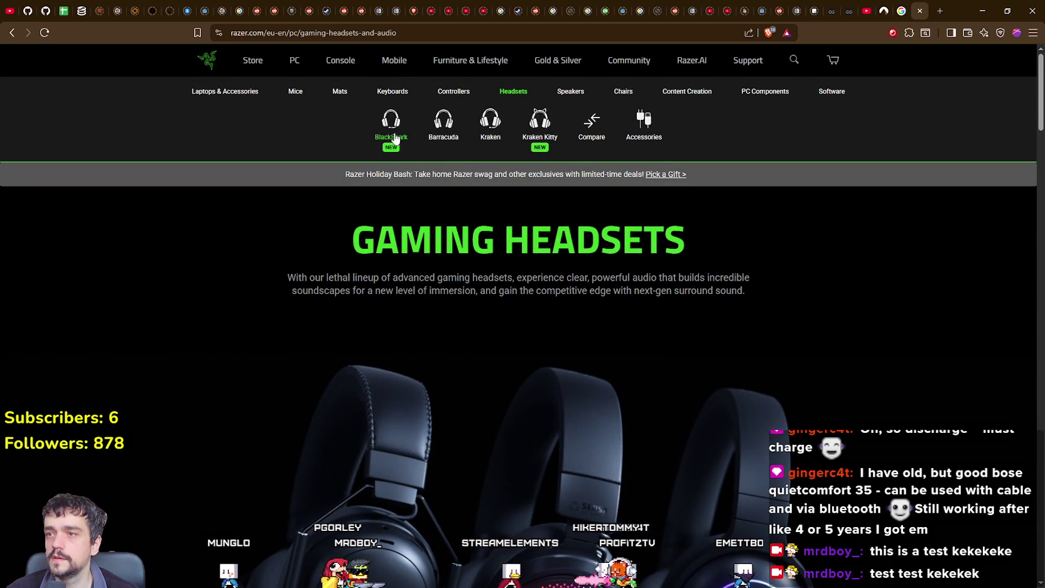
Scroll through the BlackShark V3 product page
scroll(565, 308, "down", 5)
scroll(599, 308, "down", 7)
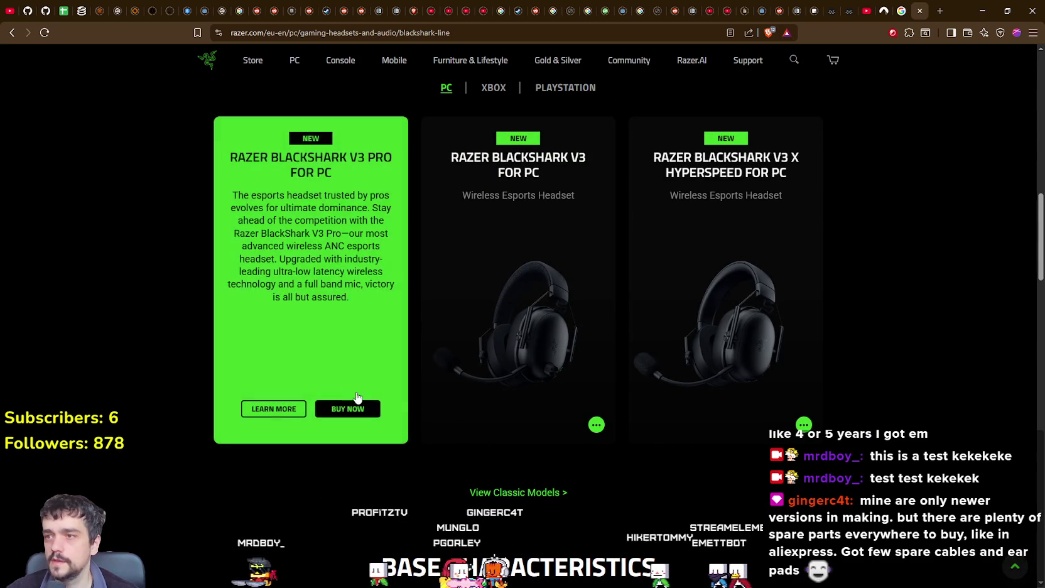
mouse_move(544, 410)
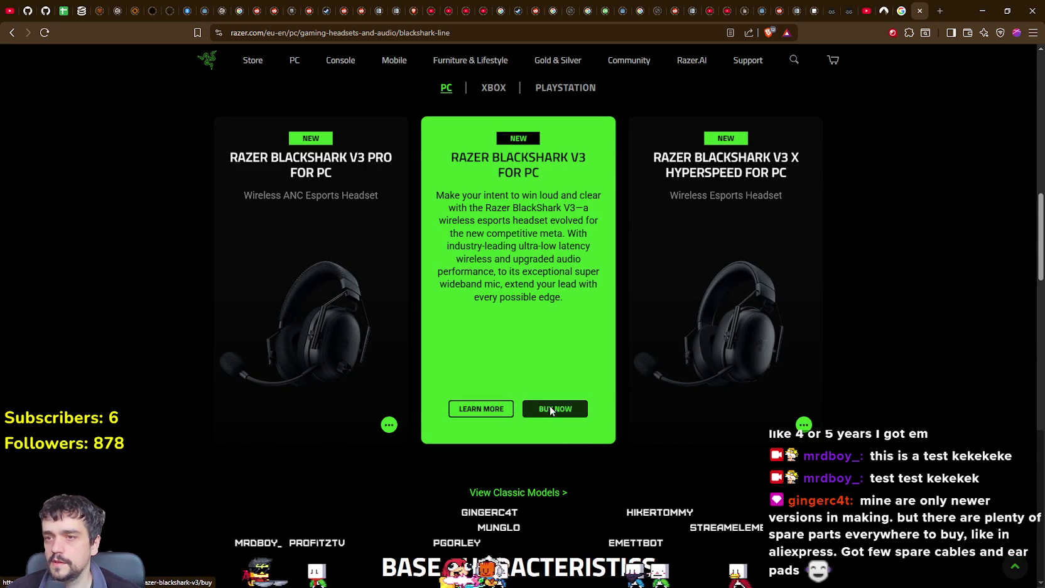
scroll(531, 377, "down", 3)
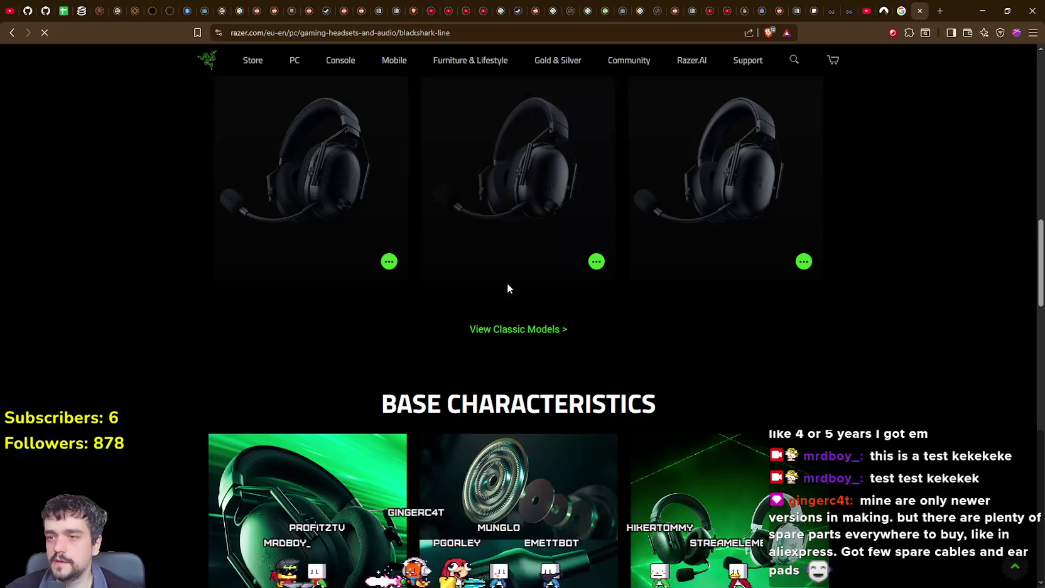
scroll(507, 287, "down", 4)
scroll(507, 287, "down", 5)
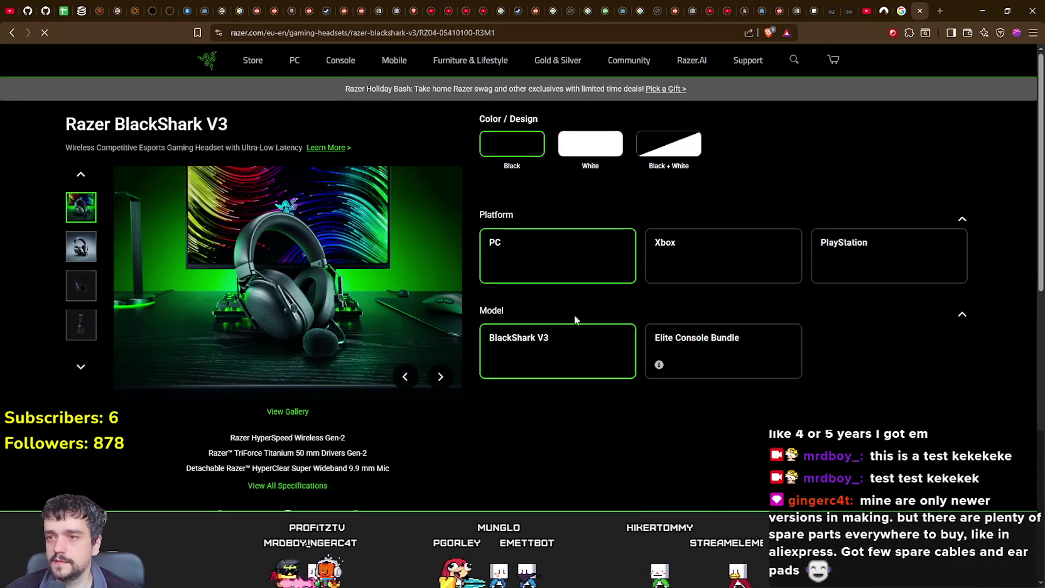
scroll(572, 317, "down", 2)
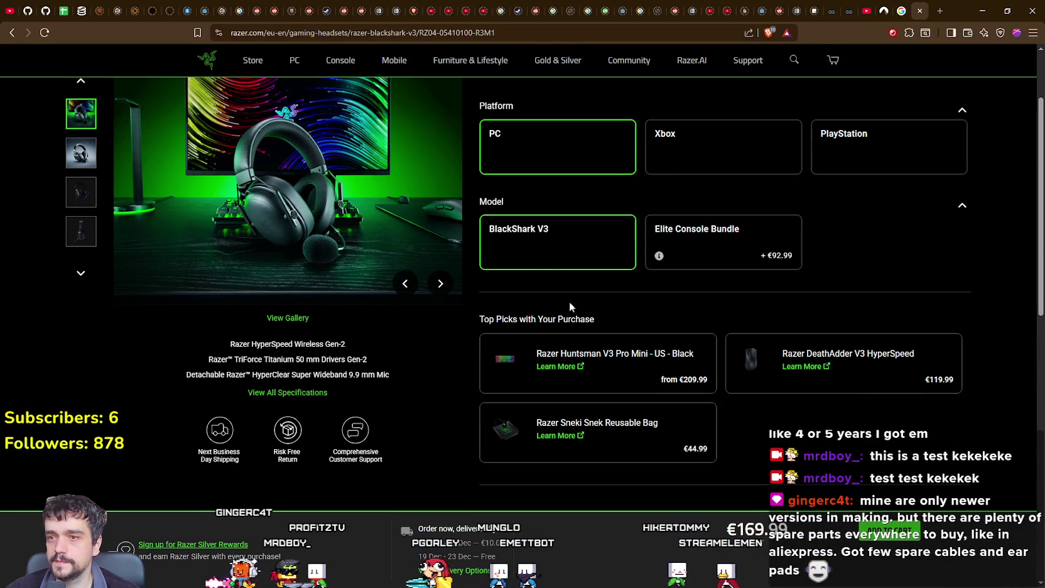
scroll(553, 276, "down", 1)
scroll(538, 252, "down", 8)
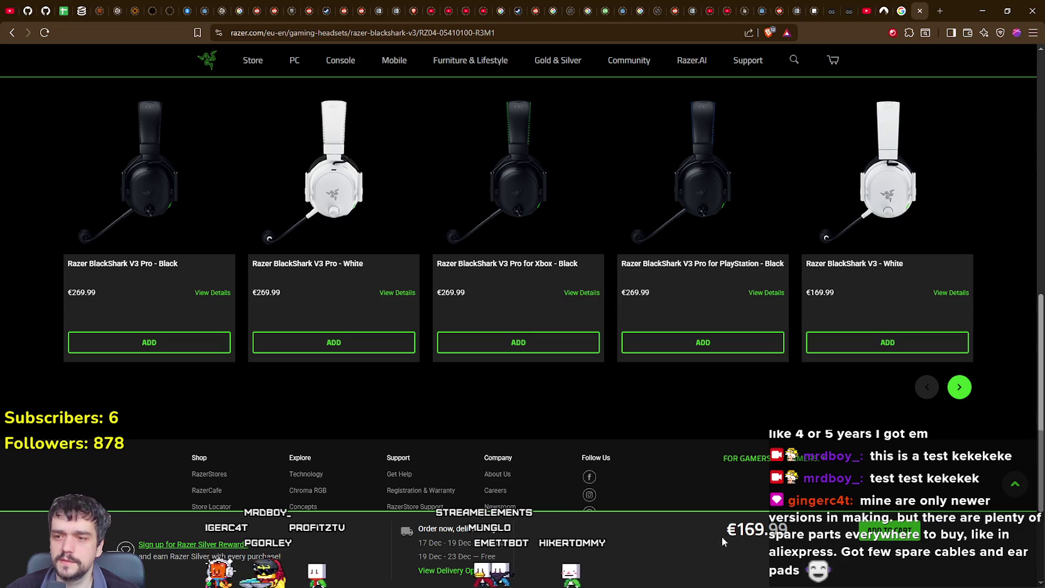
scroll(470, 387, "up", 1)
scroll(473, 386, "down", 3)
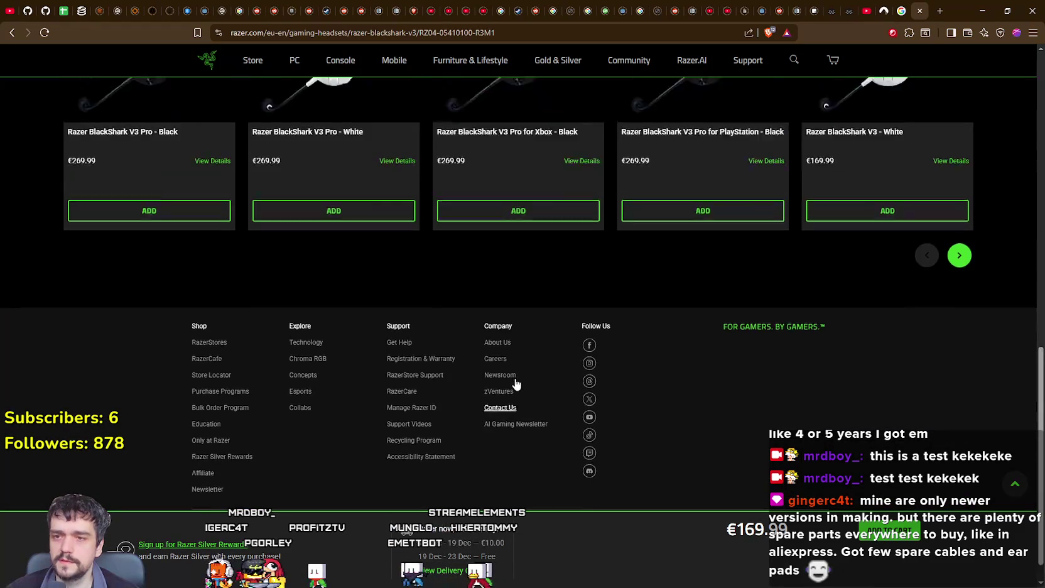
scroll(506, 381, "up", 8)
scroll(515, 384, "up", 4)
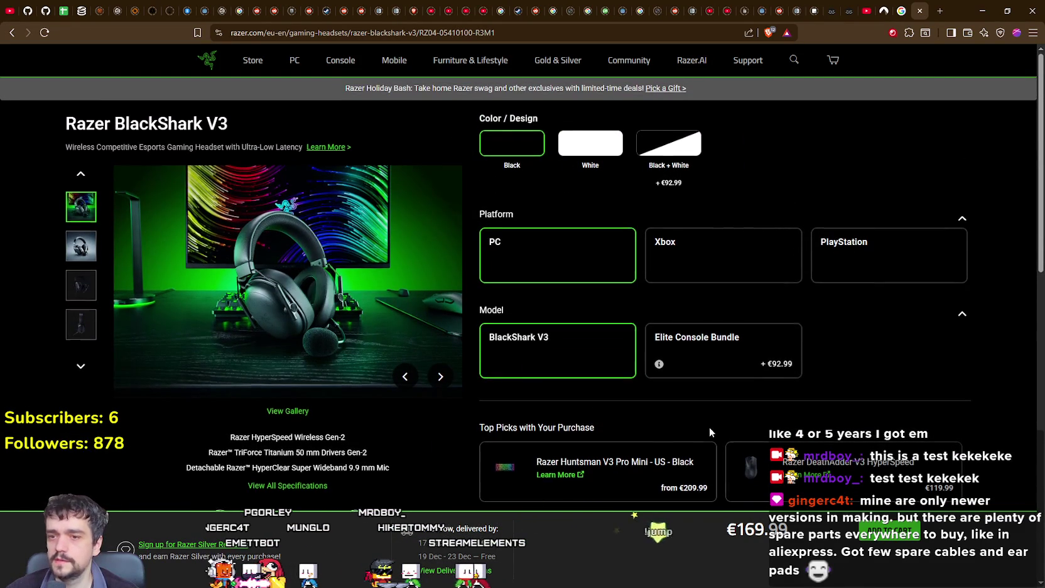
scroll(709, 429, "down", 5)
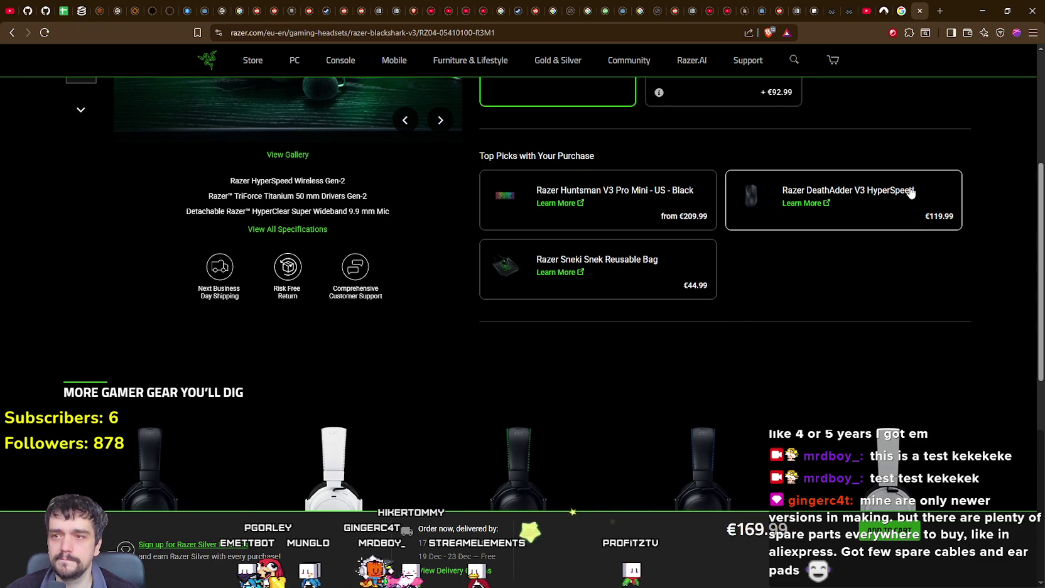
scroll(753, 324, "down", 8)
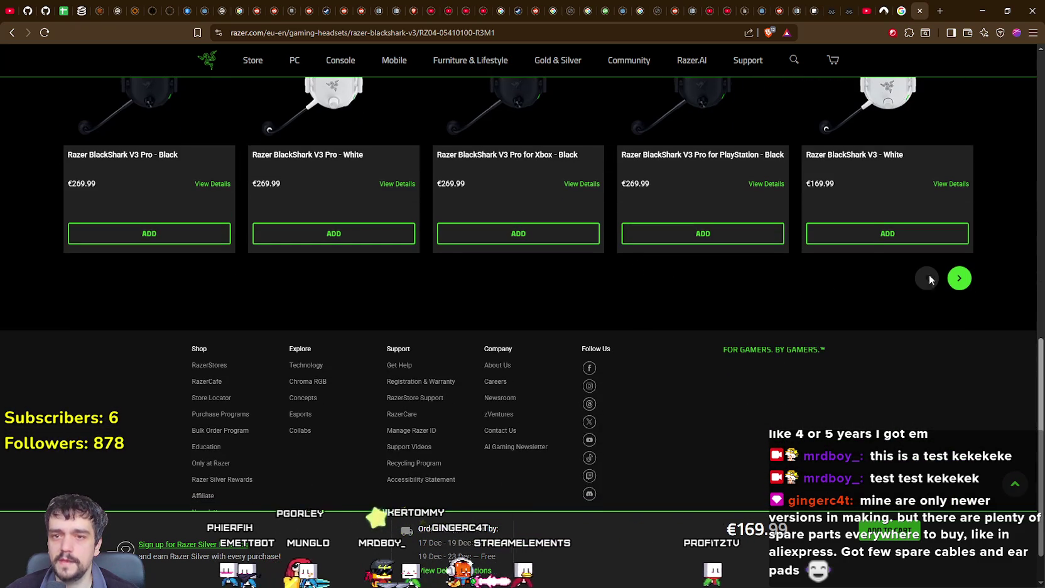
Advance the gear carousel twice, then go back to the BlackShark line page
left_click(959, 277)
left_click(959, 277)
scroll(711, 310, "up", 15)
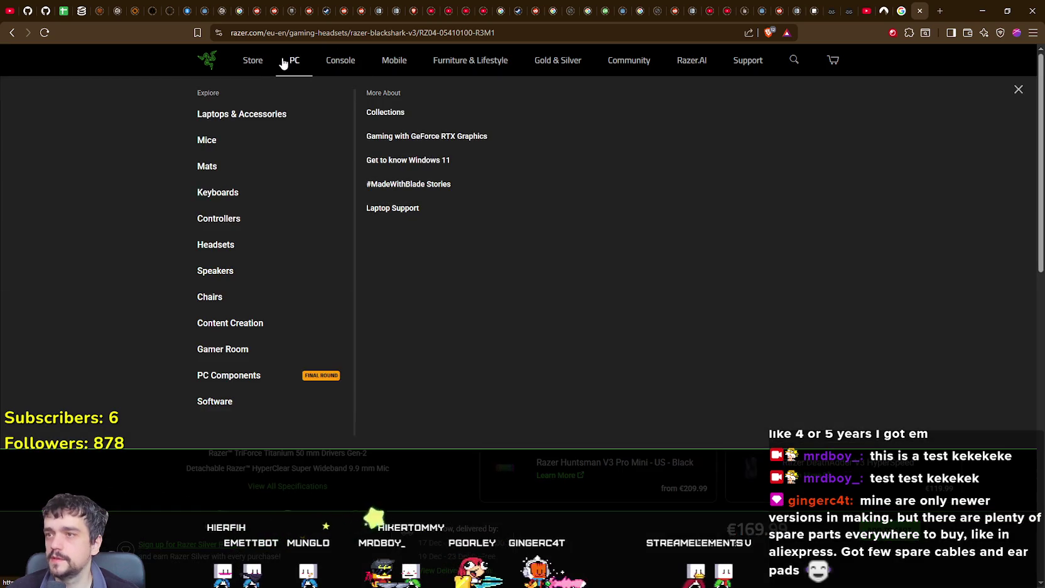
key("alt+Left")
scroll(652, 231, "up", 15)
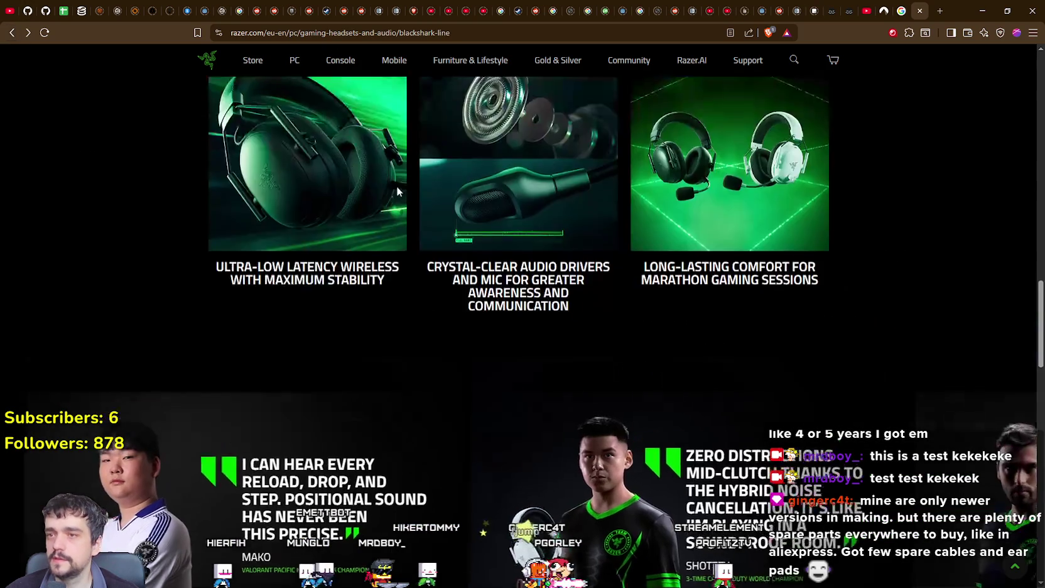
scroll(590, 346, "up", 10)
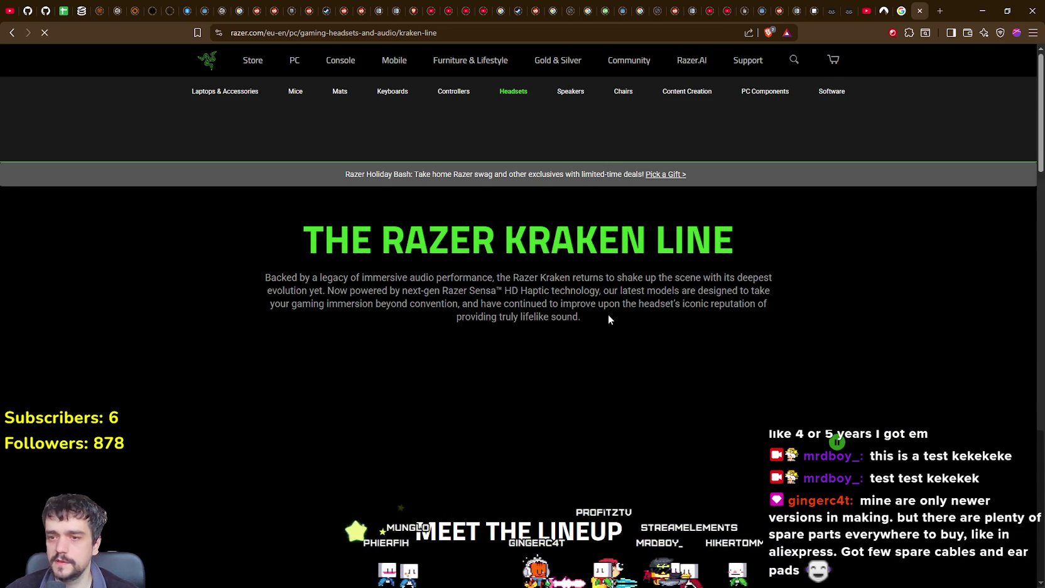
scroll(607, 314, "down", 8)
scroll(745, 365, "down", 8)
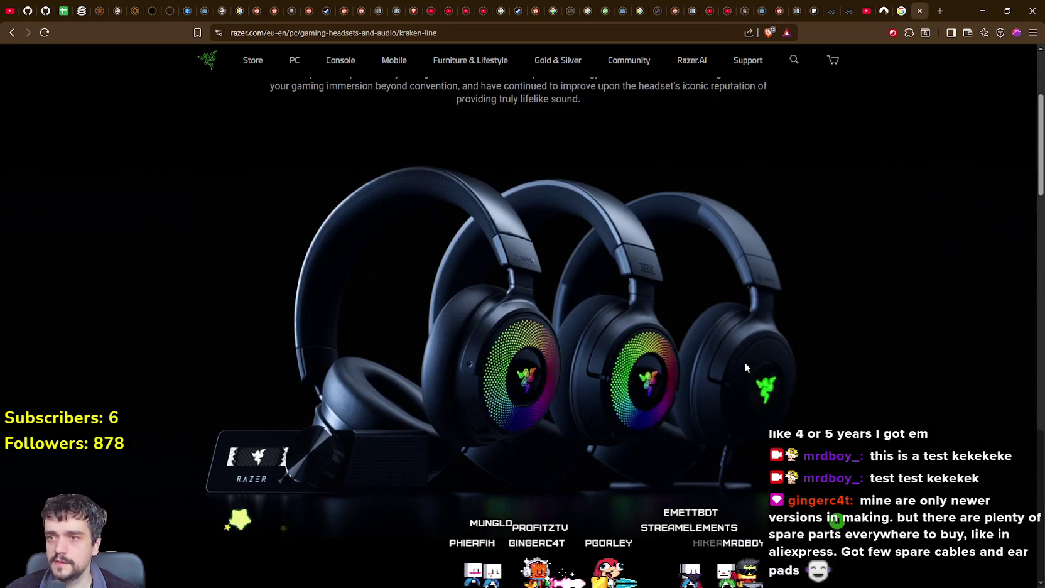
scroll(744, 362, "down", 3)
scroll(741, 362, "up", 6)
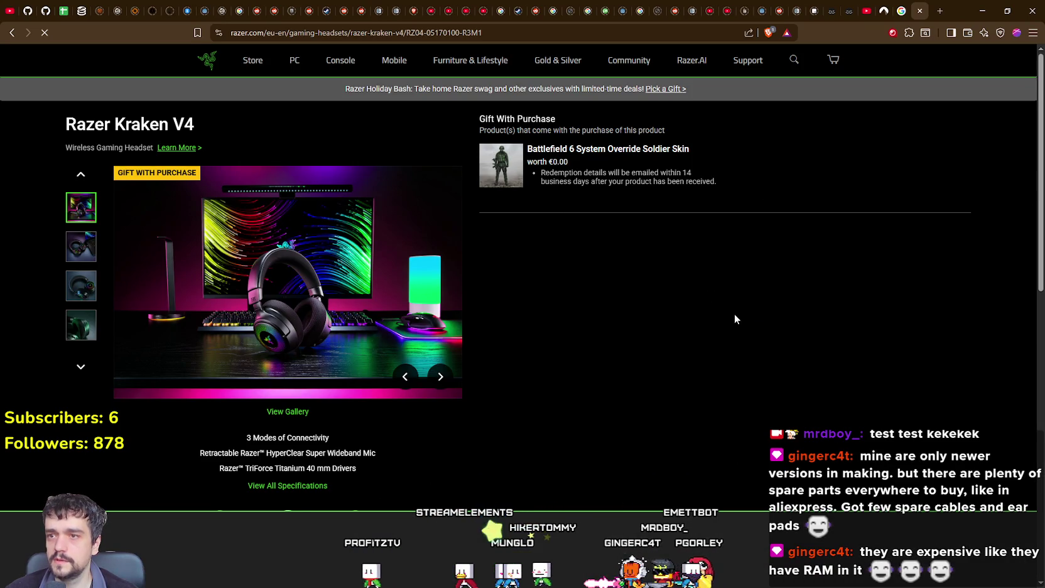
scroll(806, 343, "down", 10)
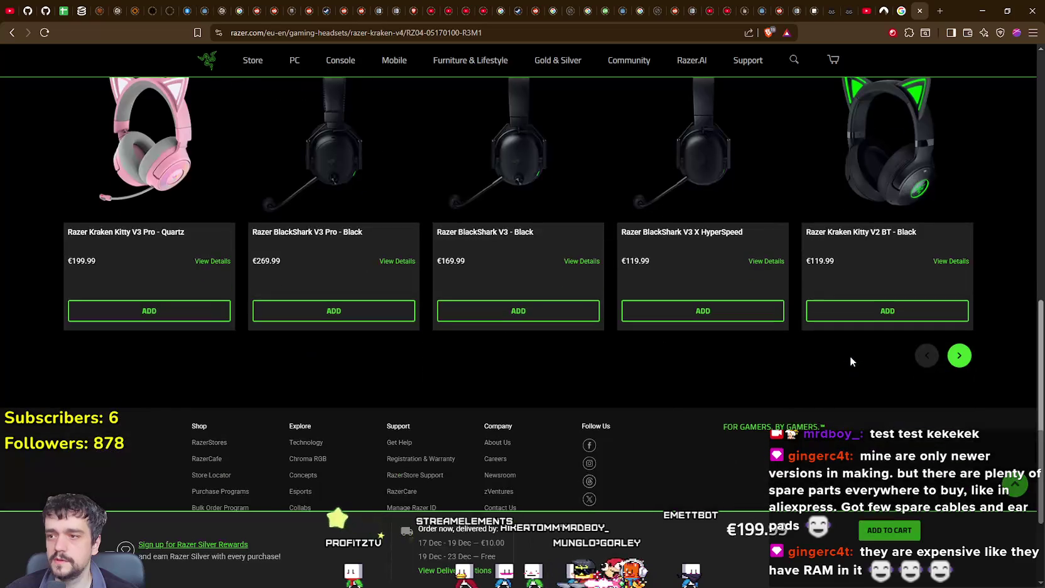
scroll(783, 312, "down", 2)
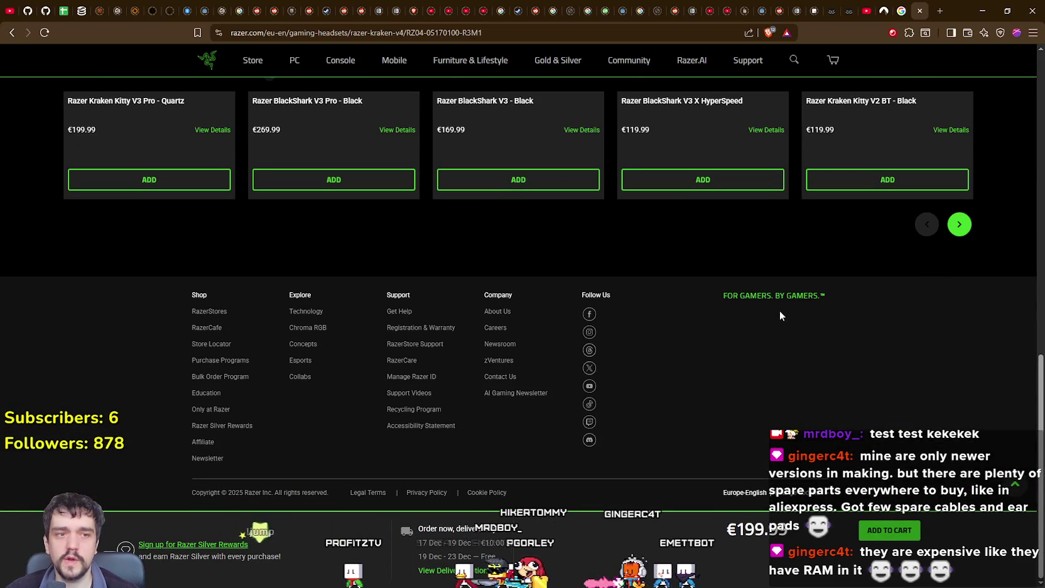
scroll(779, 311, "up", 10)
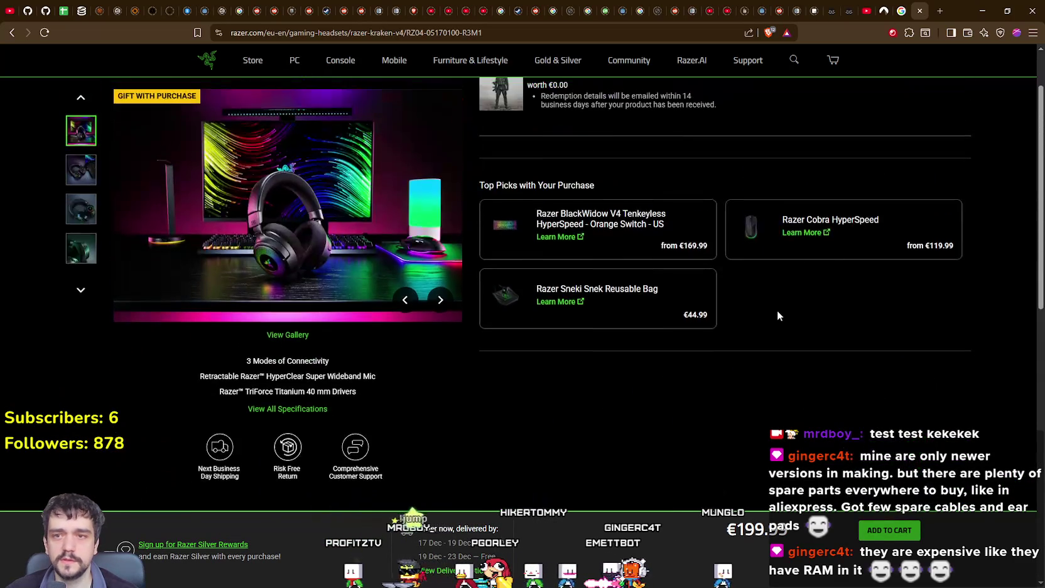
scroll(776, 310, "down", 3)
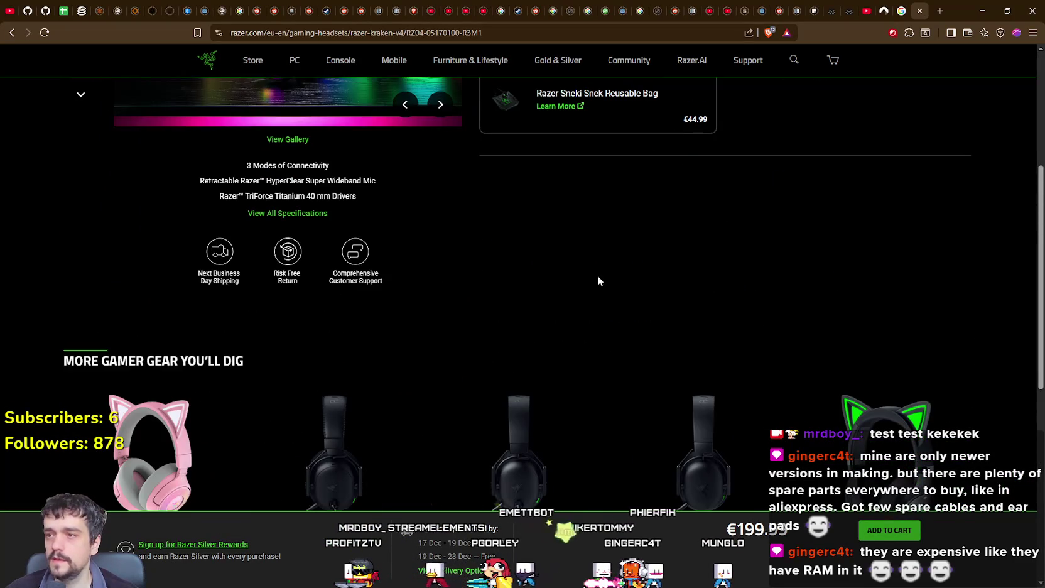
scroll(603, 283, "down", 3)
scroll(590, 283, "down", 4)
scroll(540, 247, "up", 10)
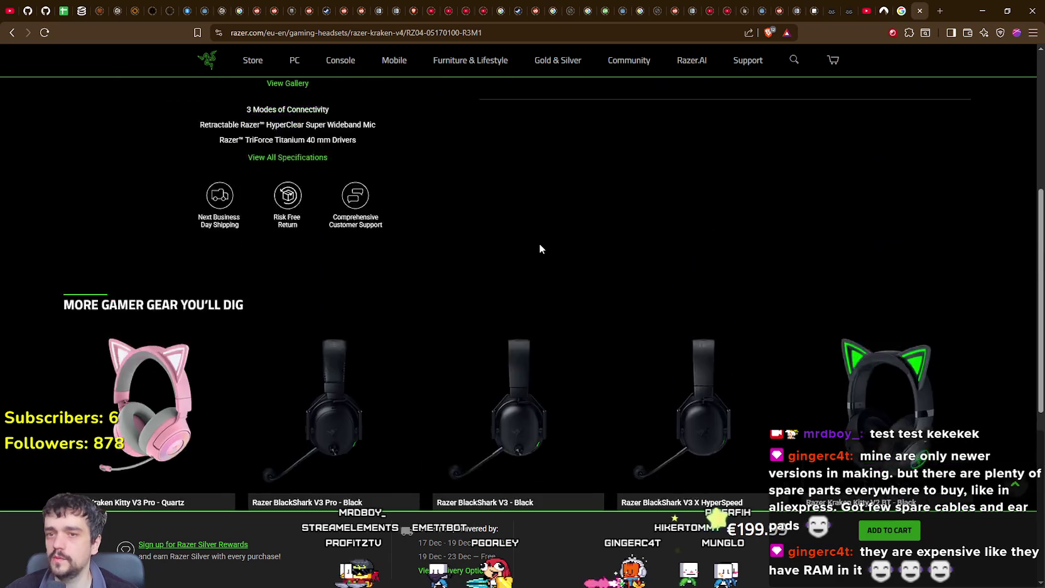
scroll(539, 248, "down", 4)
scroll(528, 252, "up", 5)
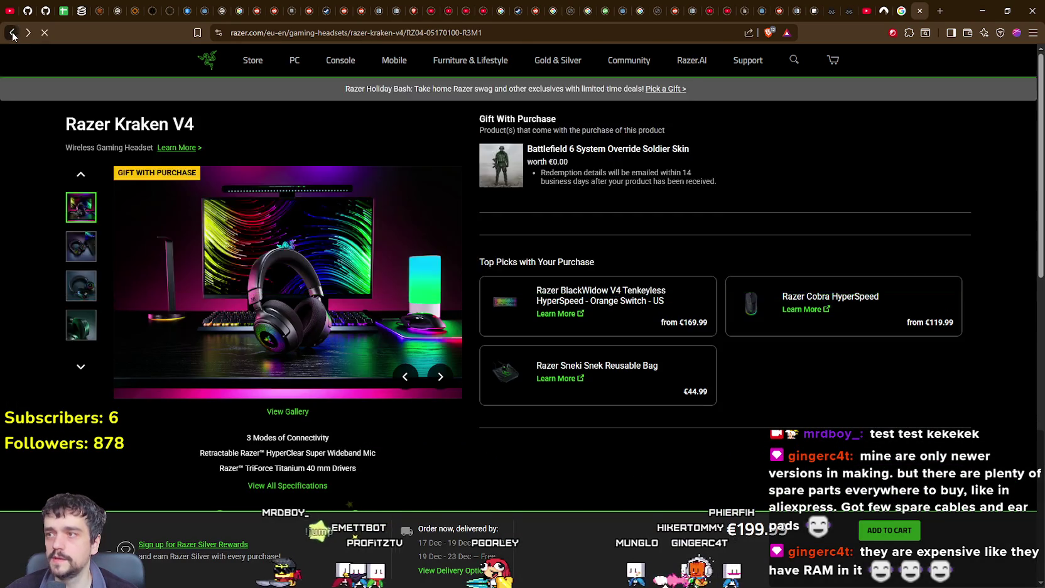
key("alt+Left")
scroll(453, 410, "down", 12)
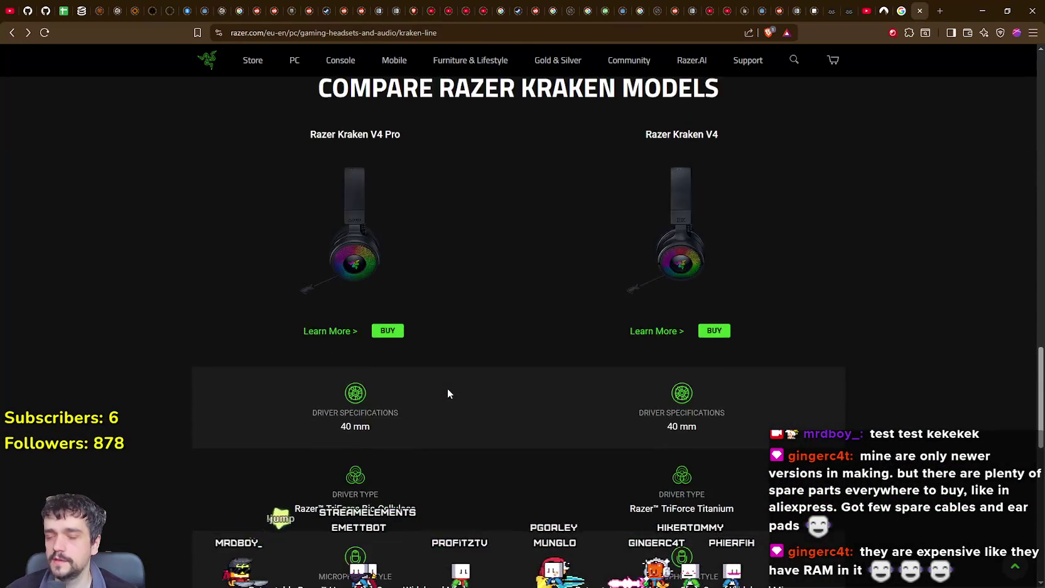
scroll(447, 394, "down", 4)
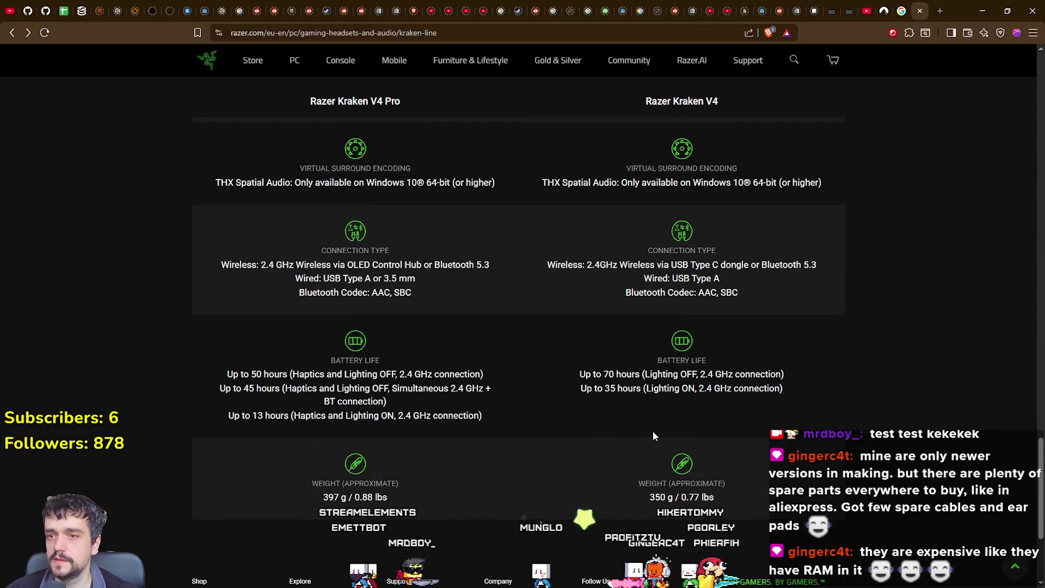
left_click(545, 443)
scroll(547, 442, "down", 4)
scroll(547, 439, "up", 7)
scroll(547, 440, "up", 4)
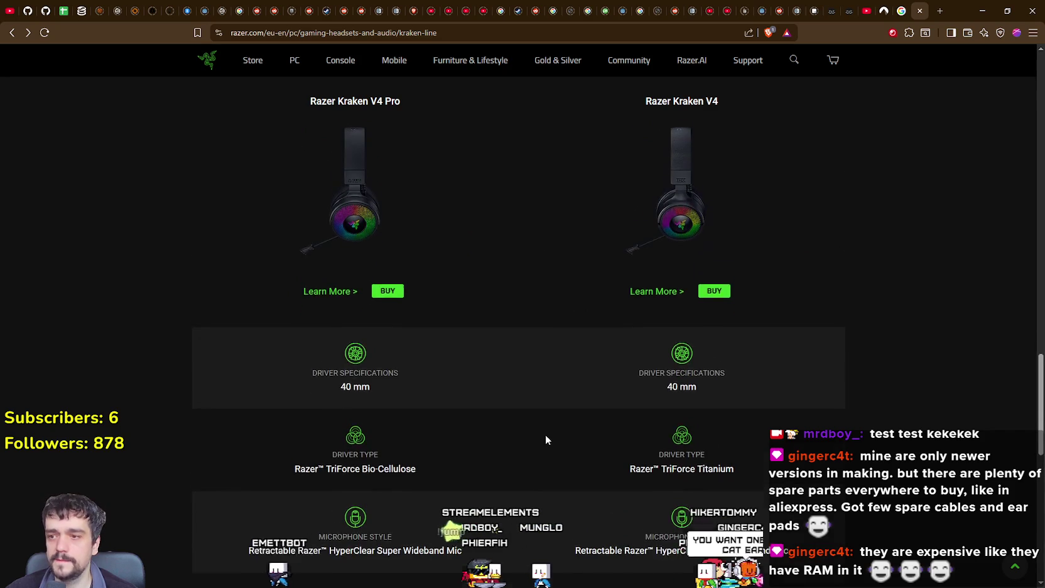
scroll(545, 440, "up", 12)
scroll(545, 433, "up", 10)
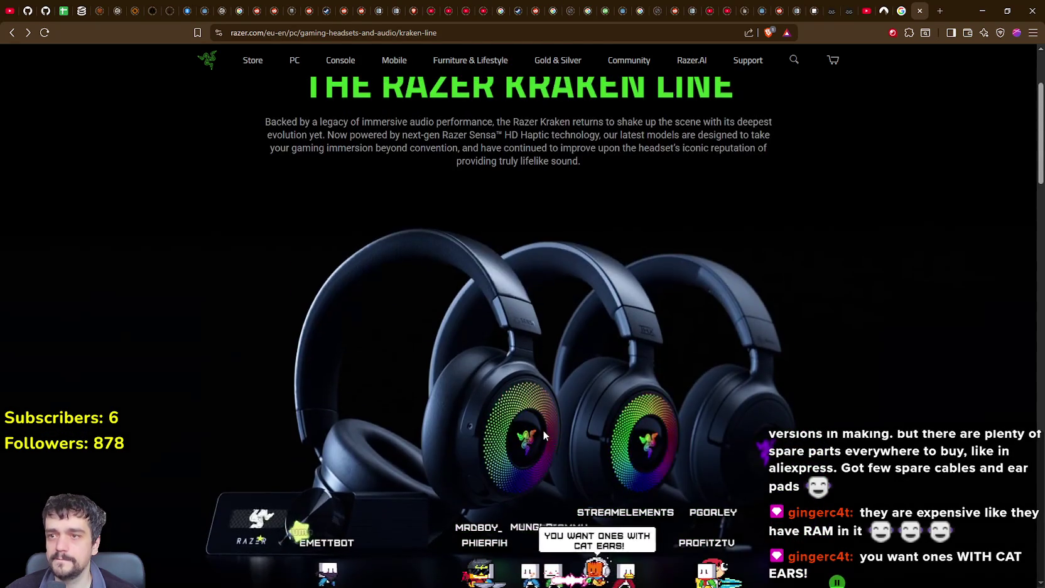
scroll(545, 438, "up", 3)
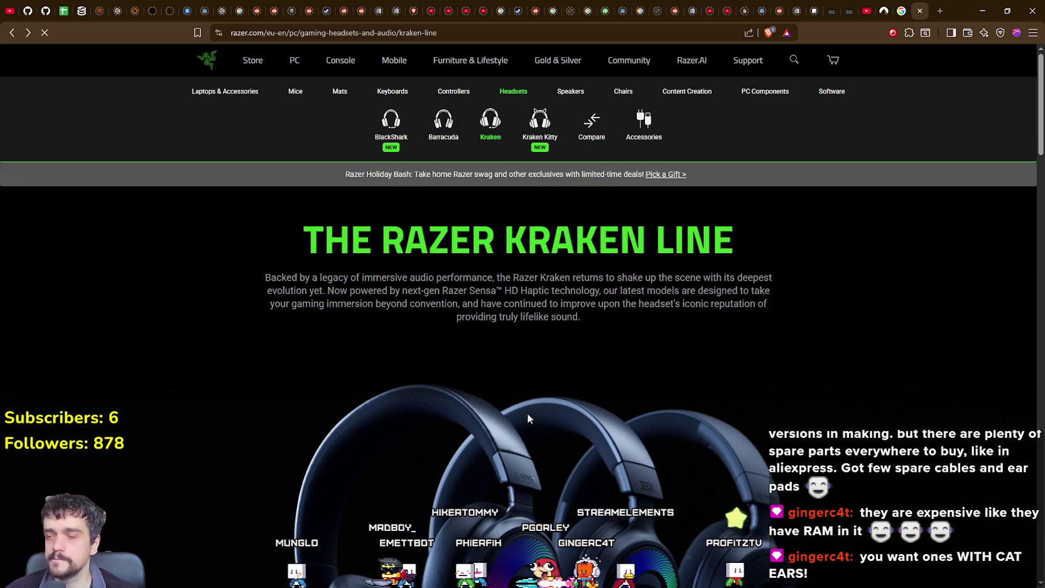
Scroll the Barracuda line to its lineup and open the Razer Barracuda product page
scroll(520, 398, "down", 5)
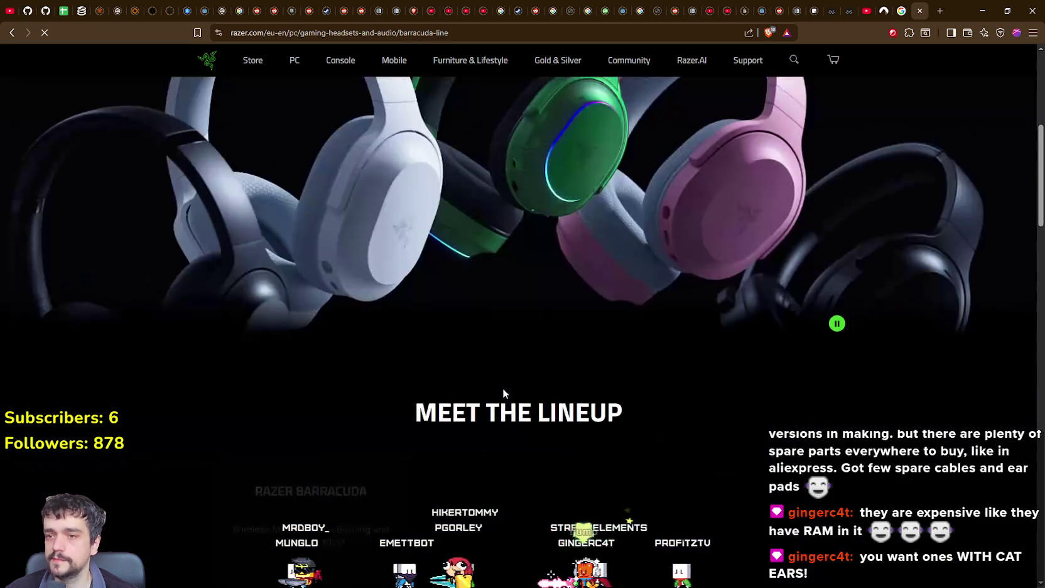
scroll(503, 388, "down", 7)
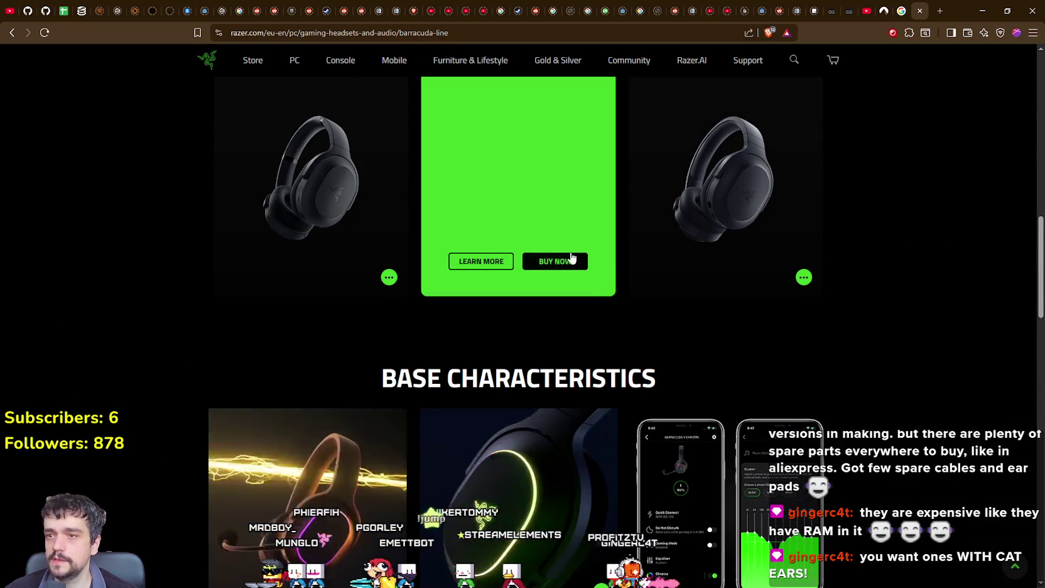
scroll(271, 368, "up", 3)
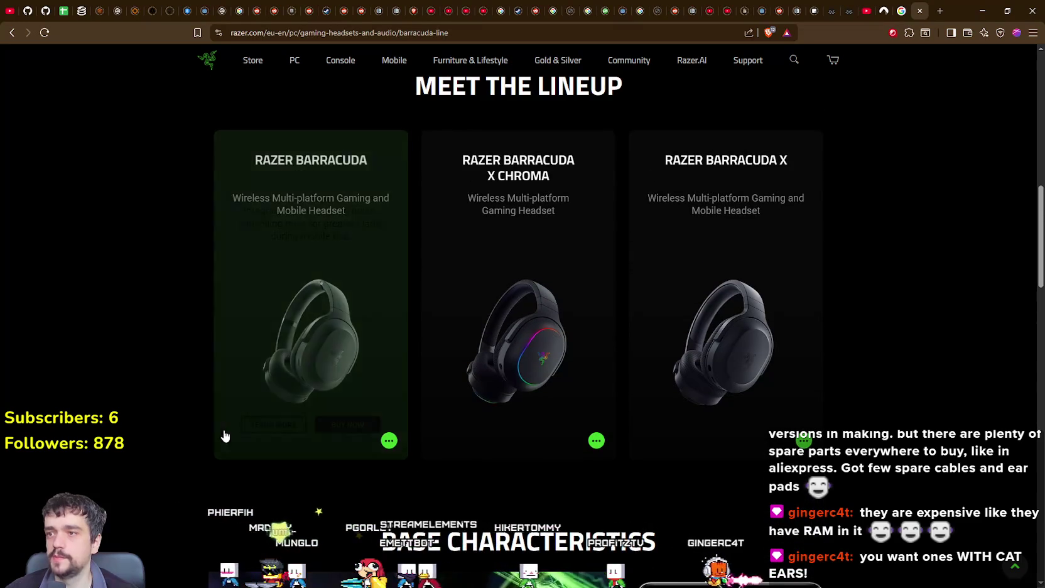
left_click(325, 431)
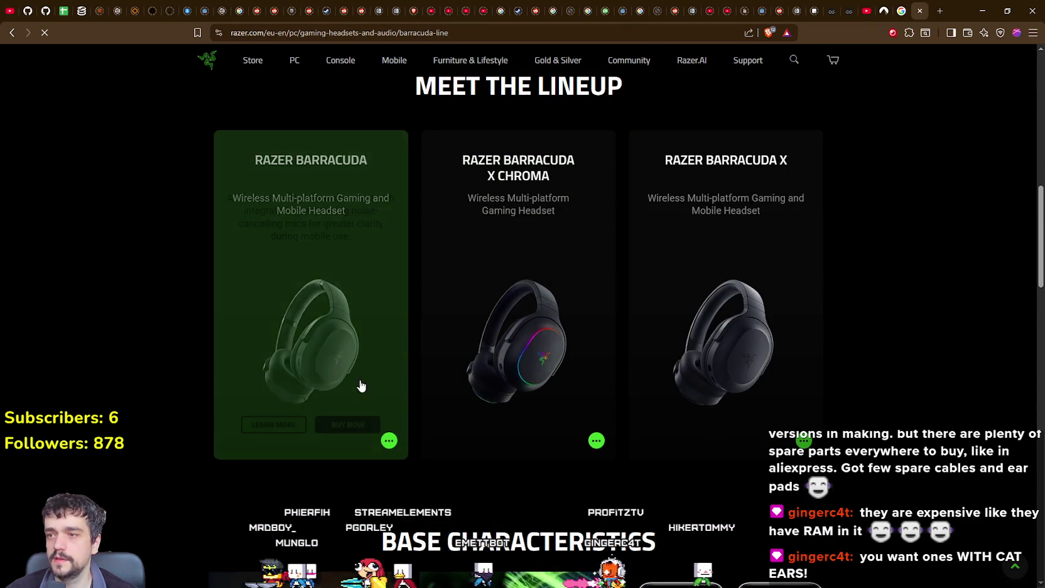
Scroll the €154.99 Barracuda page's related gear, then go back to the Barracuda Line page
scroll(645, 378, "down", 3)
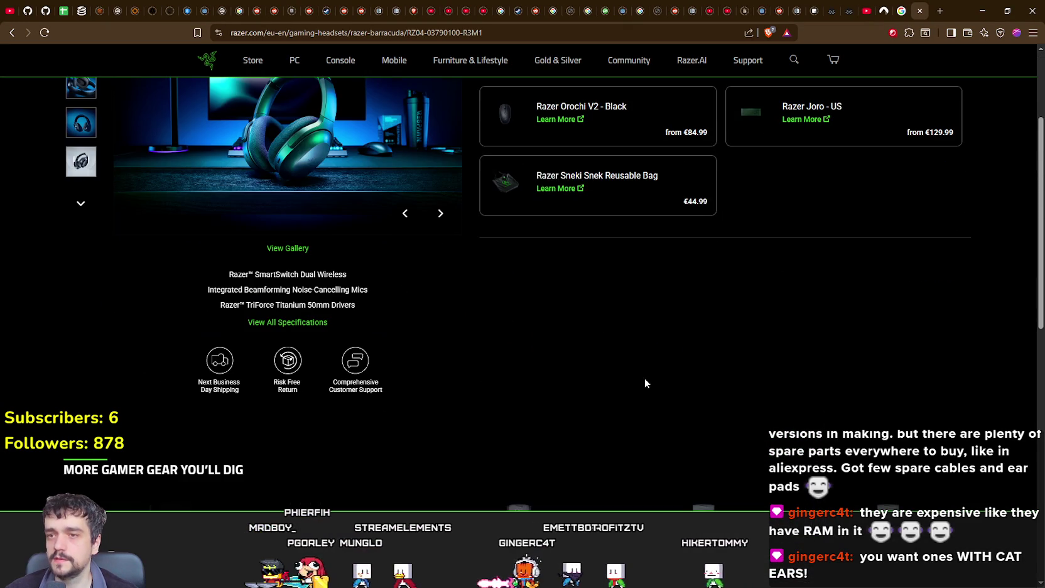
scroll(645, 378, "up", 2)
scroll(644, 378, "down", 3)
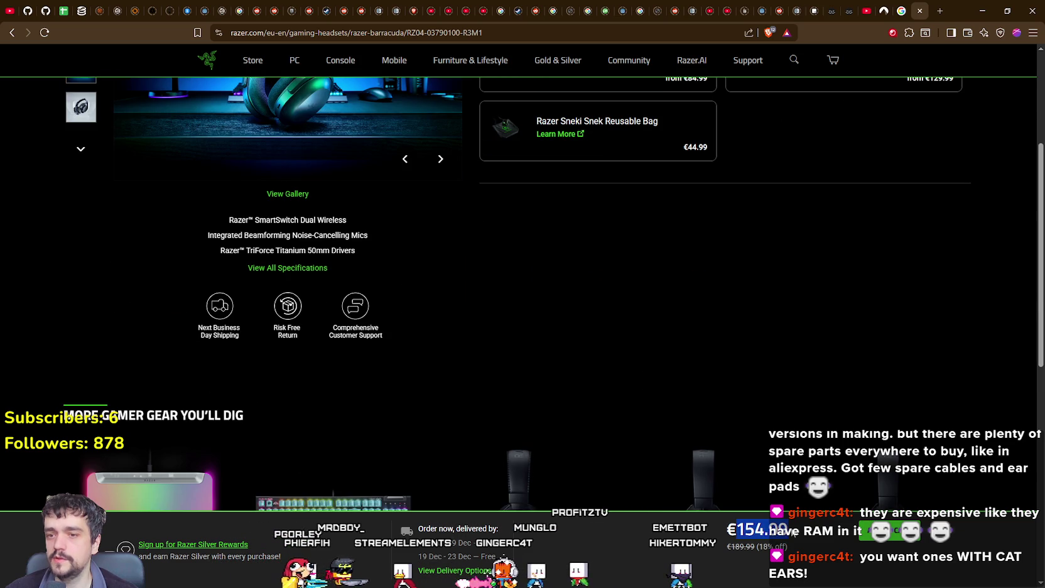
scroll(617, 375, "down", 5)
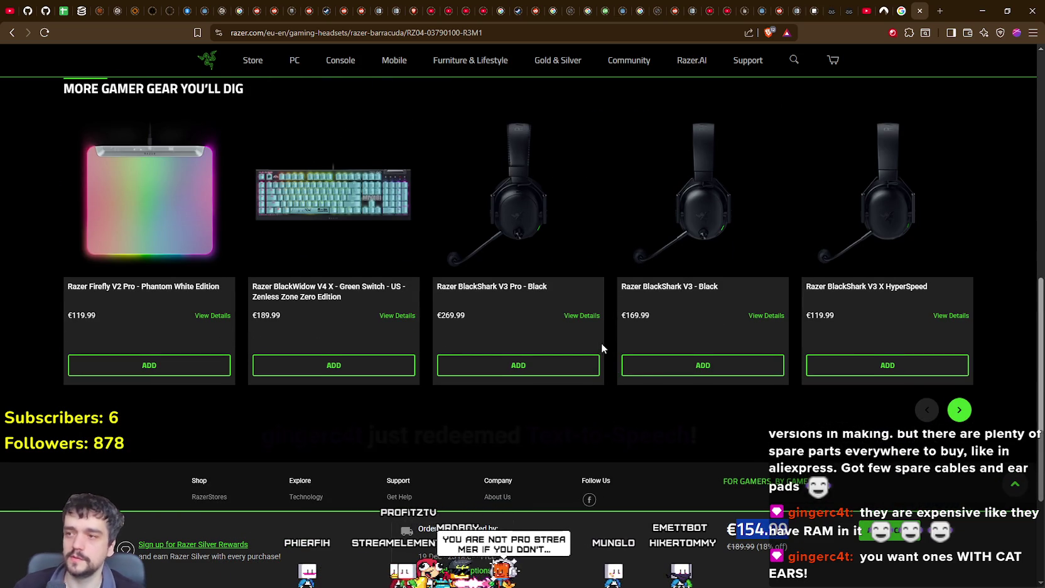
scroll(601, 344, "down", 1)
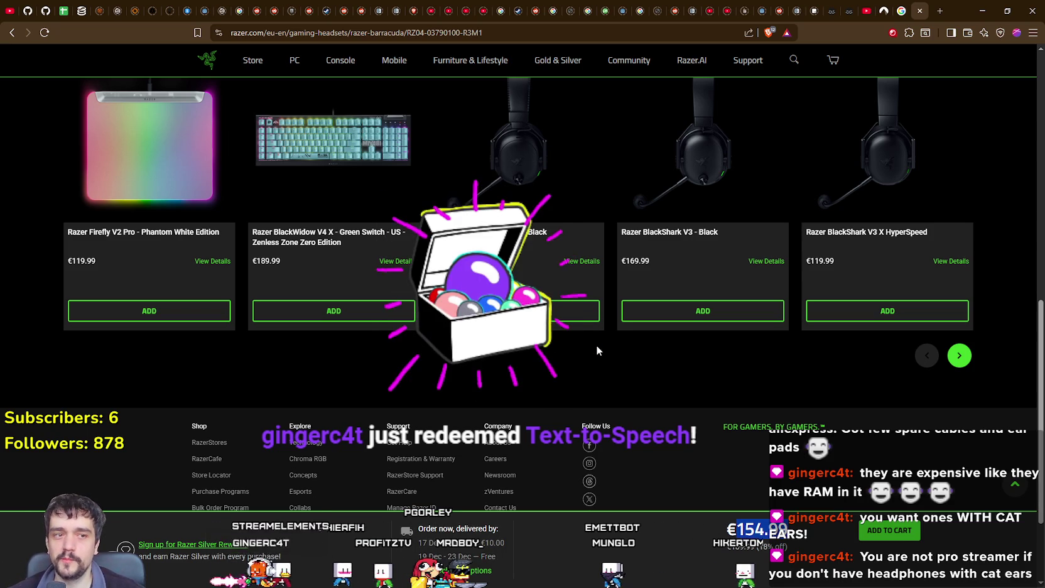
scroll(594, 355, "up", 10)
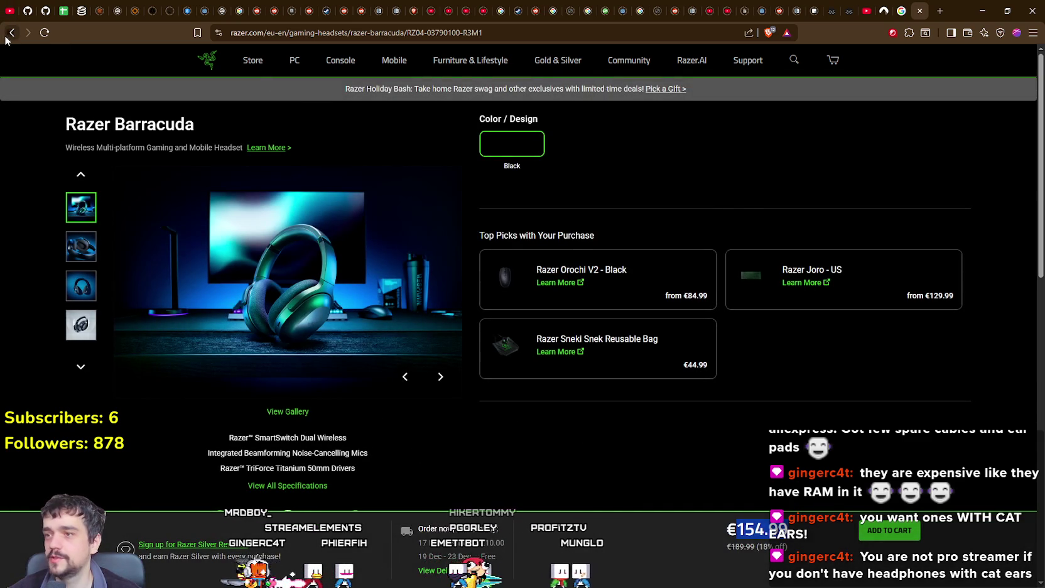
left_click(8, 35)
scroll(612, 253, "up", 10)
scroll(614, 253, "up", 3)
Browse the Kraken Kitty line's headsets and open the Kraken Kitty V3 X - Black product
left_click(540, 123)
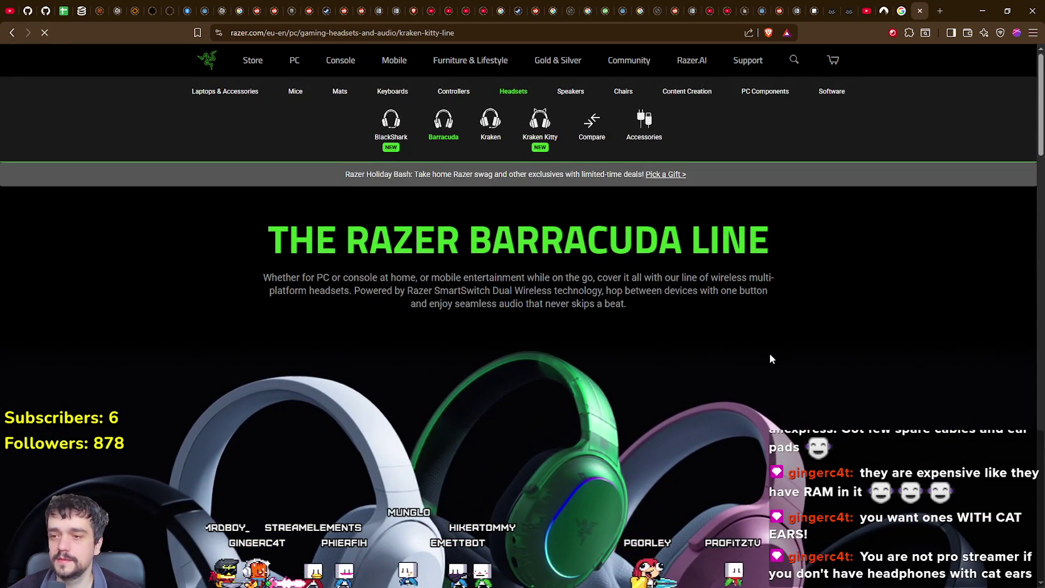
scroll(768, 351, "down", 2)
scroll(767, 356, "down", 10)
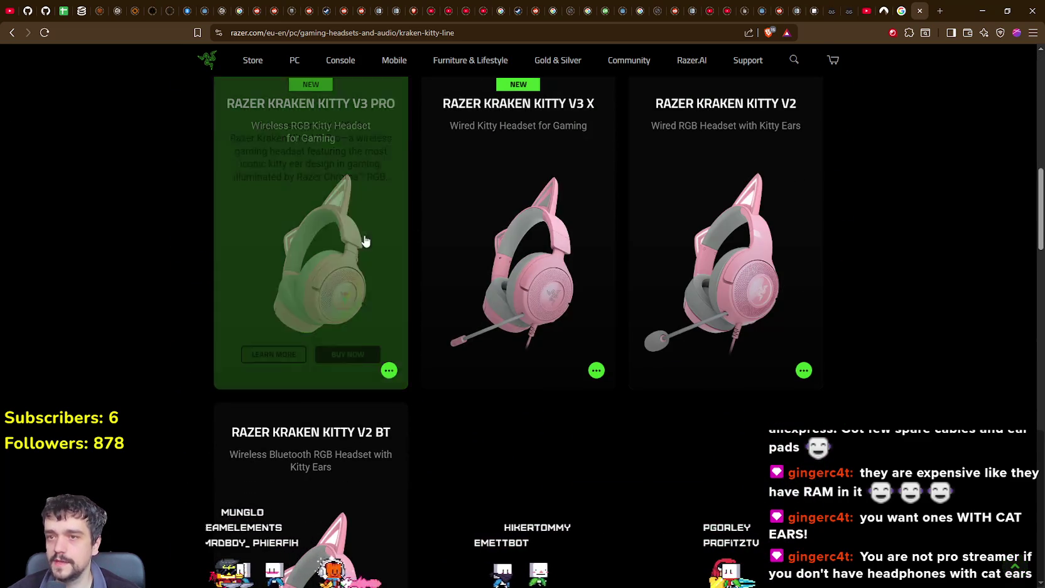
scroll(606, 439, "down", 2)
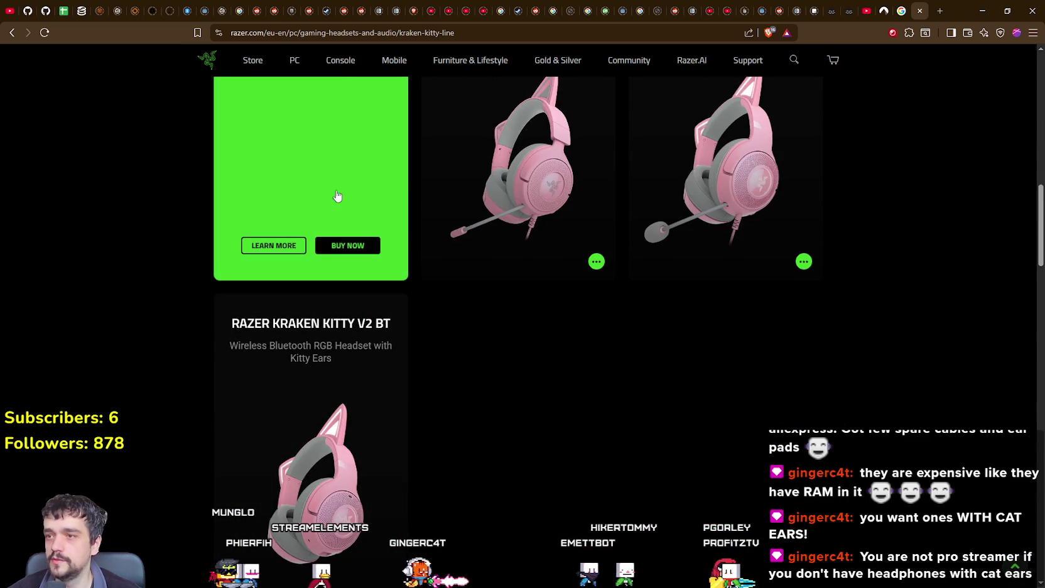
scroll(526, 313, "down", 4)
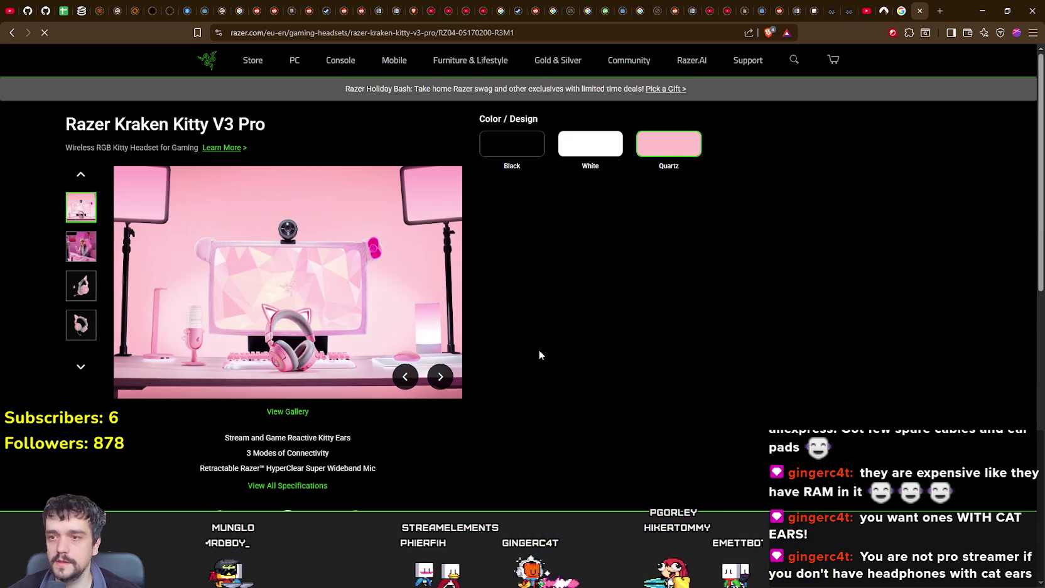
scroll(660, 355, "down", 6)
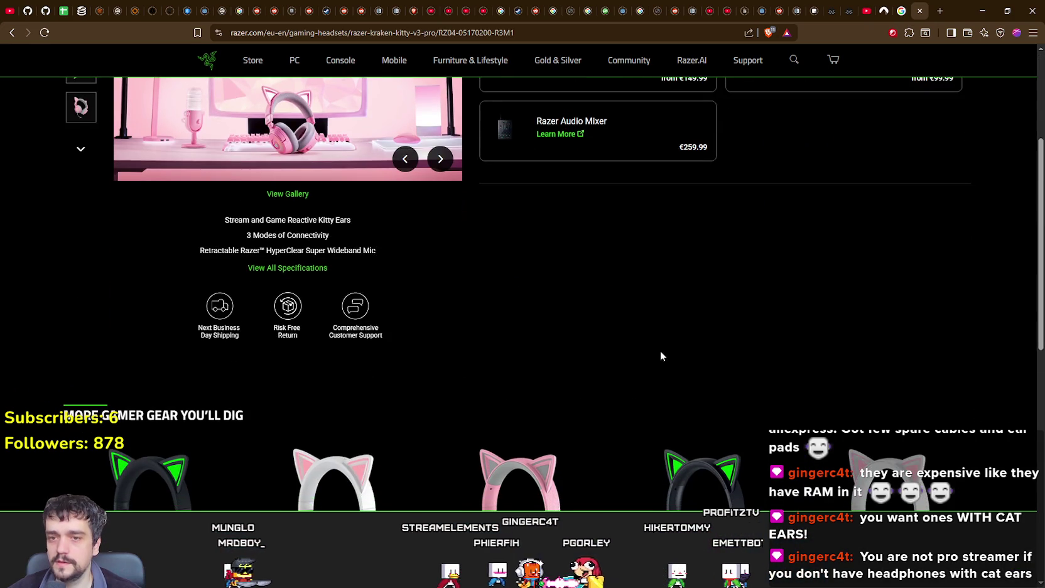
scroll(659, 354, "down", 3)
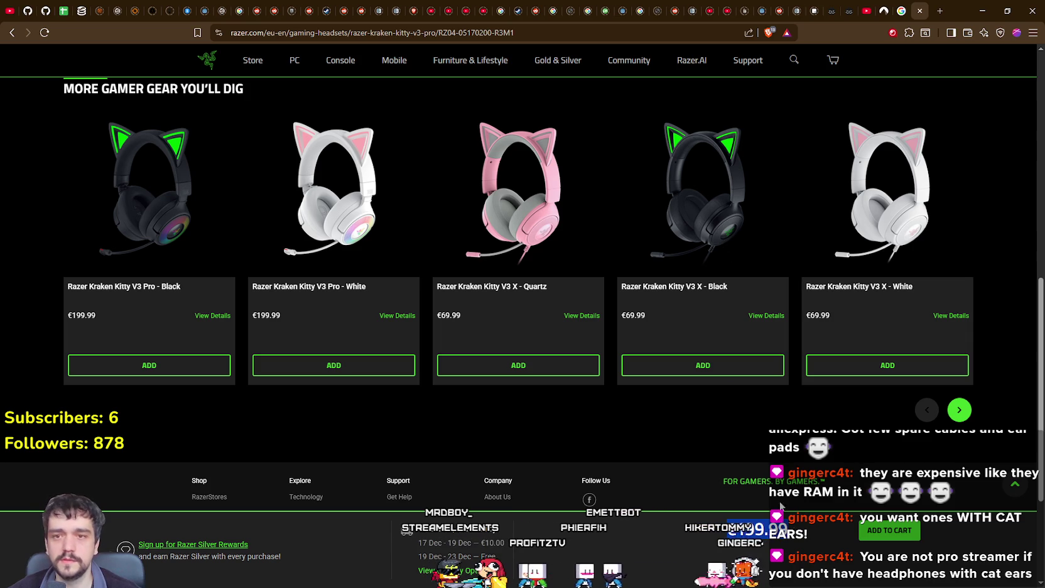
left_click_drag(638, 314, 604, 311)
left_click(767, 316)
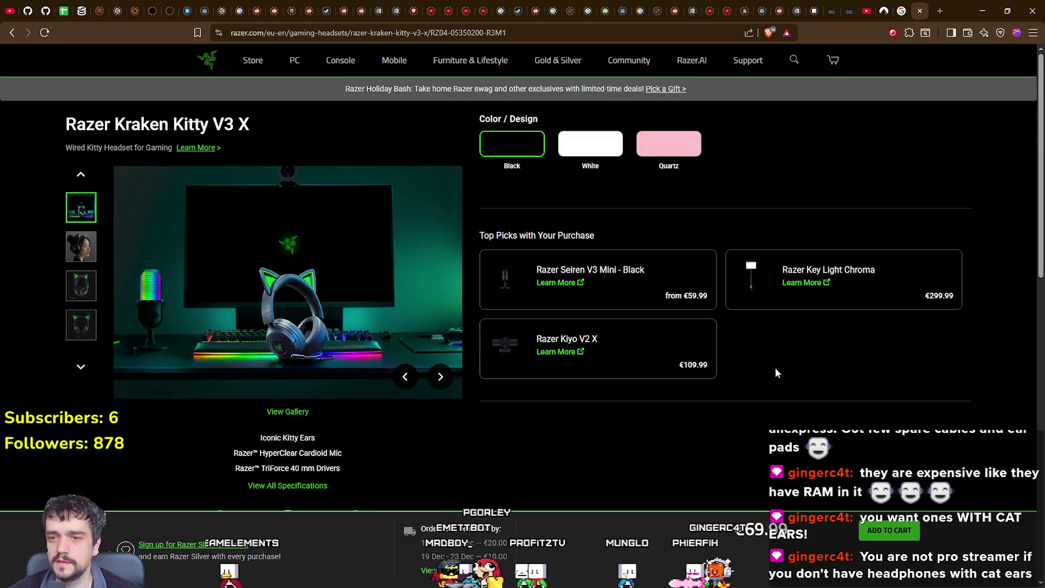
View the Kraken Kitty V3 X's full tech specifications, then close them
scroll(775, 370, "down", 10)
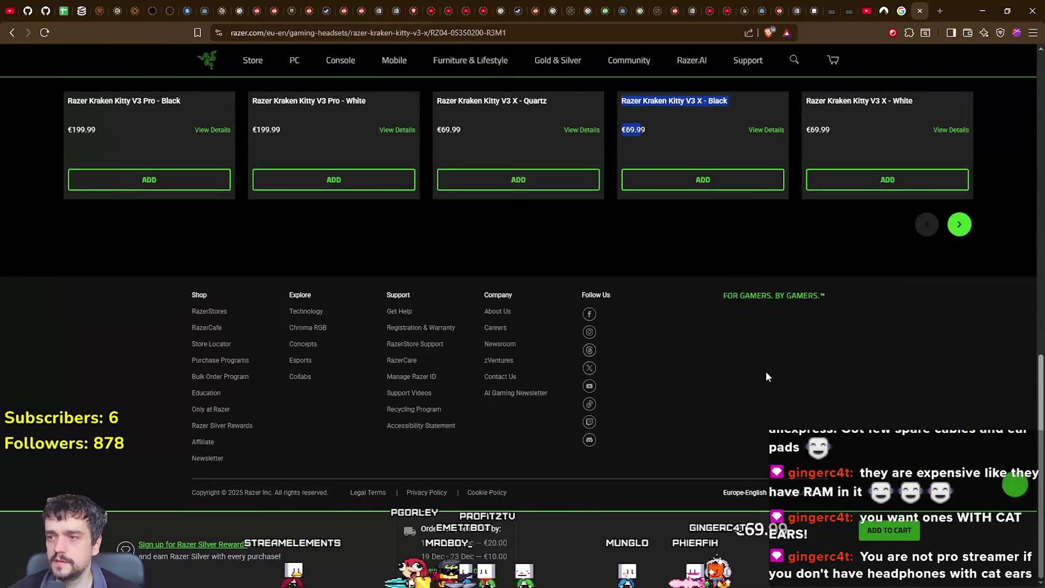
scroll(766, 372, "up", 5)
scroll(752, 369, "up", 4)
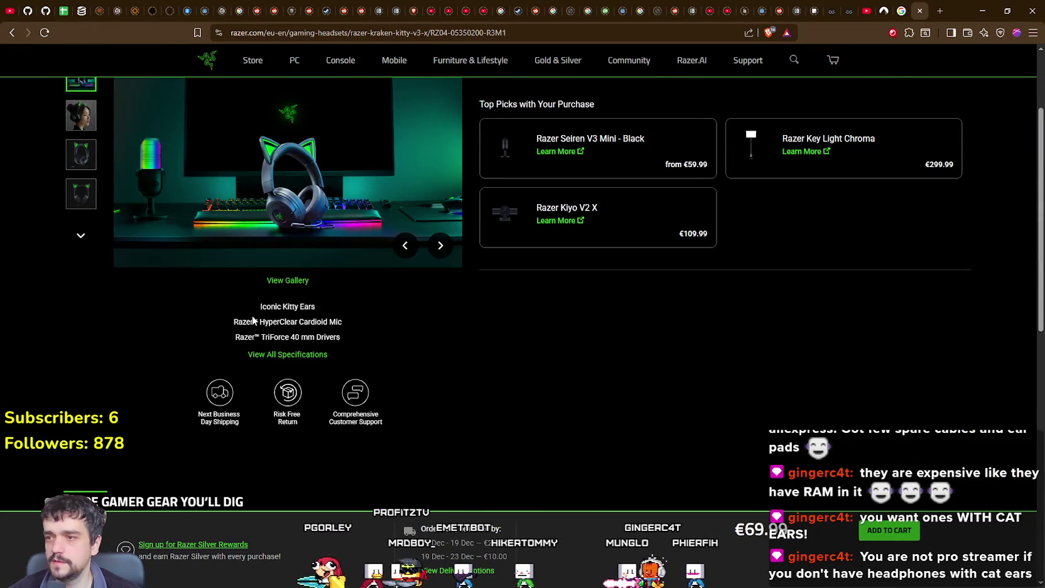
left_click(295, 355)
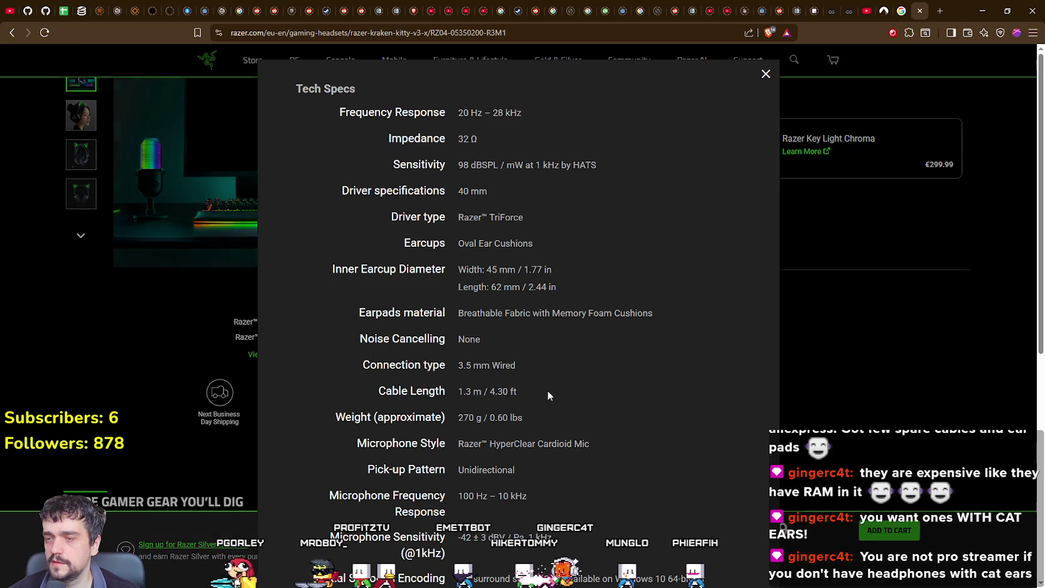
scroll(470, 99, "down", 4)
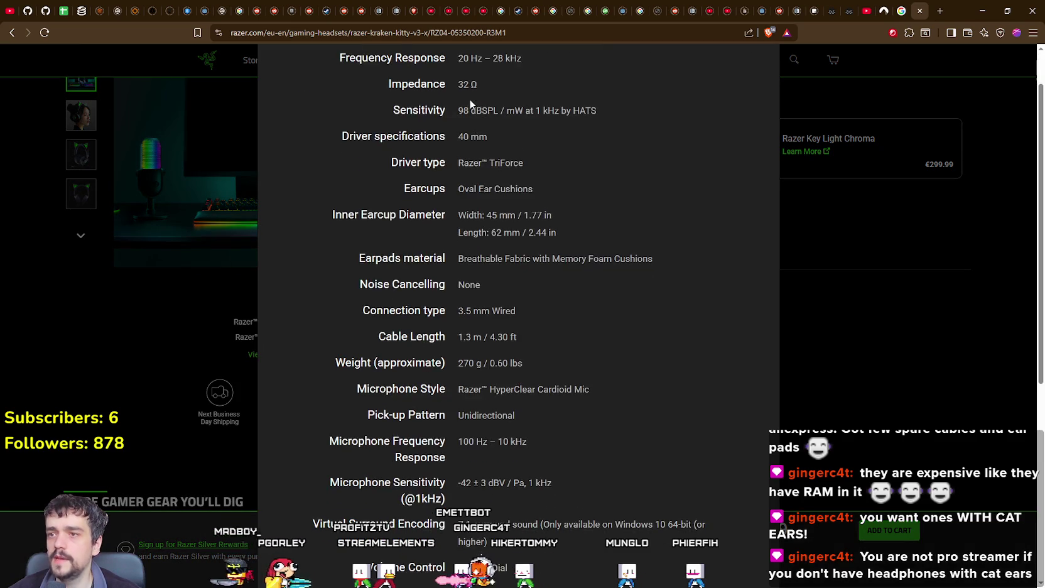
scroll(523, 325, "down", 3)
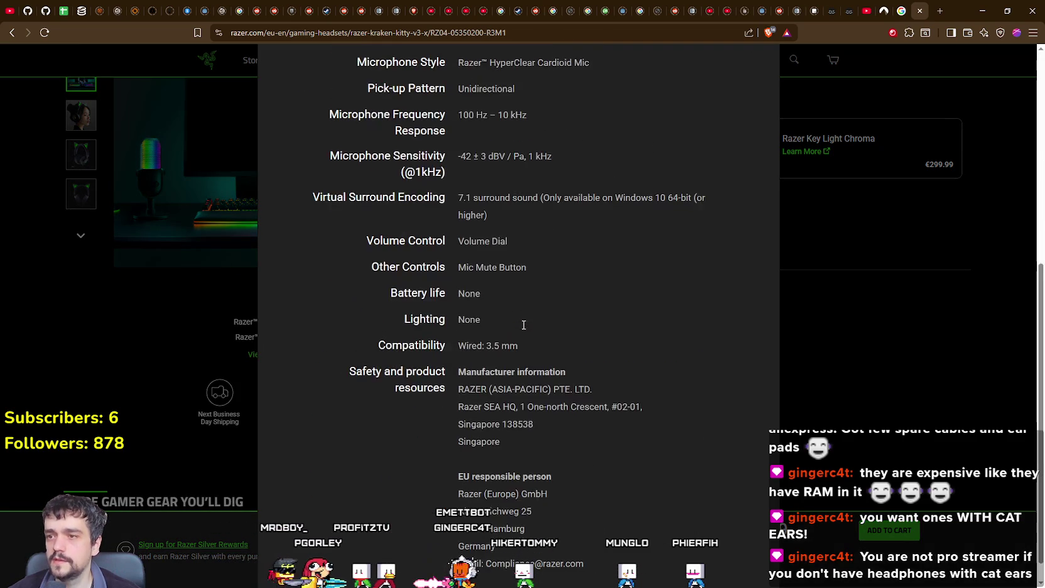
left_click_drag(465, 362, 647, 452)
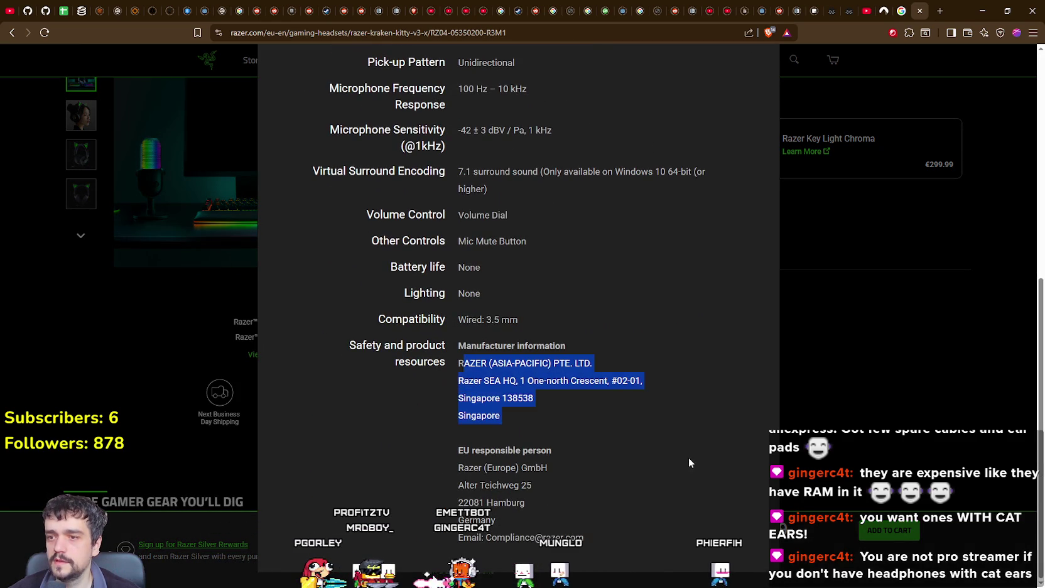
left_click(786, 396)
Click through the headset's gallery photos, including front-on and side-on views, then go back
scroll(774, 381, "up", 2)
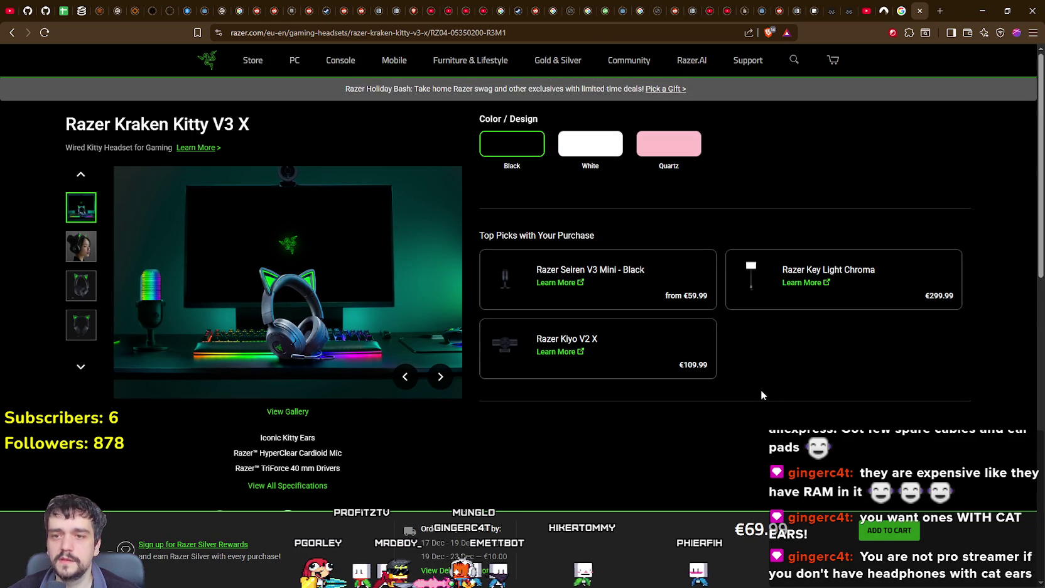
left_click(83, 256)
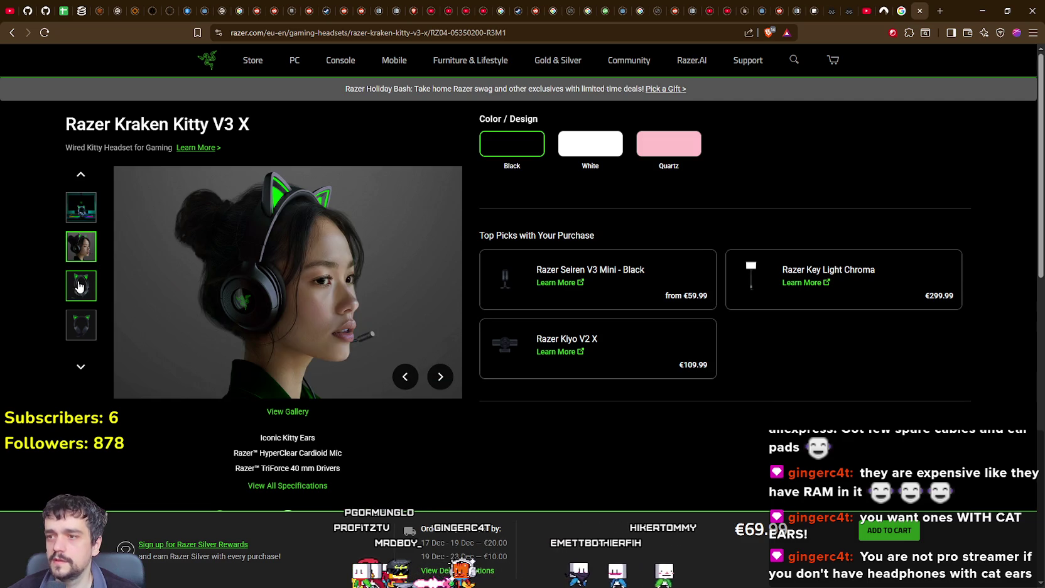
left_click(84, 286)
left_click(80, 319)
left_click(81, 367)
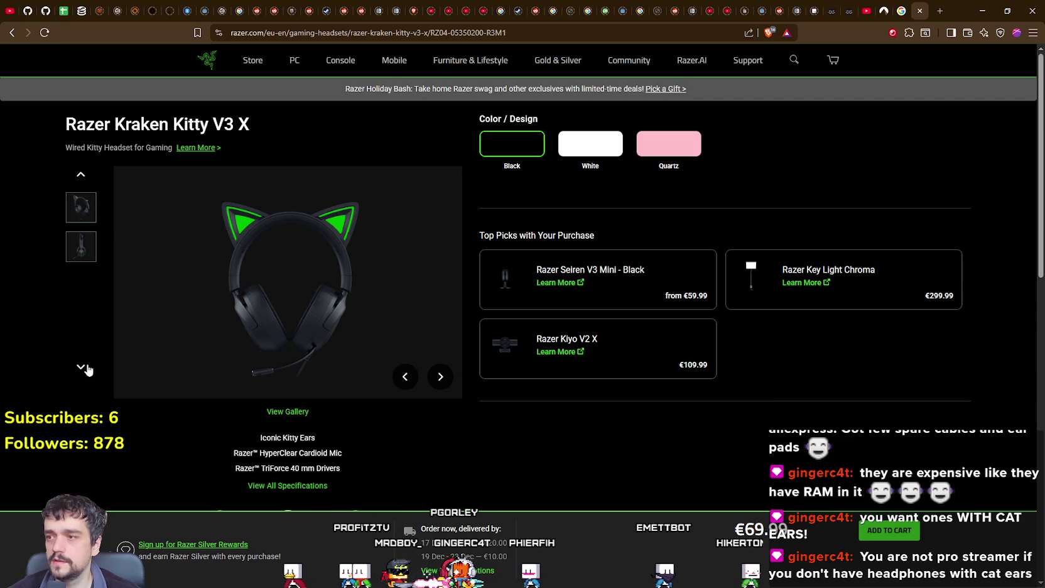
left_click(79, 207)
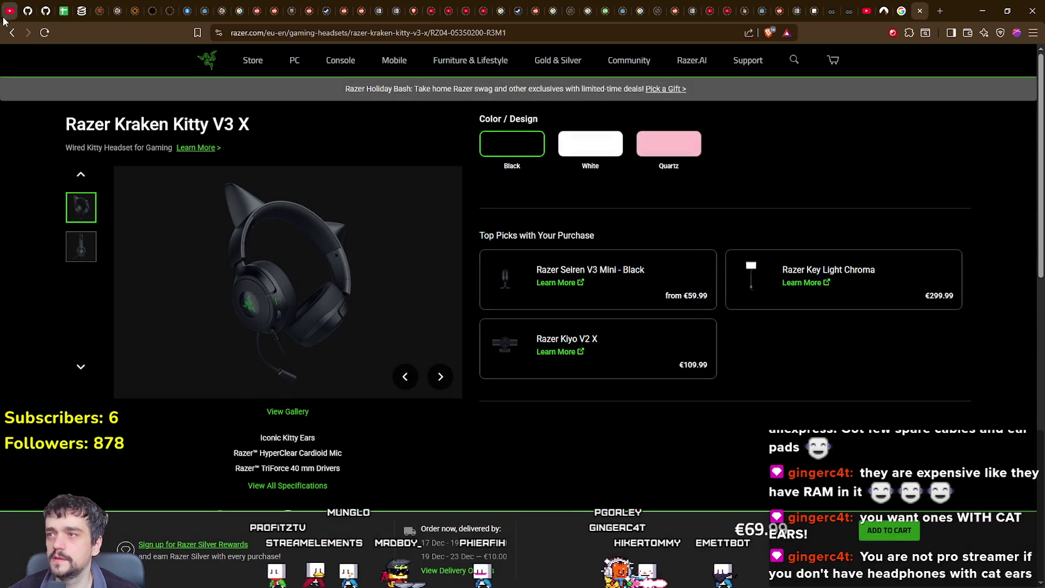
left_click(9, 35)
Return to the Kraken Kitty line page, then open Headsets and scroll to the BlackShark V3 lineup
left_click(8, 34)
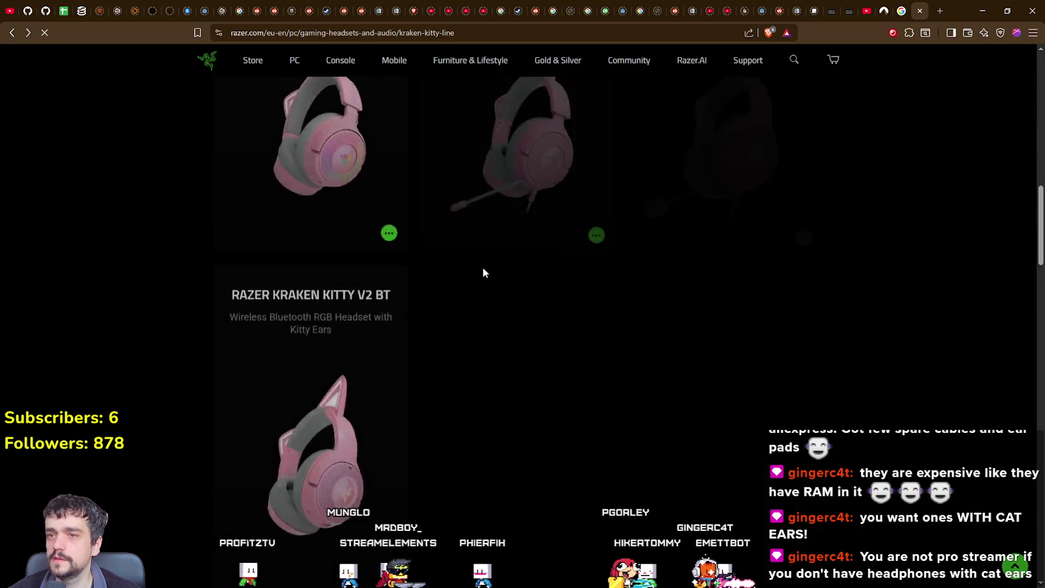
scroll(482, 275, "up", 15)
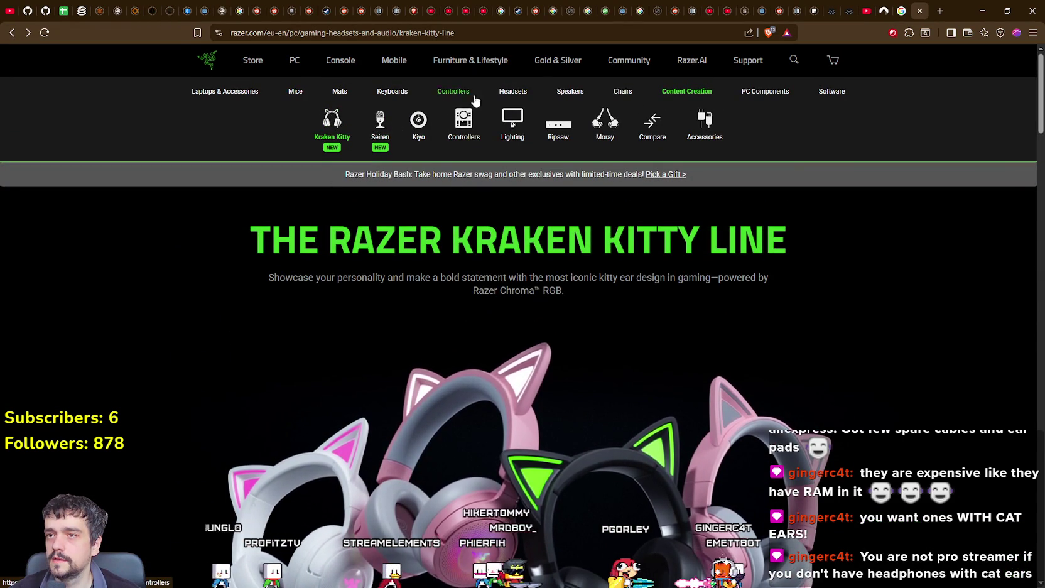
left_click(512, 93)
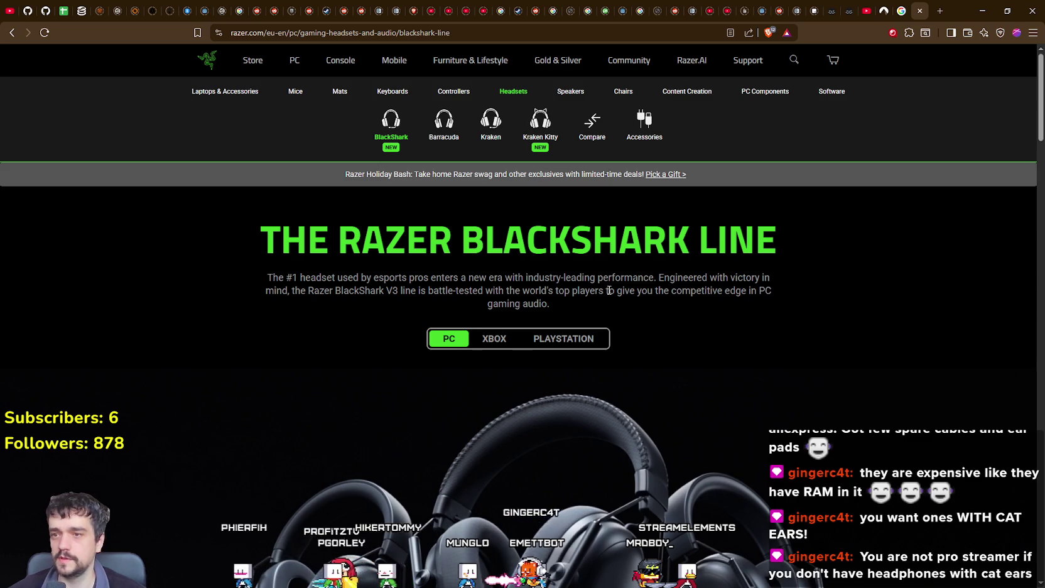
scroll(522, 308, "down", 15)
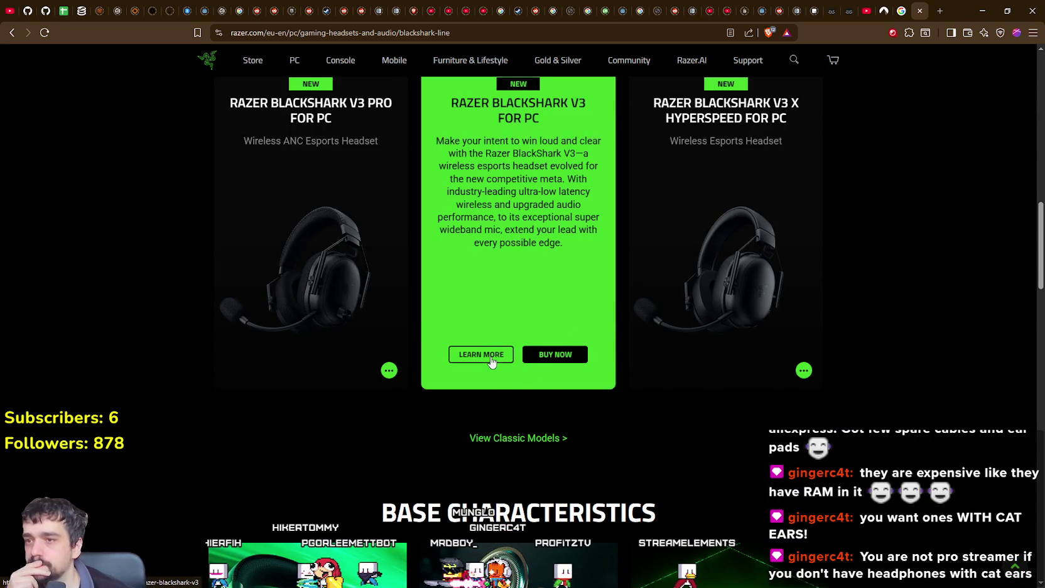
Read the BlackShark V3 page's Hyperspeed Wireless and mic sections, then launch Task Manager
scroll(736, 384, "down", 5)
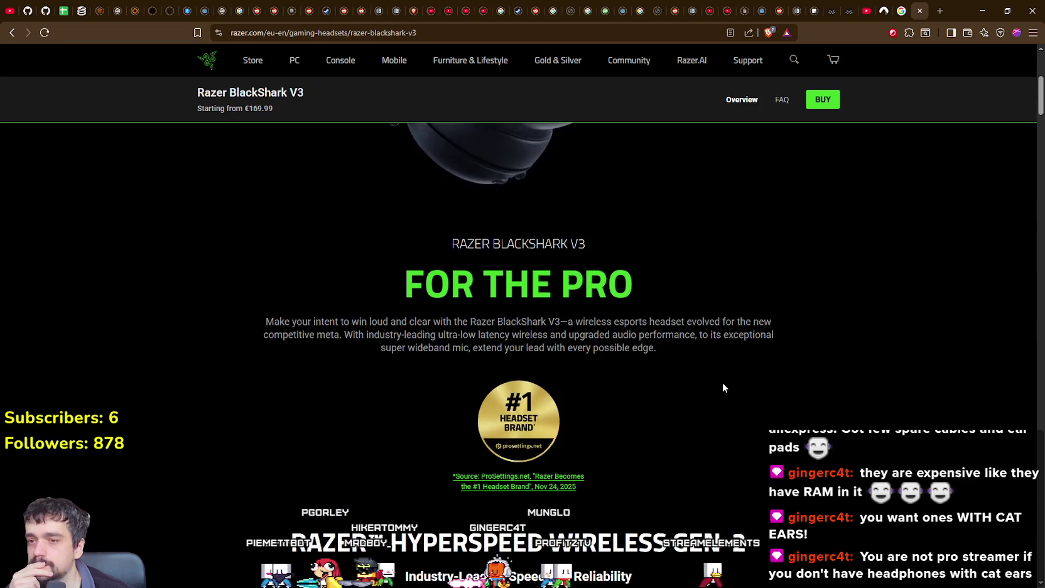
scroll(722, 388, "down", 5)
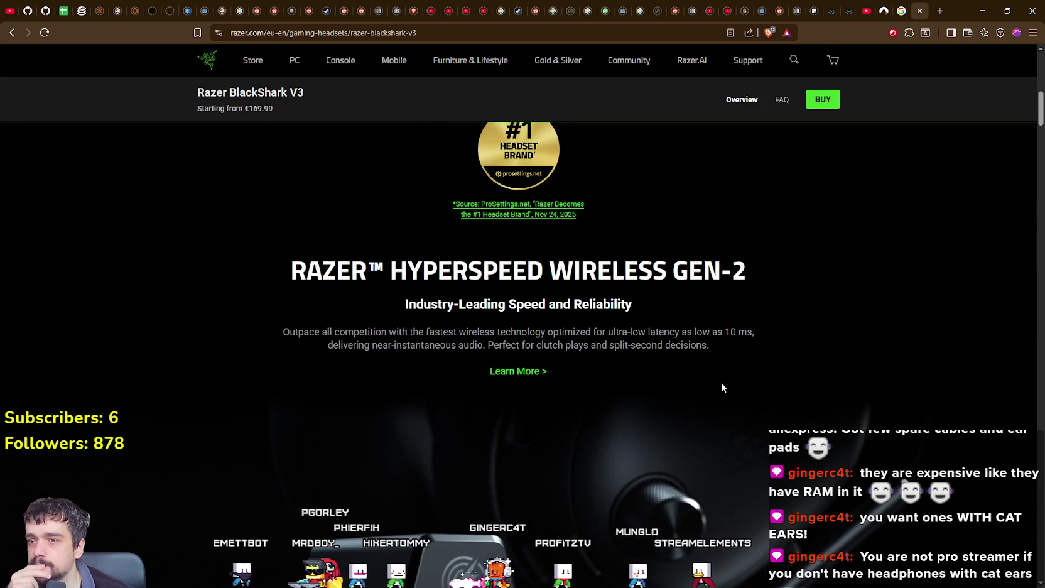
left_click_drag(416, 259, 742, 334)
left_click(739, 346)
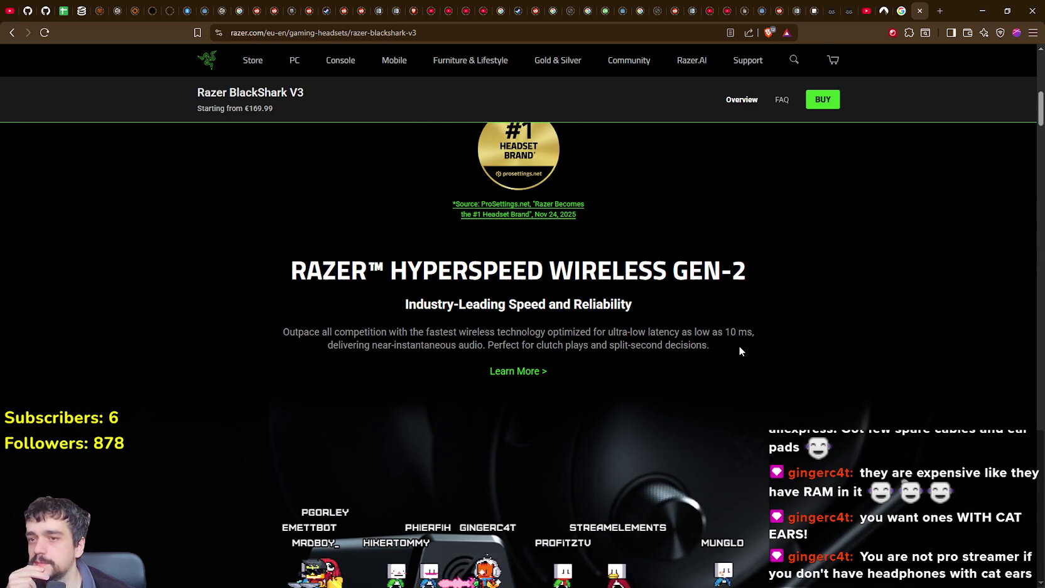
scroll(729, 346, "down", 5)
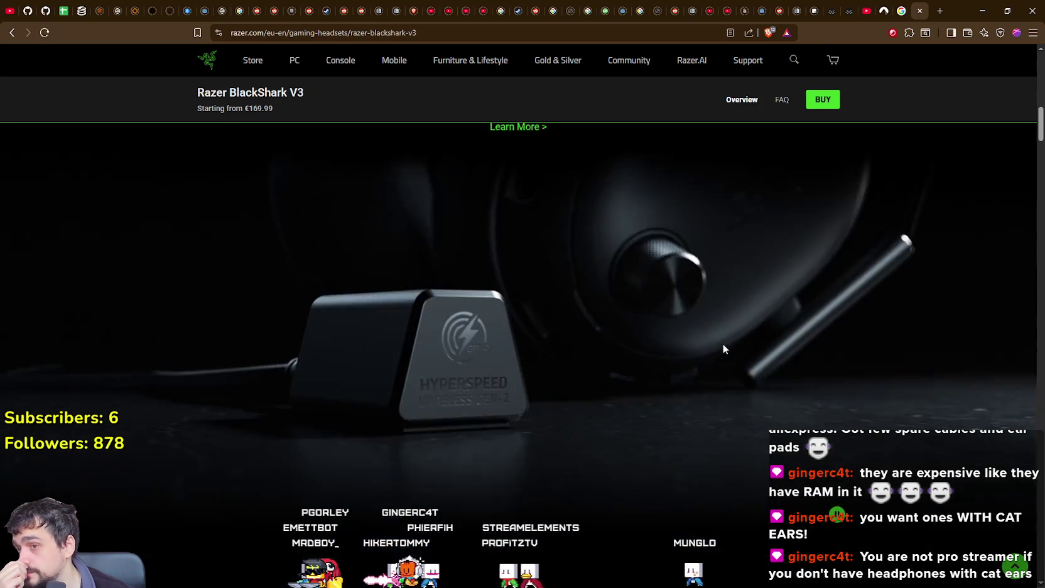
scroll(722, 343, "down", 3)
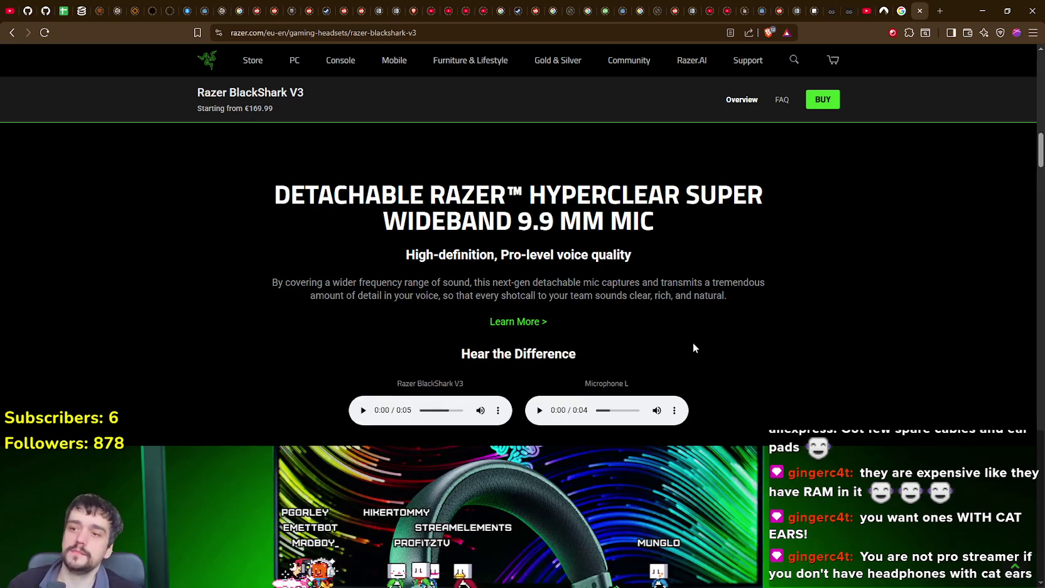
scroll(629, 333, "down", 1)
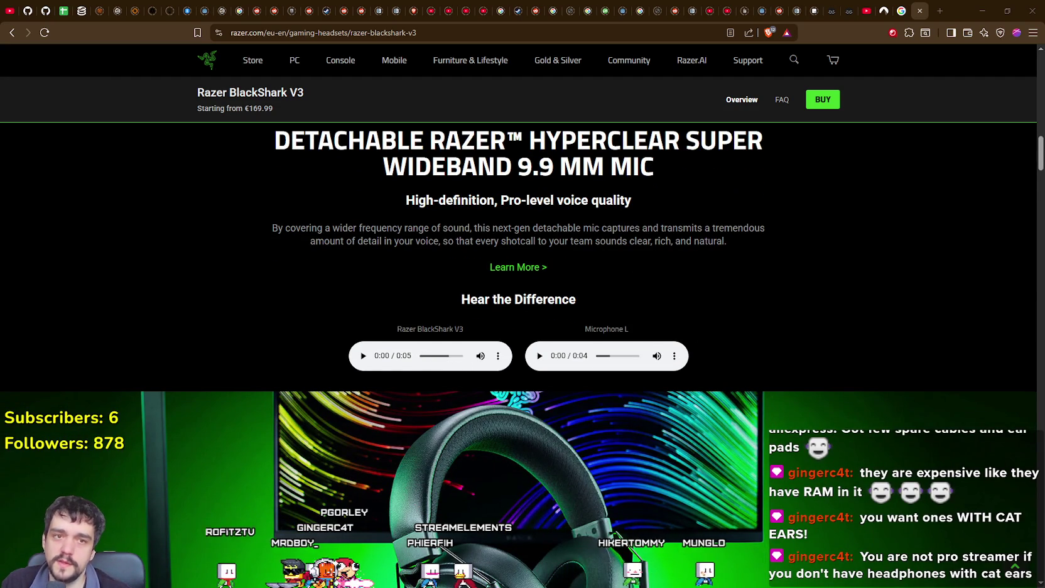
key("ctrl+shift+Escape")
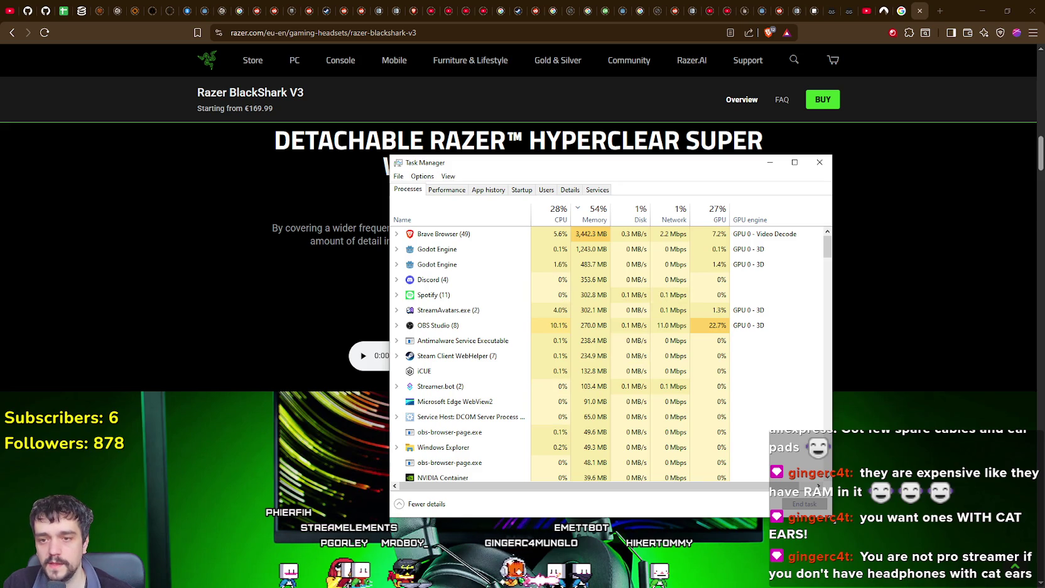
Widen Task Manager to reveal the GPU engine column and move it up and right
left_click_drag(832, 517, 782, 528)
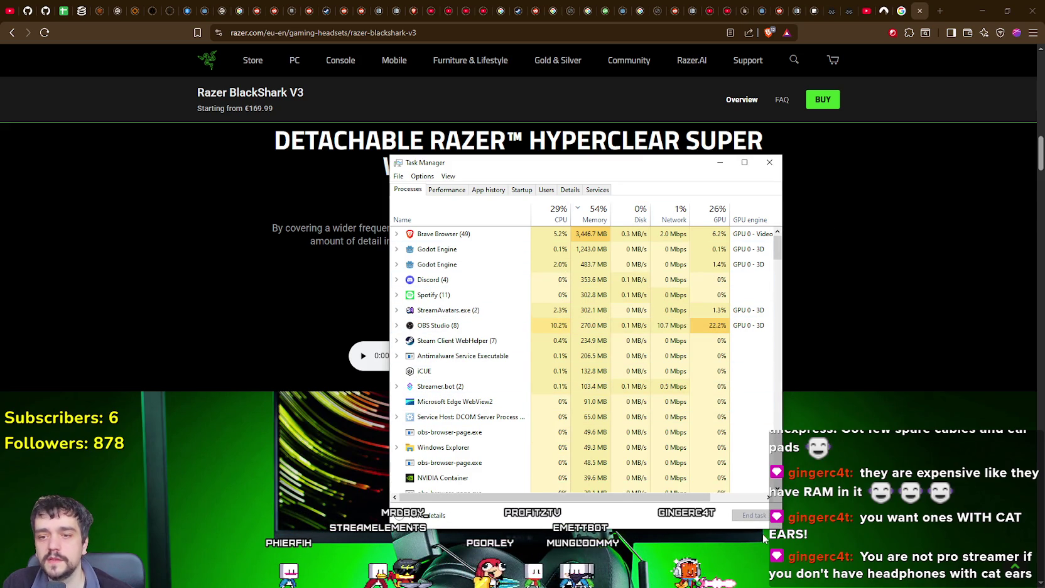
left_click_drag(782, 528, 872, 523)
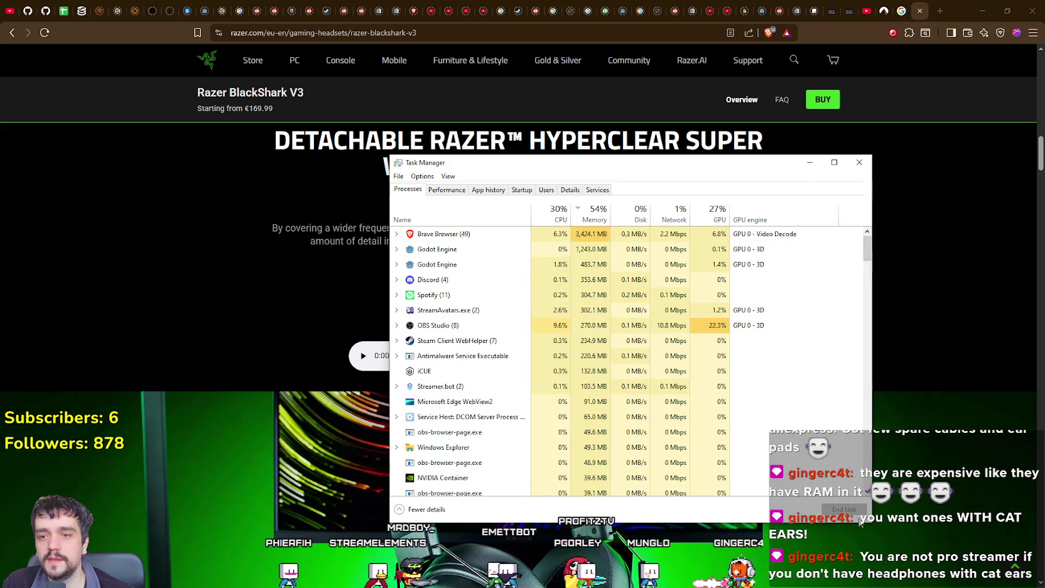
left_click_drag(665, 164, 720, 133)
mouse_move(571, 145)
left_mouse_down()
mouse_move(694, 143)
mouse_move(629, 120)
mouse_move(605, 130)
left_mouse_up()
scroll(188, 380, "down", 10)
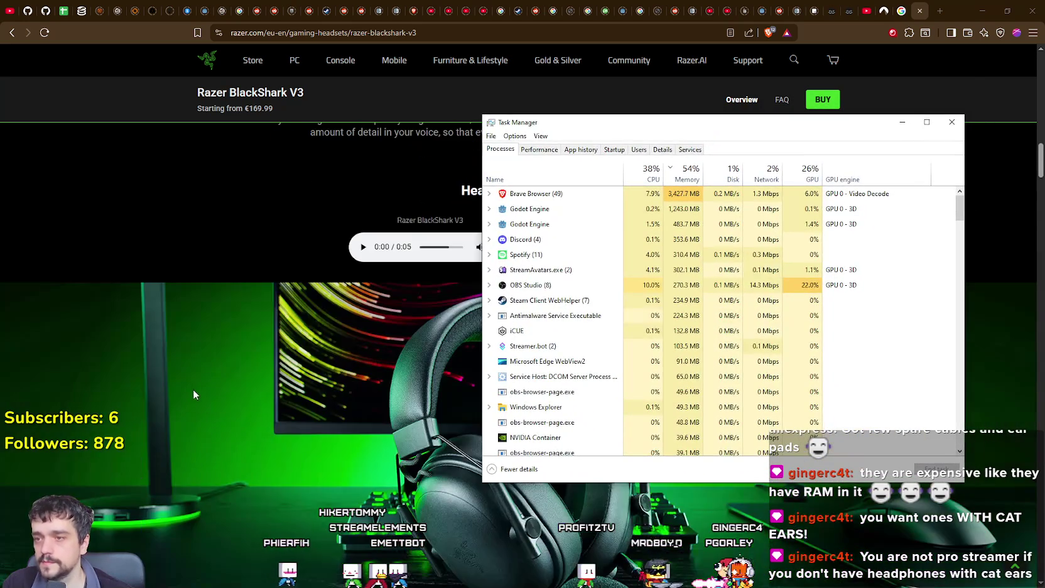
Bring the BlackShark V3 page forward and scroll through its feature sections
left_click(192, 388)
scroll(223, 411, "up", 5)
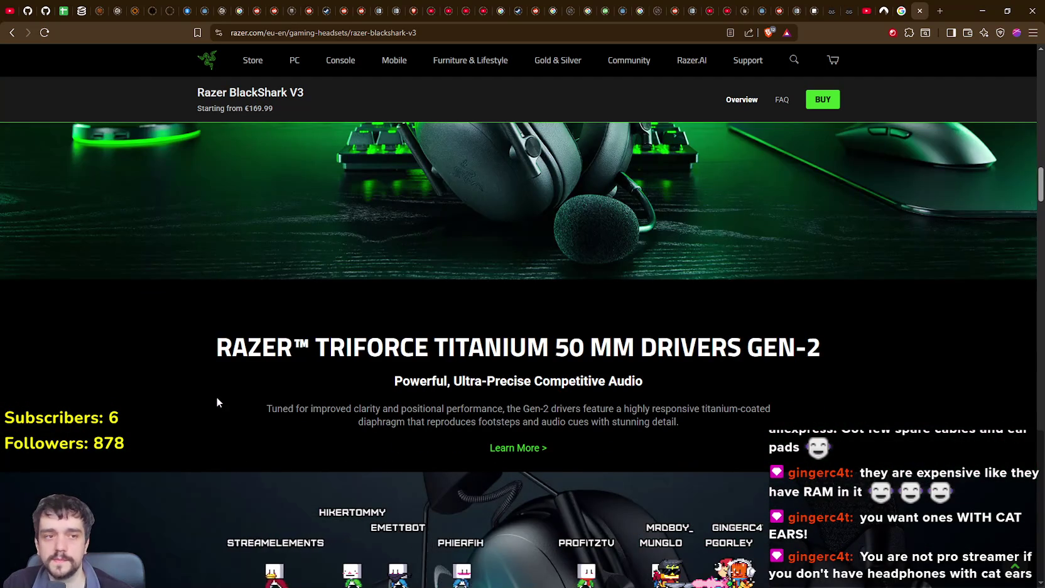
scroll(217, 402, "down", 3)
scroll(216, 402, "down", 10)
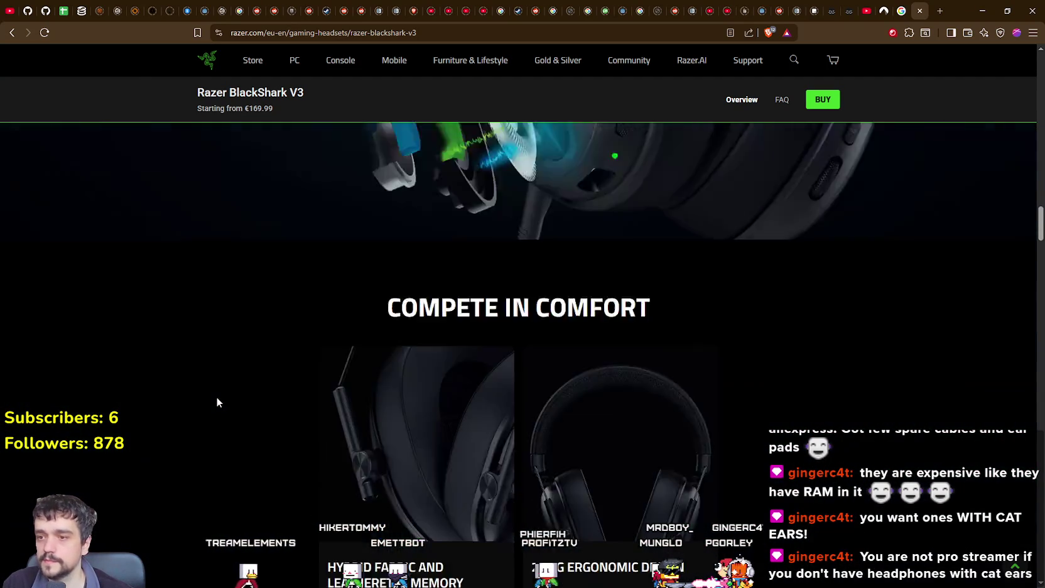
scroll(661, 280, "down", 3)
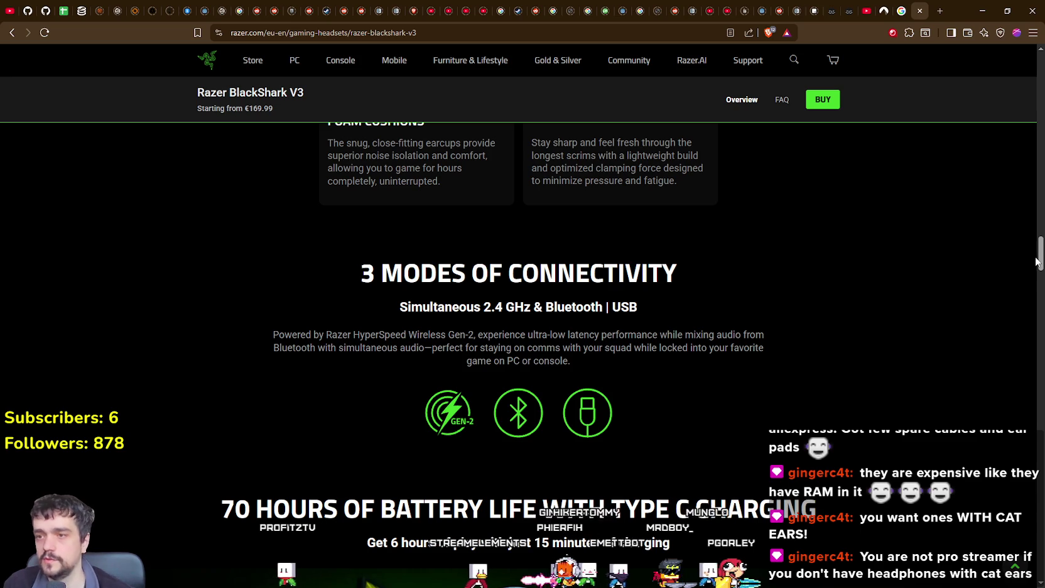
mouse_move(1041, 247)
left_mouse_down()
mouse_move(1040, 264)
mouse_move(1041, 232)
mouse_move(1038, 468)
mouse_move(1033, 437)
left_mouse_up()
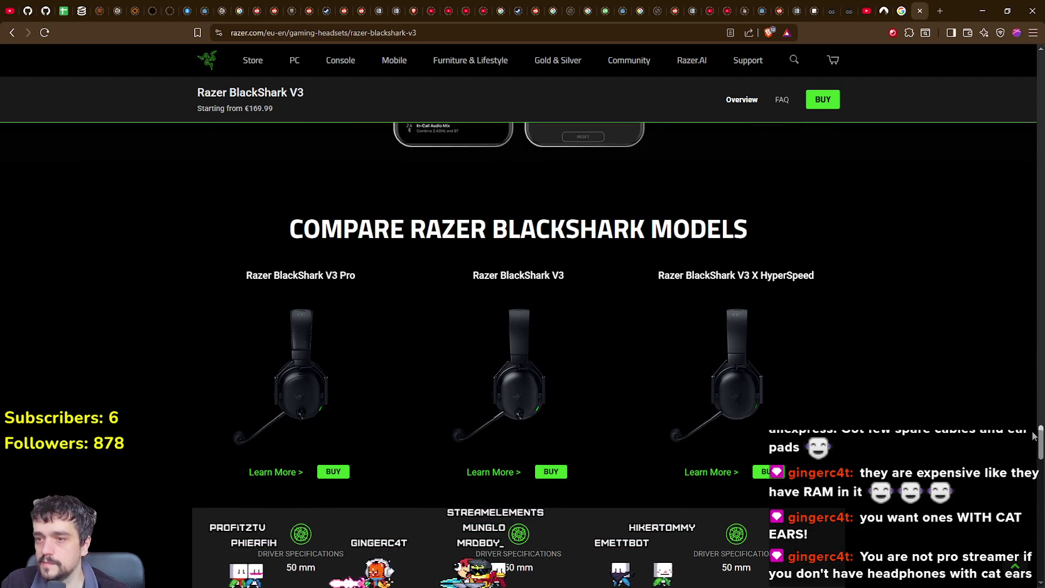
Review the model comparison specs, highlighting lines such as THX surround
scroll(561, 468, "down", 5)
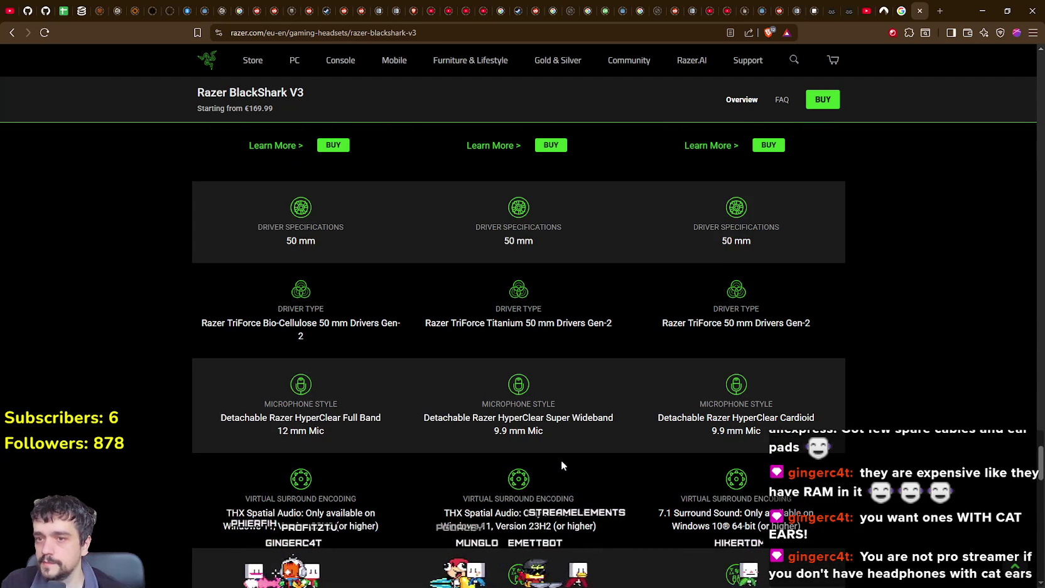
left_click_drag(446, 323, 555, 345)
left_click(477, 262)
scroll(486, 247, "down", 3)
left_click_drag(465, 330, 568, 355)
scroll(574, 282, "down", 3)
left_click(579, 247)
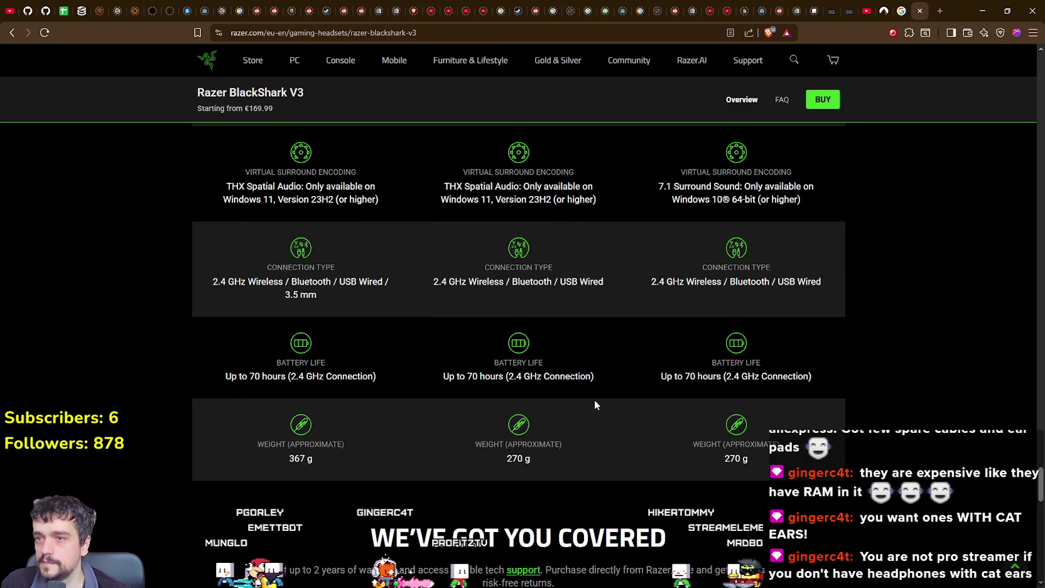
left_click_drag(470, 182, 583, 231)
scroll(590, 226, "down", 2)
left_click(601, 212)
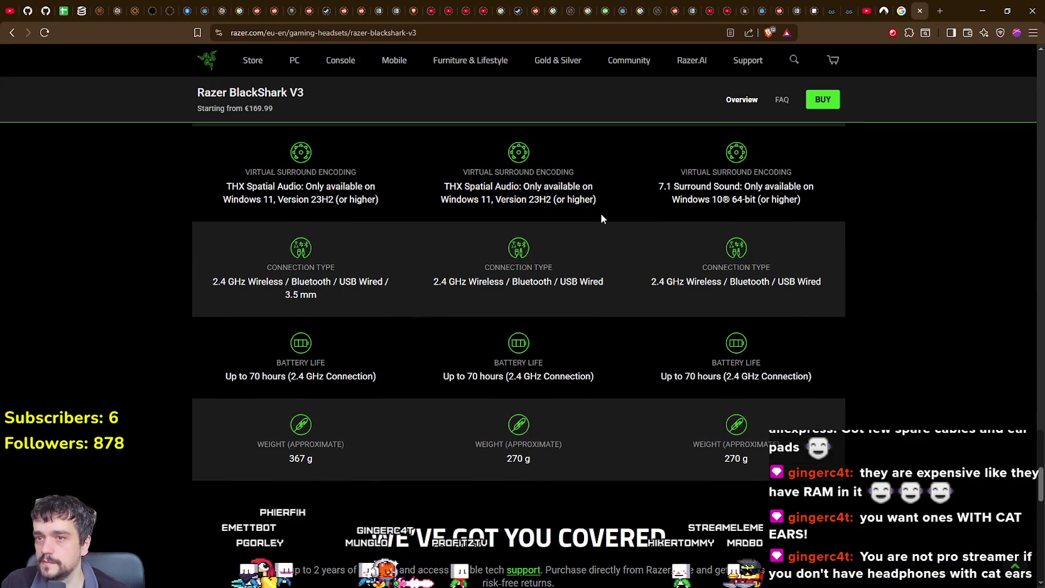
Scroll through the FAQ, return to the top, and select the headset name and €169.99 price
scroll(593, 220, "down", 3)
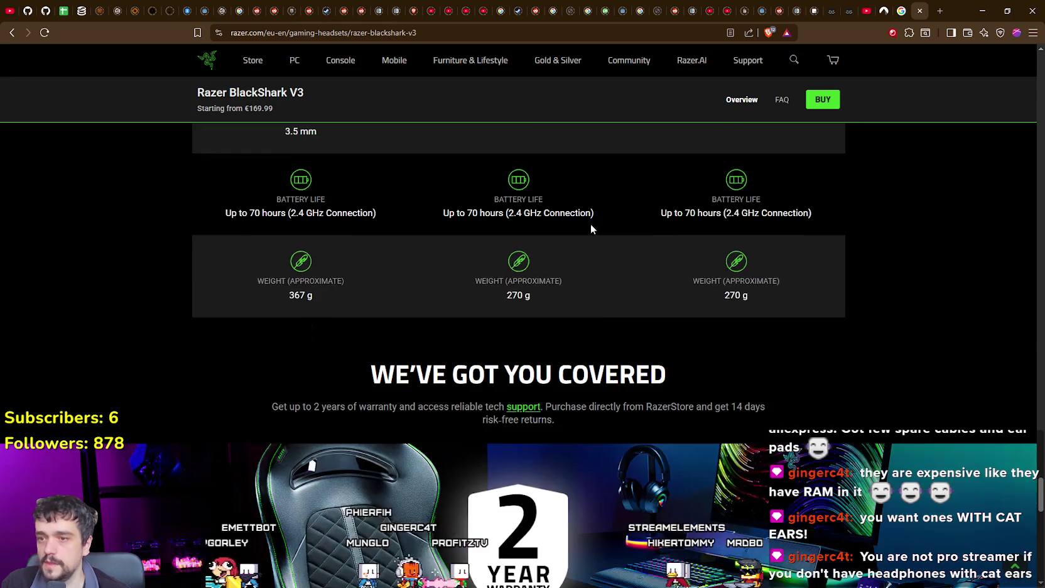
scroll(601, 314, "down", 3)
scroll(603, 307, "down", 15)
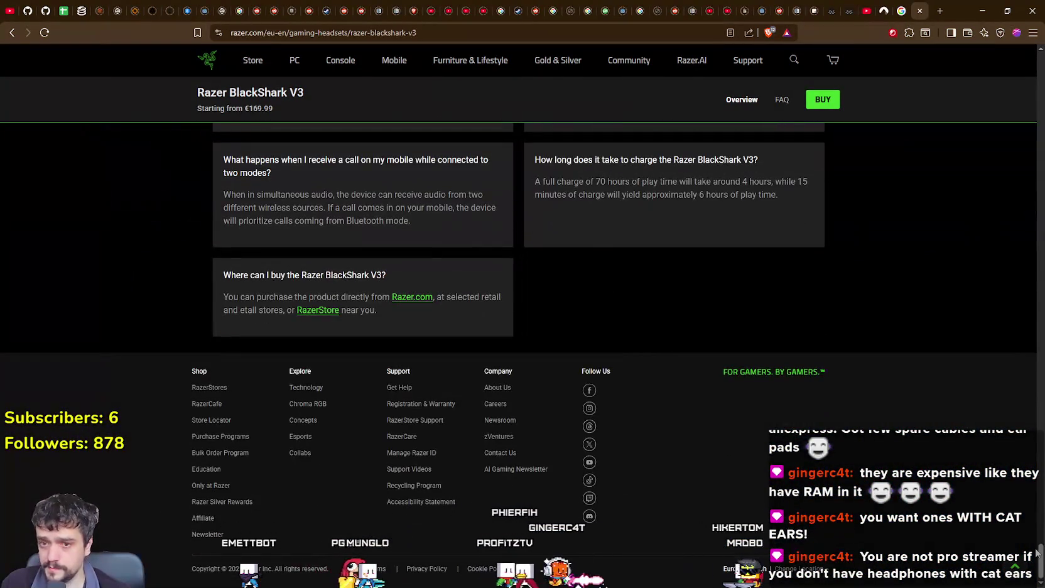
mouse_move(1037, 551)
left_mouse_down()
mouse_move(1010, 246)
mouse_move(1011, 117)
mouse_move(1039, 534)
mouse_move(1009, 71)
left_mouse_up()
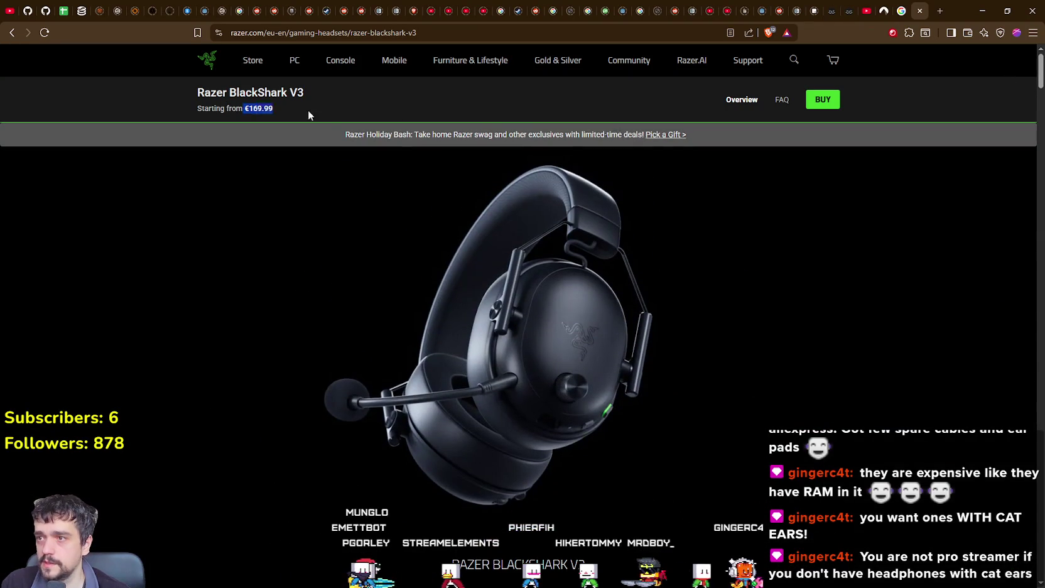
left_click_drag(241, 107, 196, 89)
left_click_drag(320, 109, 232, 93)
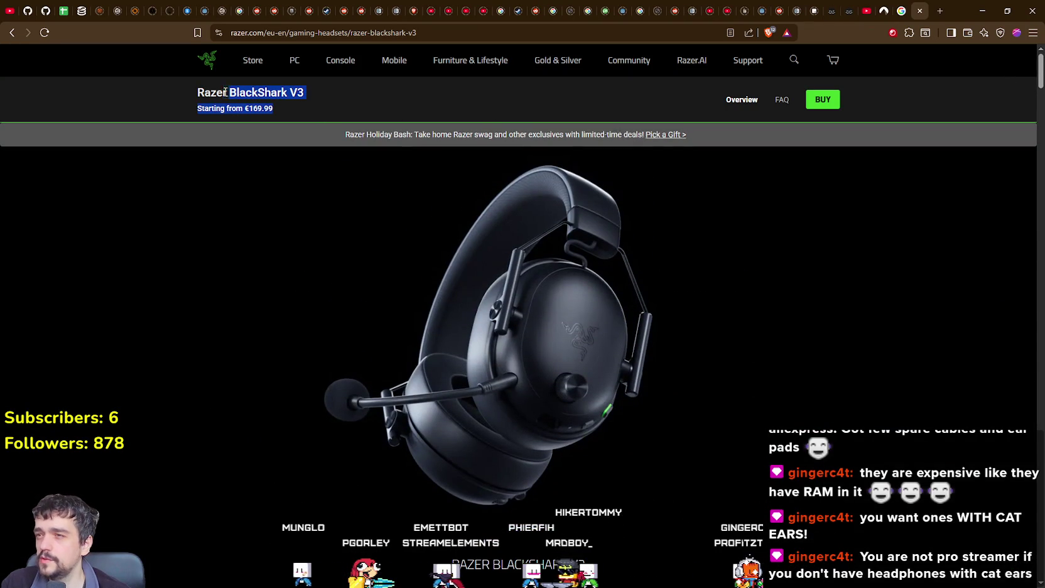
Go back to the BlackShark line and open the store listing of 4 BlackShark PC headsets
left_click(6, 34)
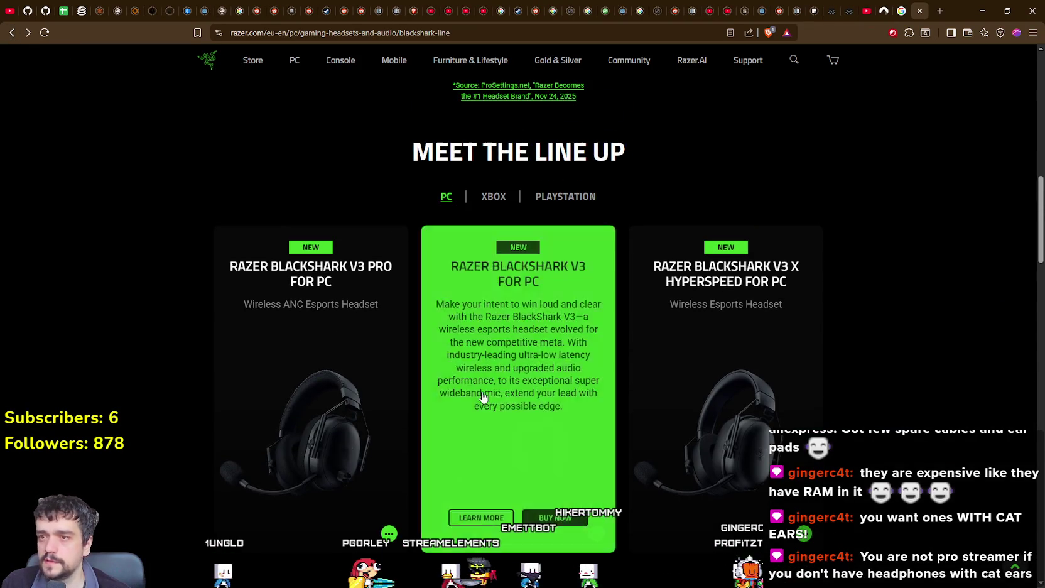
left_click(528, 334)
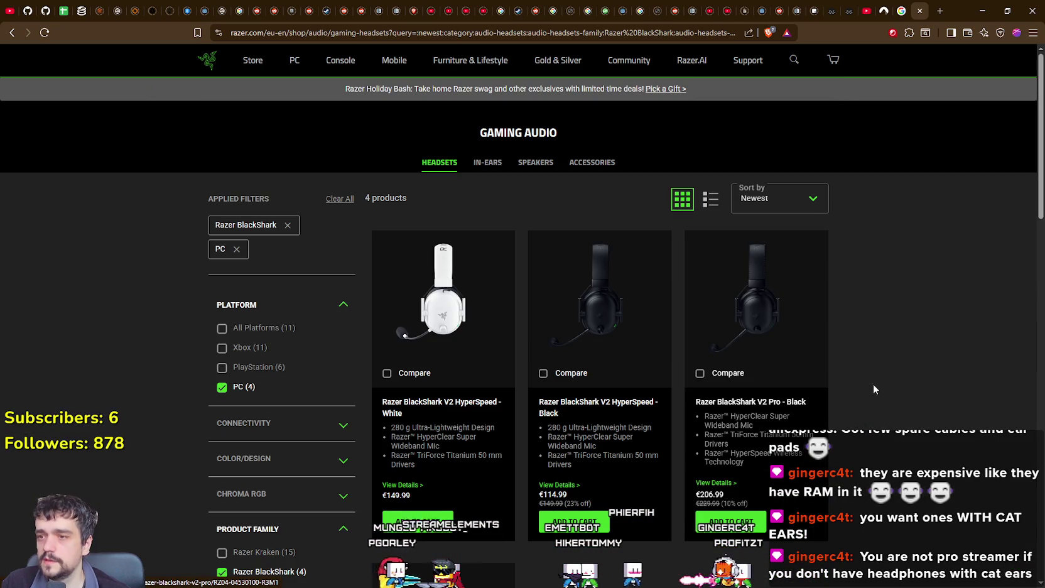
scroll(886, 389, "down", 2)
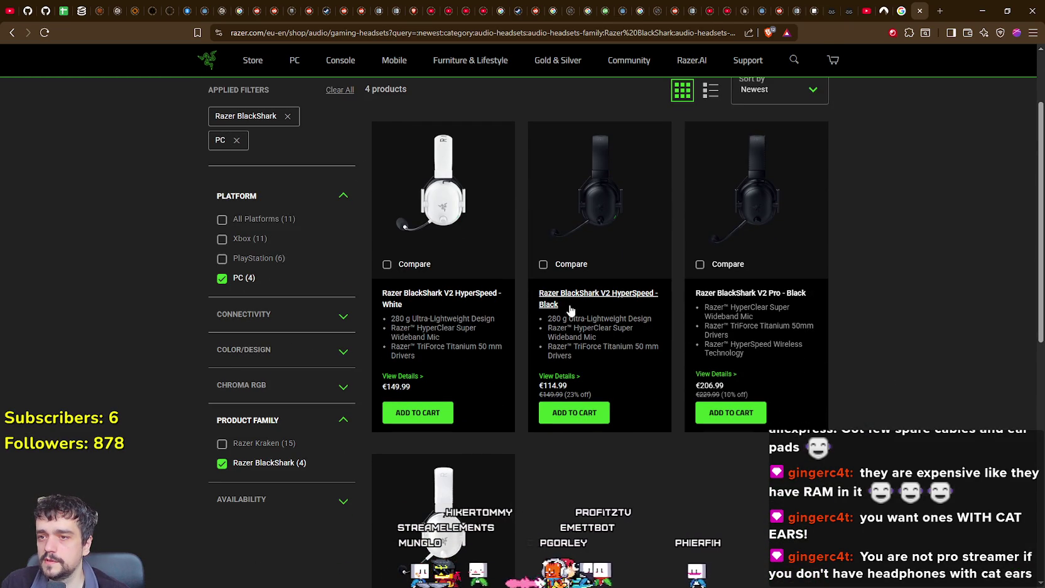
left_click_drag(538, 383, 585, 396)
left_click(671, 468)
Open the BlackShark V2 HyperSpeed Black product page from the listing
scroll(668, 465, "down", 6)
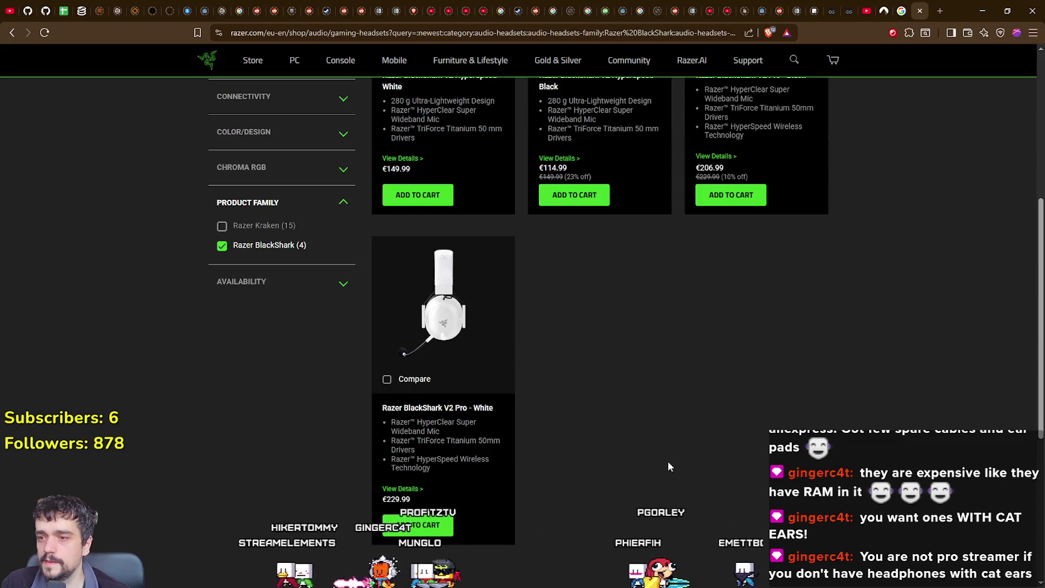
scroll(668, 461, "up", 5)
scroll(668, 461, "up", 2)
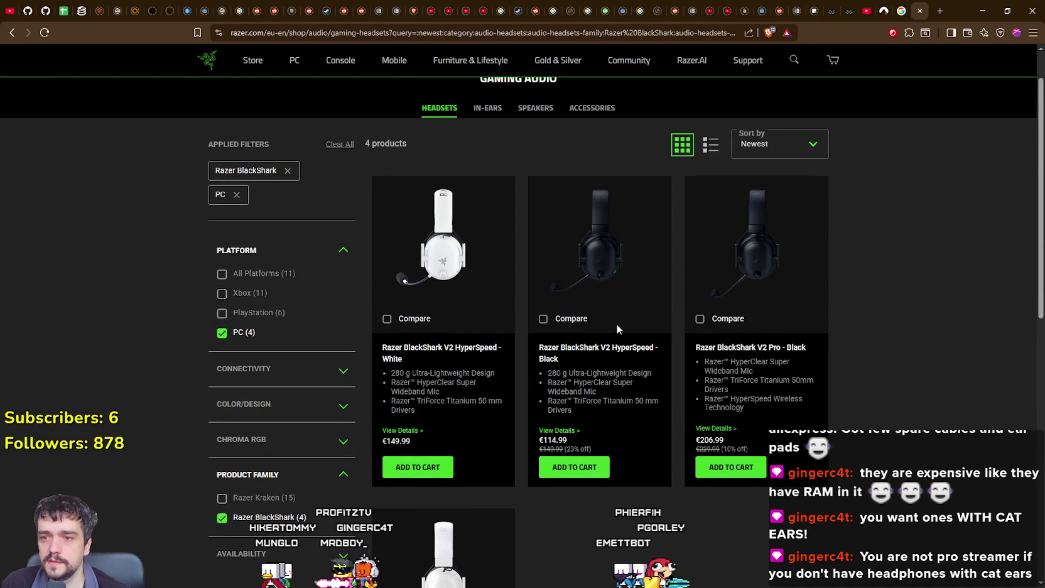
left_click(581, 352)
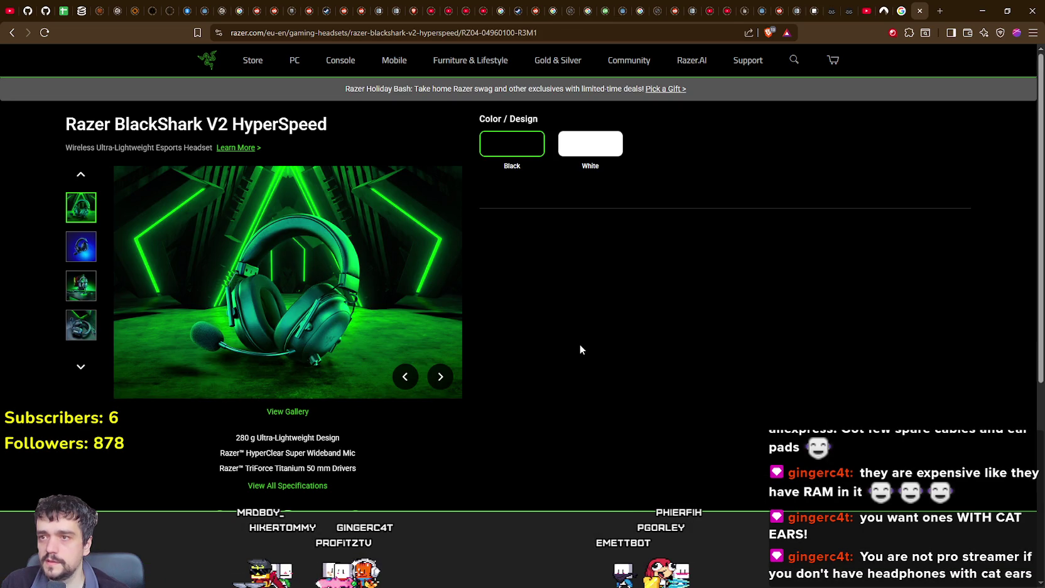
View the second through fourth product photos and read the HyperClear Super Wideband Mic feature
left_click(81, 246)
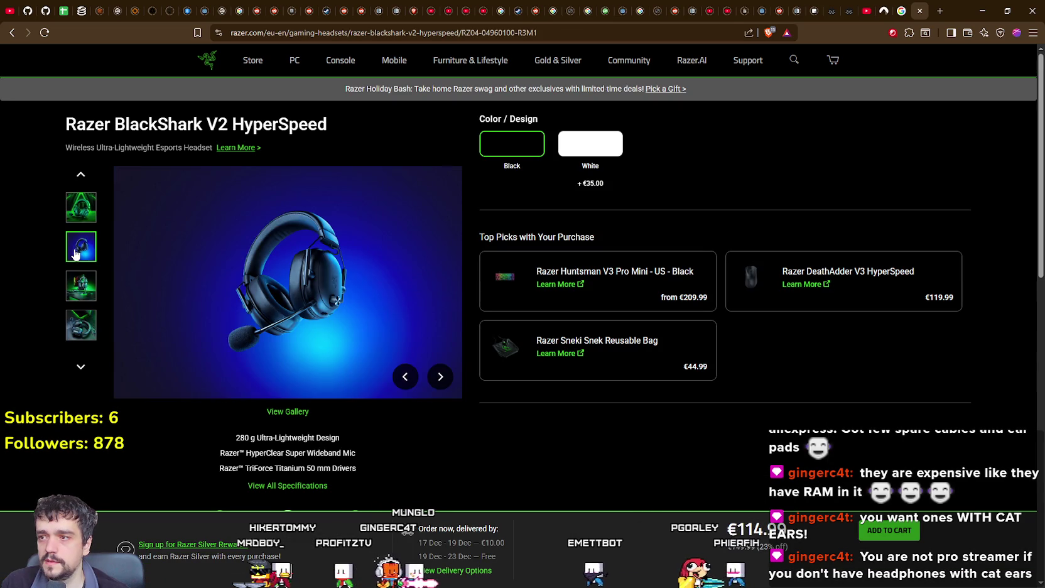
left_click(79, 279)
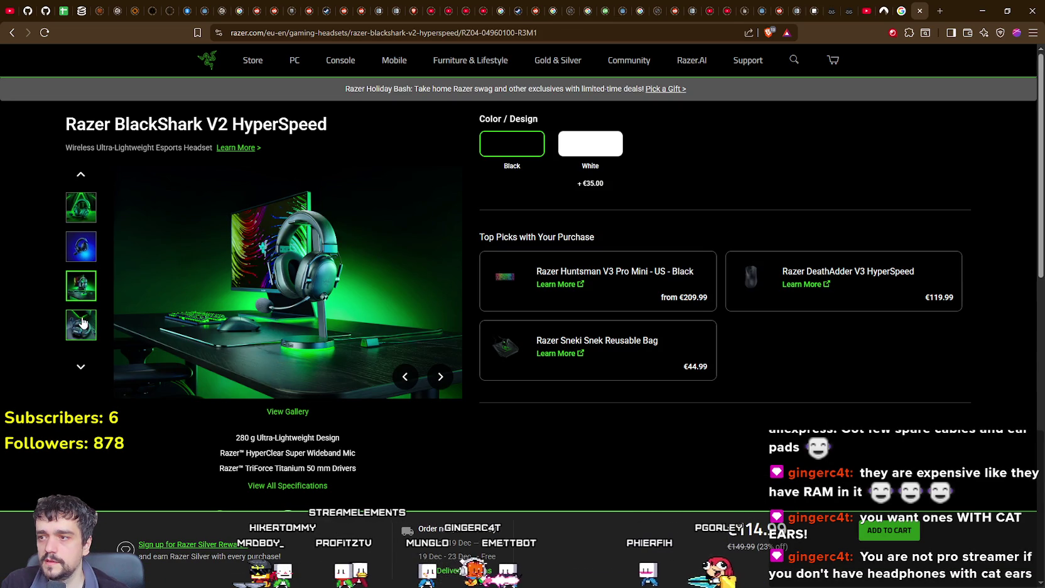
left_click(83, 327)
scroll(509, 362, "down", 6)
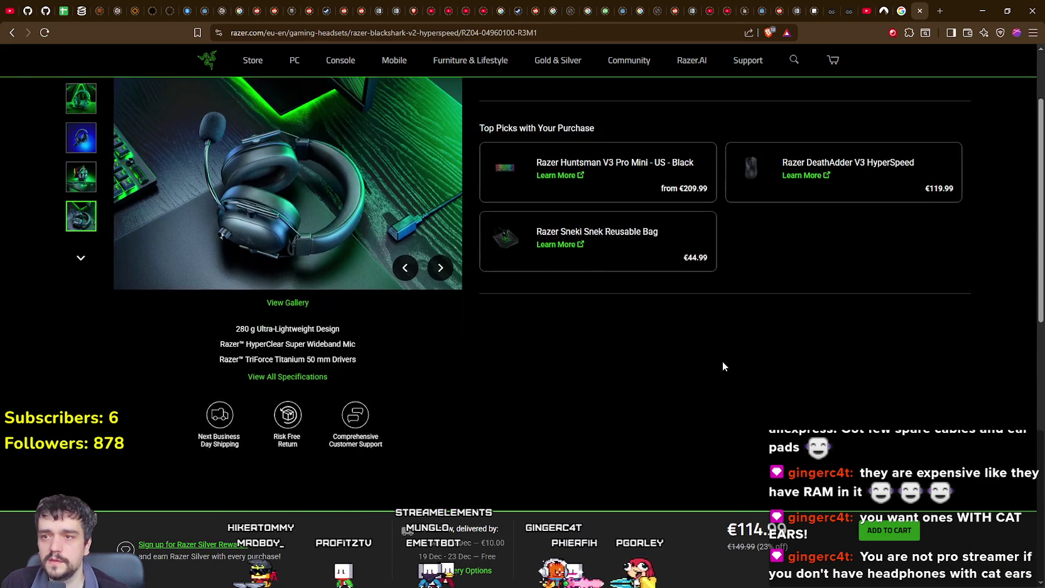
scroll(722, 366, "down", 5)
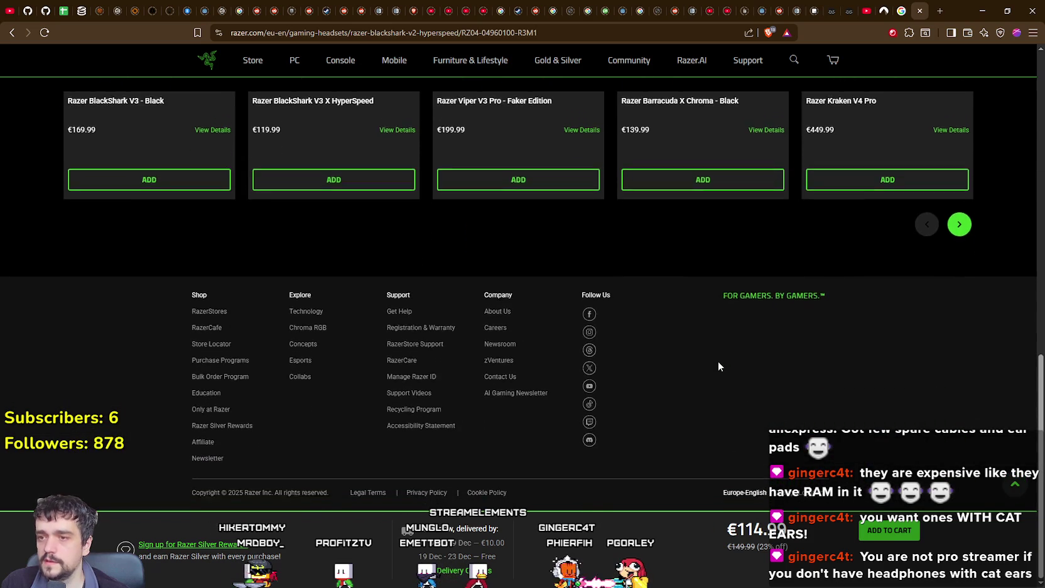
scroll(718, 361, "up", 4)
scroll(715, 364, "up", 3)
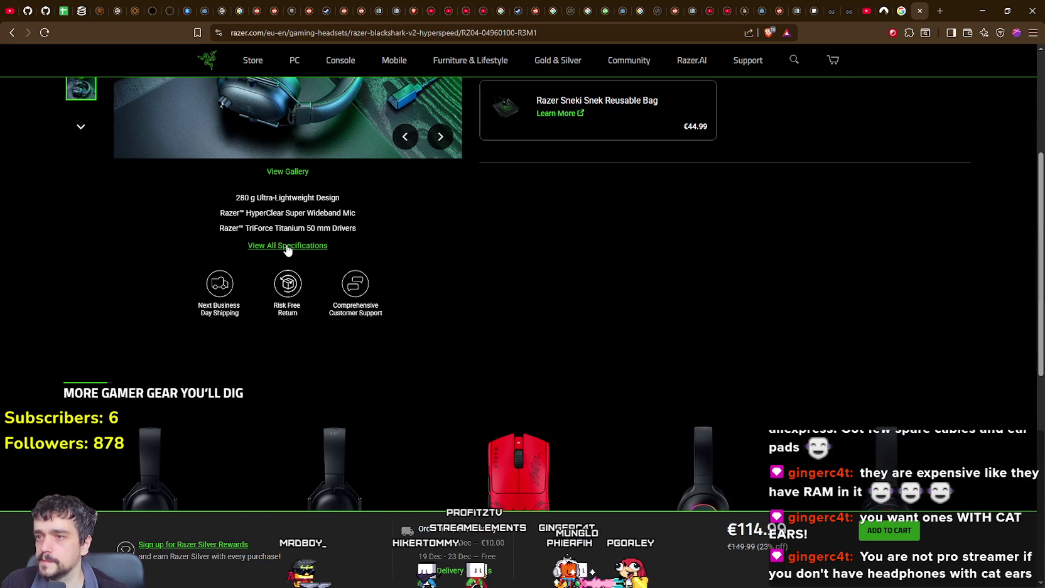
left_click_drag(220, 213, 390, 211)
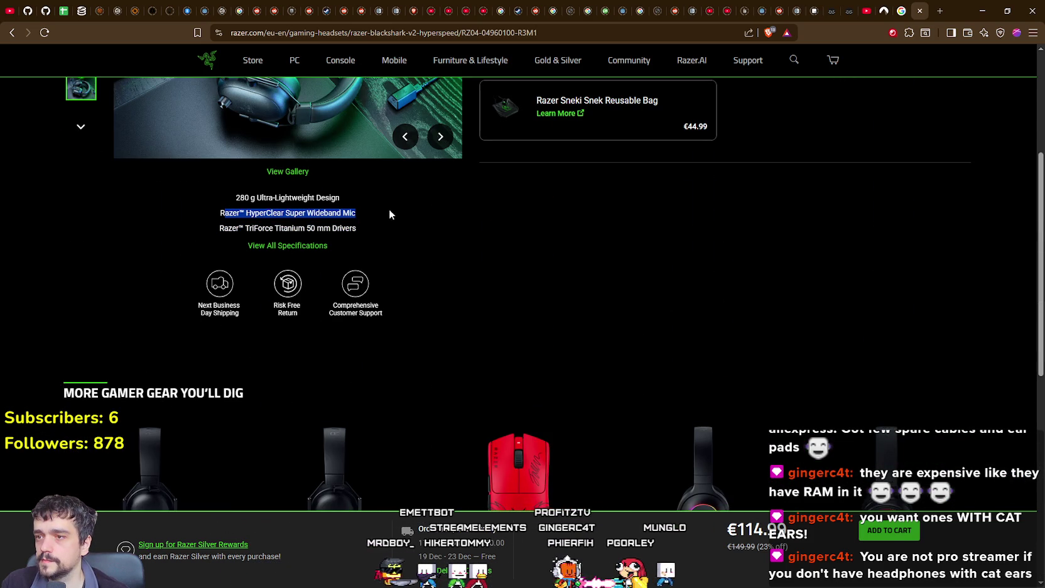
left_click(218, 232)
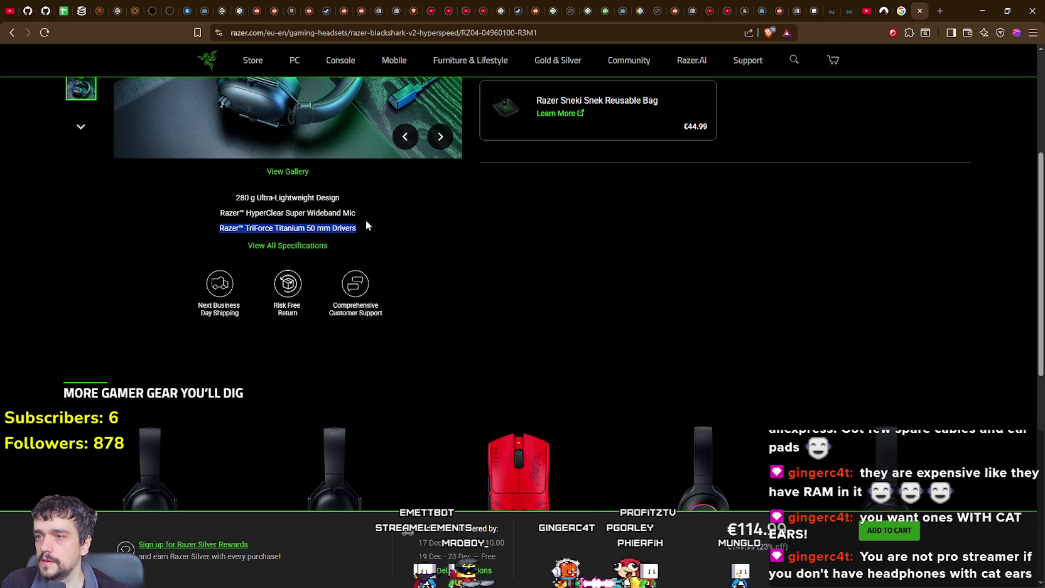
Open the full tech specs and select the 50 mm driver and Impedance-to-Earpads specs
left_click(290, 249)
left_click_drag(458, 191, 633, 194)
left_click(633, 193)
mouse_move(386, 123)
left_mouse_down()
mouse_move(456, 296)
mouse_move(556, 426)
left_mouse_up()
Select spec lines down through earpads, microphone and THX Spatial Audio
left_click(556, 426)
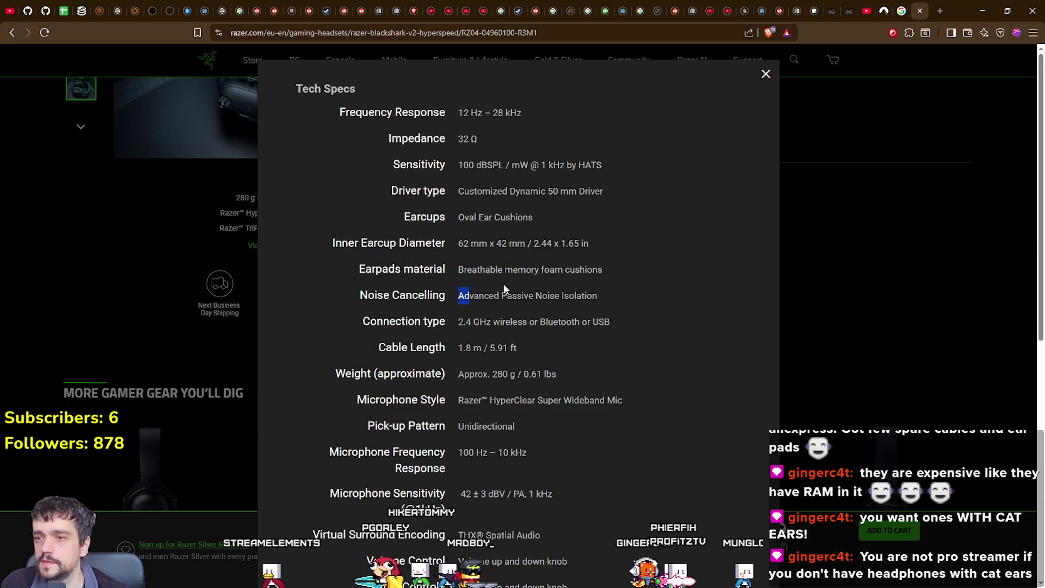
triple_click(471, 290)
left_click_drag(501, 322, 611, 322)
left_click_drag(480, 270, 585, 270)
scroll(573, 321, "down", 1)
scroll(573, 321, "down", 2)
left_click(546, 264)
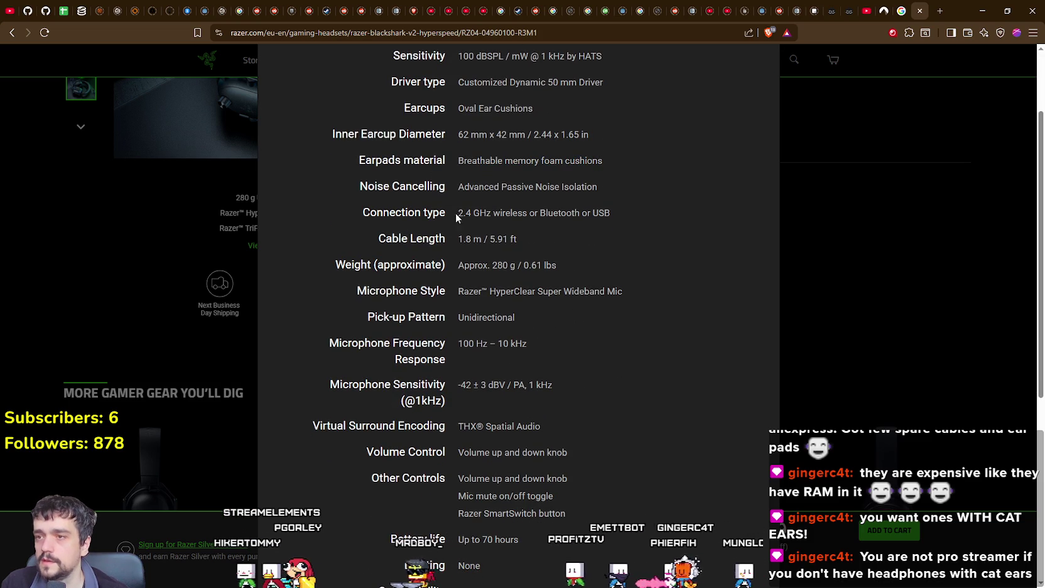
left_click_drag(471, 317, 612, 333)
scroll(563, 341, "down", 2)
left_click(563, 341)
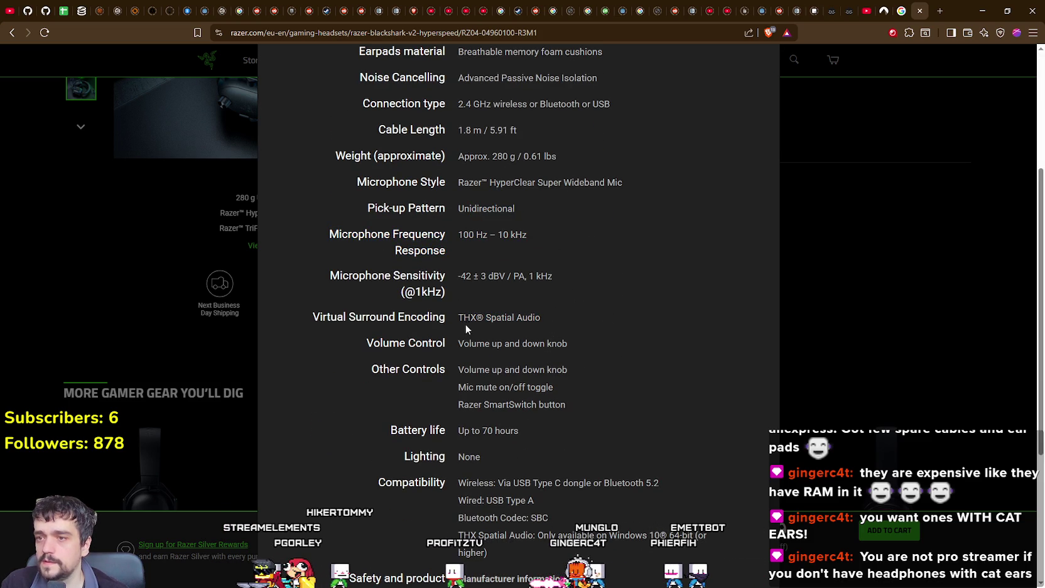
scroll(565, 329, "down", 2)
left_click(542, 308)
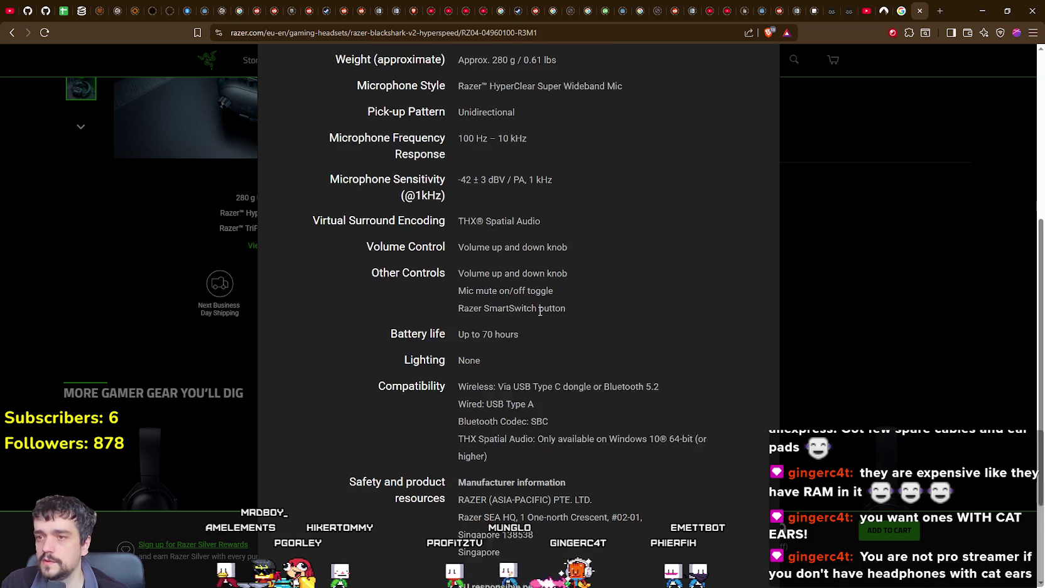
Select the wireless, wired and Bluetooth compatibility lines
scroll(539, 312, "down", 2)
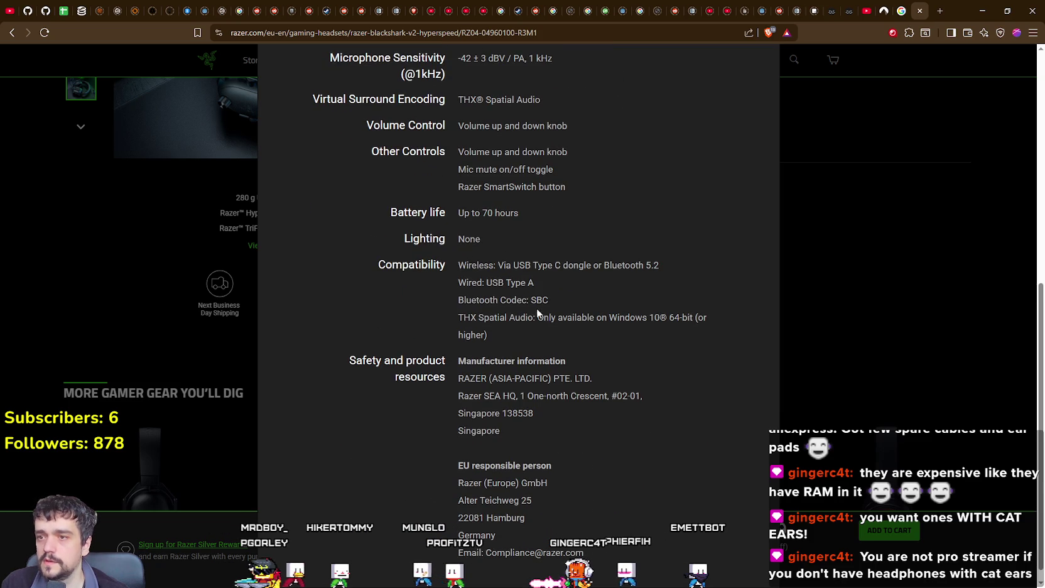
left_click_drag(553, 268, 733, 258)
left_click(518, 280)
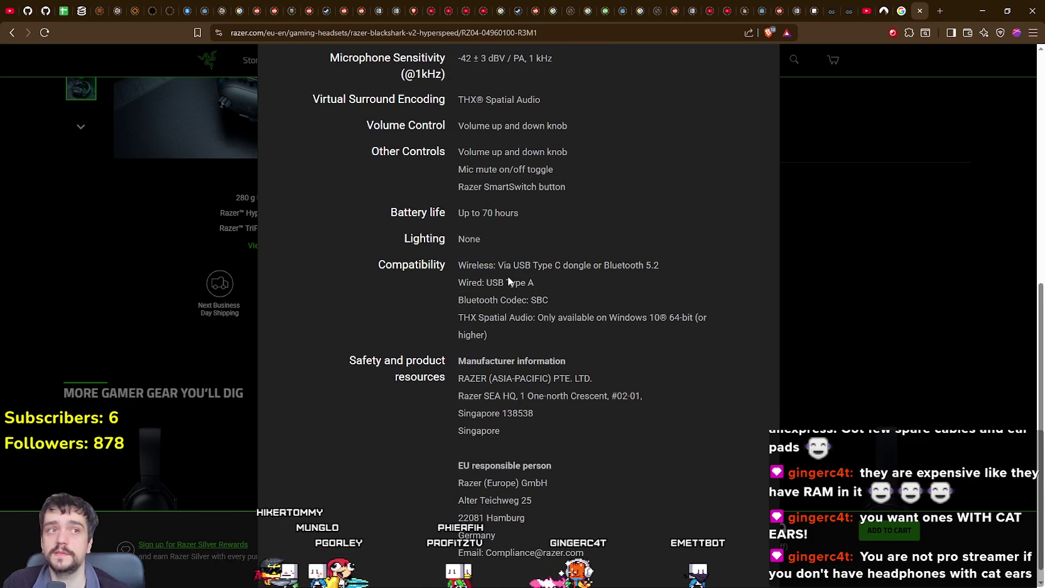
mouse_move(535, 279)
left_mouse_down()
mouse_move(547, 323)
mouse_move(488, 312)
mouse_move(482, 332)
mouse_move(504, 309)
mouse_move(454, 276)
mouse_move(548, 301)
mouse_move(481, 318)
left_mouse_up()
Close the specs overlay, view the headset-on-stand photo, and minimize Brave
left_click(802, 357)
scroll(801, 360, "up", 4)
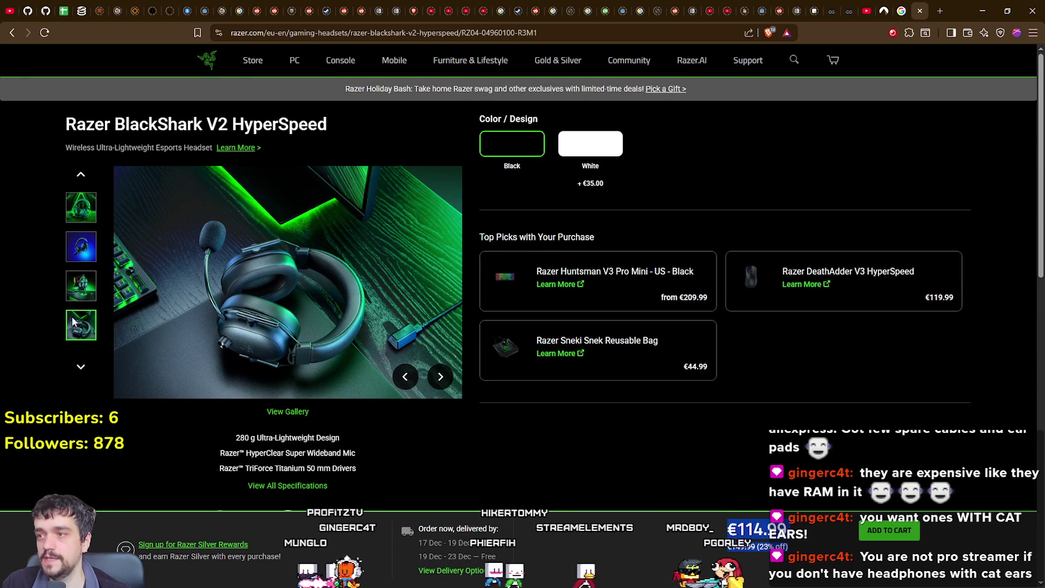
left_click(73, 277)
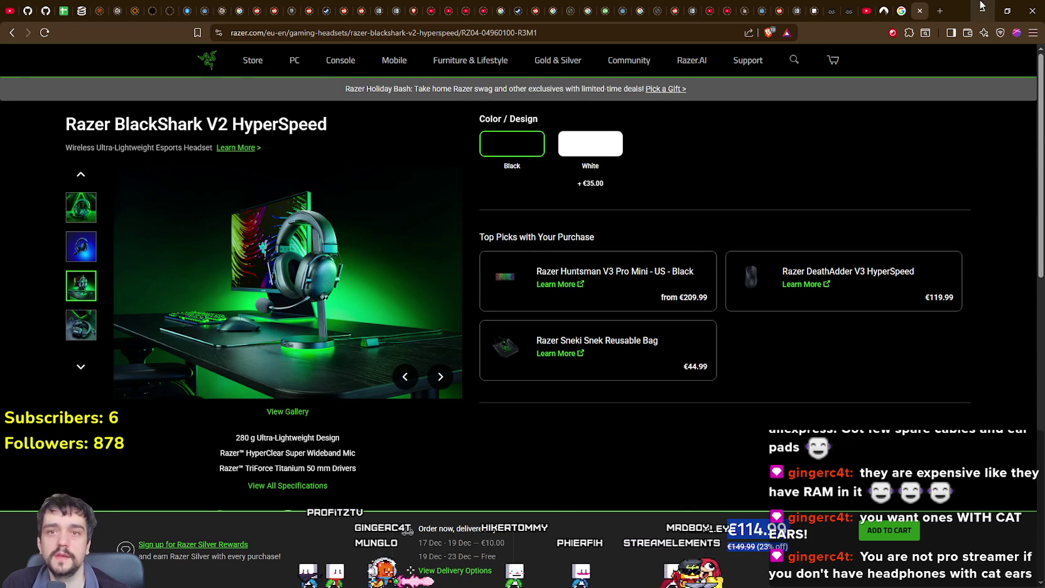
left_click(983, 10)
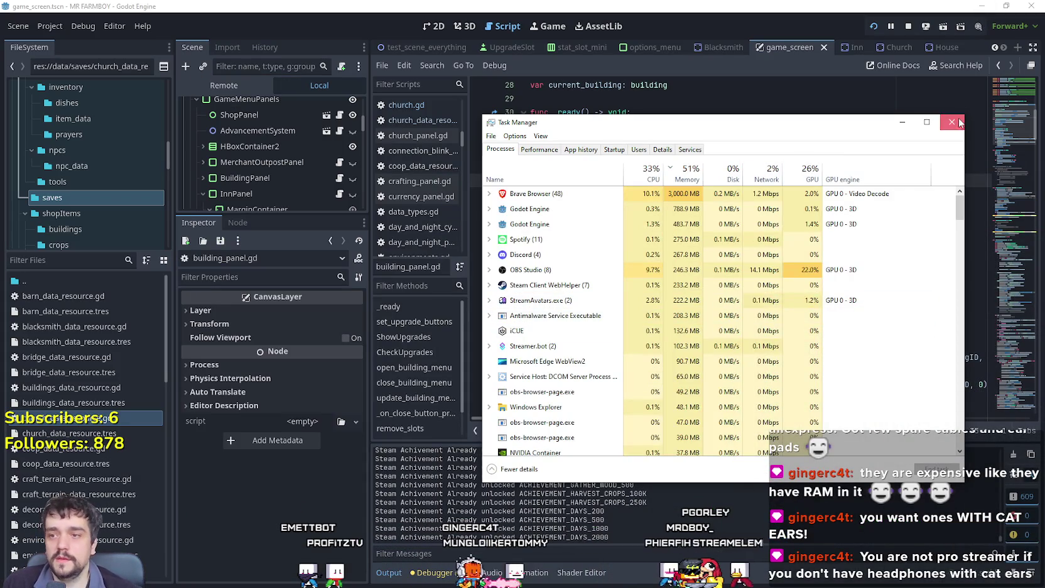
Close Task Manager and select the set_upgrade_buttons name in building_panel.gd
left_click(959, 124)
left_click(710, 236)
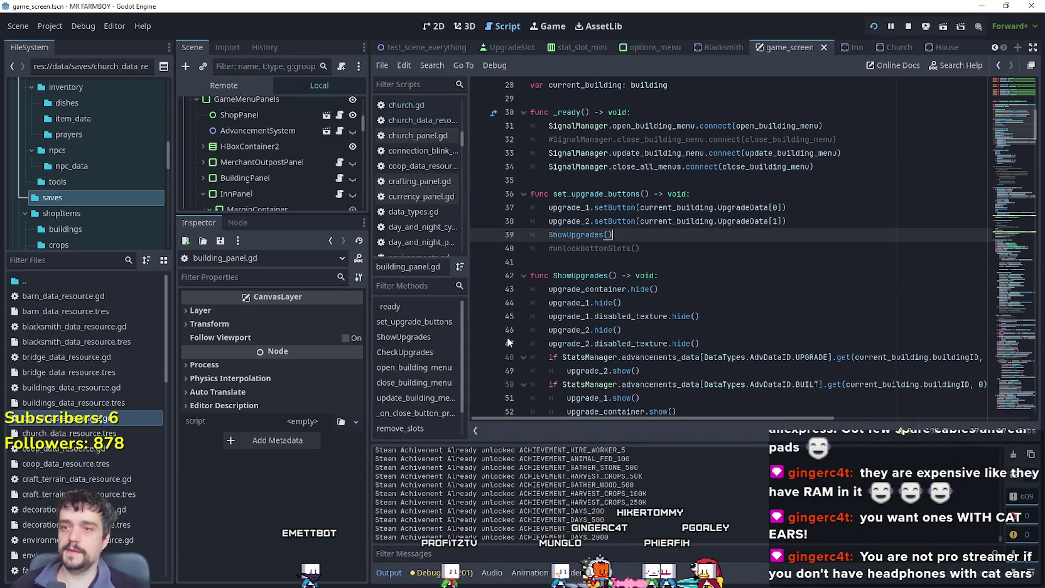
double_click(597, 194)
scroll(678, 266, "up", 3)
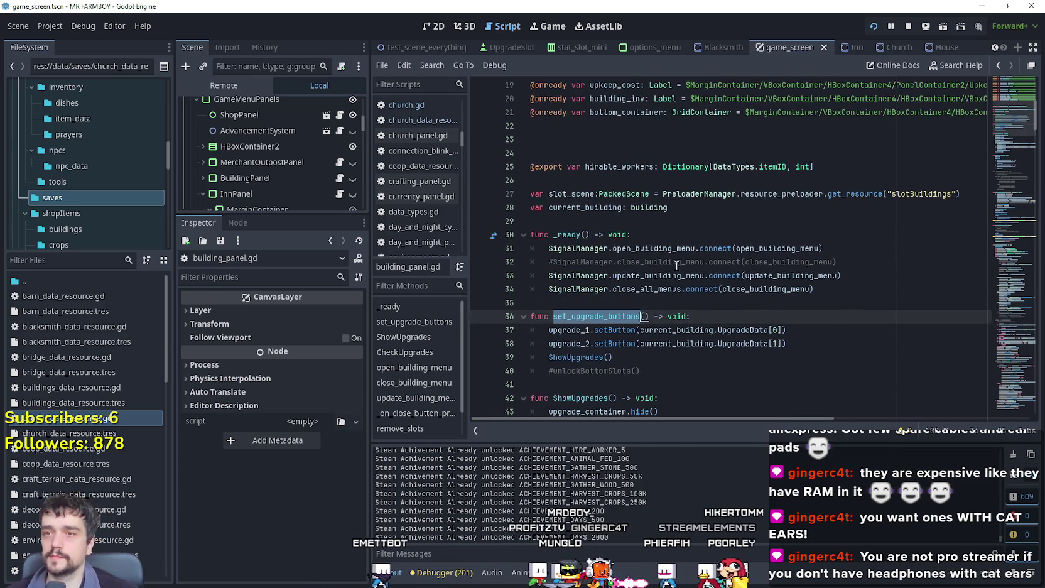
Find the set_upgrade_buttons call on line 85, jump back to its definition, and open inn_panel.gd
key("ctrl+f")
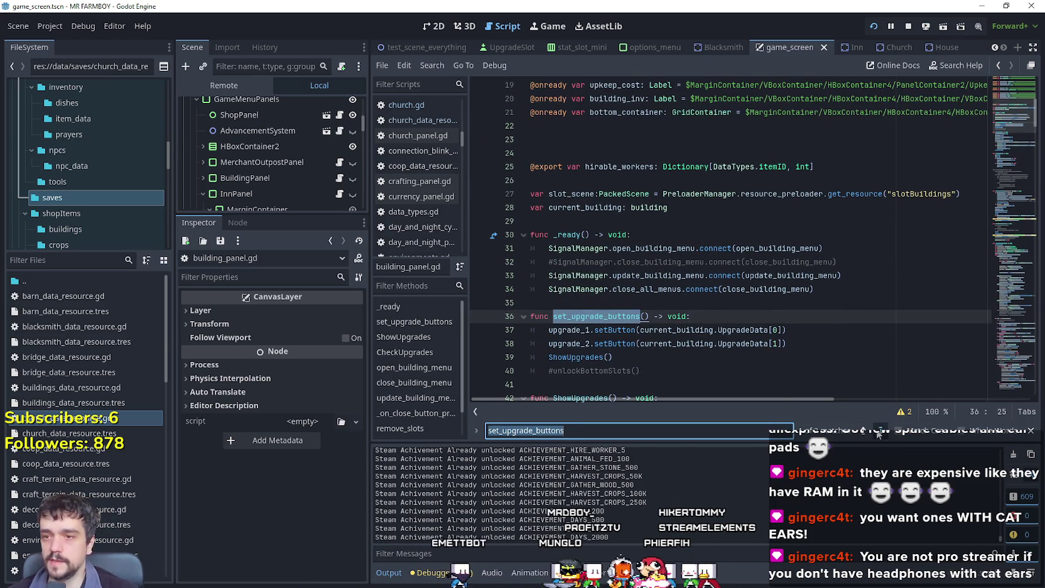
key("Return")
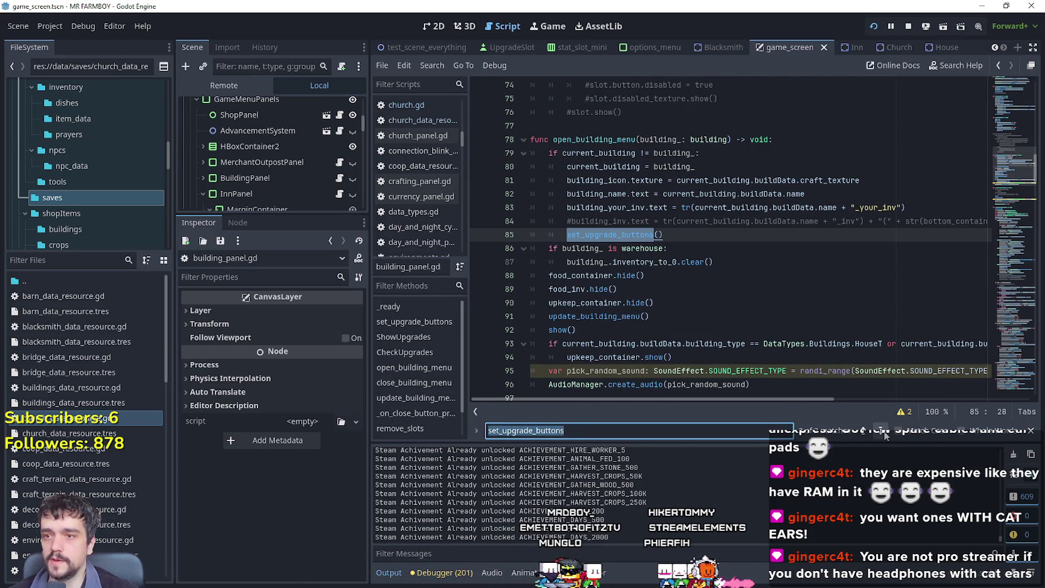
left_click(679, 238)
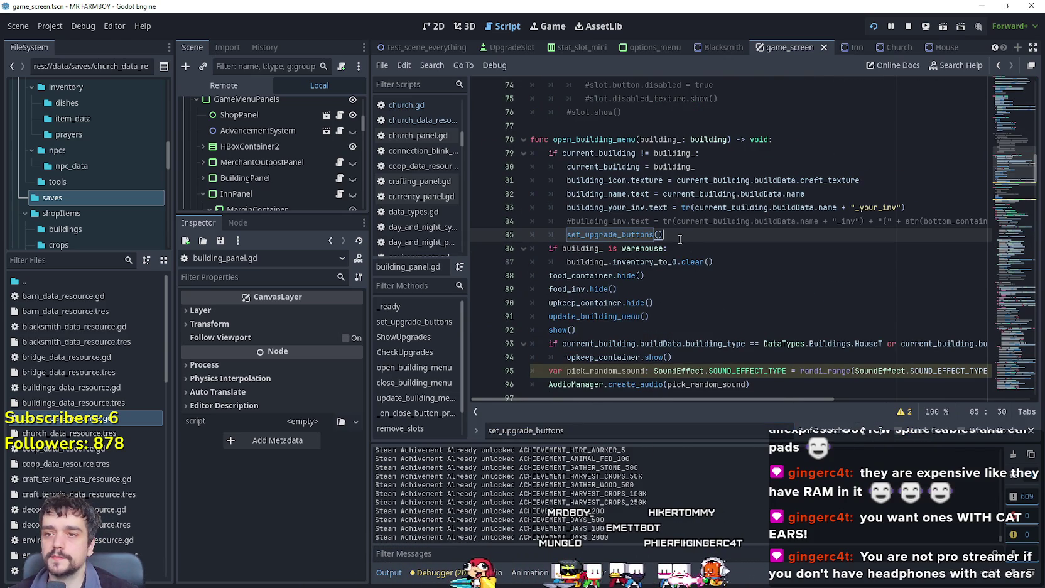
key("shift+F3")
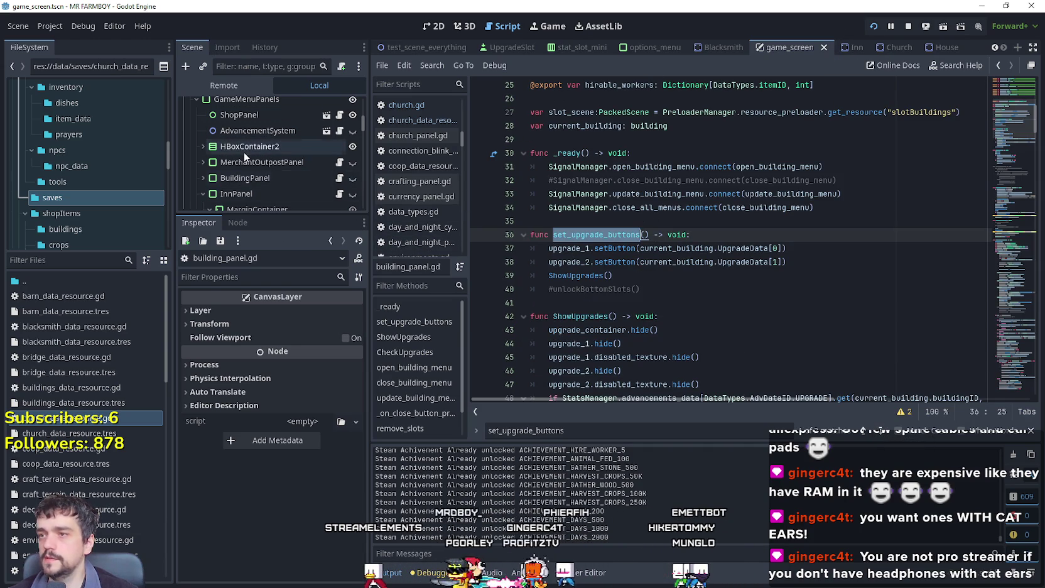
scroll(284, 167, "down", 2)
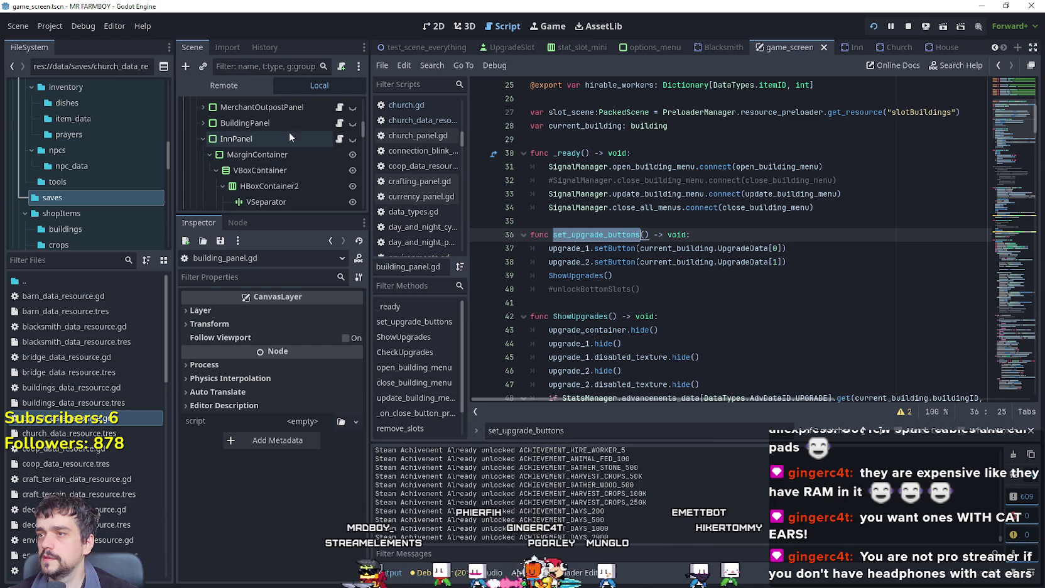
left_click(340, 138)
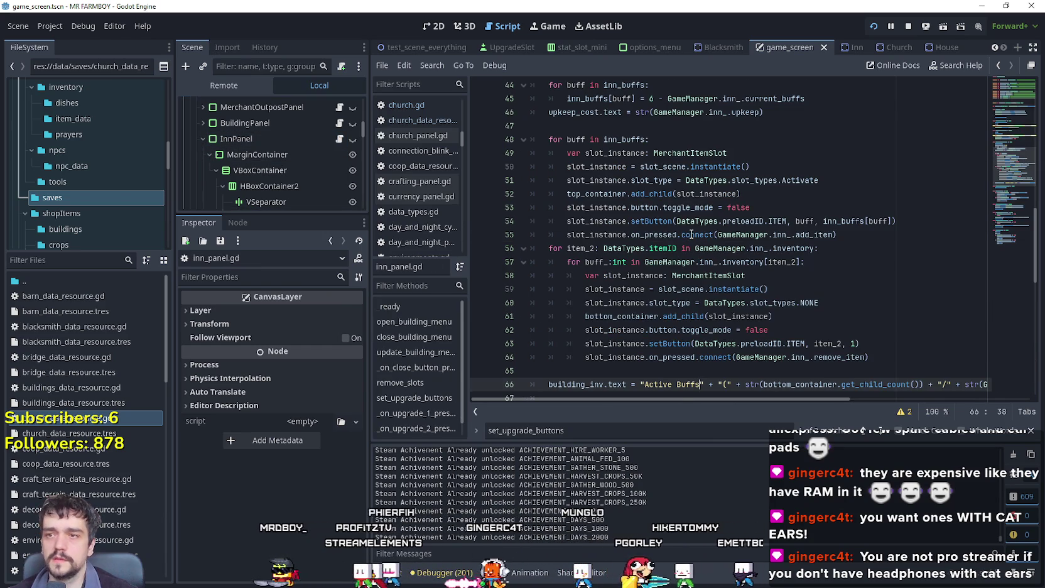
Scroll through inn_panel.gd and select the set_upgrade_buttons() call on line 26
scroll(814, 191, "up", 2)
scroll(707, 209, "up", 1)
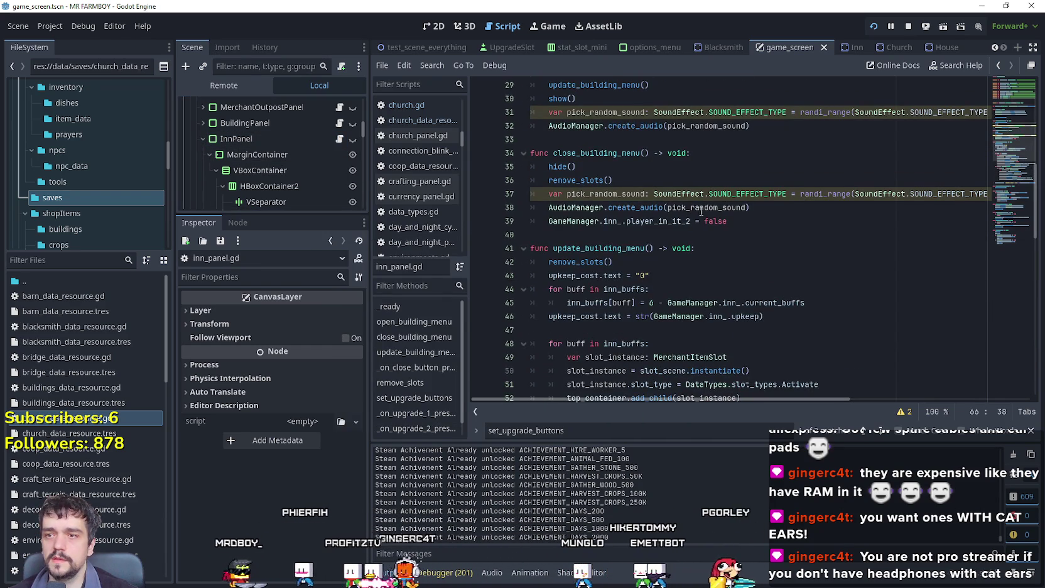
scroll(593, 239, "down", 10)
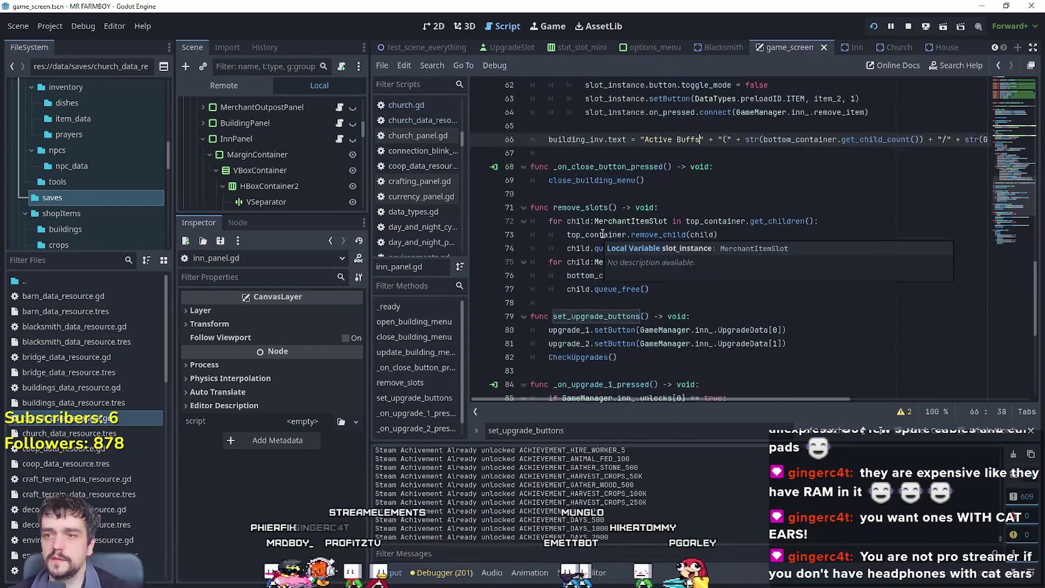
scroll(651, 166, "down", 3)
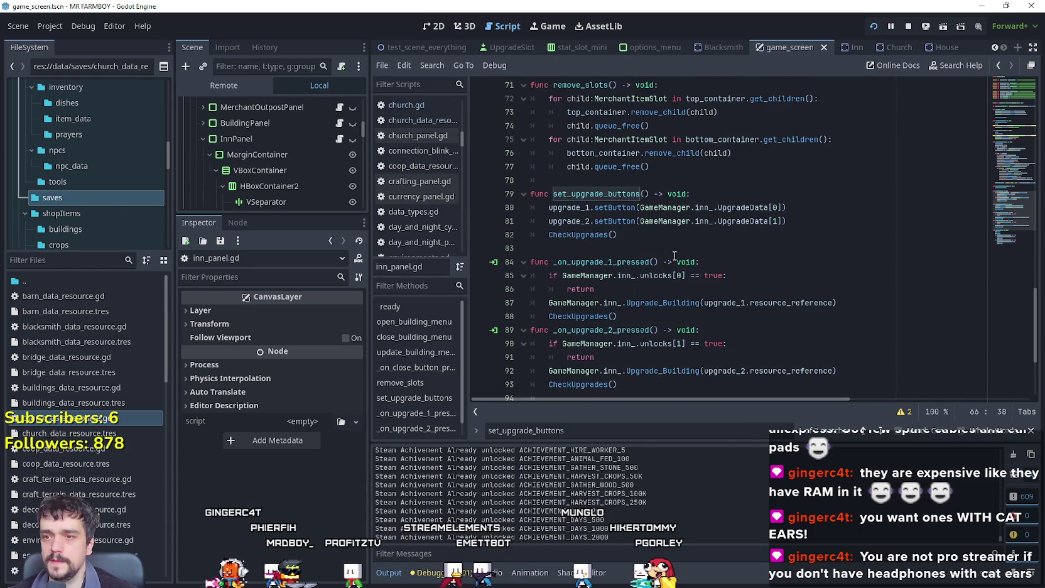
left_click_drag(553, 194, 645, 194)
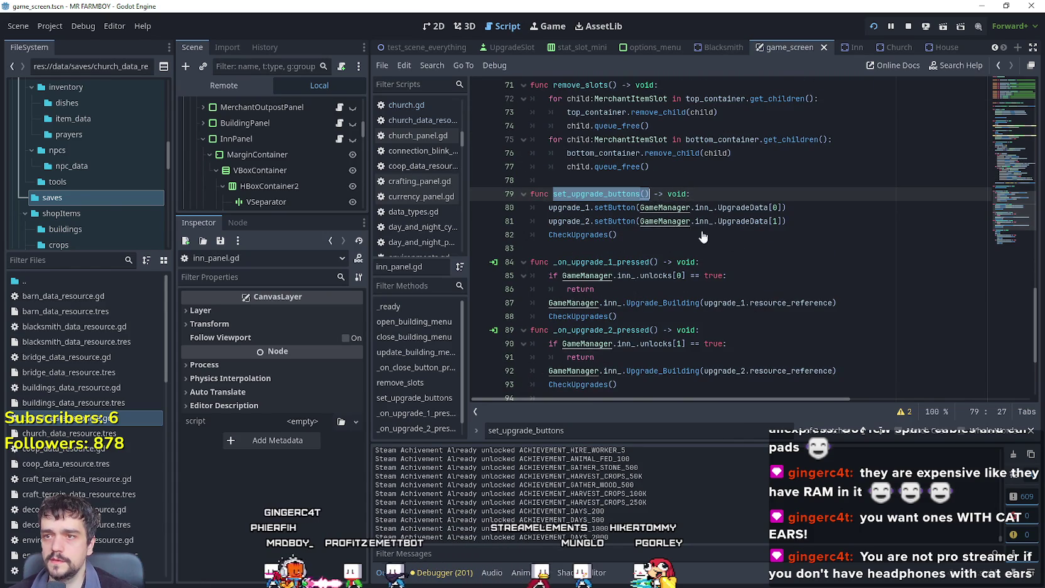
scroll(754, 264, "down", 4)
scroll(905, 242, "up", 6)
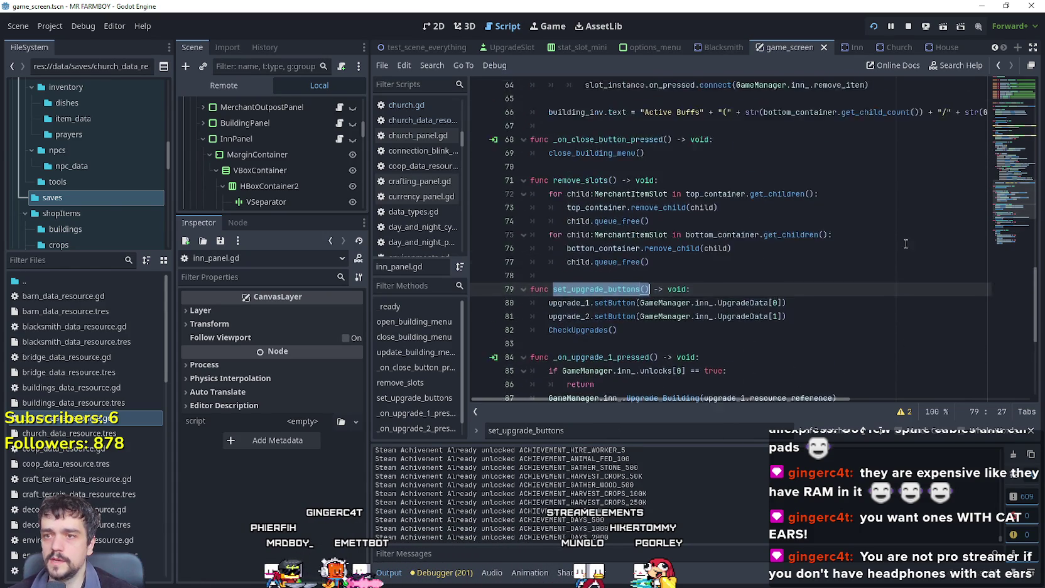
scroll(907, 242, "up", 13)
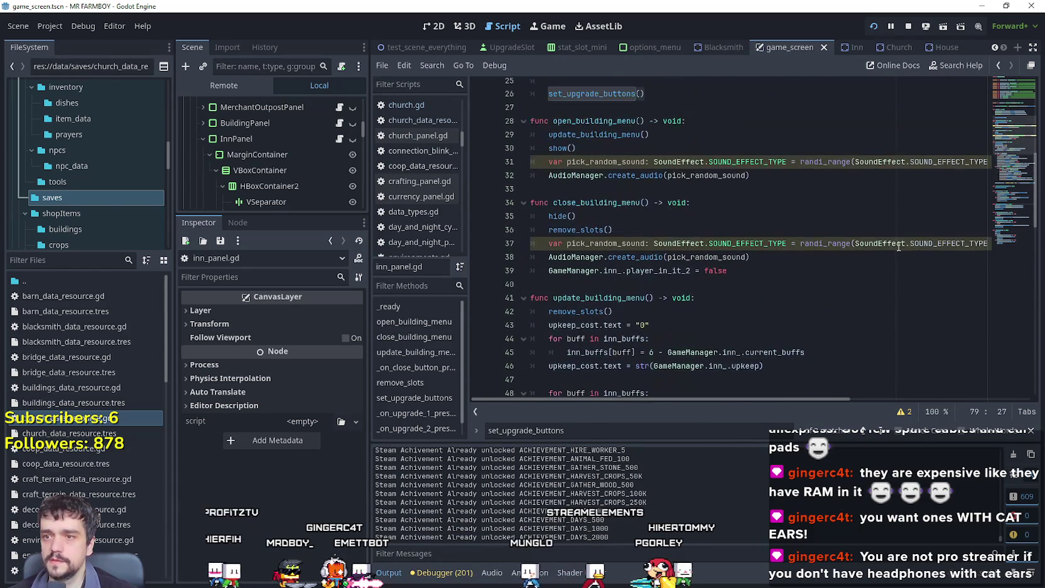
scroll(899, 246, "up", 2)
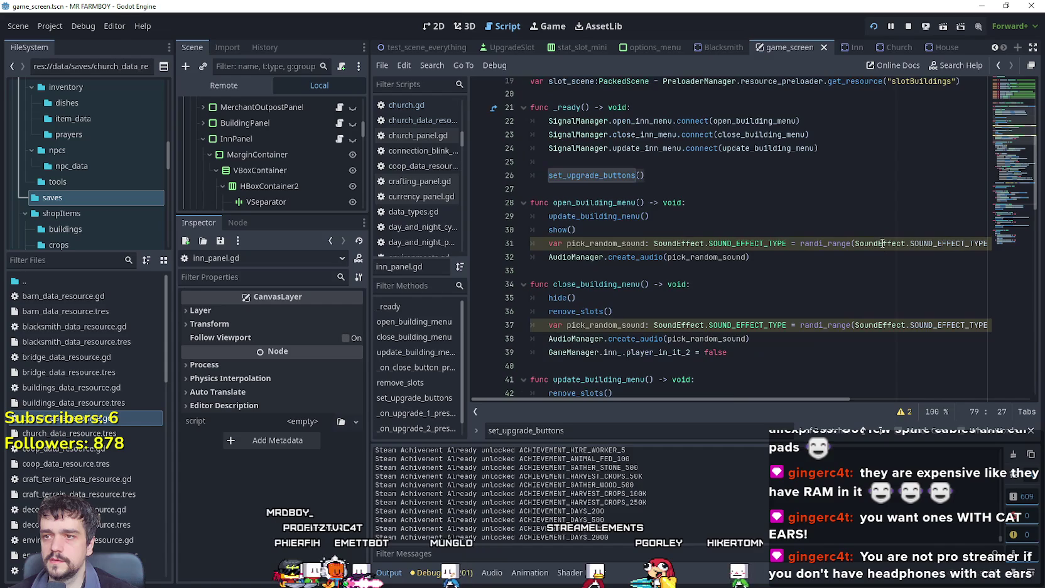
scroll(880, 242, "up", 1)
scroll(612, 142, "down", 2)
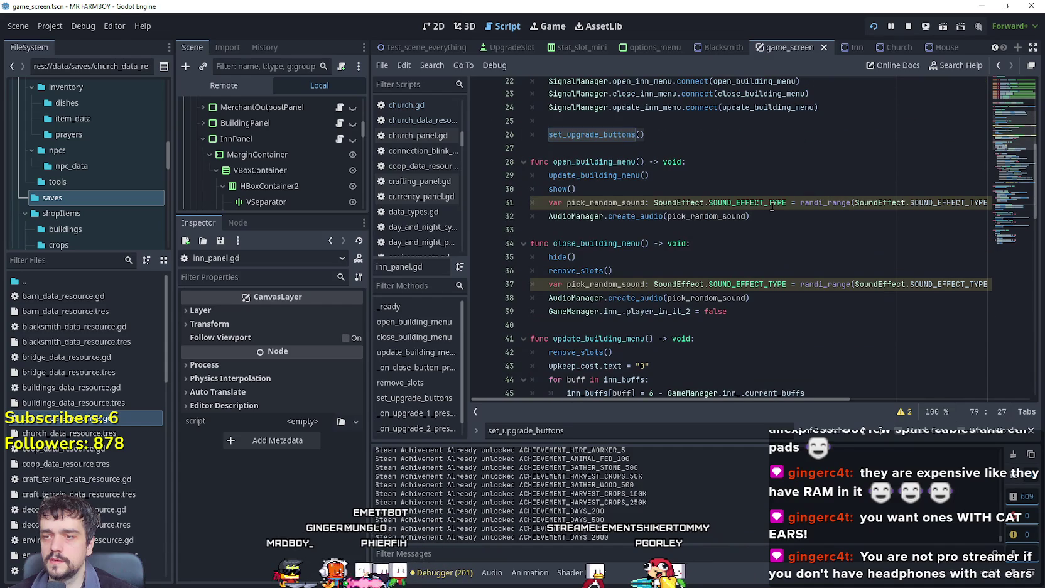
left_click(610, 136)
triple_click(611, 136)
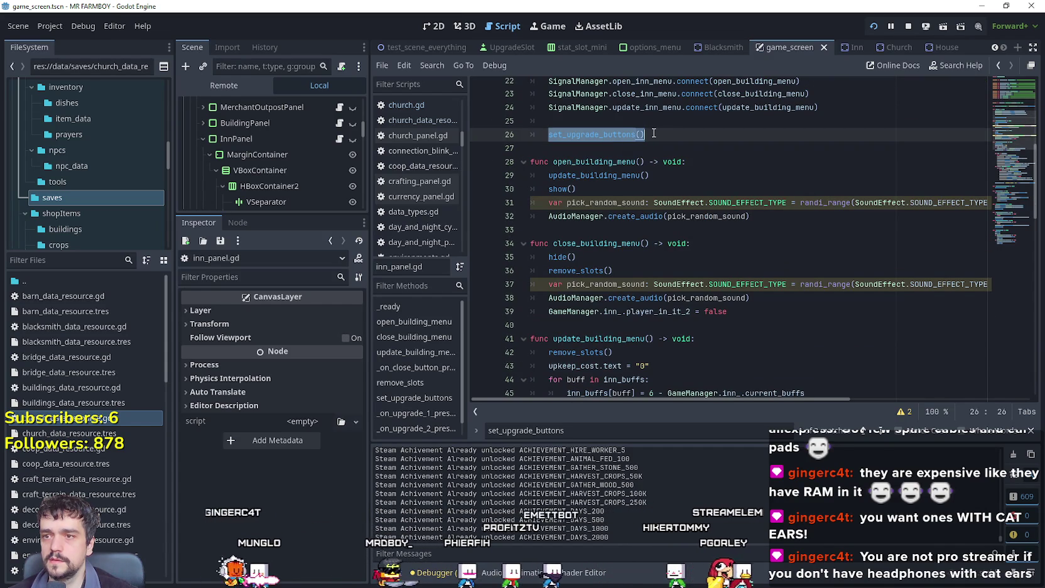
Review inn_panel.gd further down around lines 29–31, including SOUND_EFFECT_TYPE
scroll(810, 239, "down", 4)
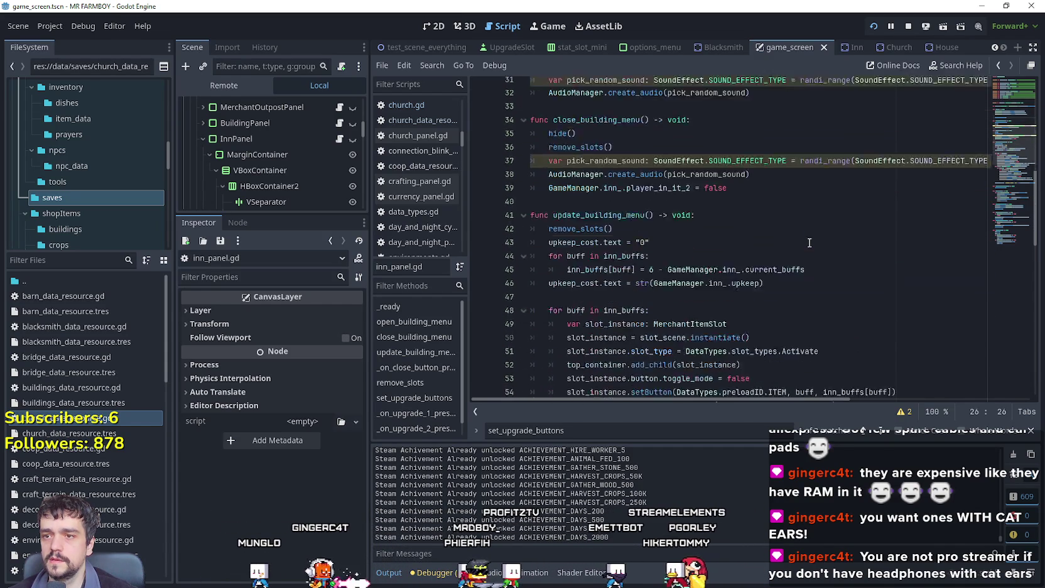
scroll(810, 240, "down", 7)
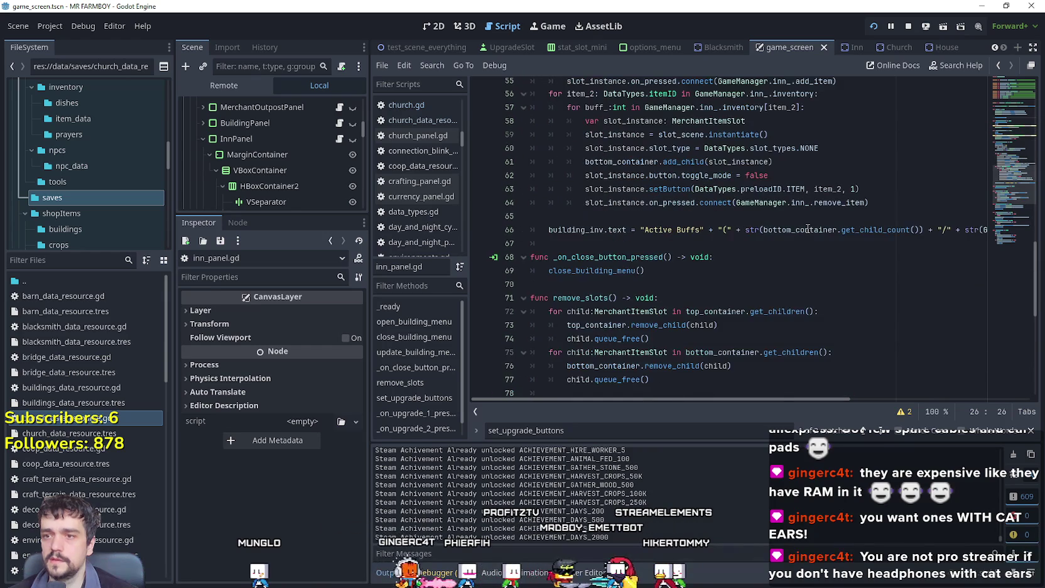
scroll(785, 200, "down", 3)
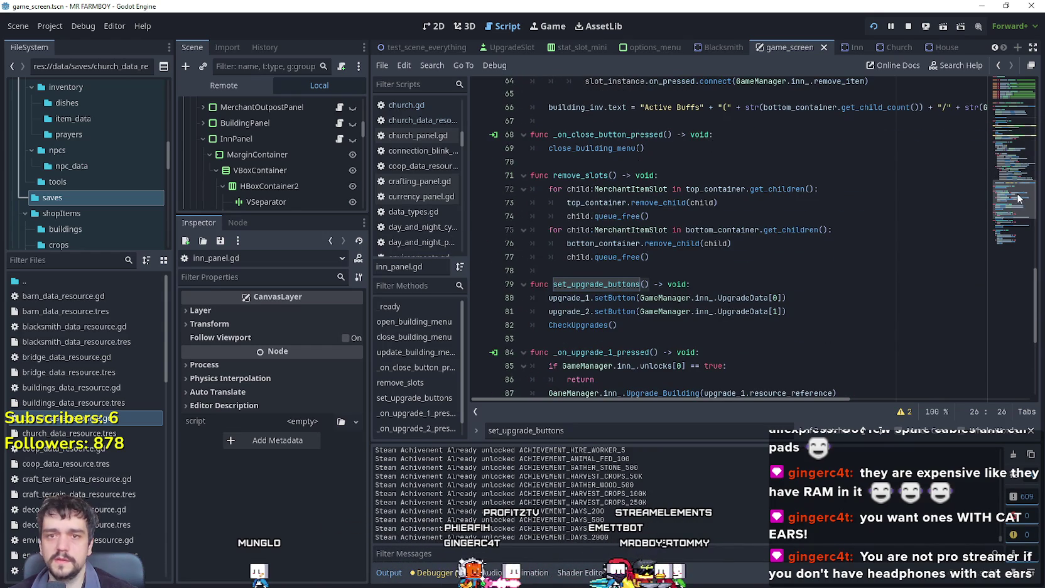
mouse_move(1016, 204)
left_mouse_down()
mouse_move(1014, 216)
mouse_move(998, 140)
mouse_move(980, 232)
left_mouse_up()
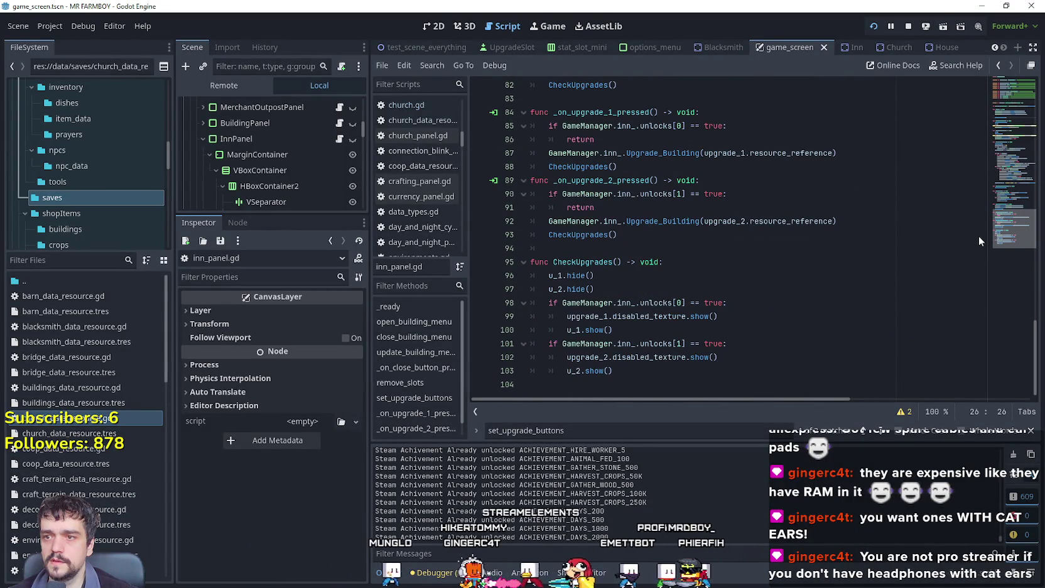
left_click_drag(977, 242, 982, 124)
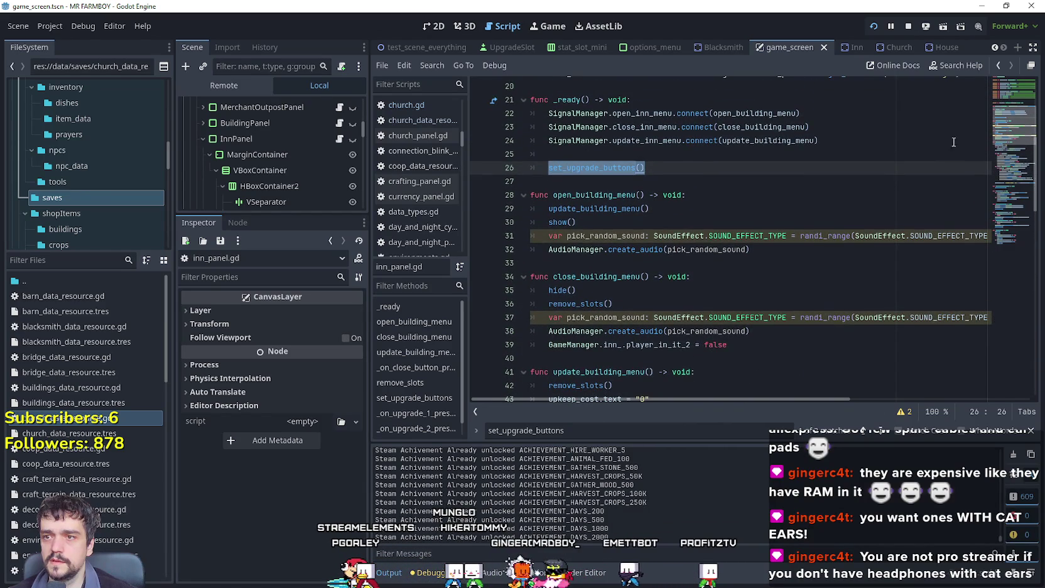
left_click(600, 208)
left_click(723, 237)
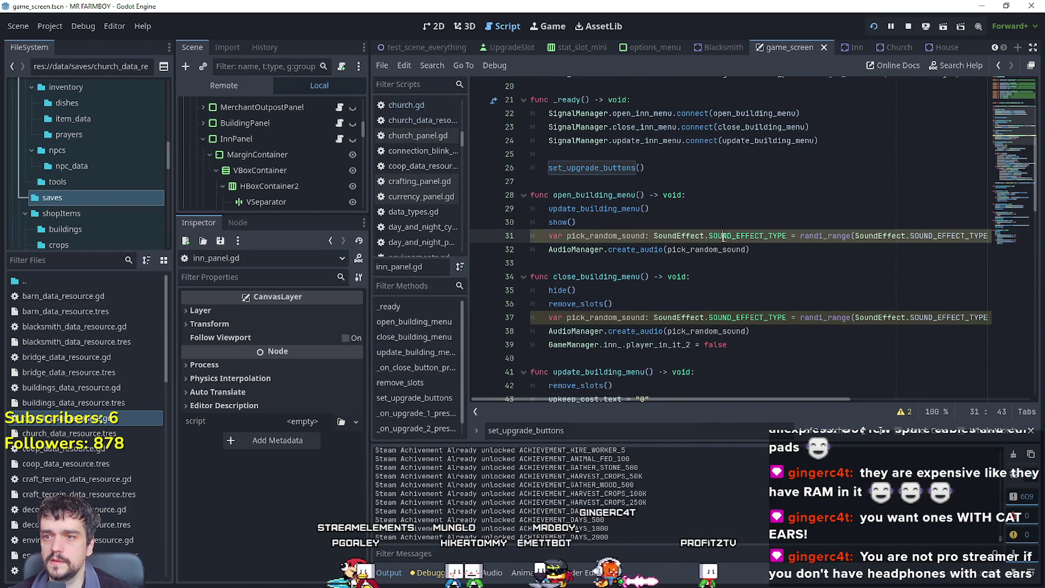
Collapse the InnPanel node and return to building_panel.gd's CheckUpgrades function
left_click(203, 138)
left_click(341, 125)
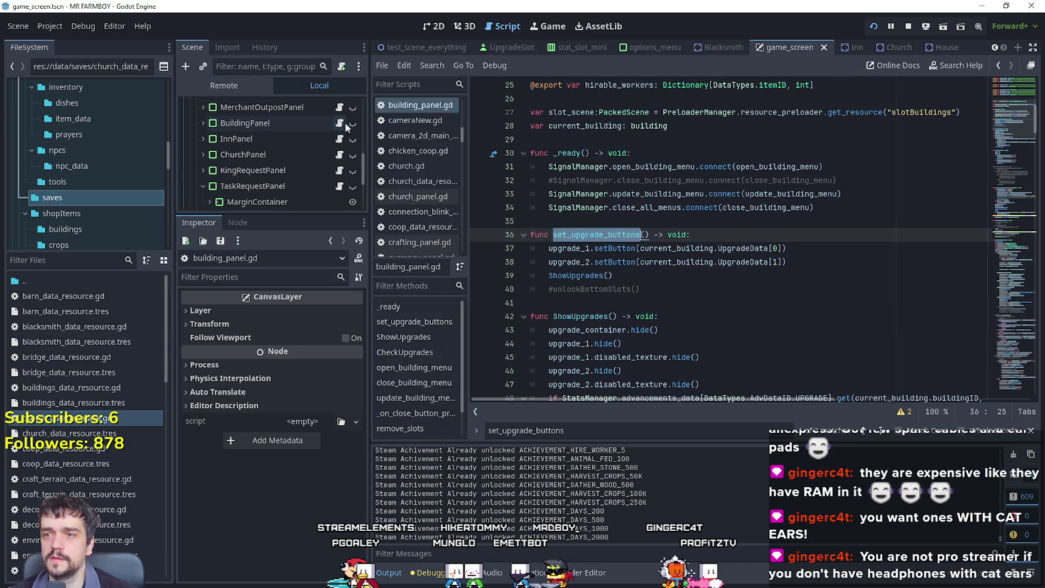
left_click(676, 263)
scroll(677, 258, "down", 15)
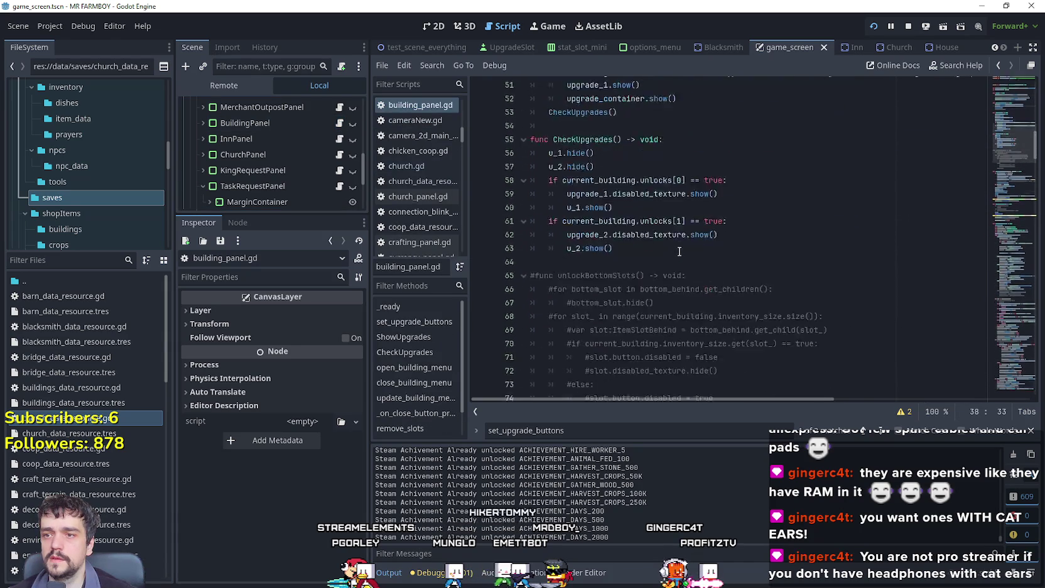
Reopen inn_panel.gd and use Lookup Symbol to jump to the update_building_menu definition
scroll(679, 250, "down", 3)
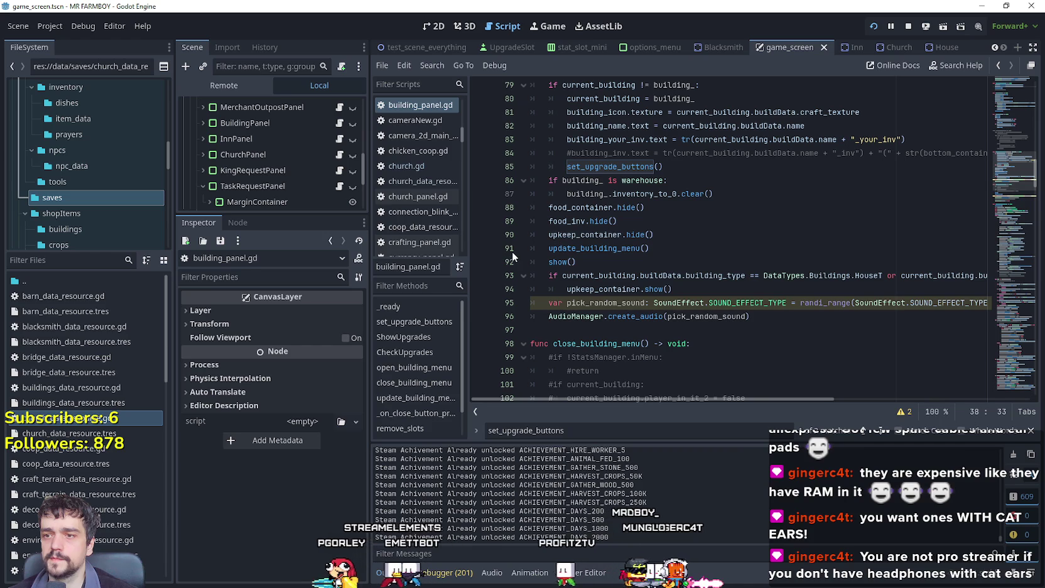
scroll(512, 239, "up", 1)
left_click_drag(506, 208, 506, 208)
key("ctrl+c")
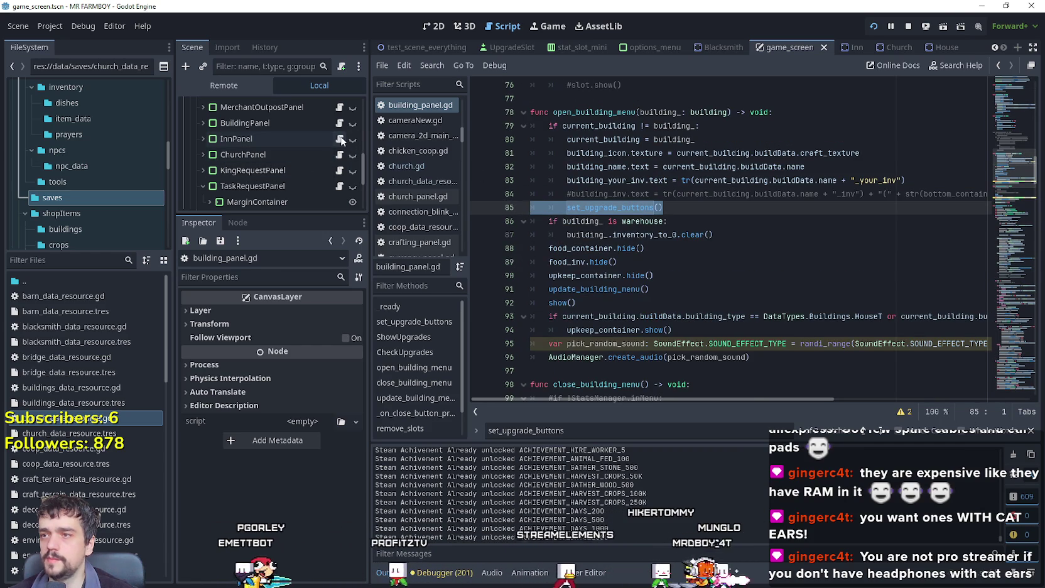
left_click(340, 139)
left_click(633, 223)
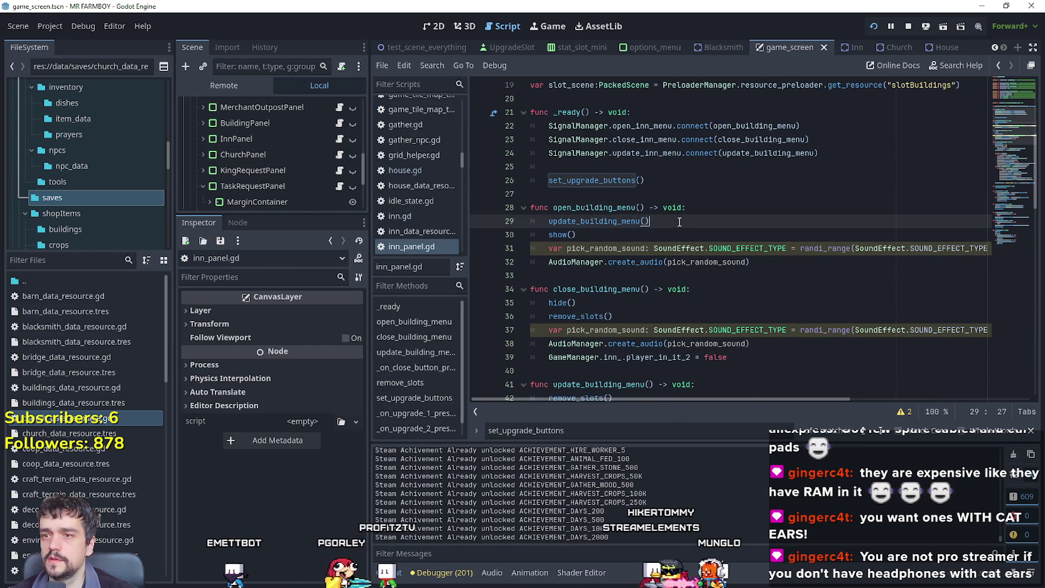
left_click(730, 208)
right_click(624, 225)
left_click(661, 428)
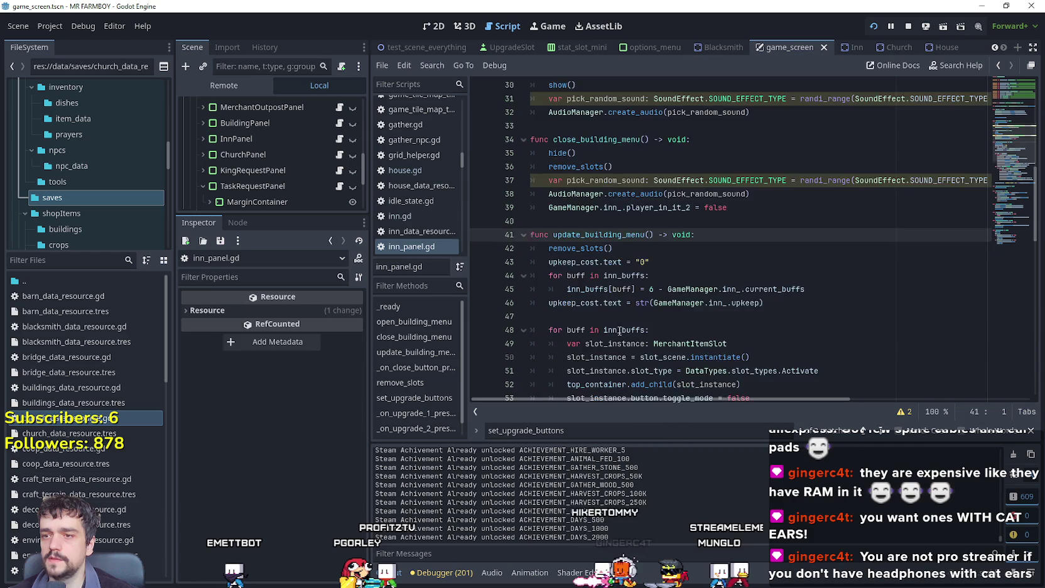
Add set_upgrade_buttons() at the top of open_building_menu, save inn_panel.gd, and open church_panel.gd
scroll(619, 315, "up", 10)
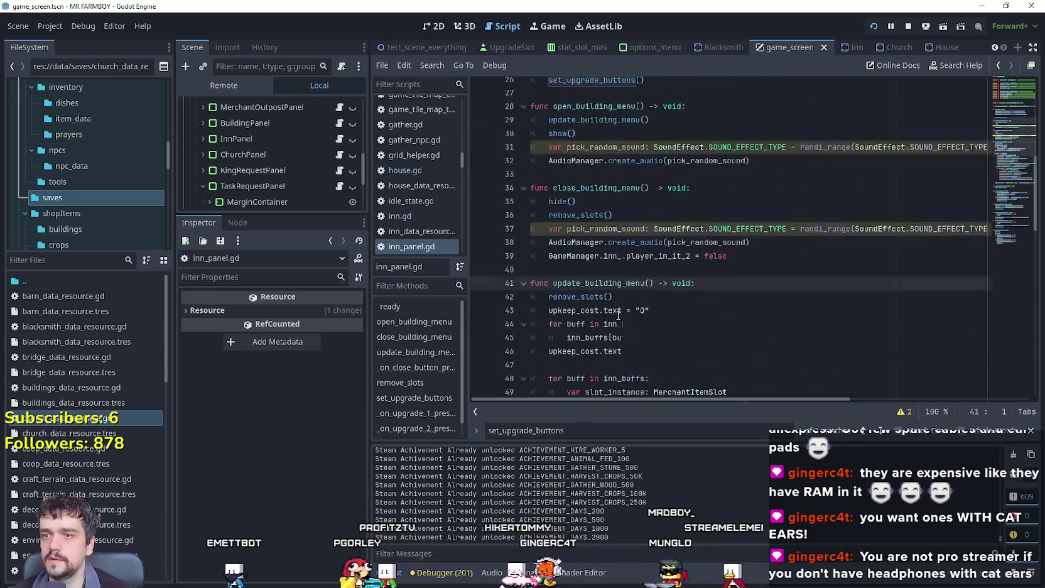
left_click(707, 191)
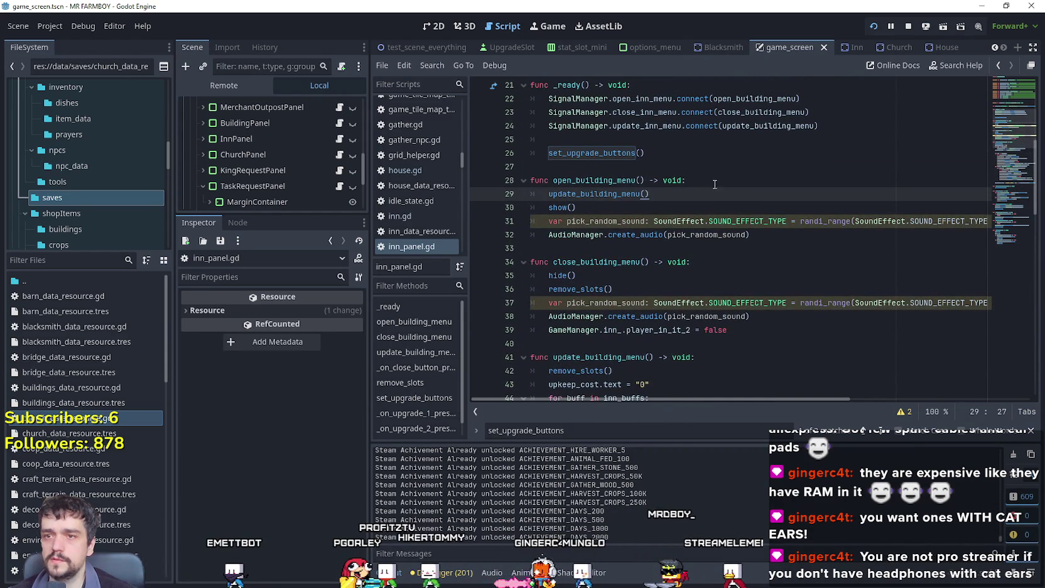
key("ctrl+shift+Return")
type("set_upgrade_buttons()")
key("ctrl+s")
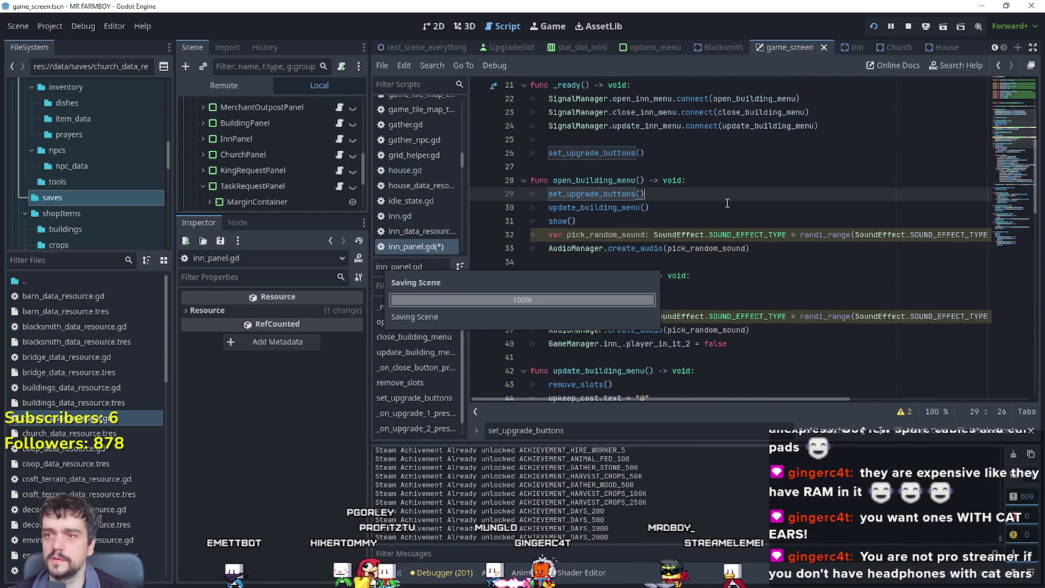
left_click(340, 155)
scroll(657, 183, "down", 7)
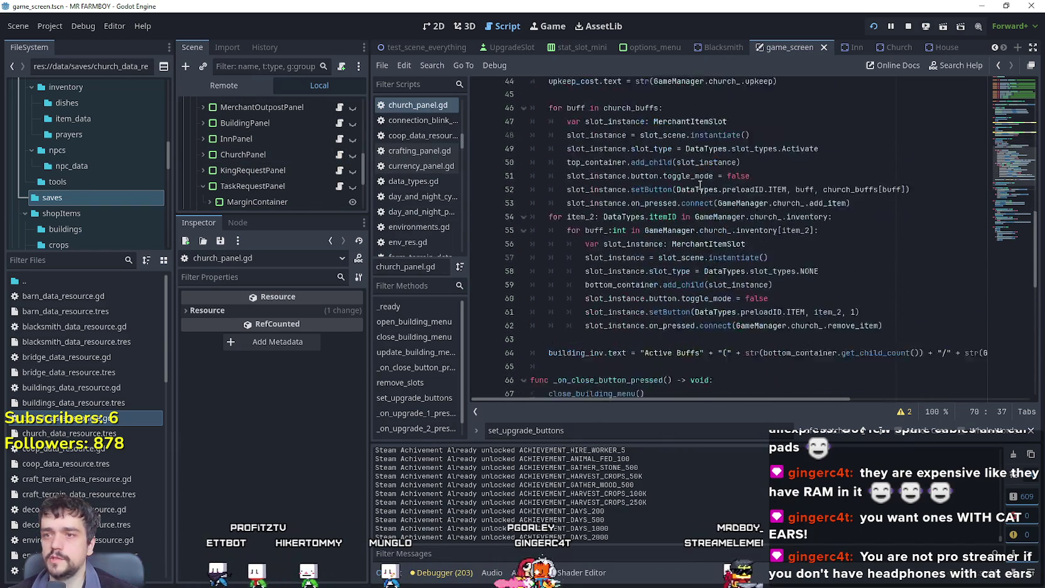
Inspect church_panel.gd's set_upgrade_buttons function, briefly compare with inn_panel.gd, and return
scroll(657, 182, "up", 2)
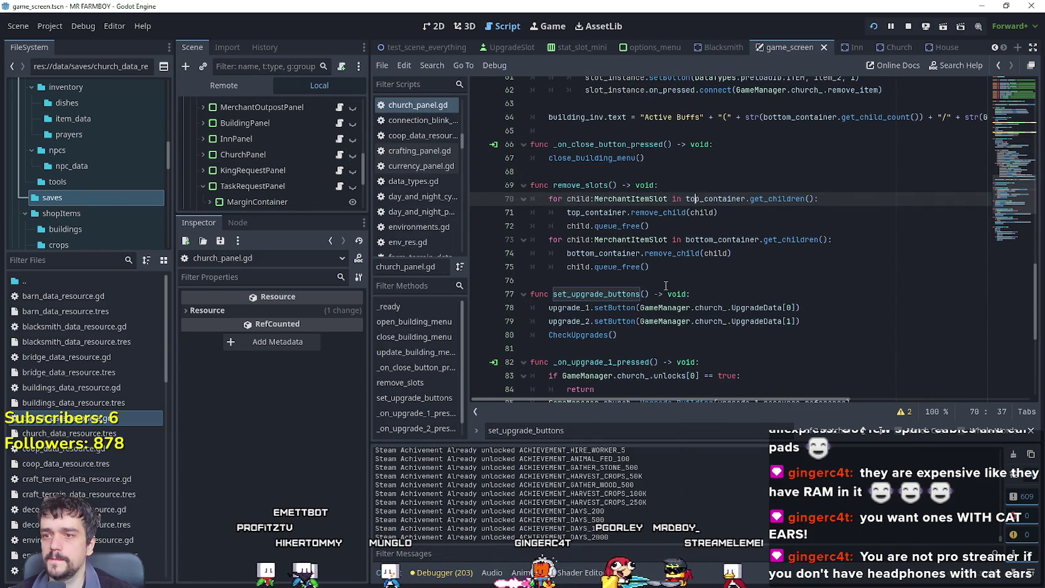
left_click(694, 293)
scroll(703, 286, "down", 4)
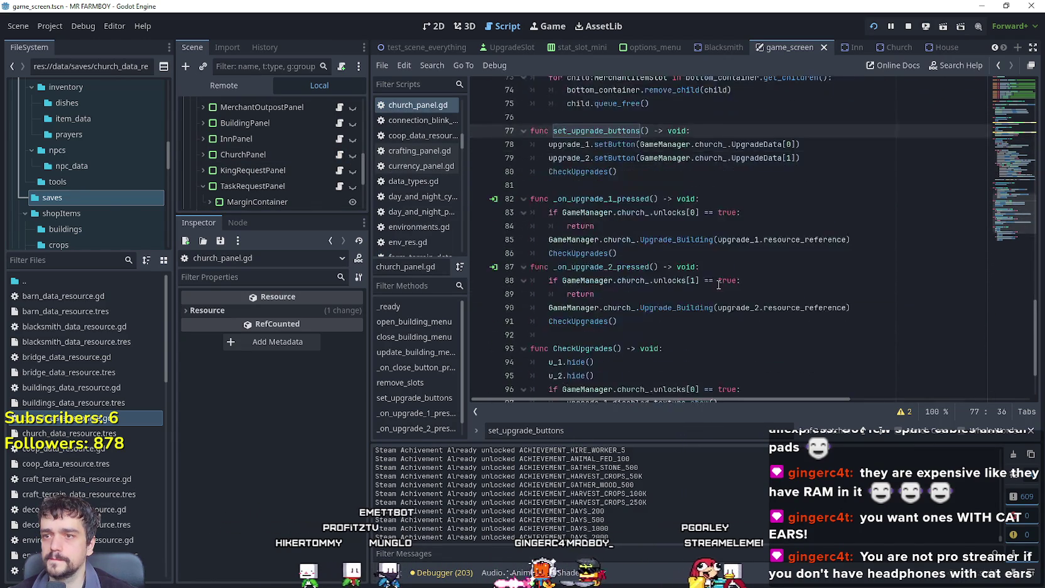
scroll(719, 285, "down", 3)
left_click_drag(994, 236, 987, 118)
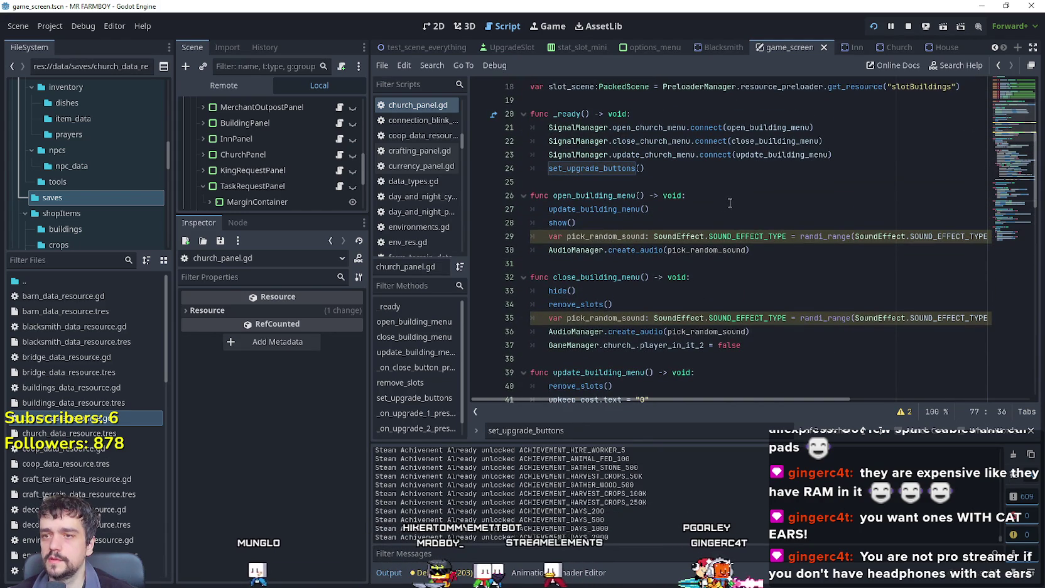
left_click(340, 139)
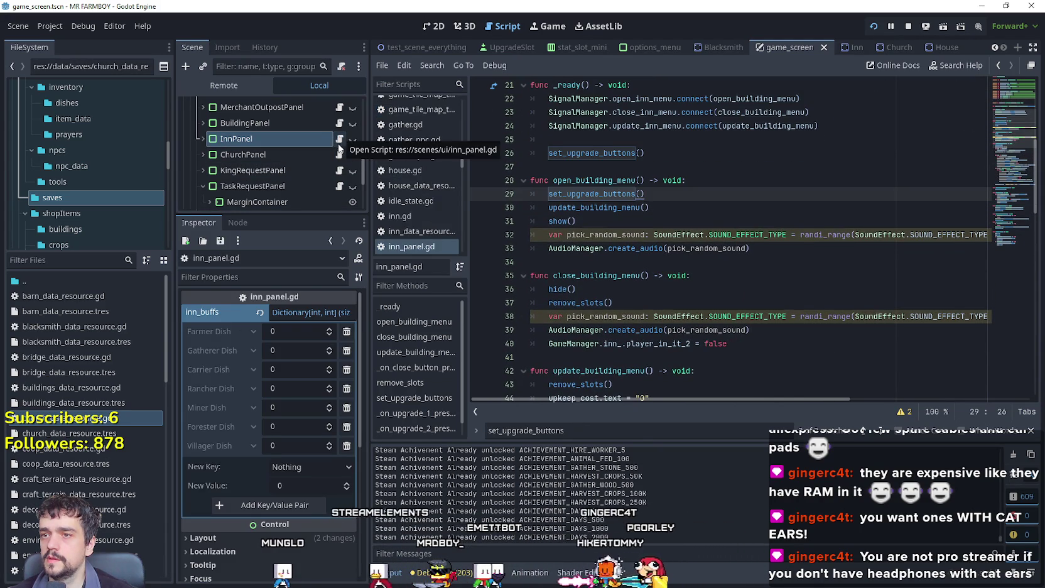
left_click(340, 155)
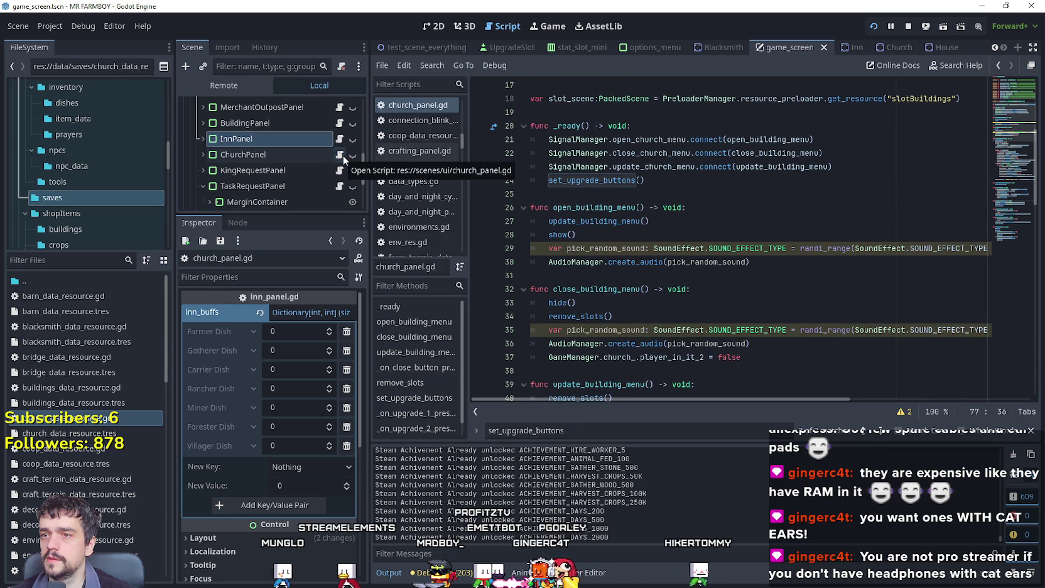
Paste set_upgrade_buttons() as the first line of church_panel.gd's open_building_menu and save
left_click(724, 207)
key("Return")
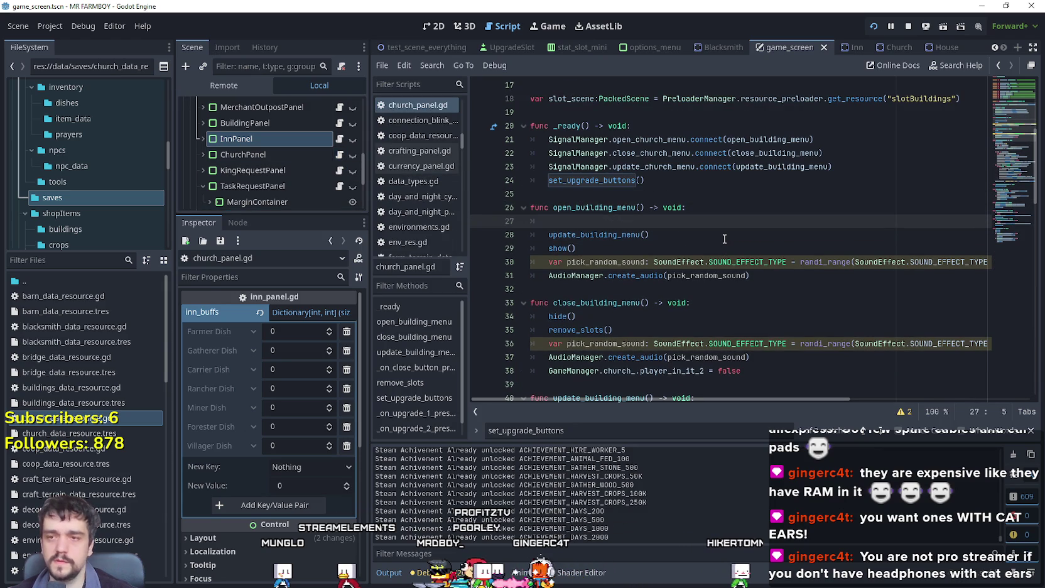
key("ctrl+v")
key("ctrl+s")
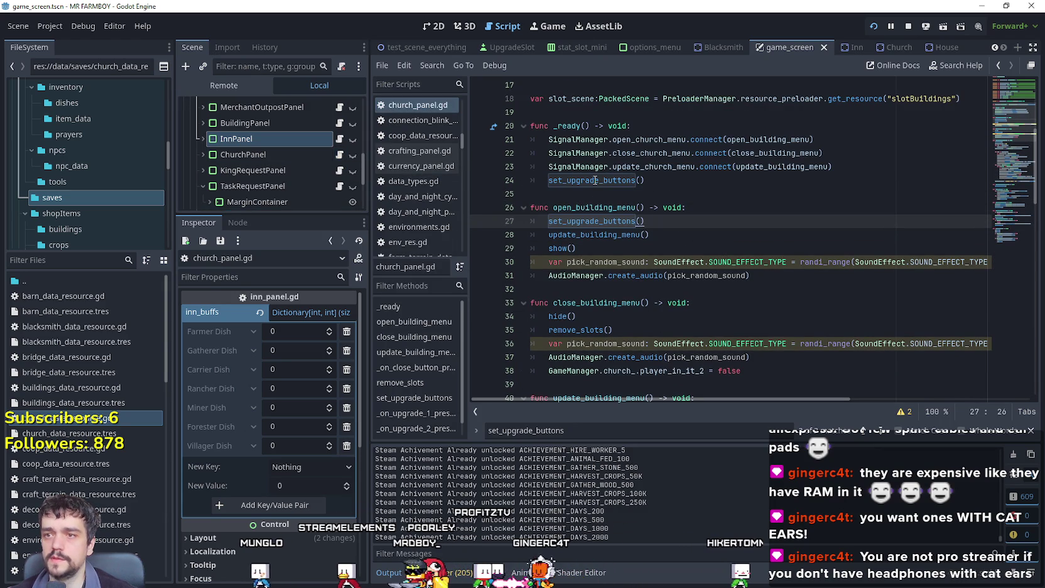
Trace set_upgrade_buttons to CheckUpgrades via Lookup Symbol, copy CheckUpgrades(), and go to inn_panel.gd line 29
double_click(595, 180)
right_click(594, 180)
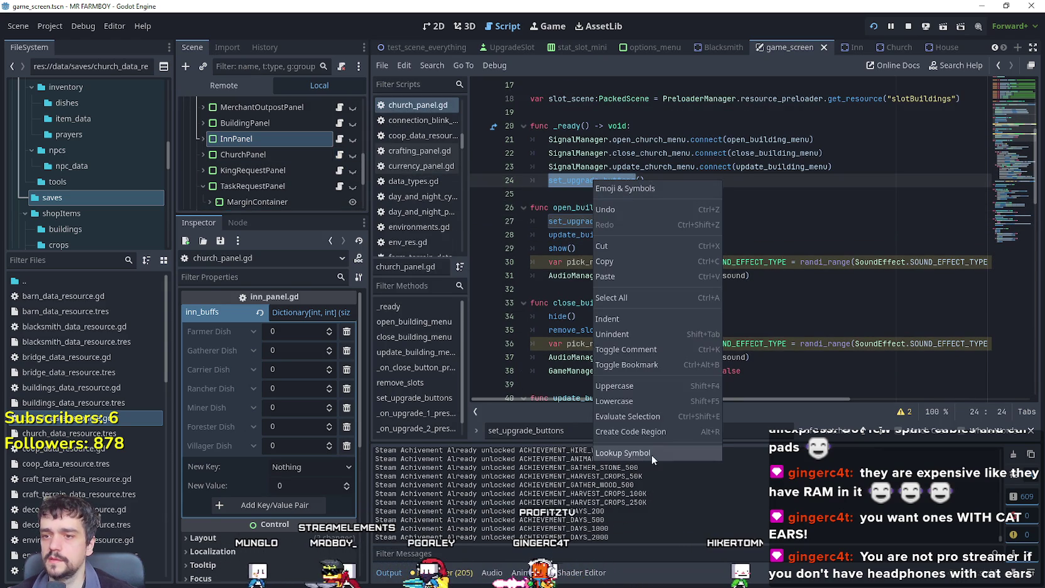
left_click(649, 289)
double_click(581, 275)
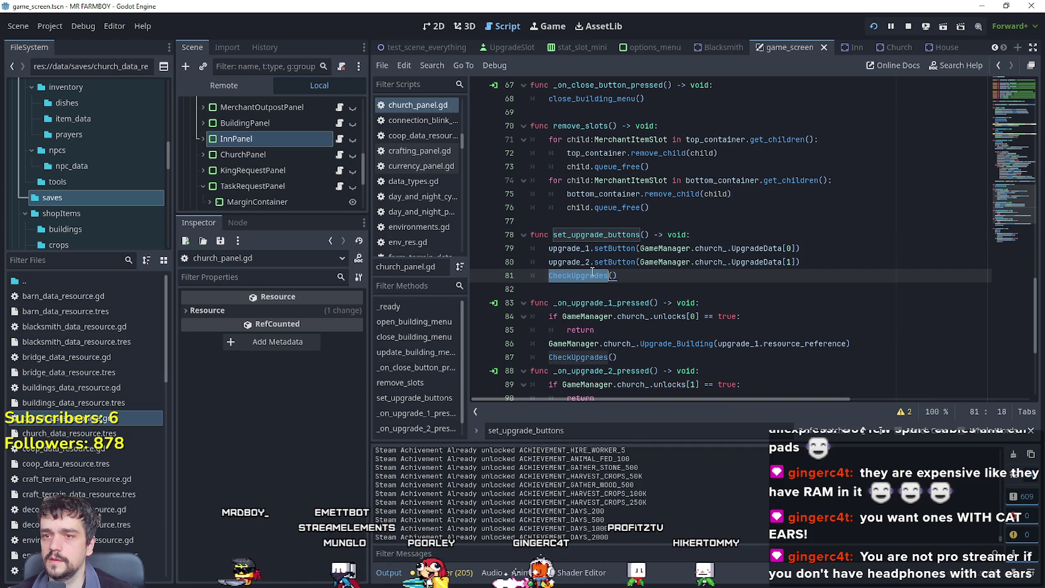
right_click(592, 275)
left_click(611, 544)
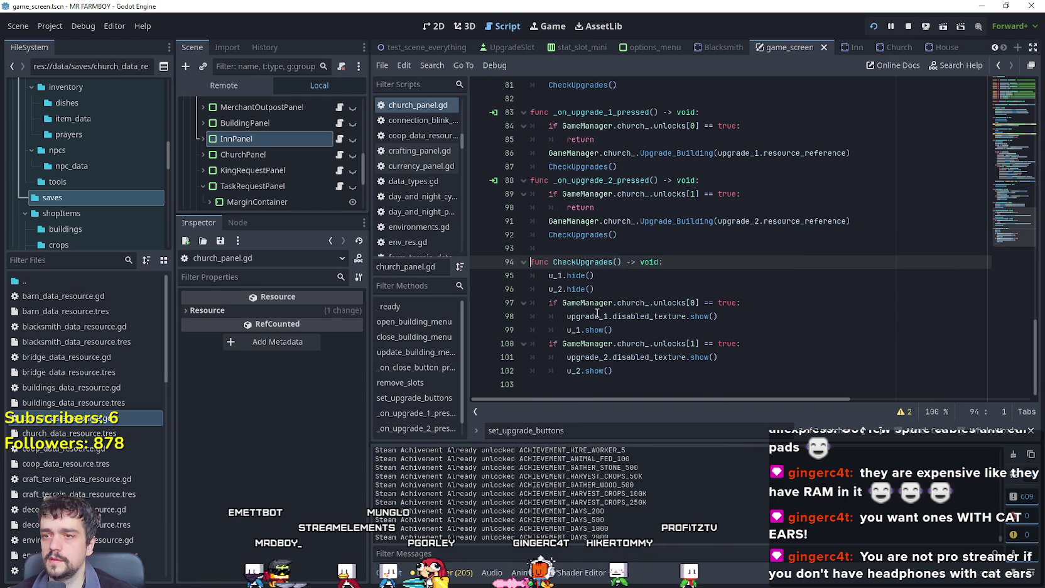
left_click_drag(554, 261, 624, 261)
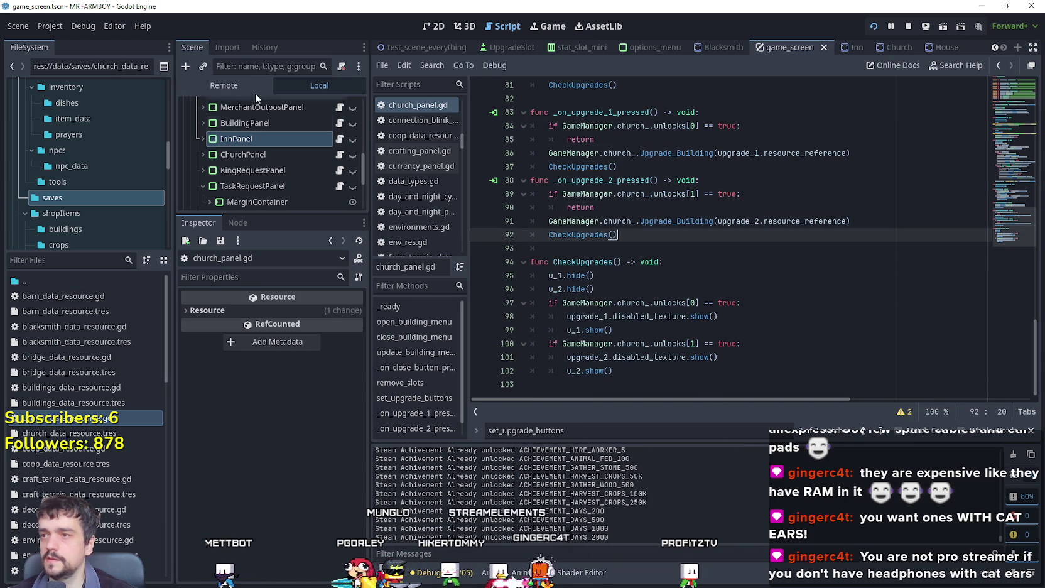
left_click(340, 139)
left_click(646, 194)
Replace the call on line 29 of inn_panel.gd with CheckUpgrades()
type("t_upgrade_buttons(")
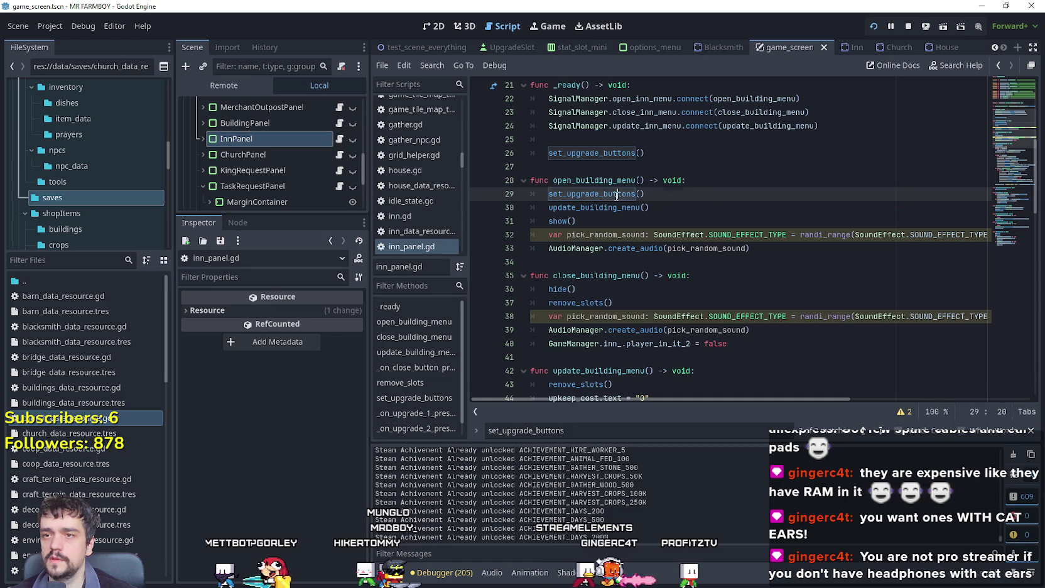
key("shift+Home")
key("ctrl+v")
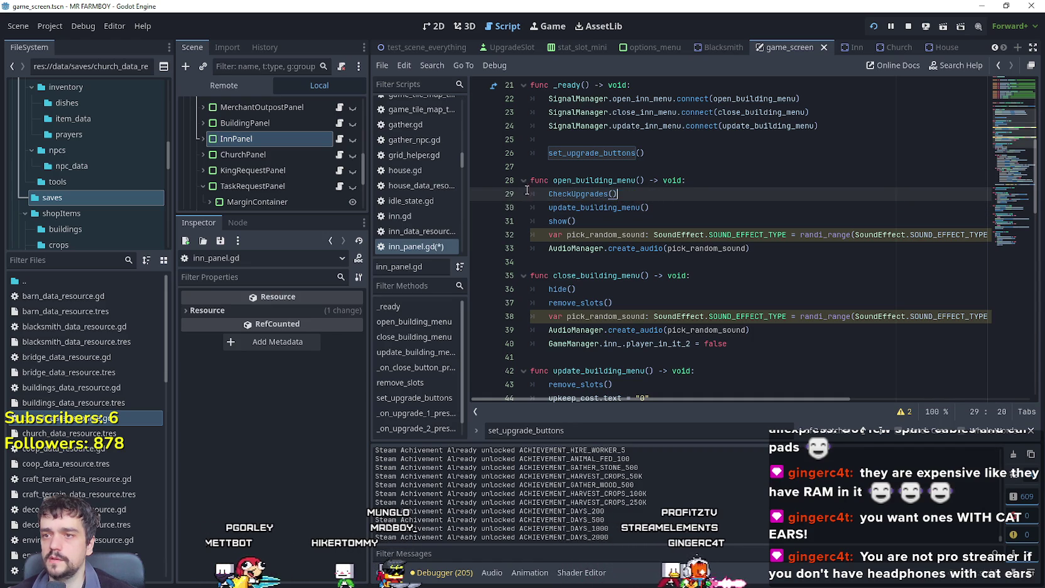
Replace church_panel.gd's set_upgrade_buttons() call in open_building_menu with CheckUpgrades() and save
left_click(349, 156)
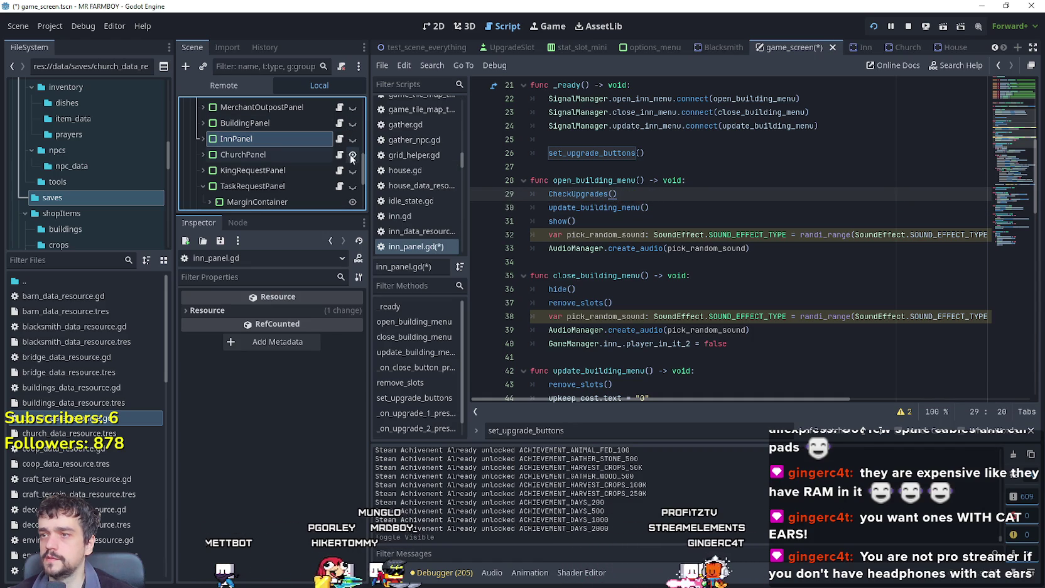
left_click(341, 157)
scroll(590, 234, "up", 3)
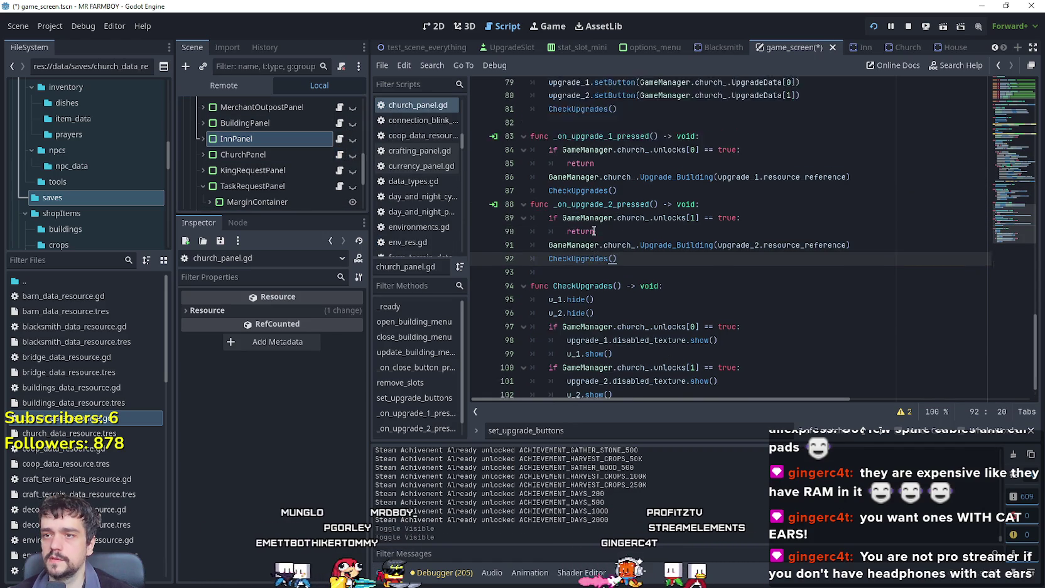
scroll(591, 243, "up", 9)
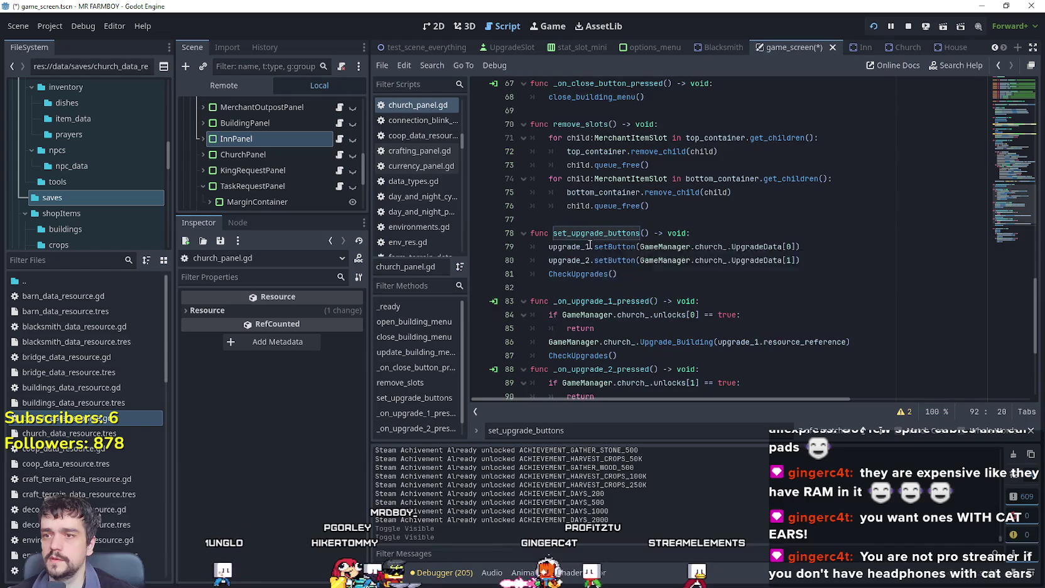
scroll(590, 238, "up", 5)
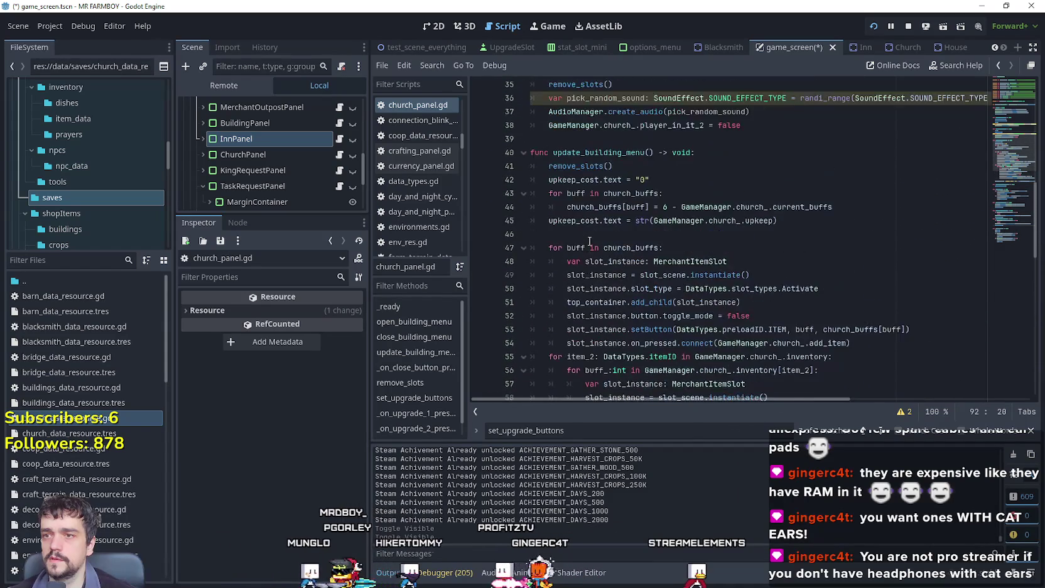
scroll(571, 182, "up", 2)
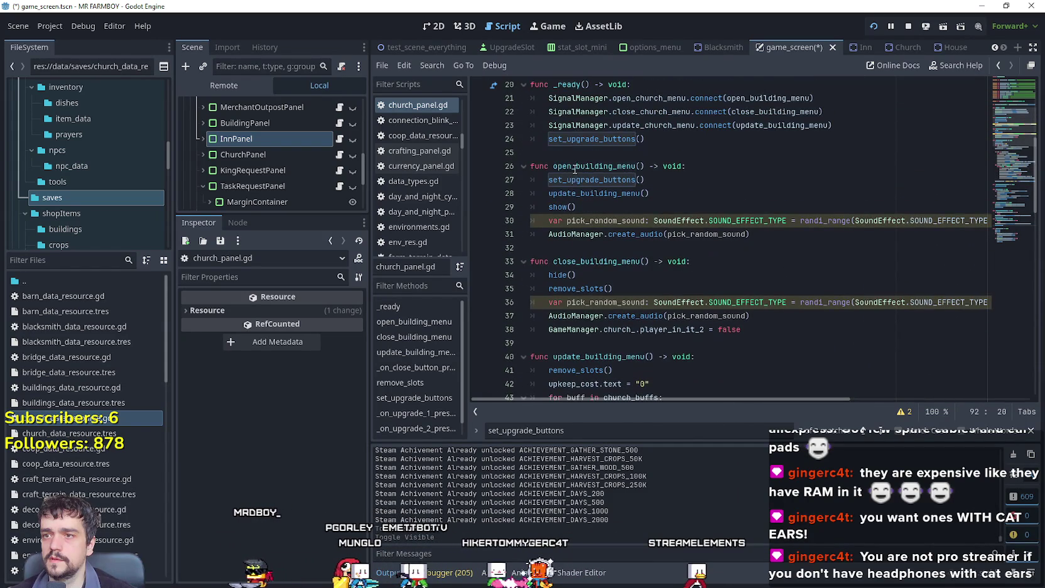
left_click(665, 182)
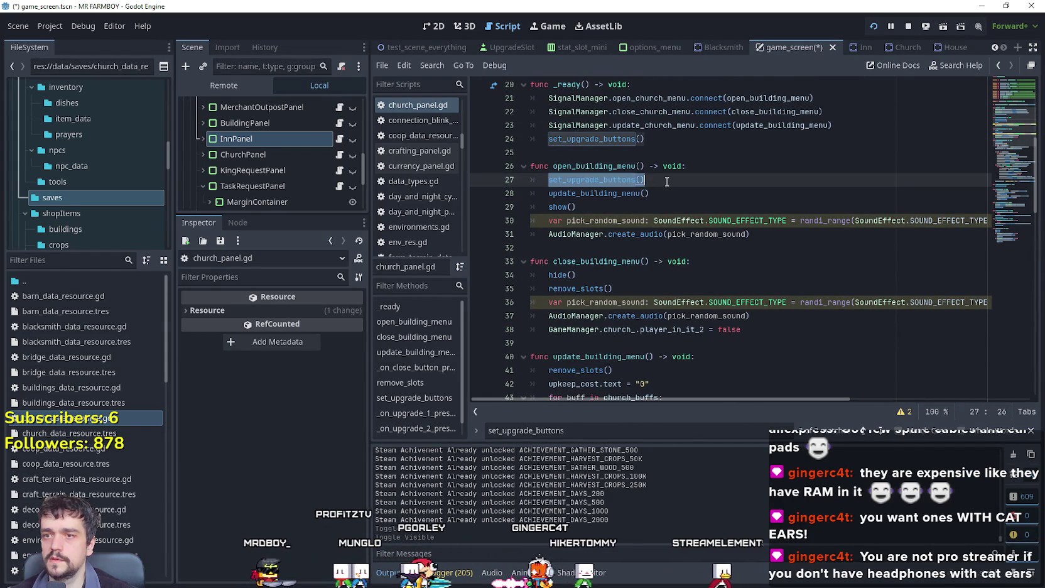
key("shift+Home")
key("ctrl+v")
key("ctrl+s")
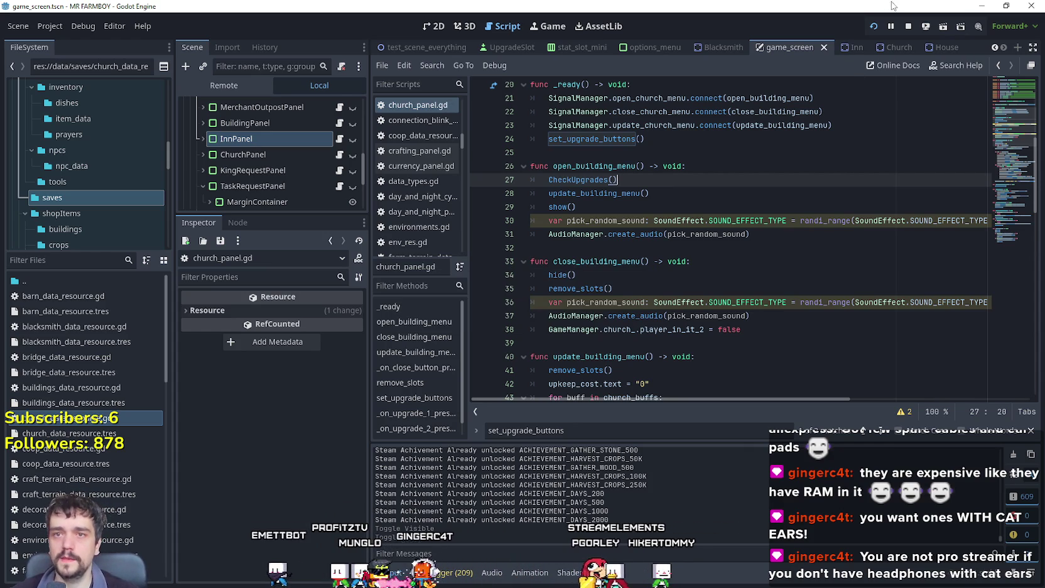
Run Mr Farmboy and load Save 3 from the Continue menu
left_click(874, 29)
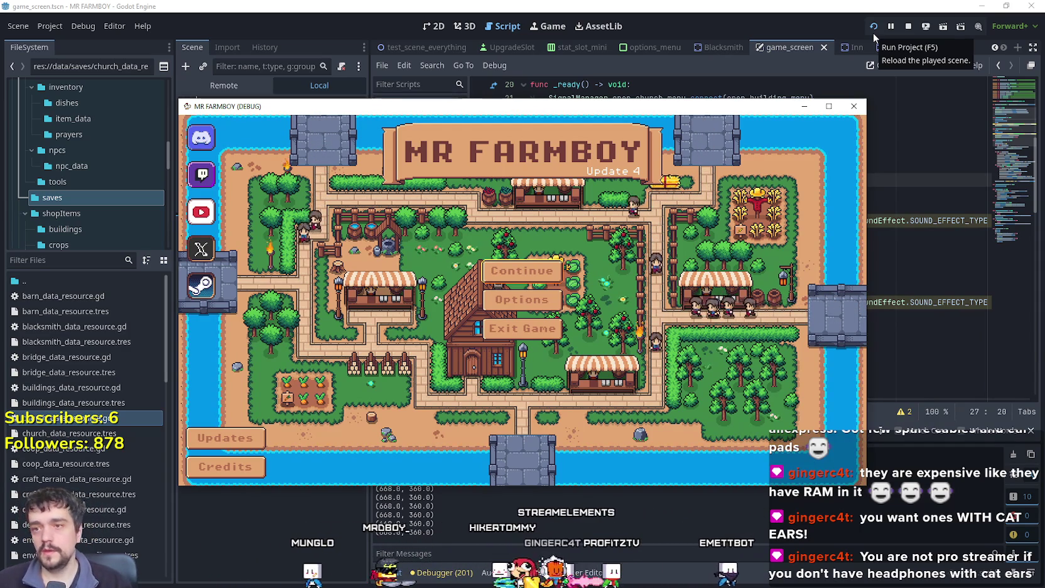
left_click(522, 271)
left_click(520, 331)
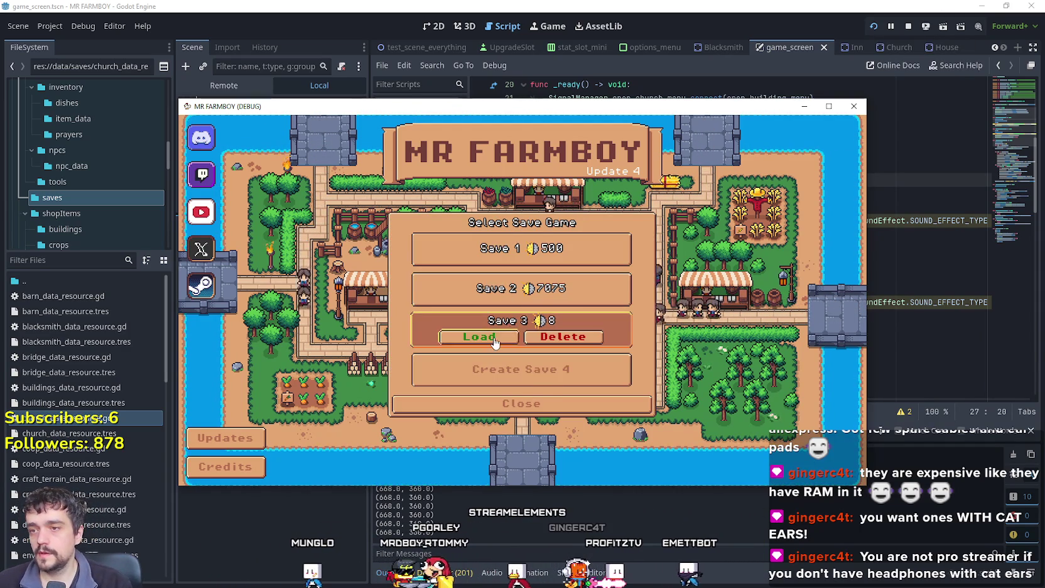
left_click(506, 338)
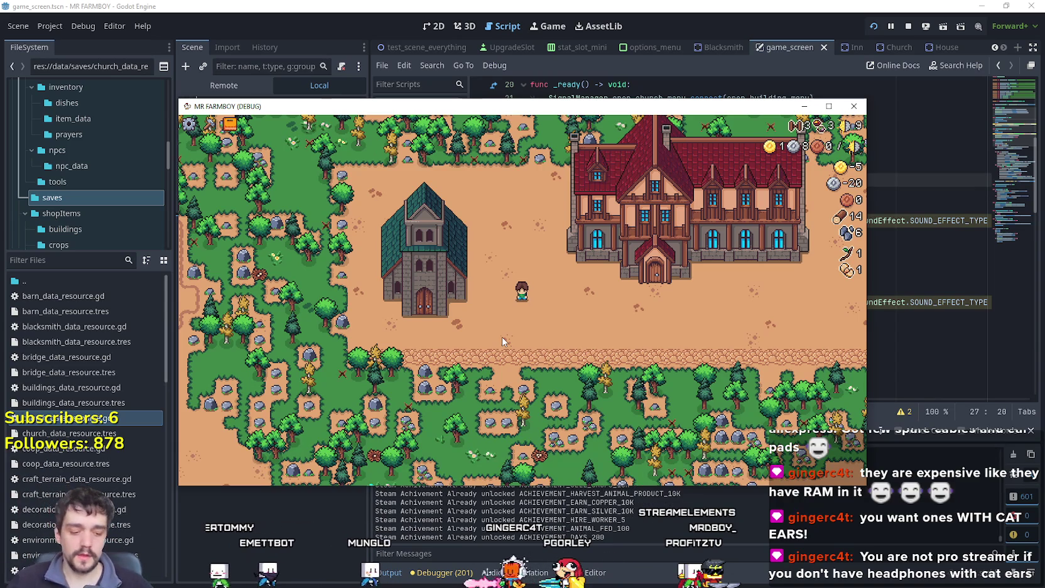
Maximize the game window and check the Church panel before closing it
mouse_move(819, 126)
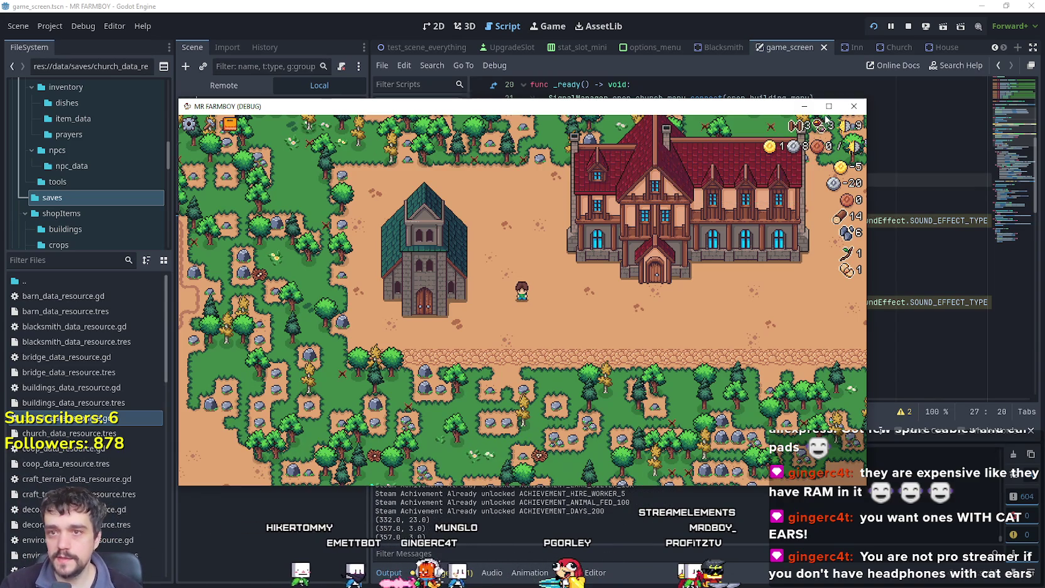
left_click(829, 106)
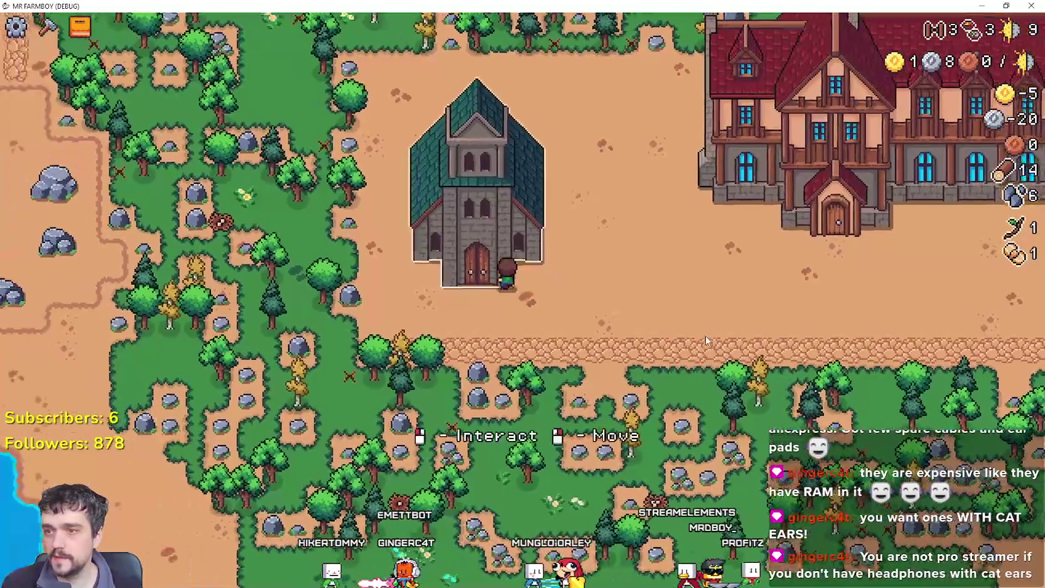
key("e")
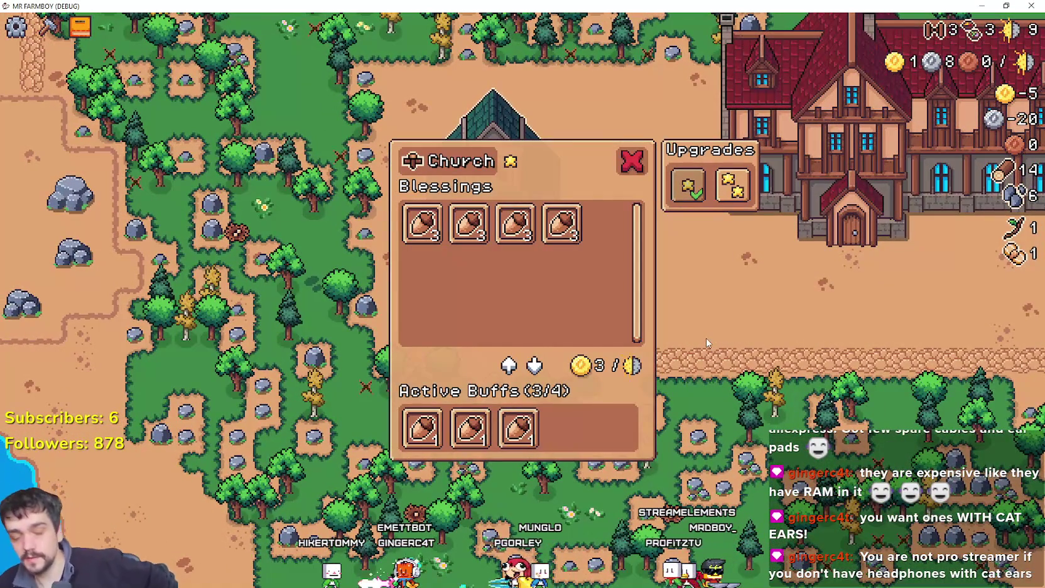
mouse_move(687, 181)
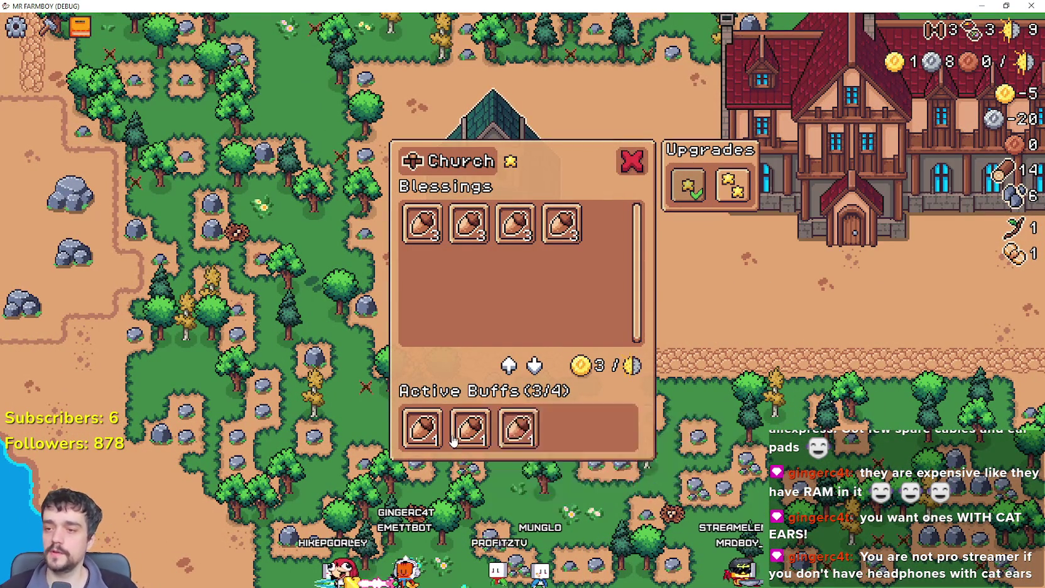
key("Escape")
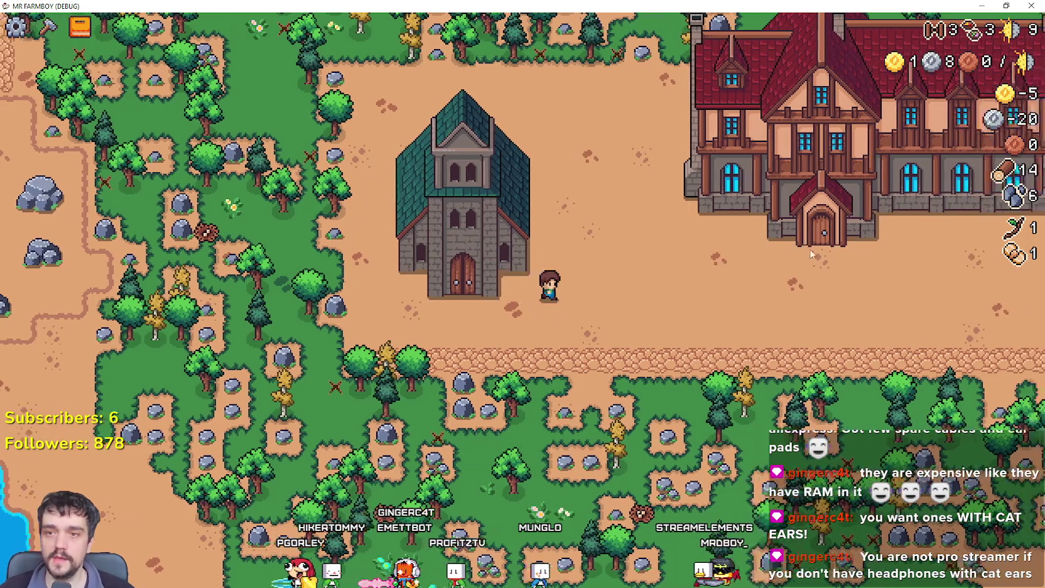
Open the Inn panel, buy its first upgrade, and review the dish buff descriptions
right_click(811, 253)
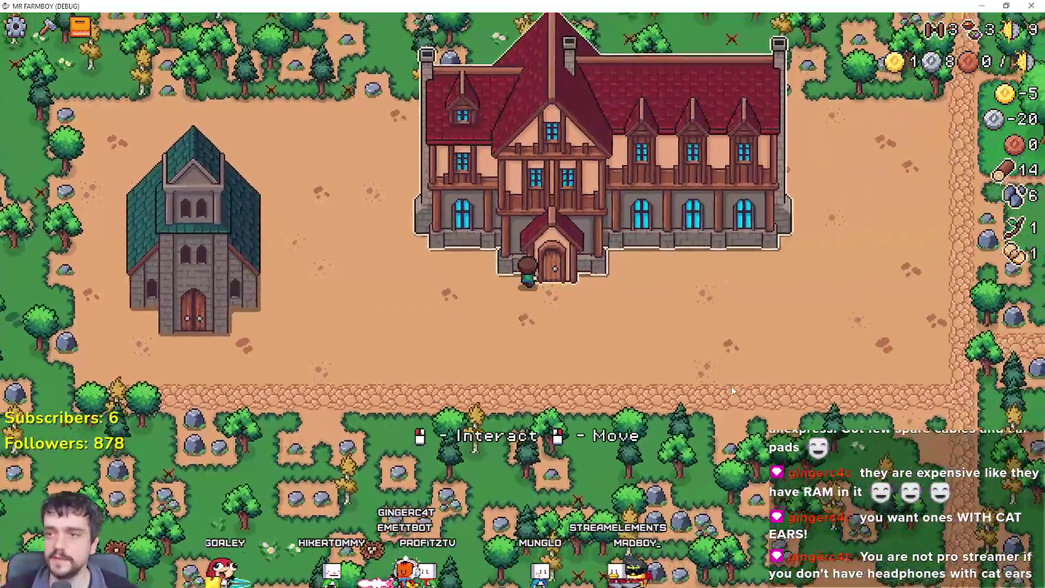
left_click(733, 390)
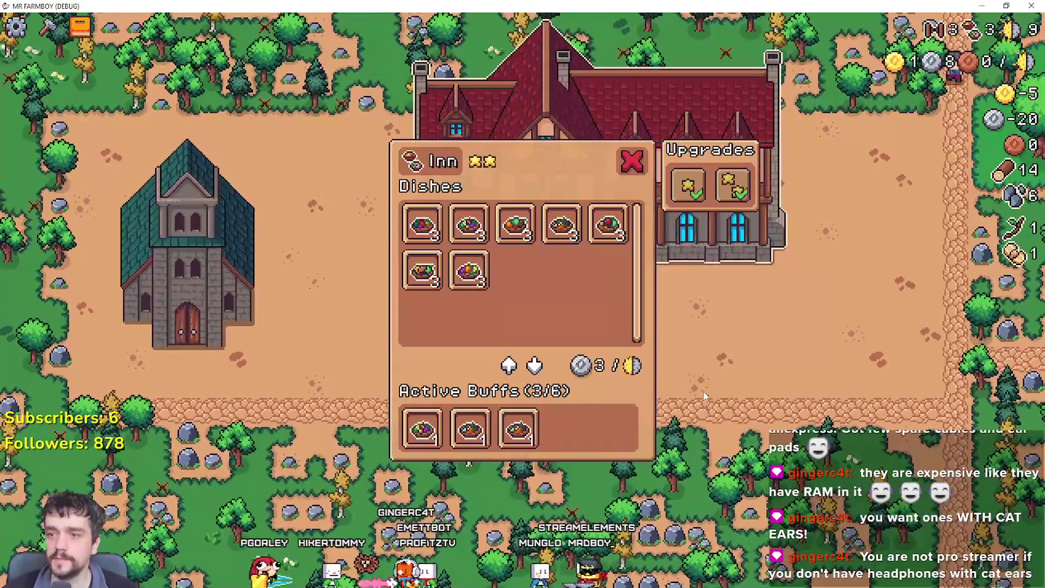
left_click(695, 202)
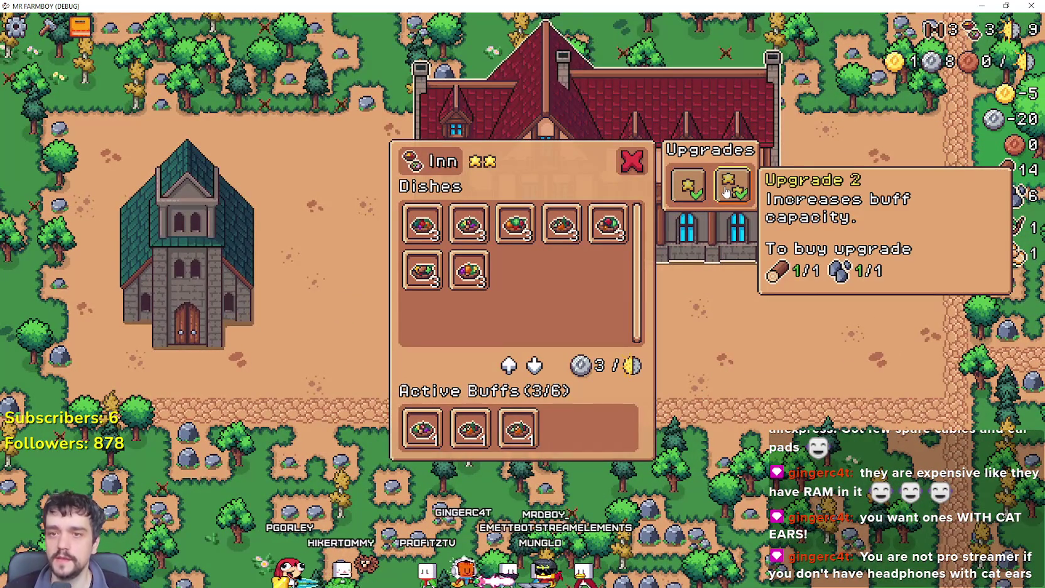
key("Escape")
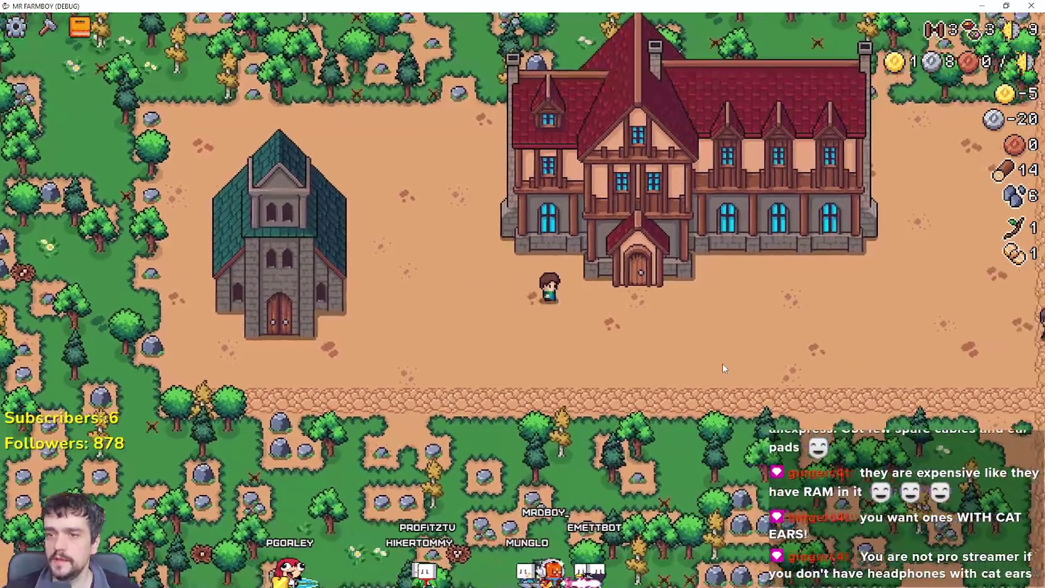
left_click(723, 363)
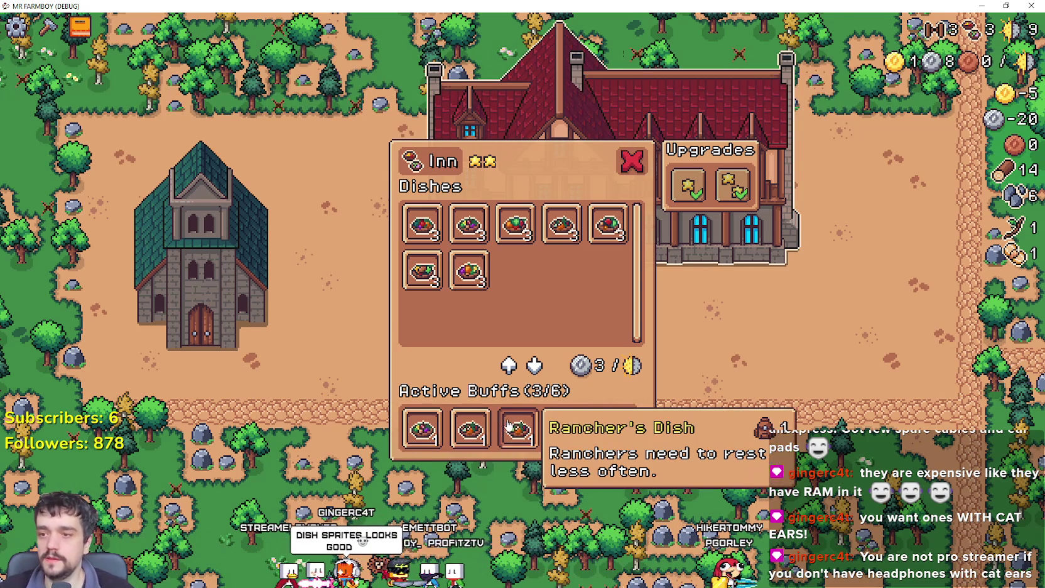
mouse_move(946, 31)
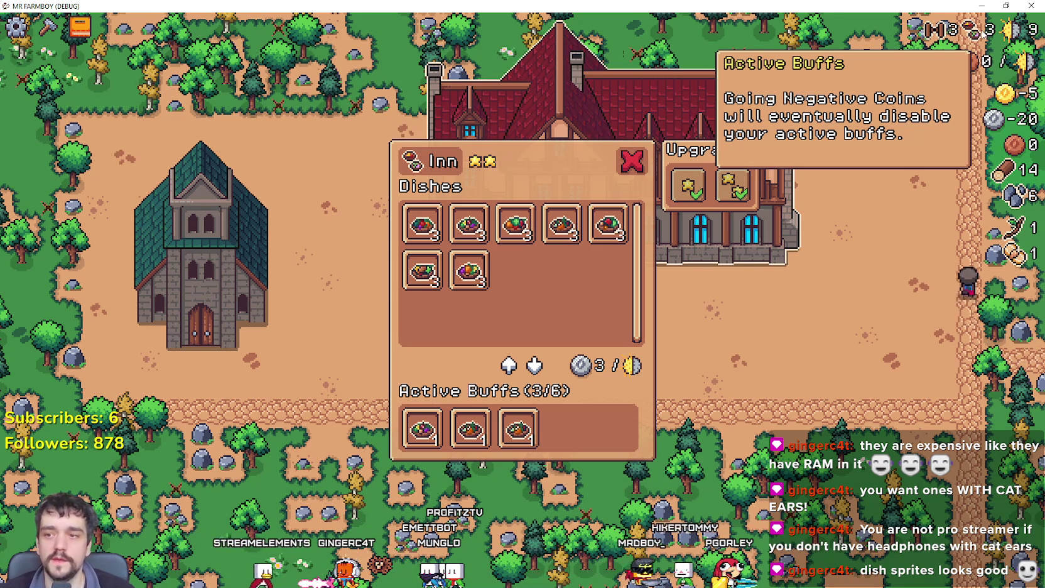
Walk to the church, view its blessings panel, then walk away again
key("a")
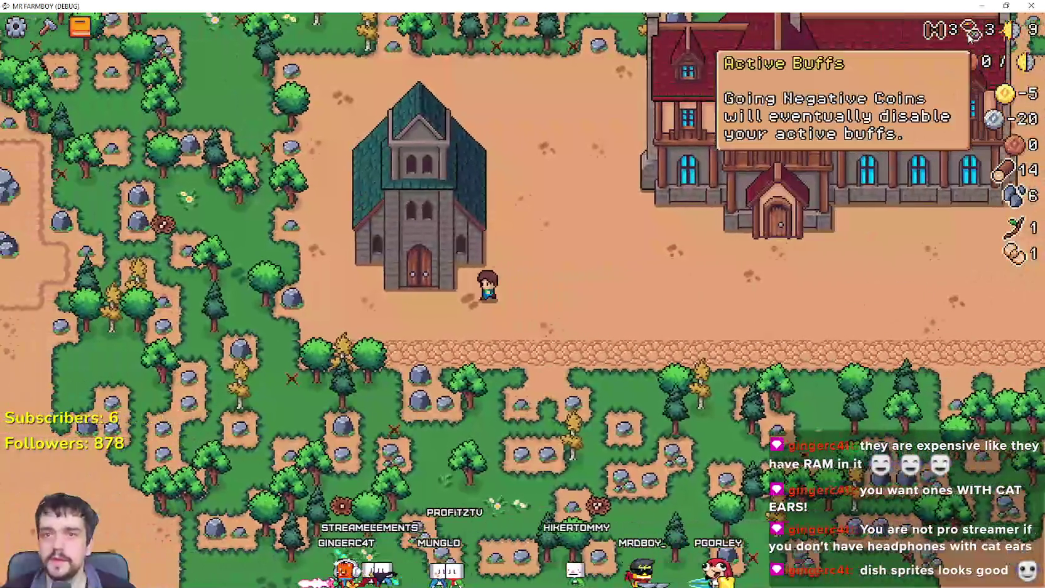
key("d")
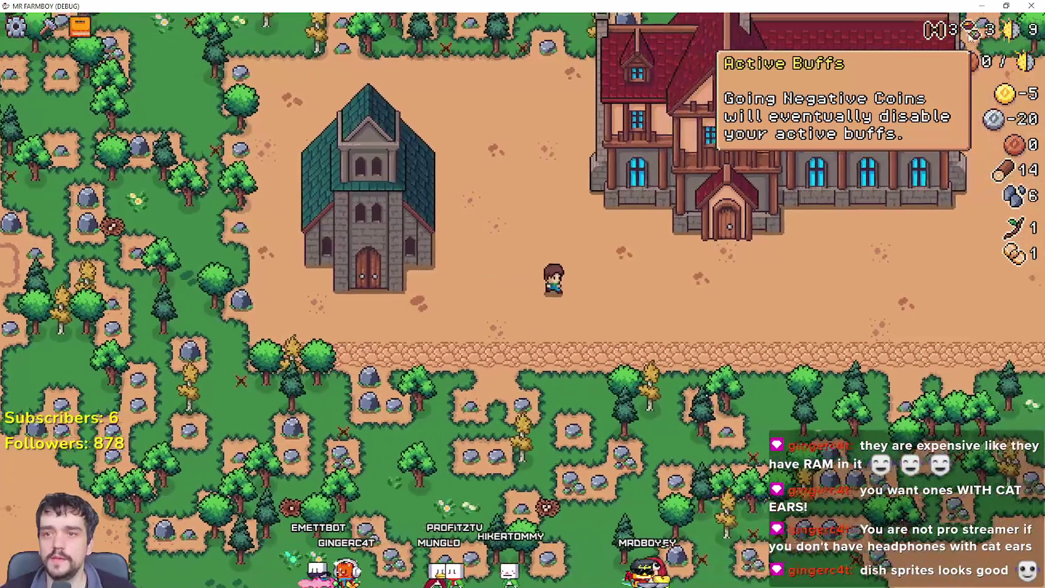
key("a")
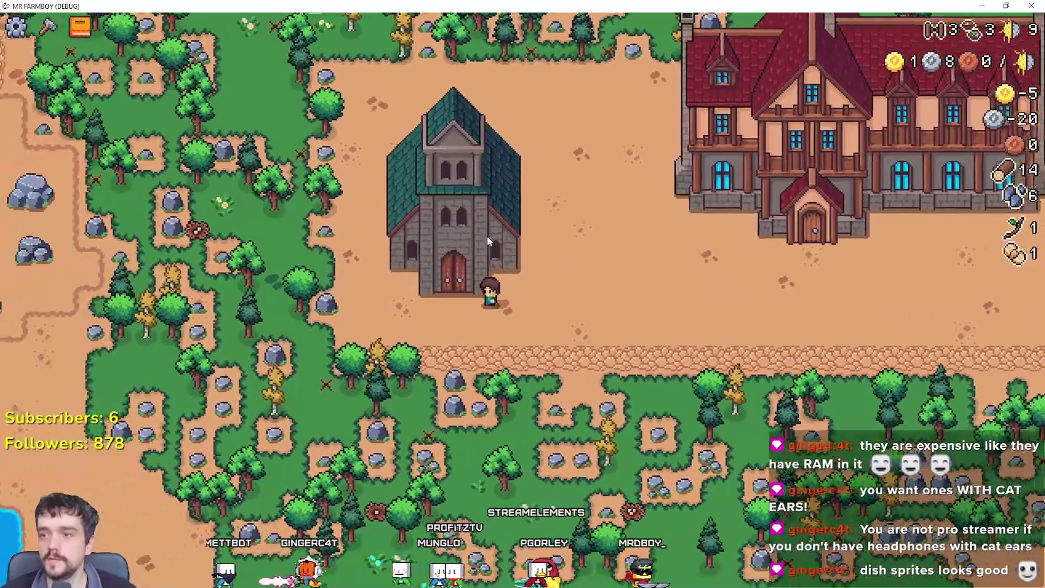
left_click(487, 235)
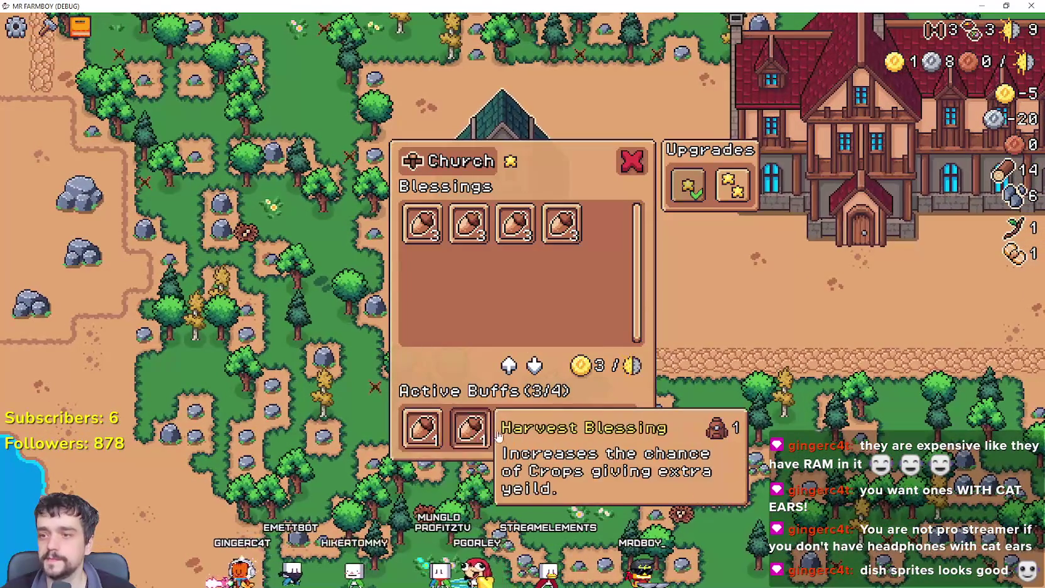
key("d")
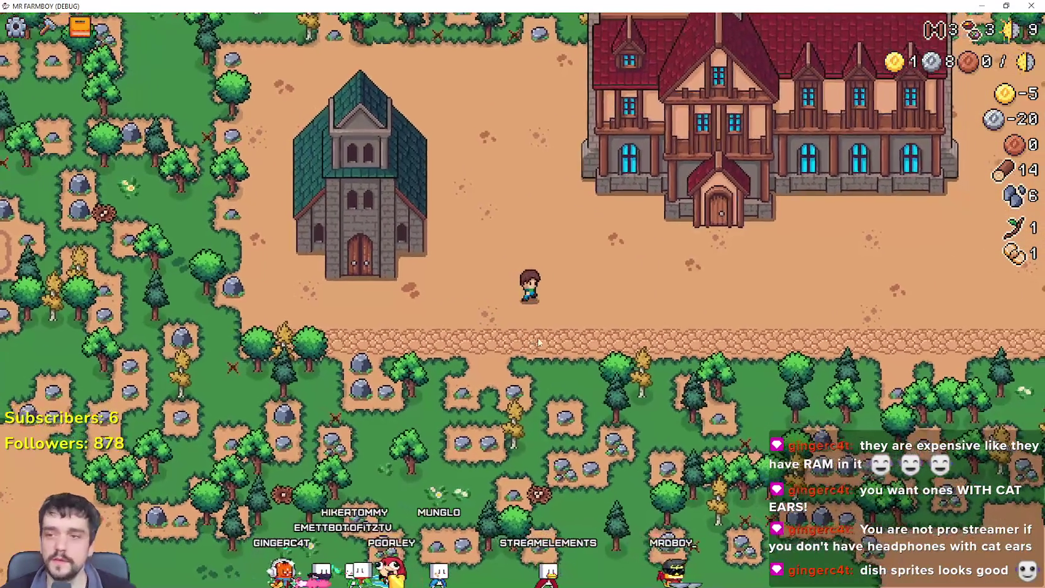
key("a")
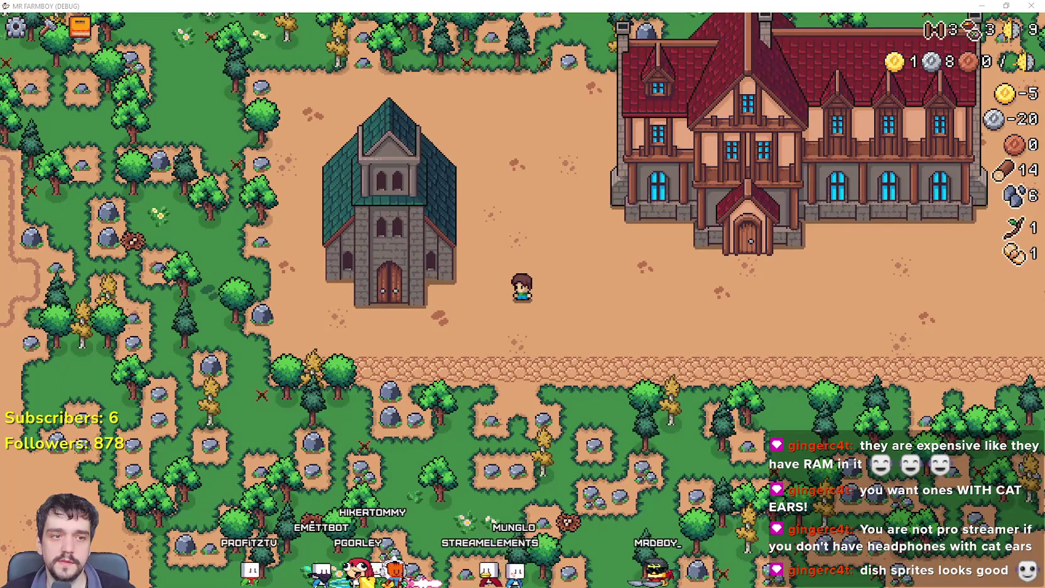
Open Player.png from Aseprite's recent files, browse its sprites, then minimize Aseprite
key("alt+Tab")
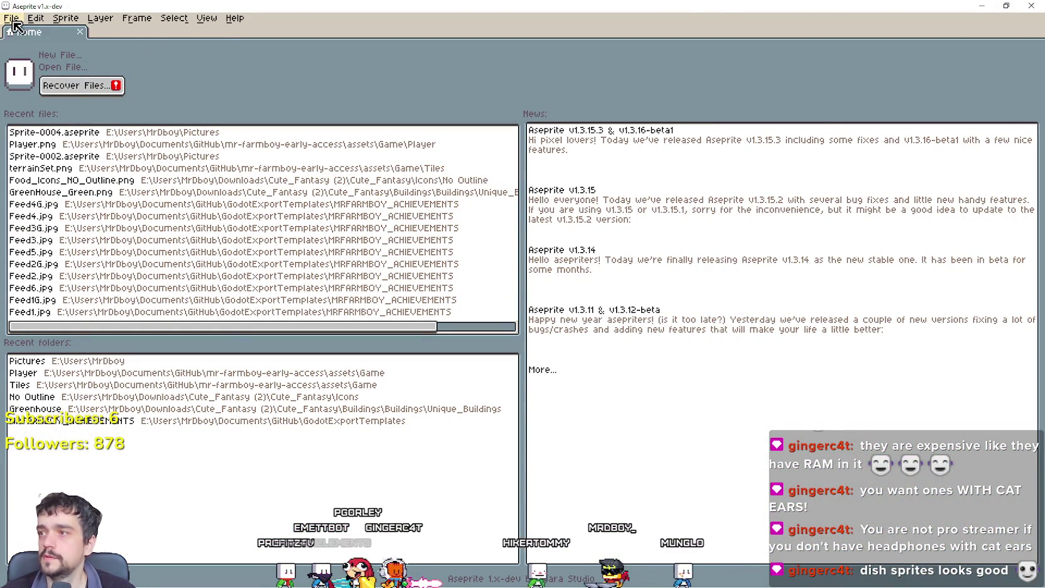
left_click(13, 19)
mouse_move(63, 54)
left_click(227, 84)
scroll(496, 301, "down", 5)
scroll(426, 237, "down", 3)
scroll(439, 234, "up", 6)
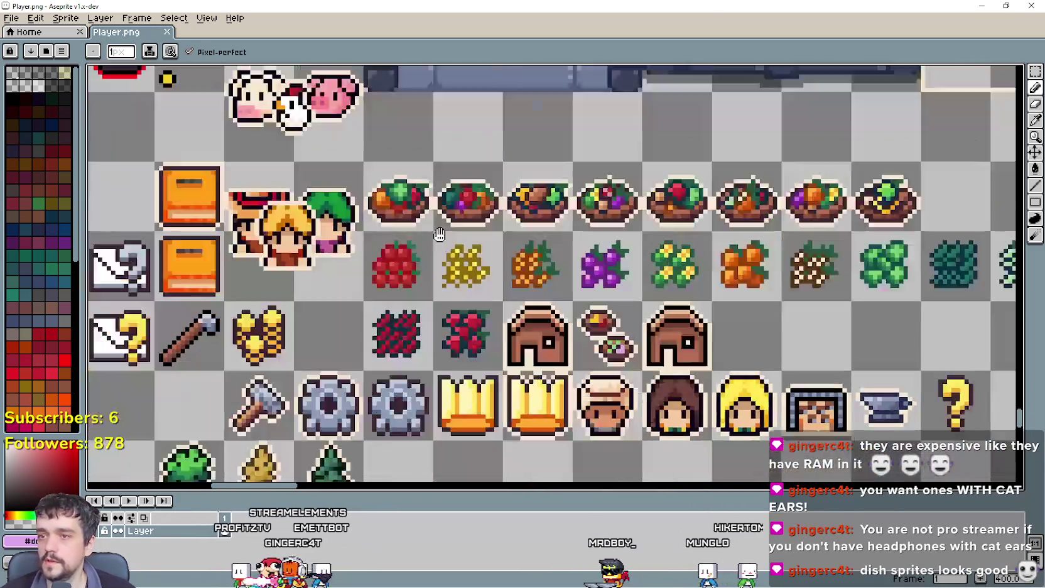
mouse_move(439, 234)
left_mouse_down()
mouse_move(384, 290)
mouse_move(353, 290)
left_mouse_up()
left_click(992, 8)
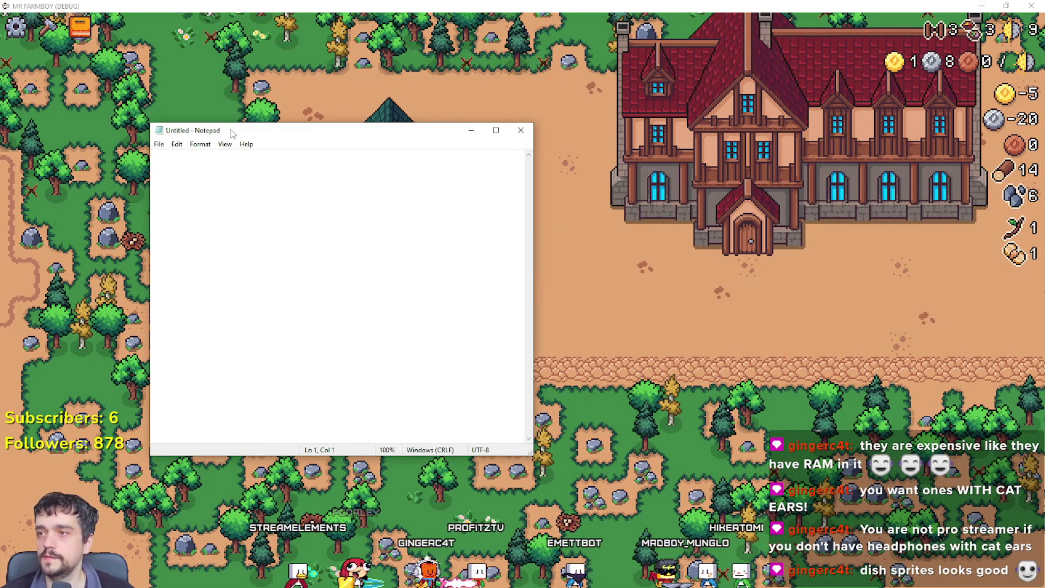
Type the 'Inn Dish' heading in Notepad and start a new line below it
left_click_drag(283, 130, 201, 126)
type("Inn Dish")
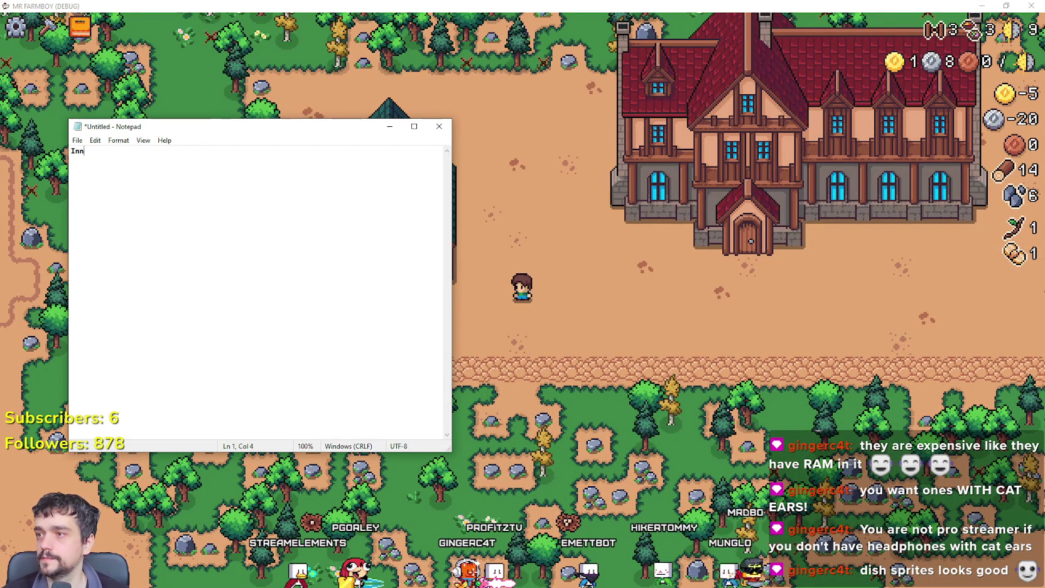
key("Return")
key("Return")
type("Farmer's Dish -")
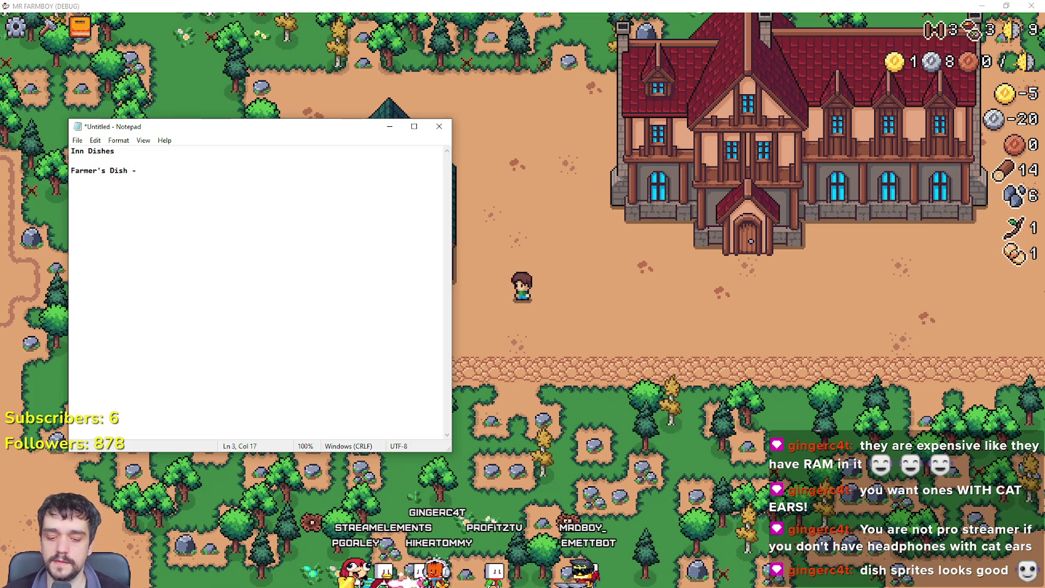
Open the Inn dishes panel in-game and position Notepad beside it
left_click(527, 239)
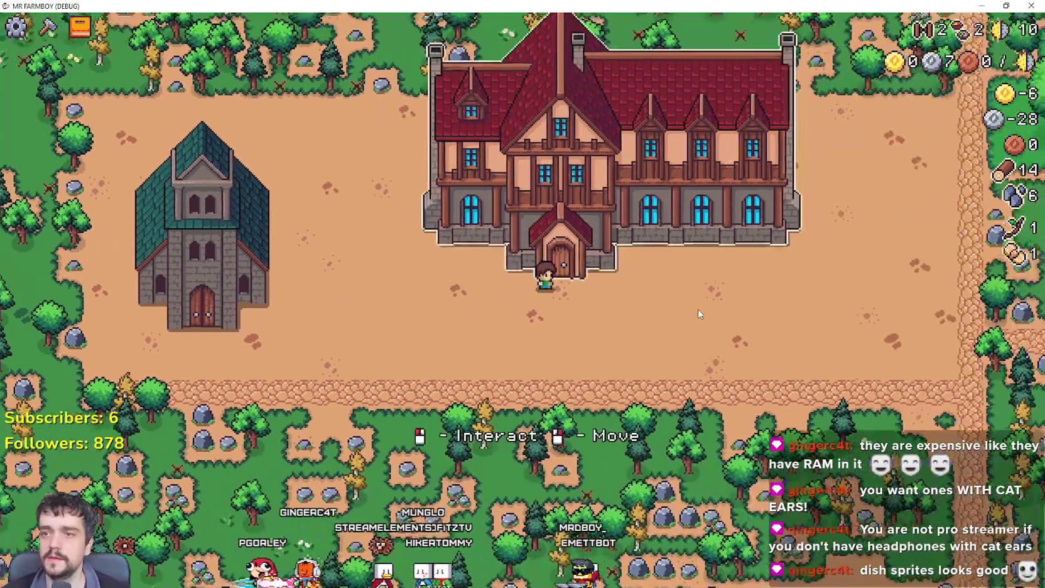
right_click(698, 308)
key("alt+Tab")
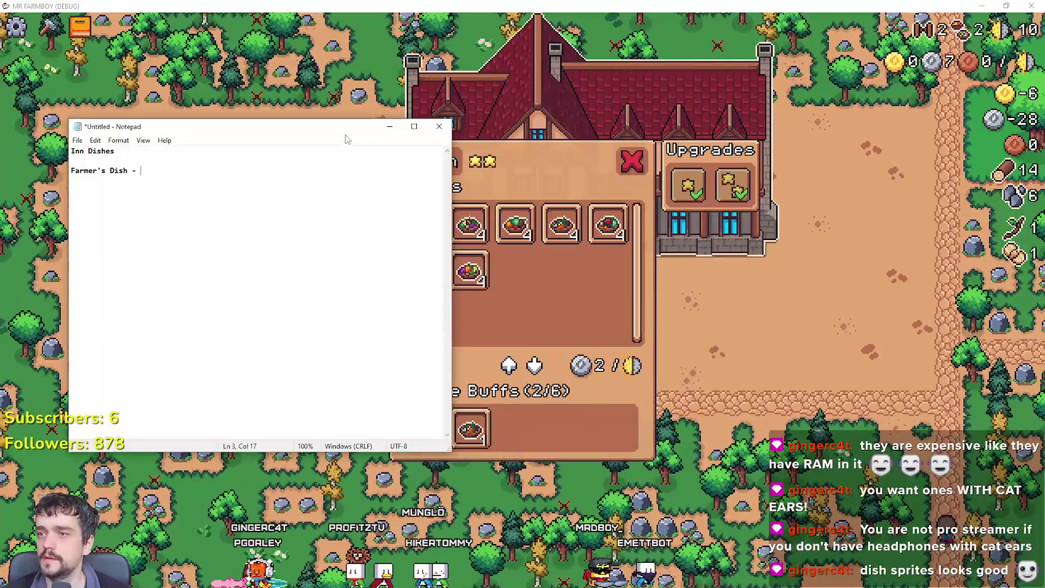
left_click_drag(346, 138, 250, 86)
mouse_move(432, 231)
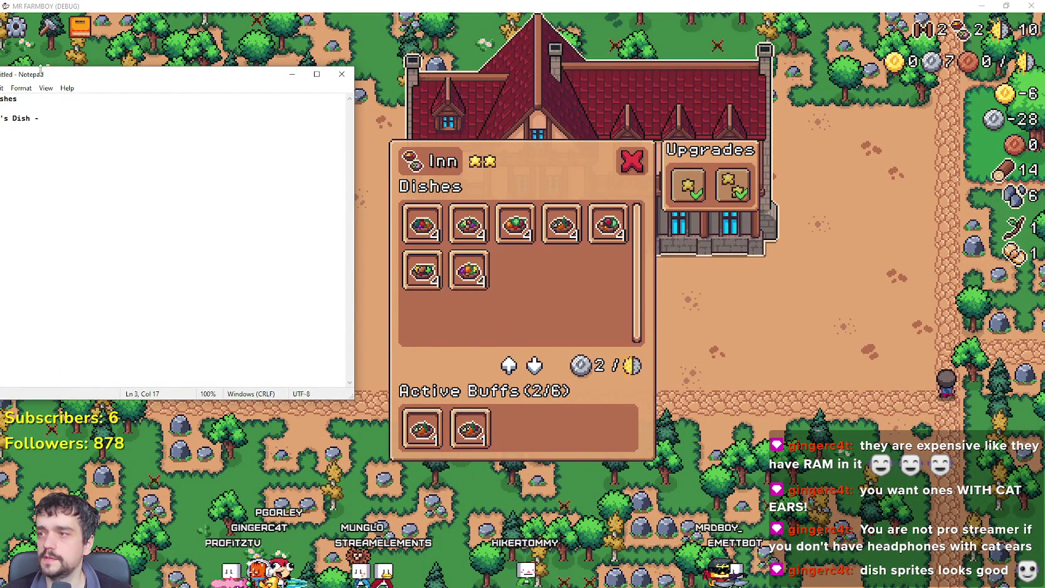
left_click_drag(41, 69, 113, 63)
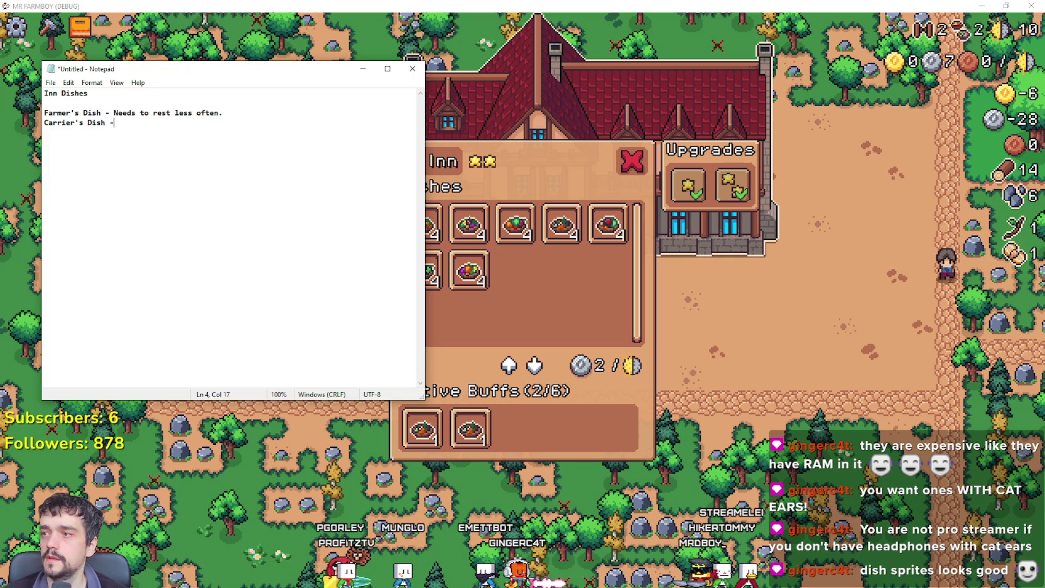
Add Gatherer's, Rancher's, Miner's, Forester's and Villager's Dish lines to the list
type("Gat")
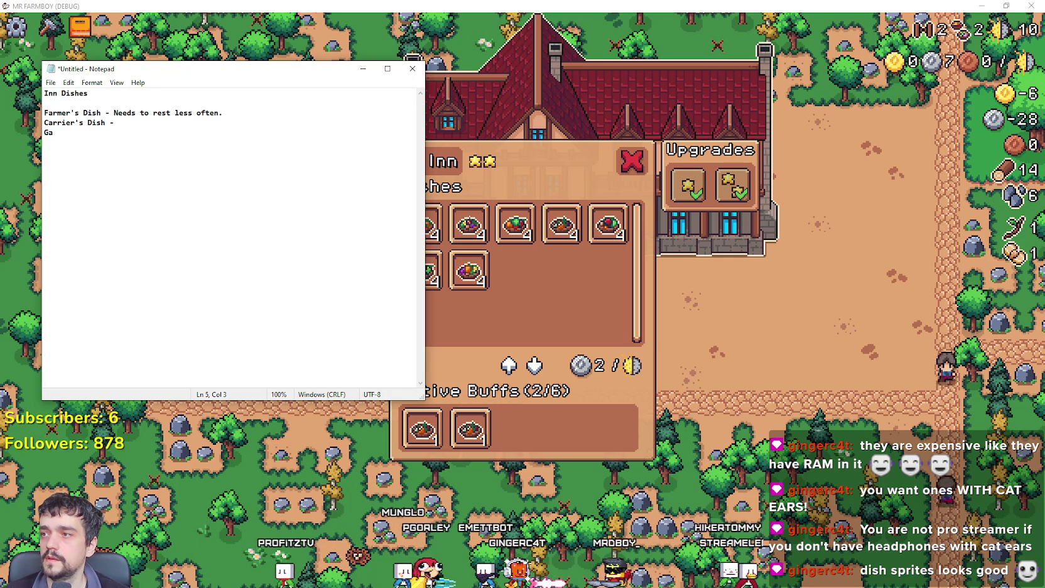
type("herer's Dis")
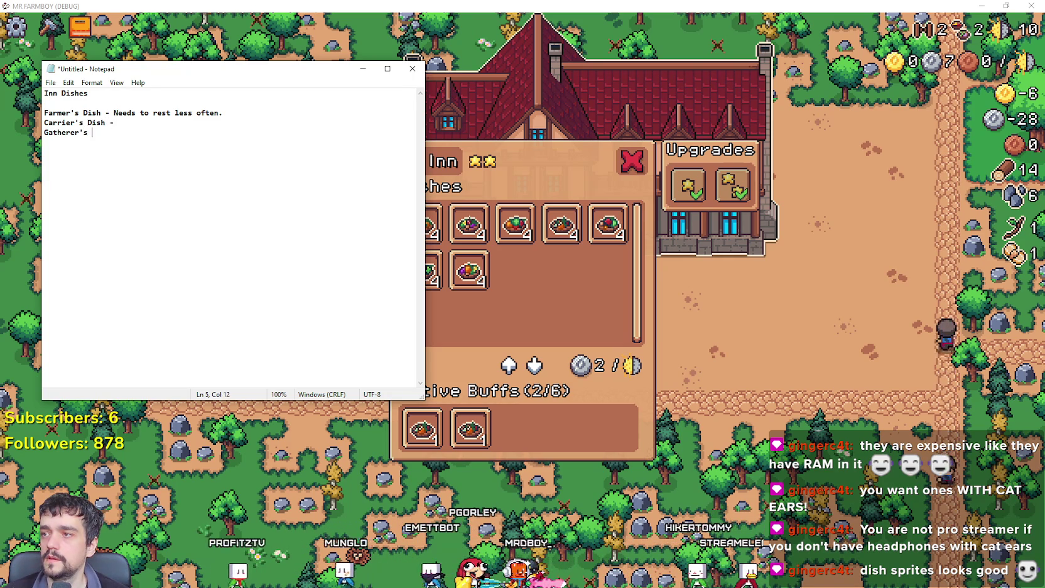
type("h -")
key("Return")
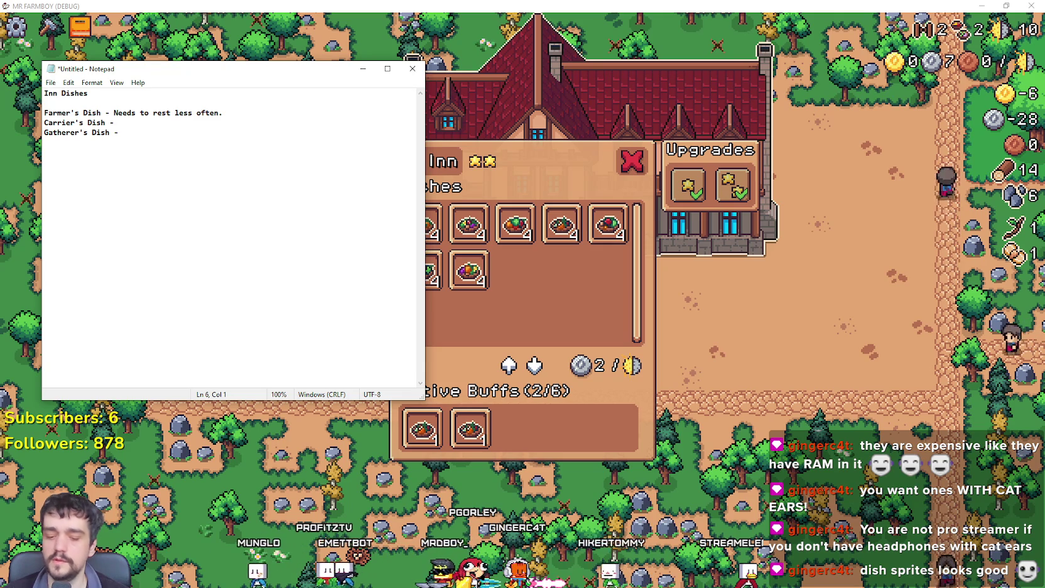
type("Rancher's Dish")
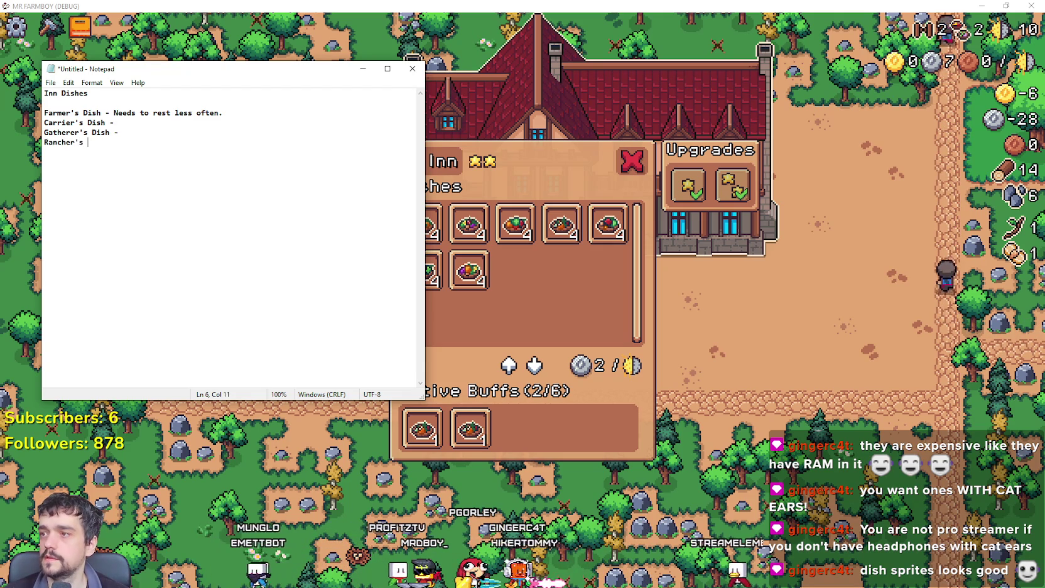
type(" -")
key("Return")
type("Miner's Dish - ")
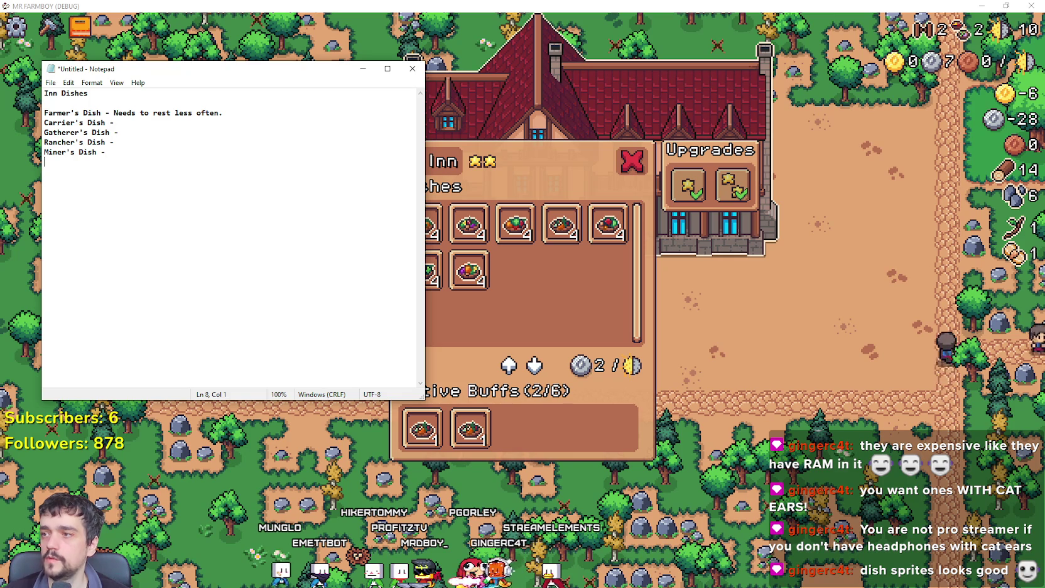
type("Forester's Dish -")
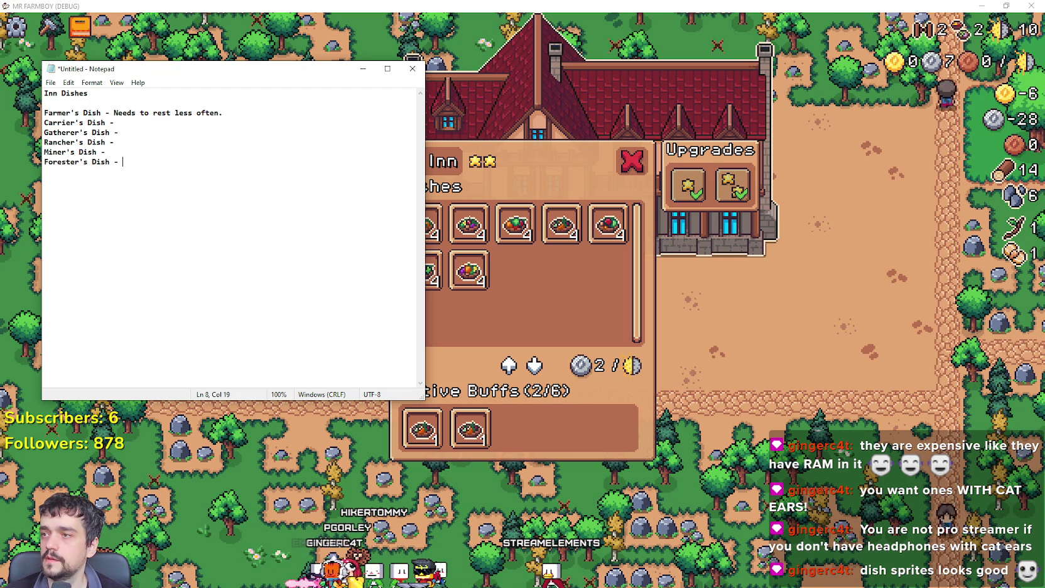
key("Return")
type("llag")
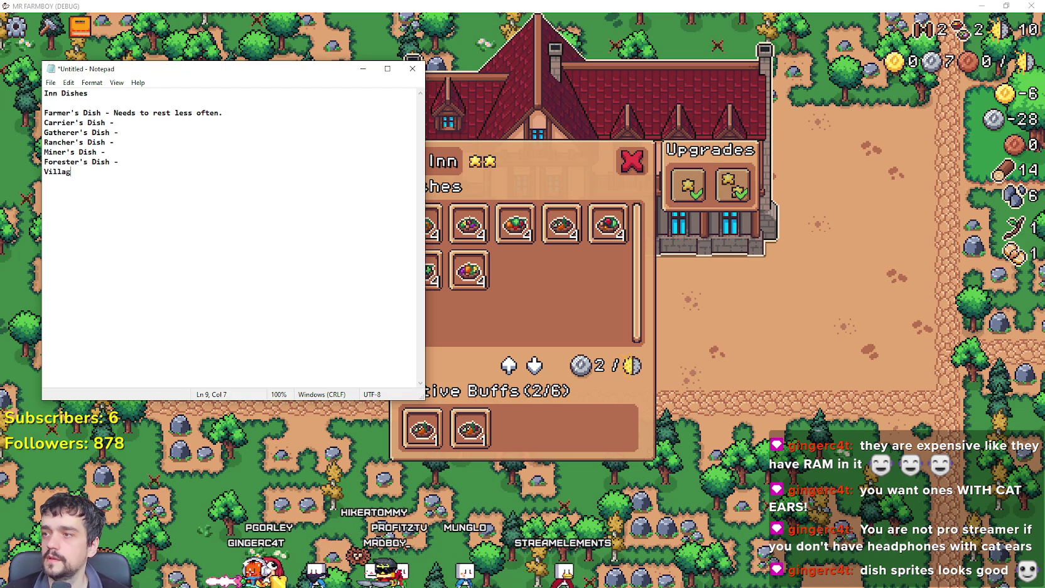
type(" -")
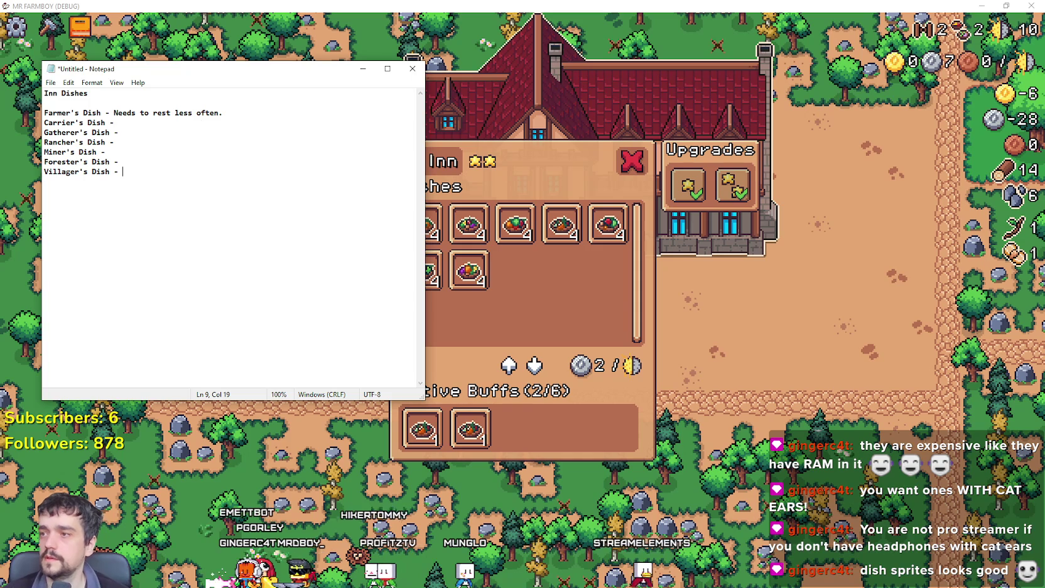
Reword the description to 'Farmers need to rest less often.' and select Carrier's Dish placeholder dash
mouse_move(442, 233)
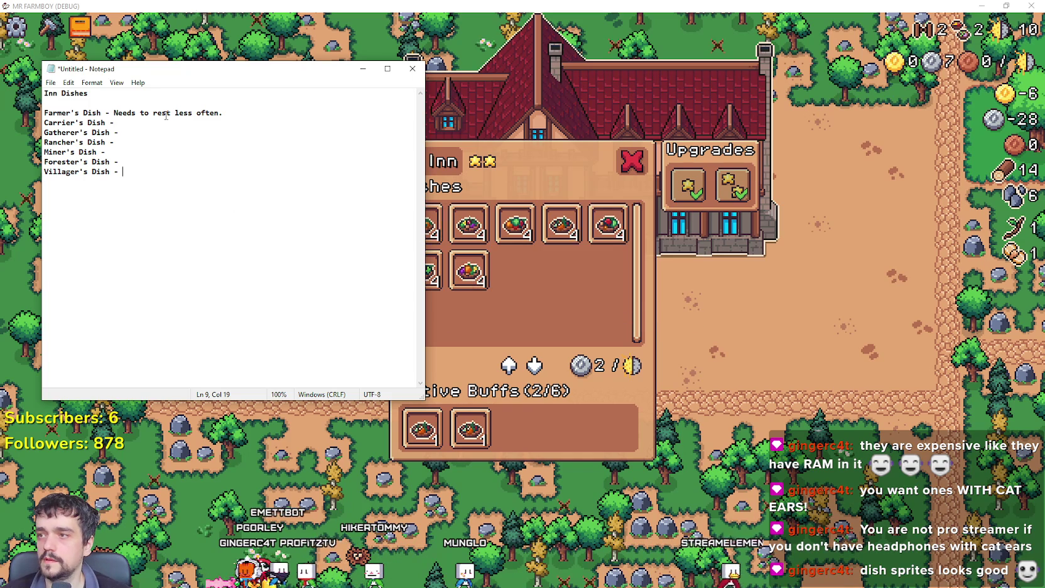
type("Farmers")
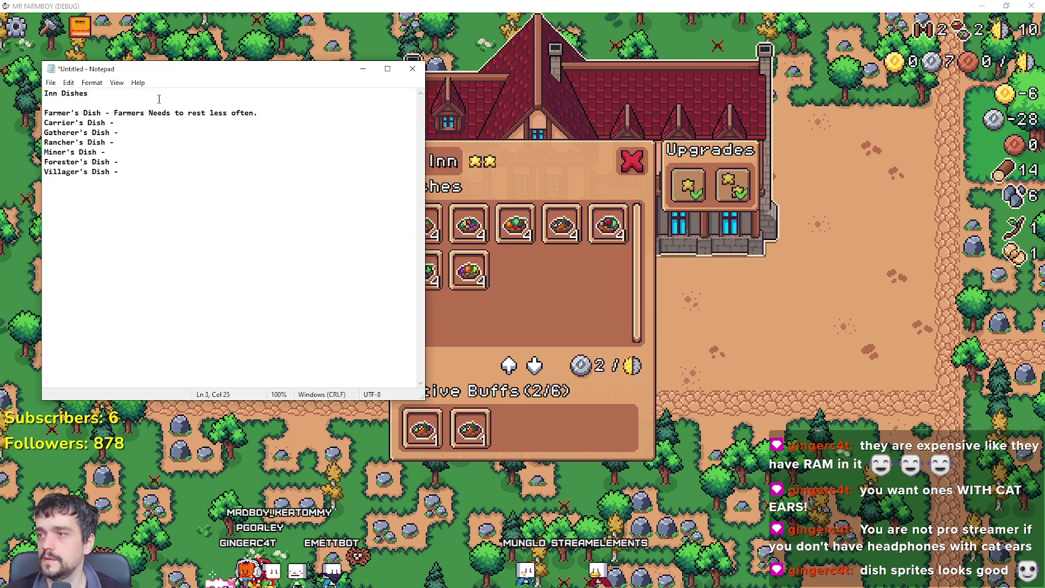
left_click(168, 112)
key("Delete")
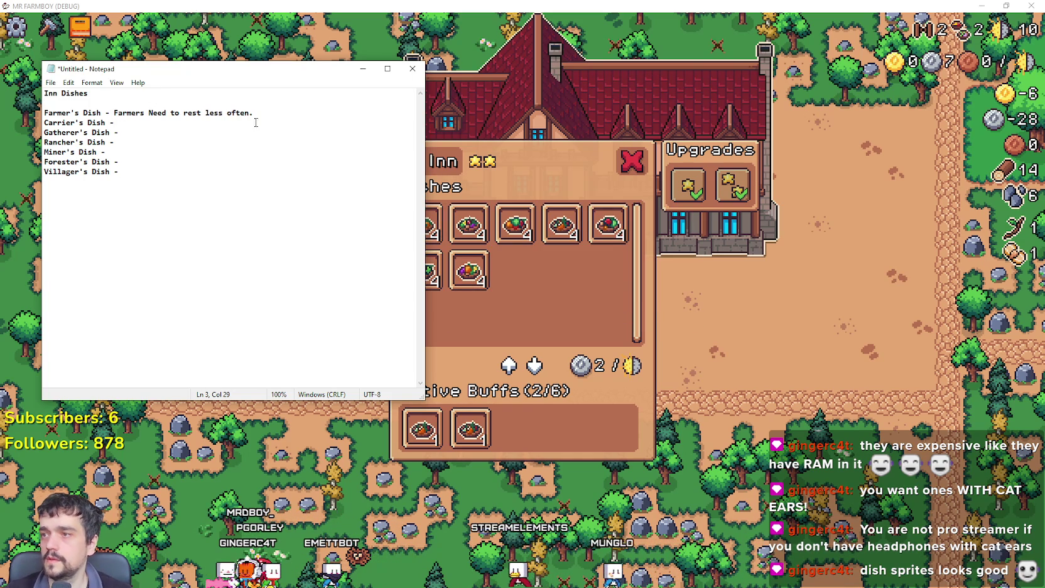
left_click(149, 112)
type("n")
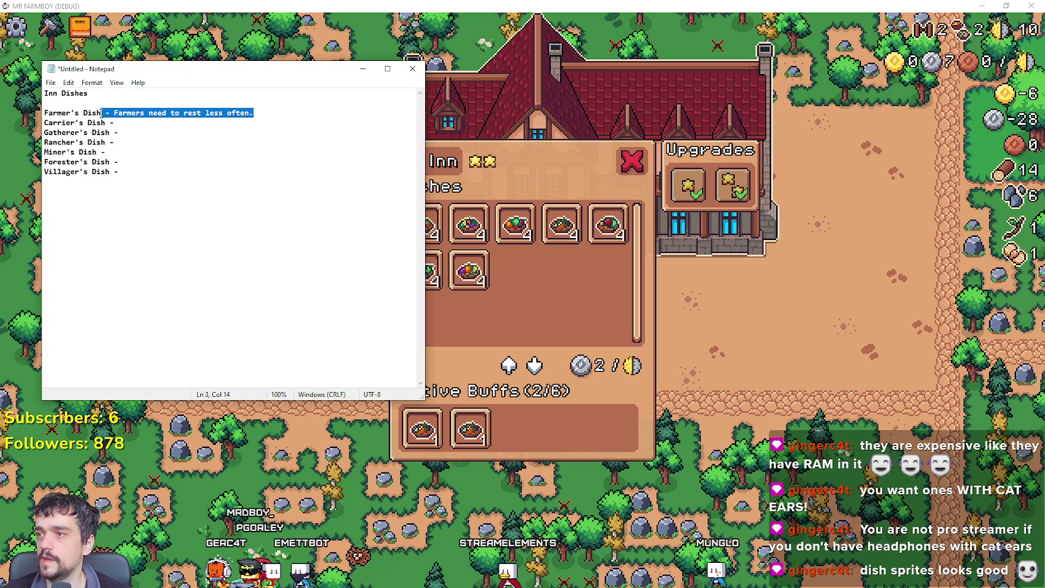
mouse_move(118, 125)
left_mouse_down()
mouse_move(105, 124)
mouse_move(97, 153)
mouse_move(116, 172)
left_mouse_up()
Paste the rest-less description onto the dish line and write Villager's Dish as 'Villagers will visit another market if they haven't bought anything.'
type("- Farmers need to rest less often.")
type("- Farmers need to rest less often.")
type("- Farmers need to rest less often.")
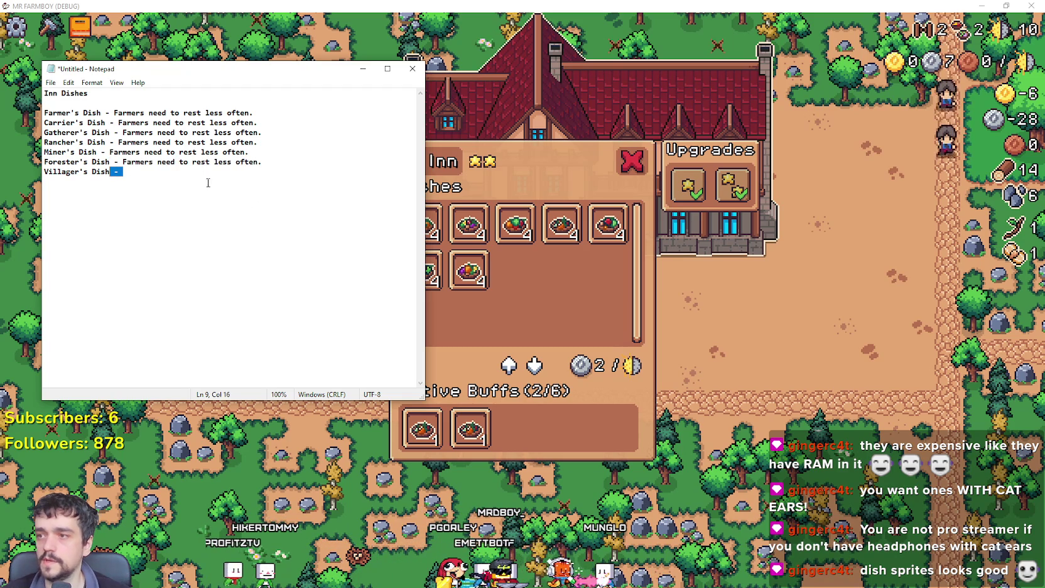
left_click(300, 206)
mouse_move(479, 273)
type("Vill")
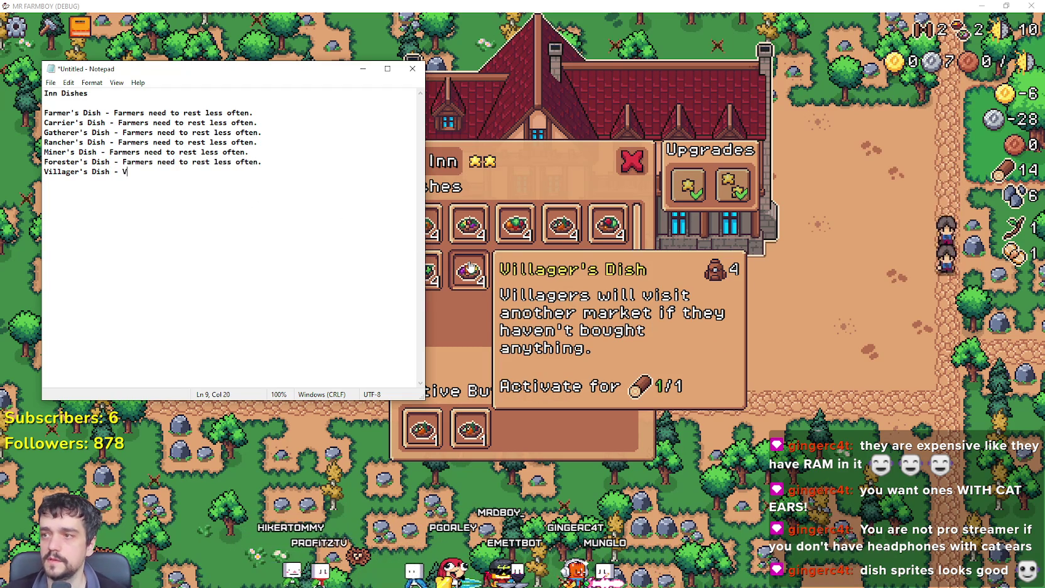
type("agers will ")
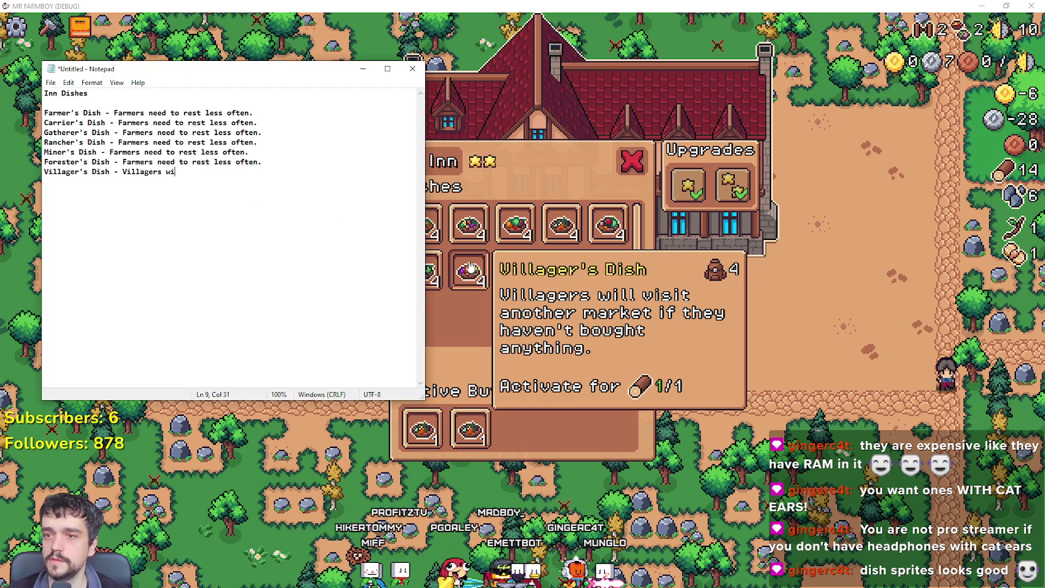
type("visit anothe")
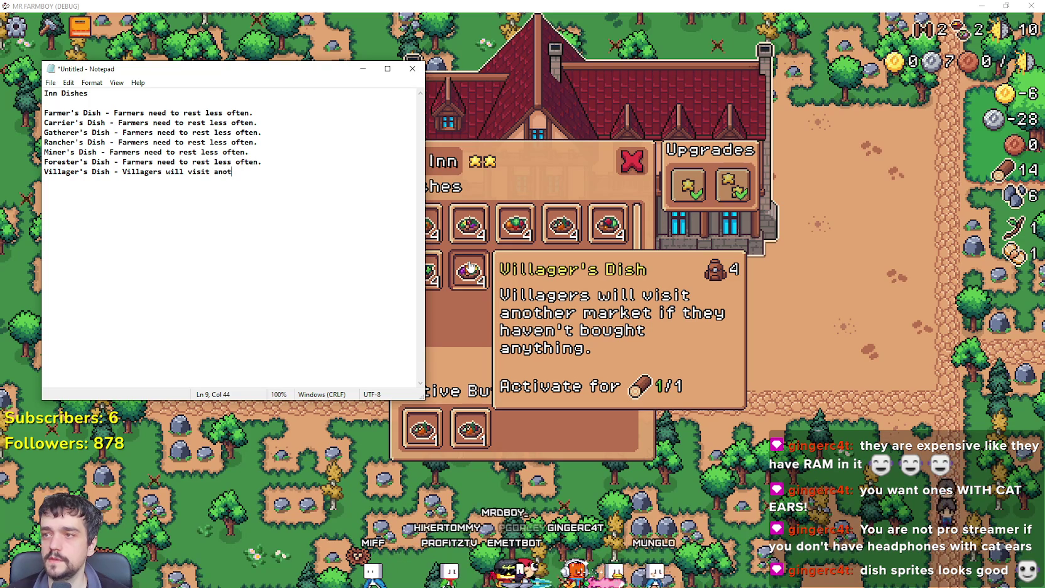
type("r market if ty")
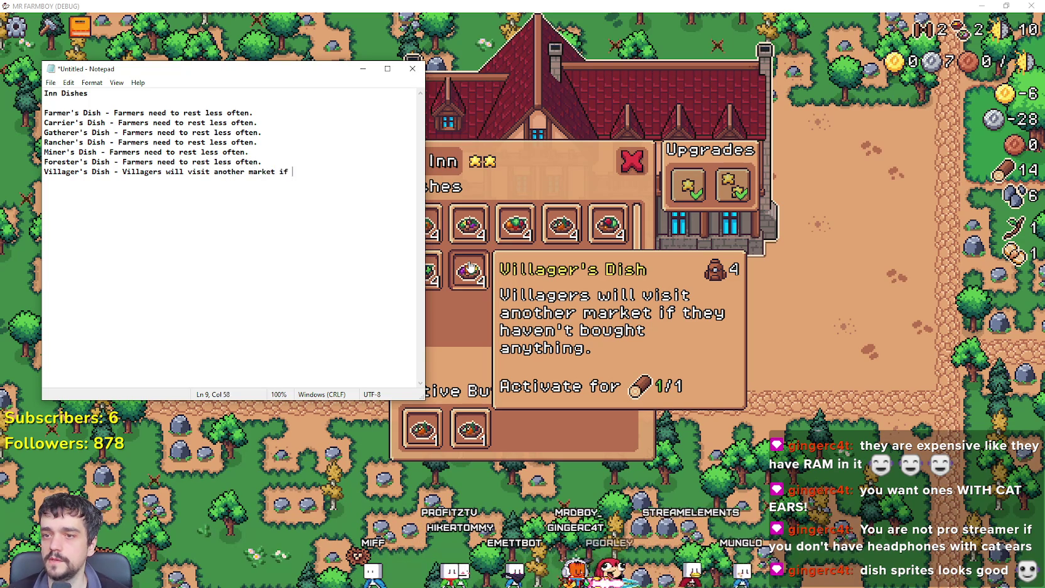
key("BackSpace")
type("hey haven't")
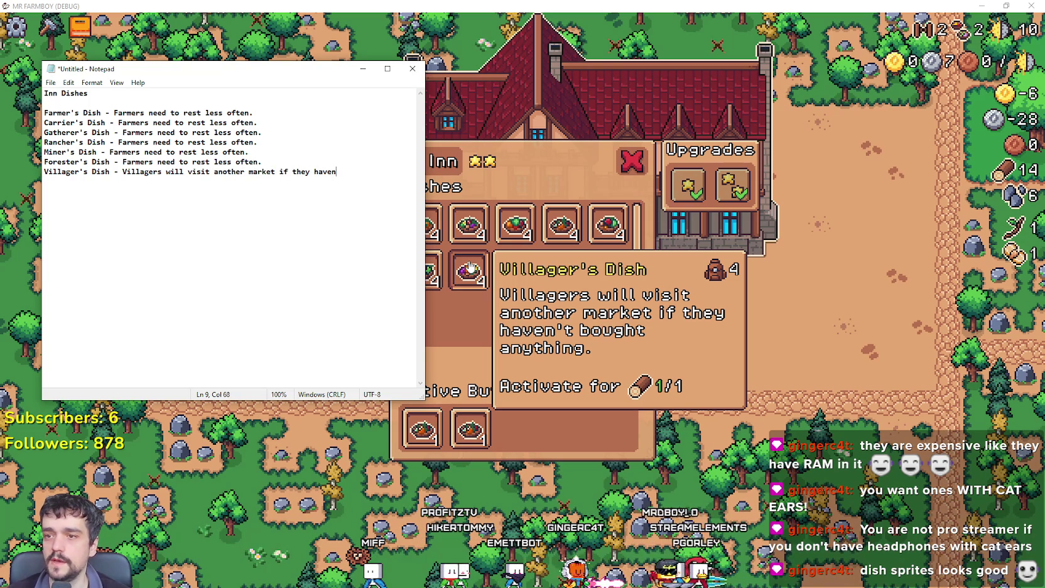
type(" bought anything.")
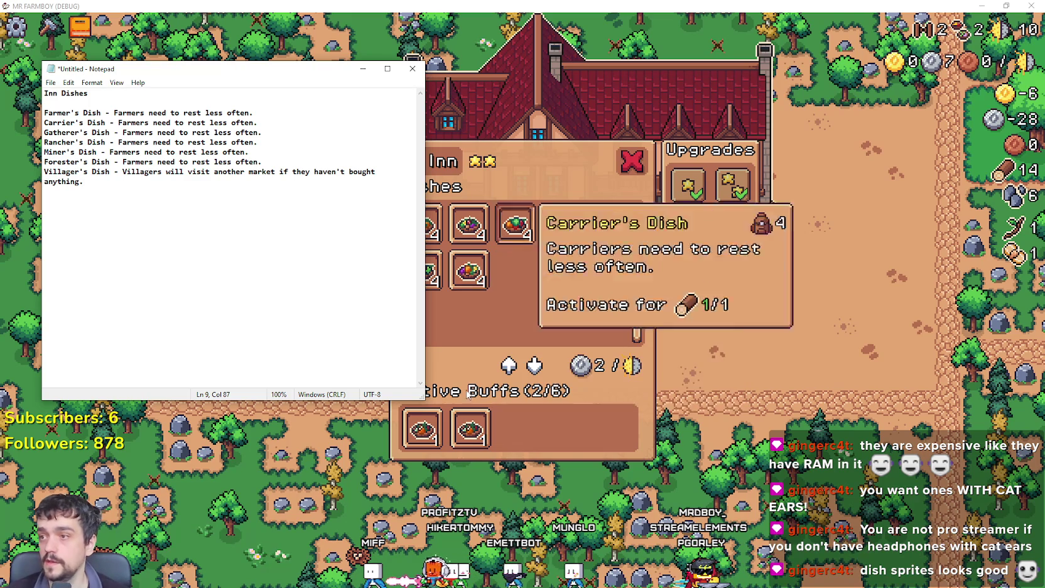
Widen the Notepad window so the Villager's line fits, and select the end of its description
left_click_drag(424, 399, 517, 392)
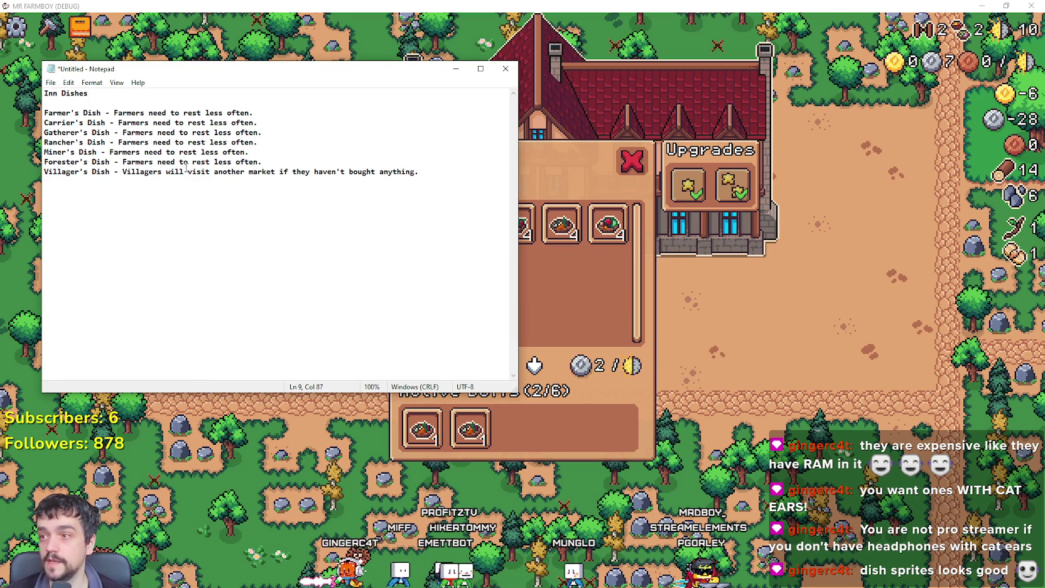
mouse_move(557, 218)
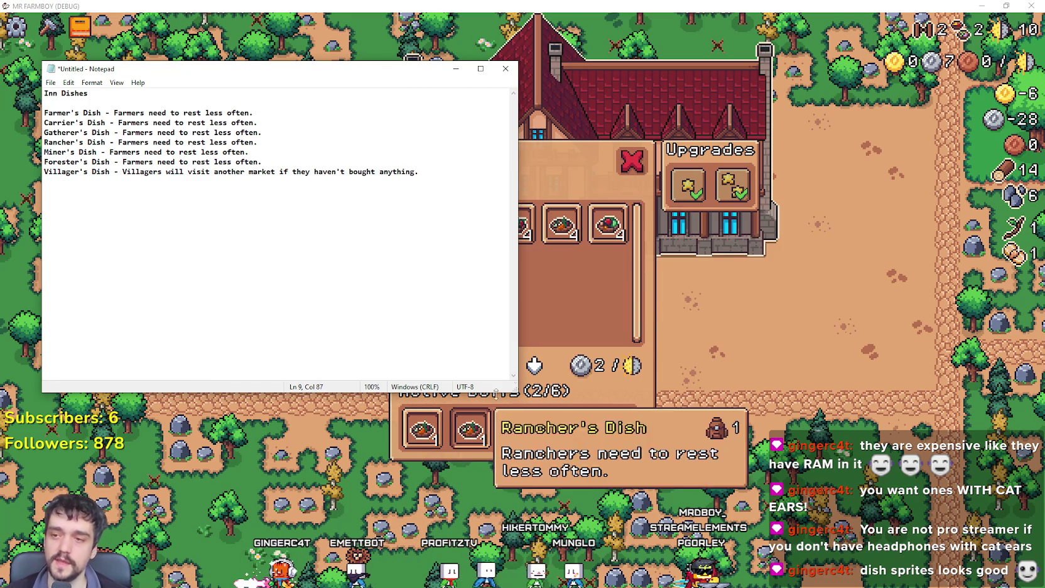
left_click_drag(420, 171, 27, 168)
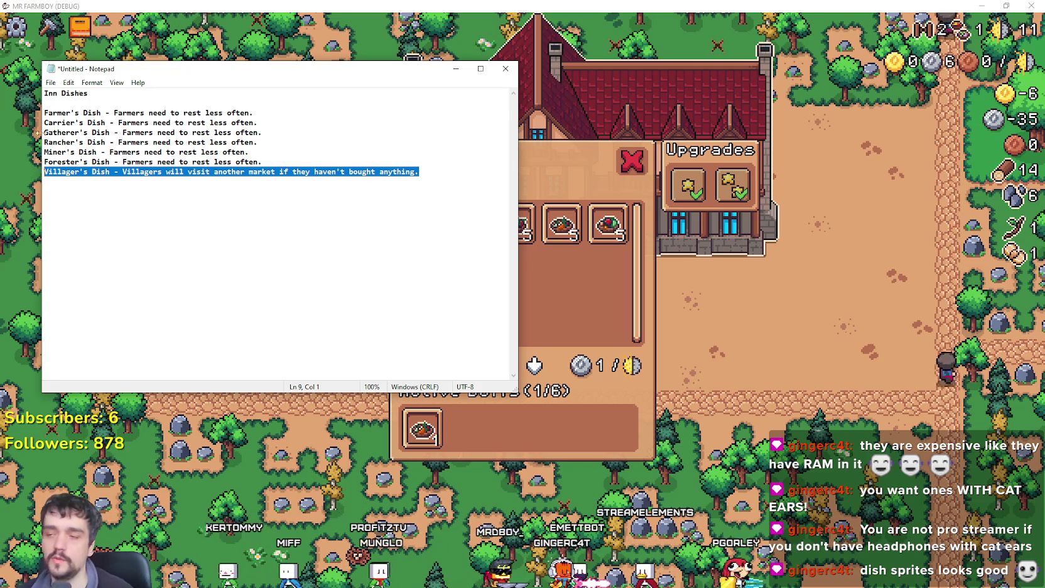
Select the repeated descriptions on the Farmer's to Forester's dish lines, then clear the selection
left_click_drag(262, 162, 45, 113)
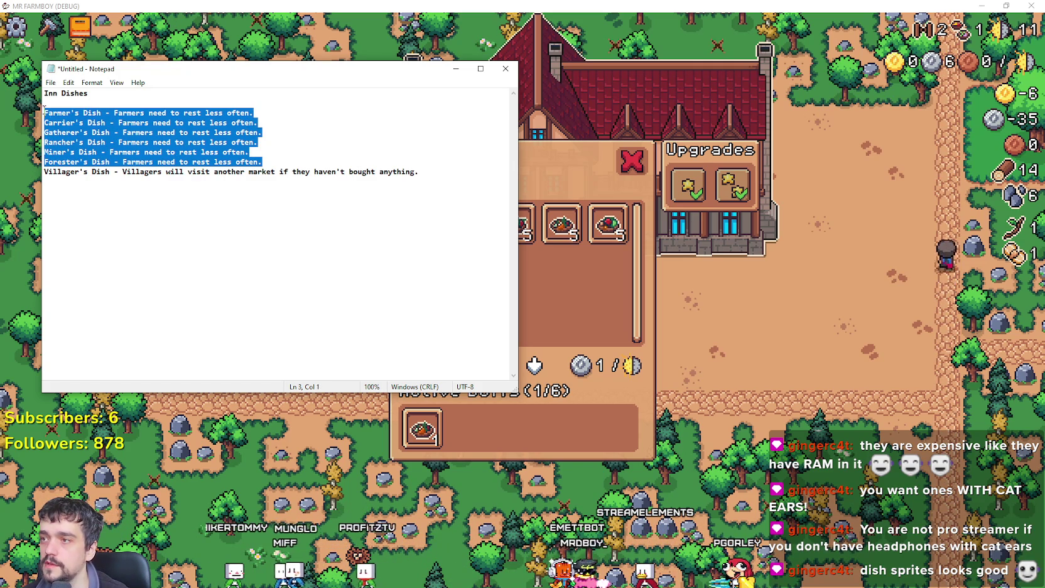
left_click(259, 142)
left_click_drag(259, 152, 100, 118)
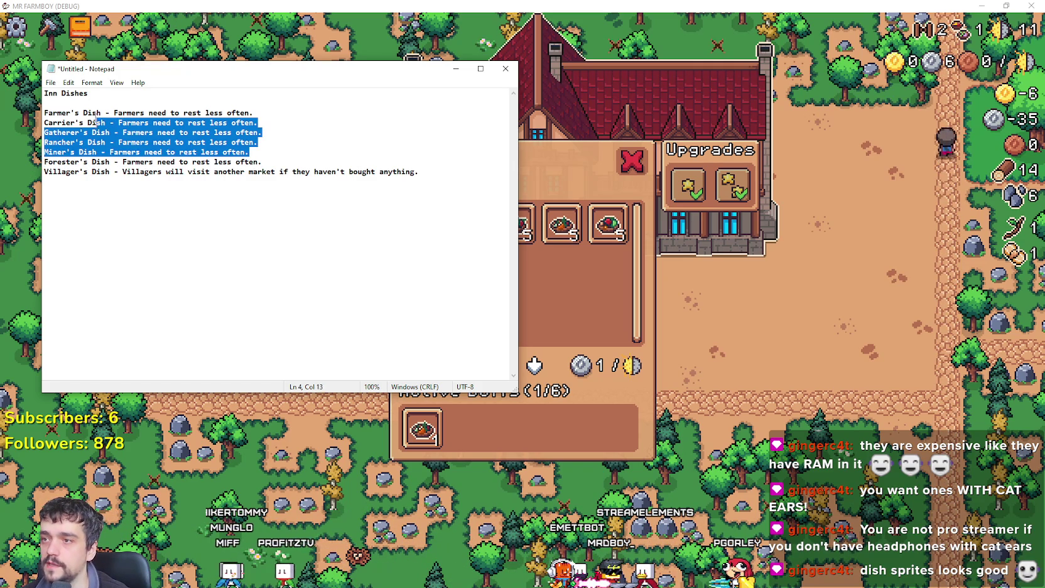
mouse_move(262, 161)
left_mouse_down()
mouse_move(76, 133)
mouse_move(135, 161)
mouse_move(19, 117)
left_mouse_up()
left_click(432, 172)
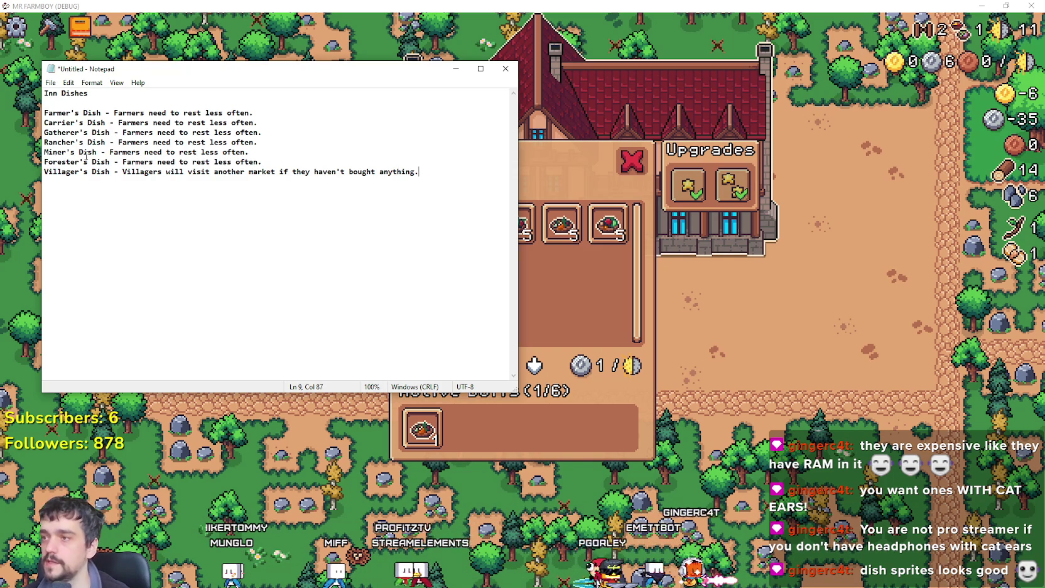
Change 'Farmers' to 'Carriers' and 'Gatherers' in the Carrier's and Gatherer's Dish descriptions
double_click(133, 123)
key("Left")
double_click(144, 121)
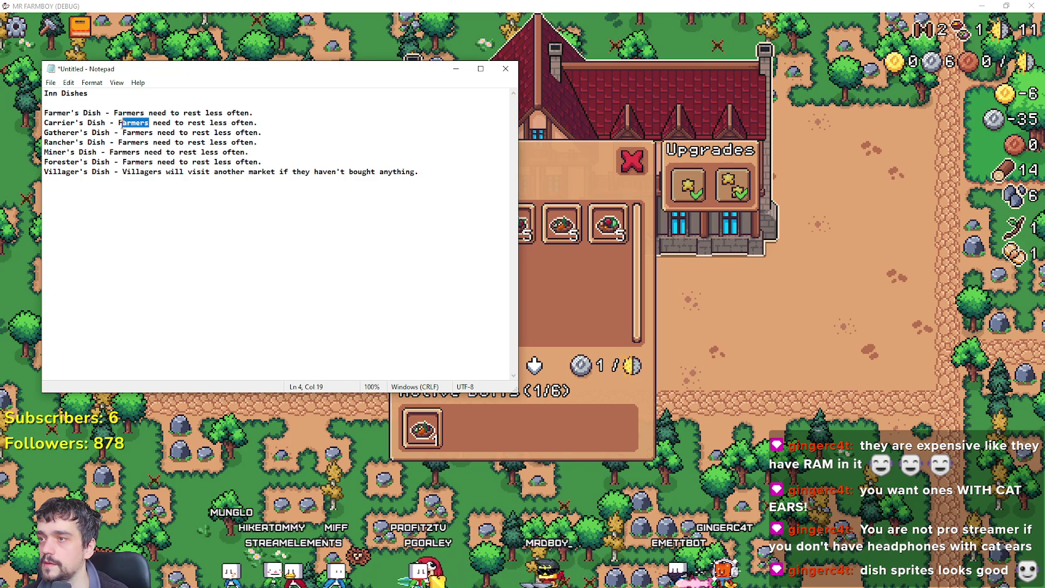
type("Carriers")
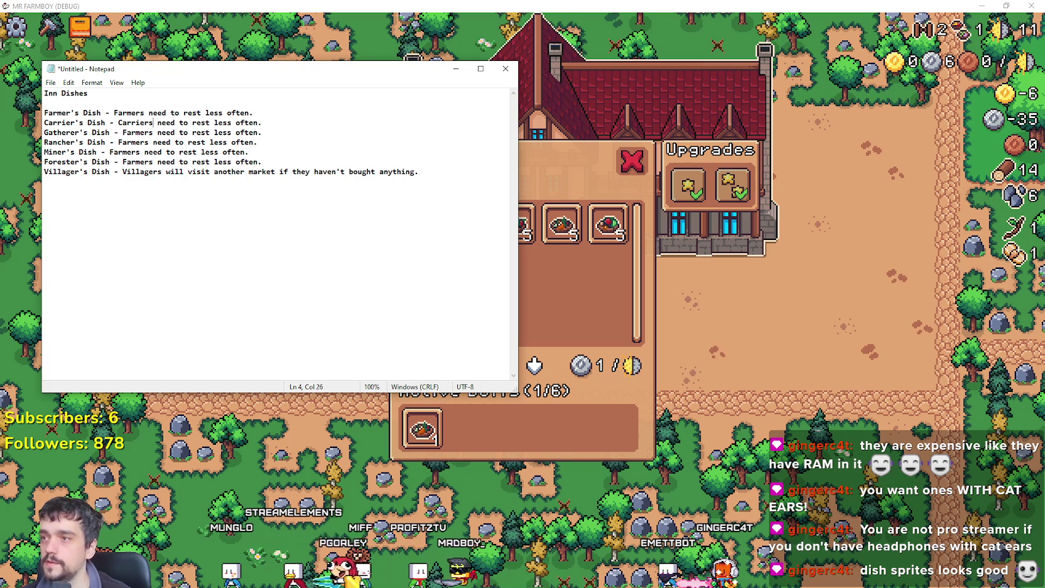
left_click(154, 133)
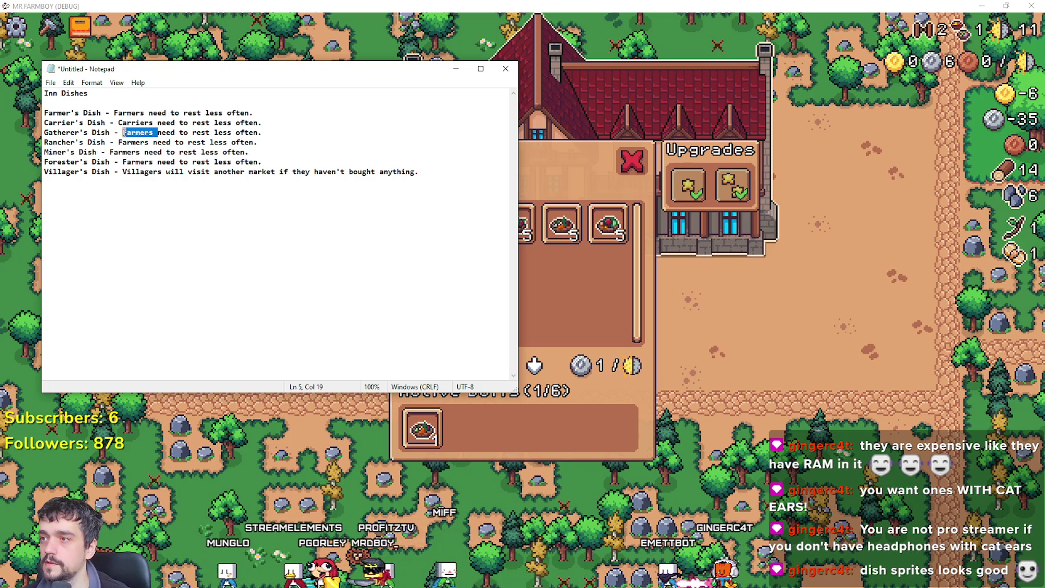
type("Gatherers")
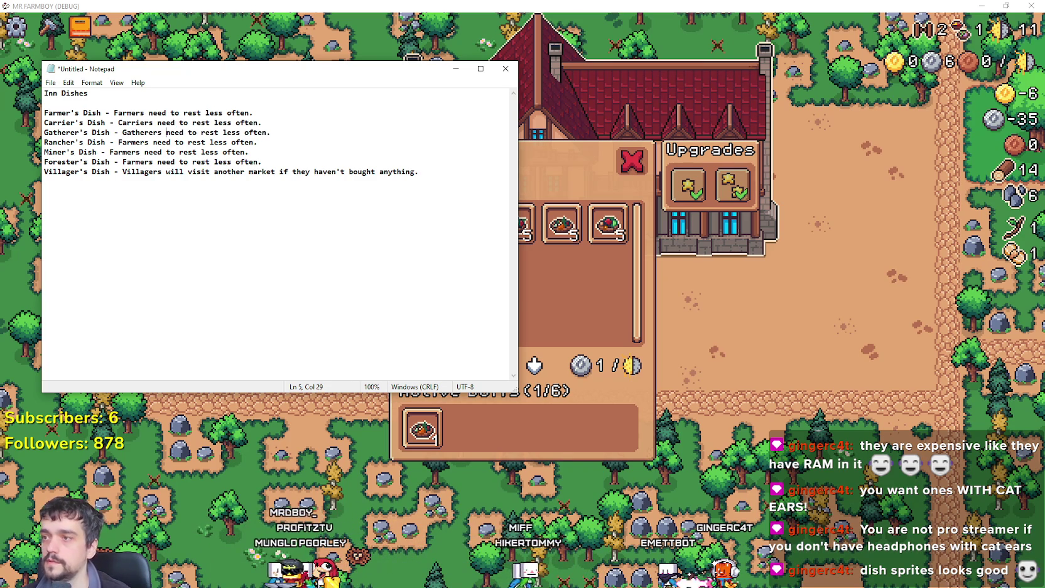
Change 'Farmers' to 'Ranchers', 'Miners' and 'Foresters' on their dish lines, then return to the game's Inn panel
double_click(134, 143)
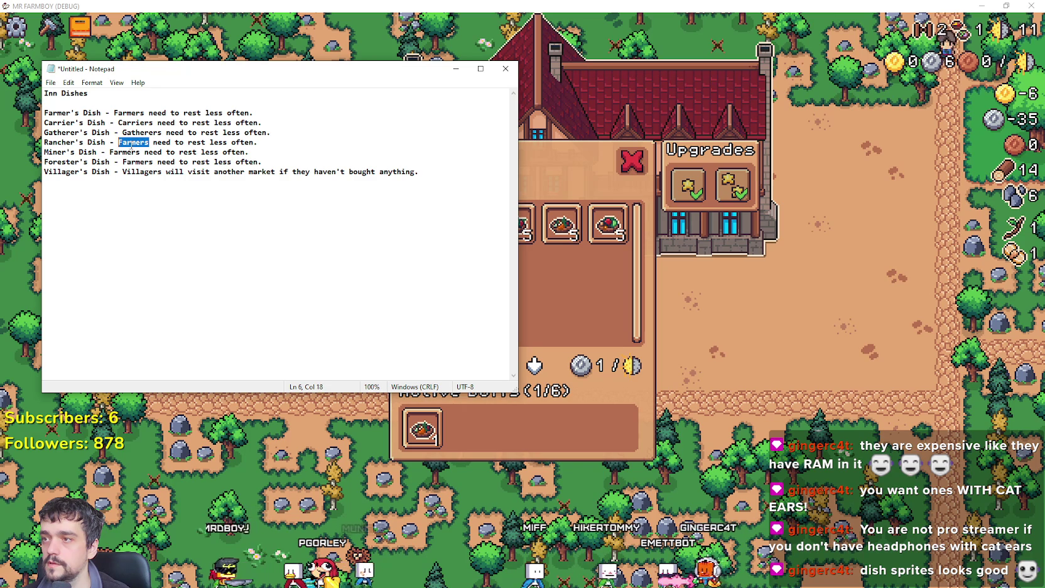
type("Ranchers")
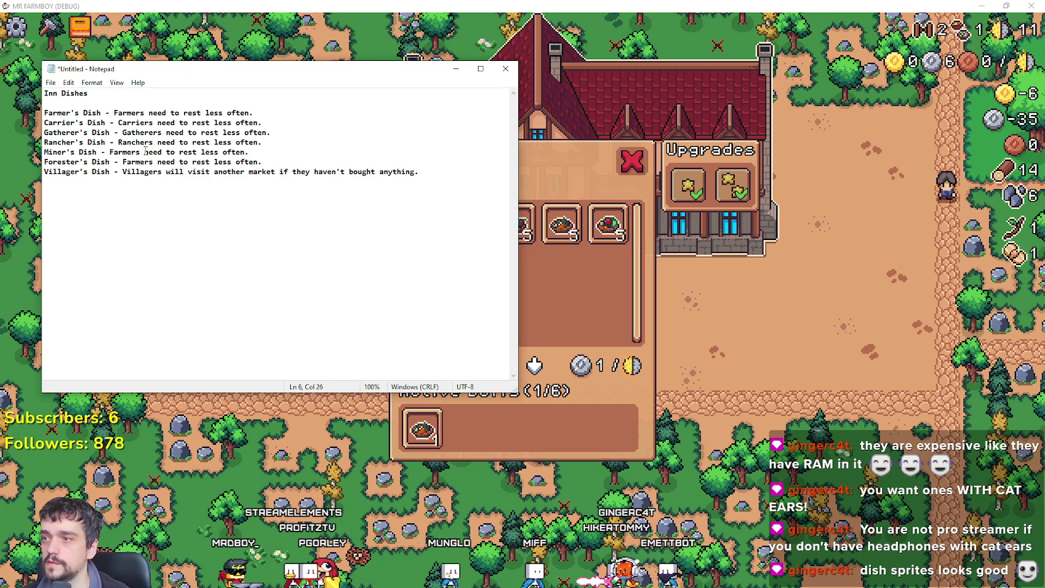
double_click(137, 152)
type("Miners")
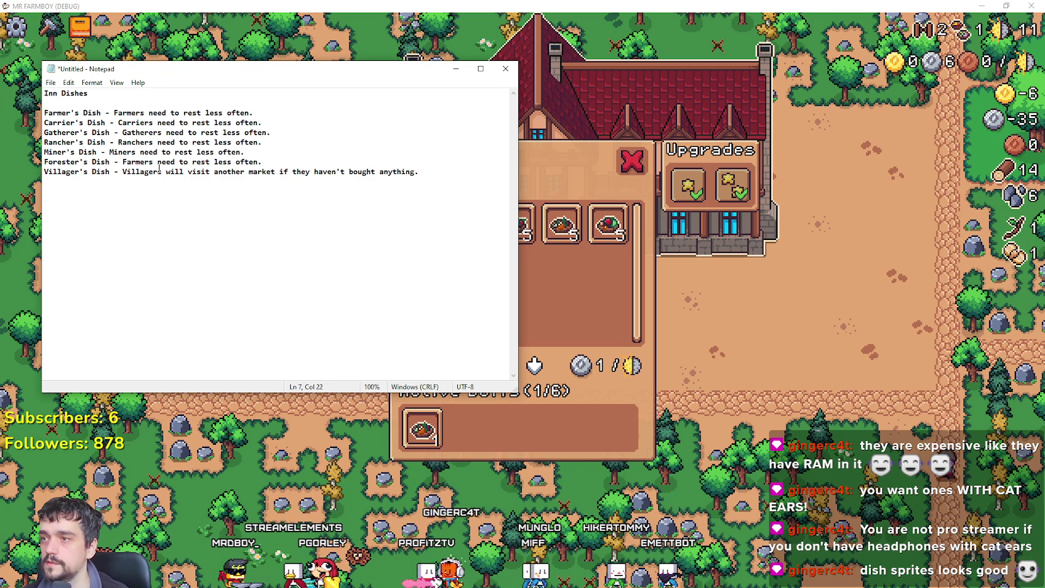
double_click(149, 162)
type("For")
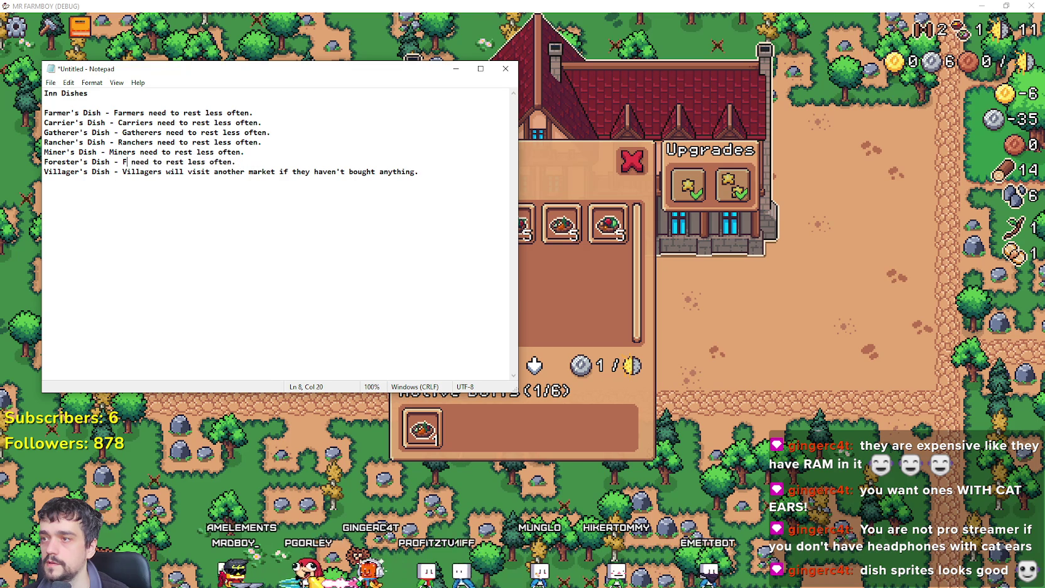
type("esters")
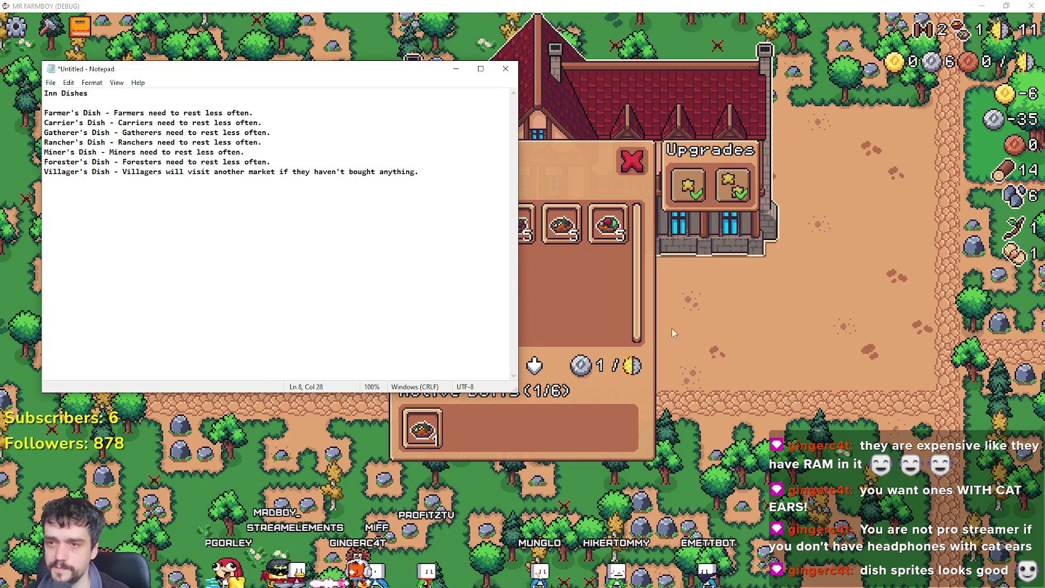
left_click(615, 304)
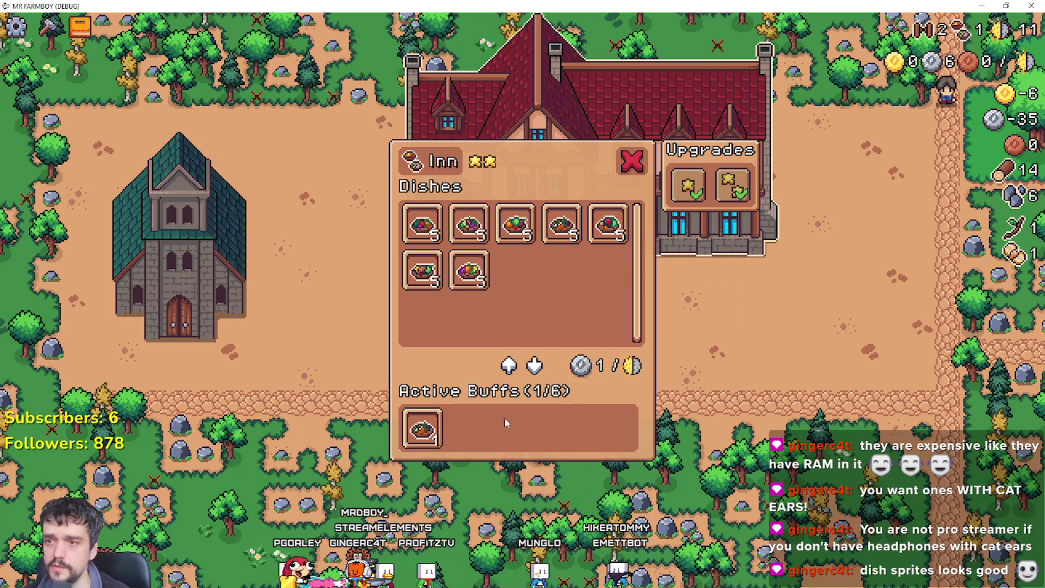
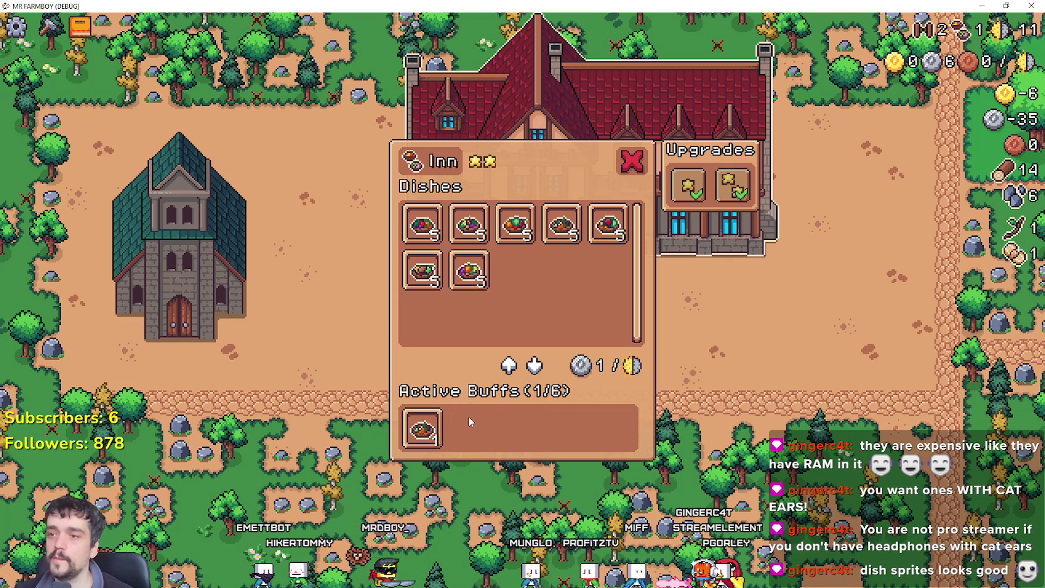
Leave the Inn, walk to the church to open its Blessings panel, and return to the notes
key("Escape")
key("a")
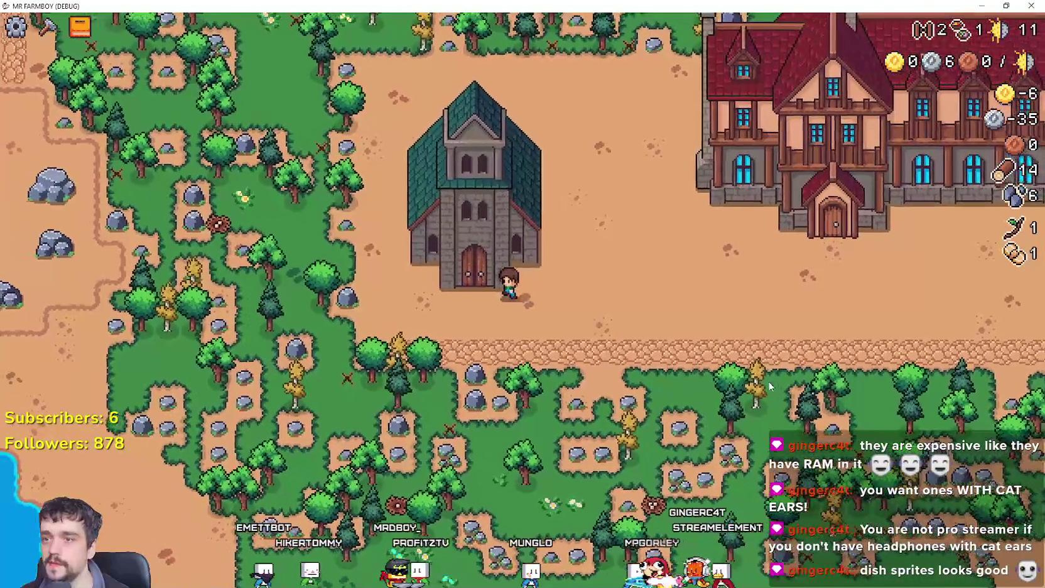
key("e")
mouse_move(425, 239)
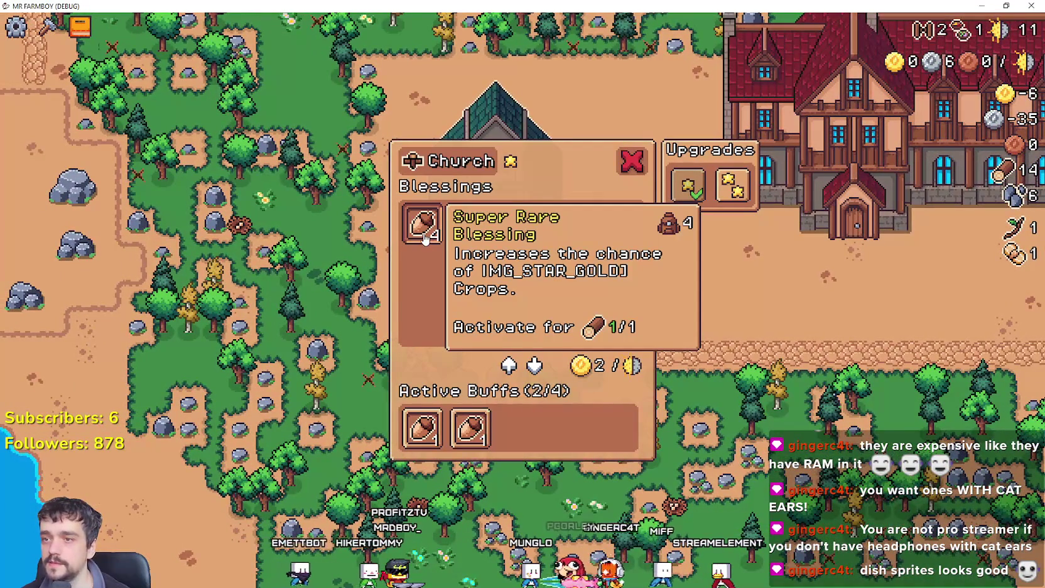
key("alt+Tab")
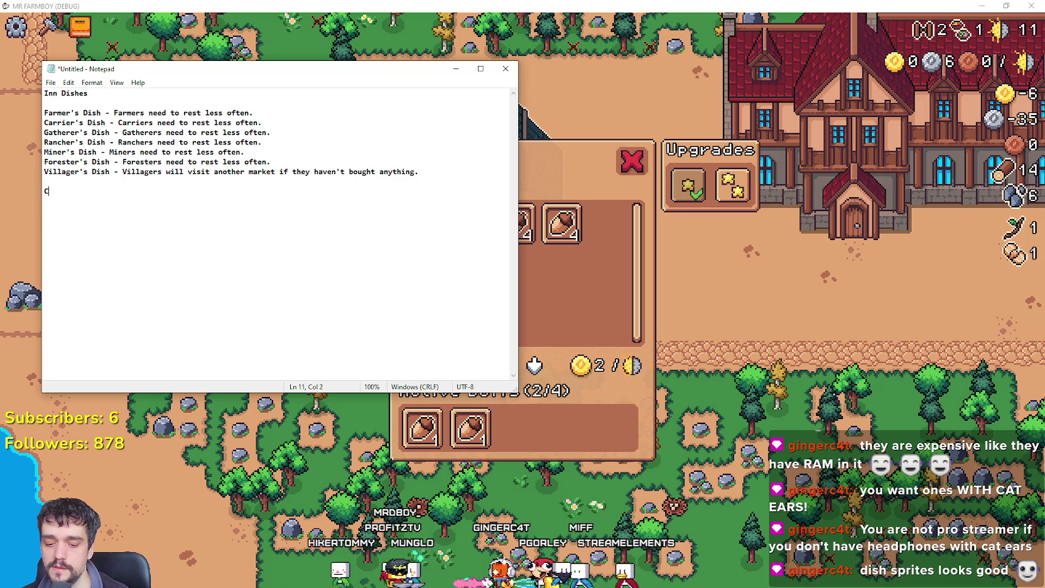
Add the 'Church Blessings' heading, then shrink and move Notepad to uncover the game
type("ssings.")
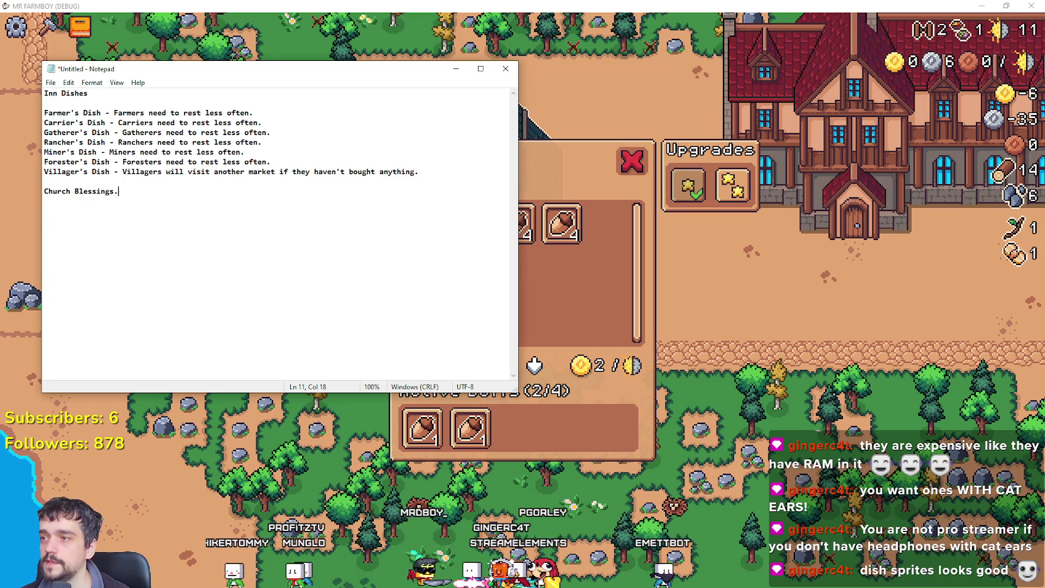
key("Return")
key("Return")
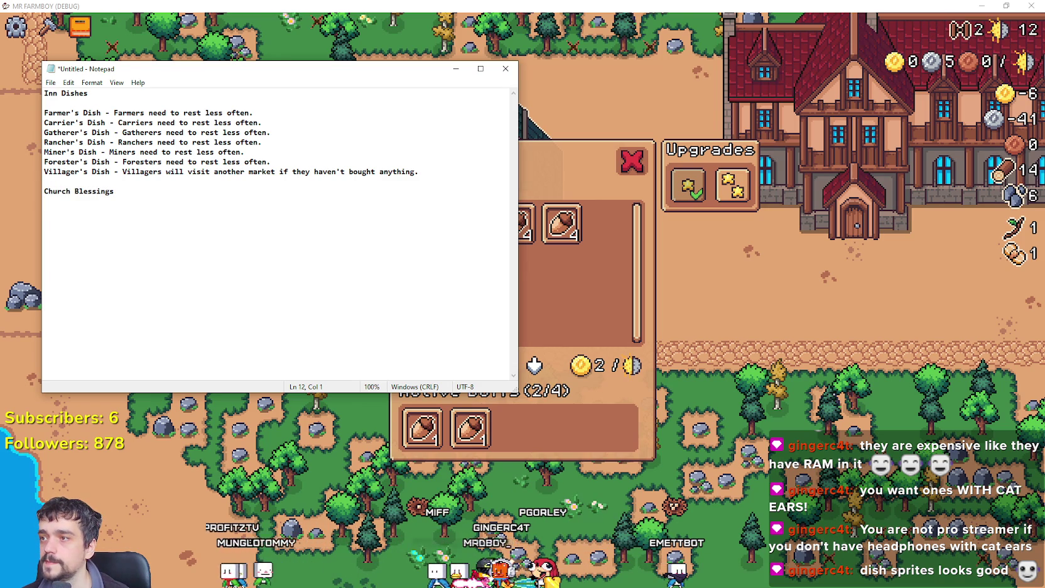
mouse_move(518, 393)
left_mouse_down()
mouse_move(486, 236)
mouse_move(471, 256)
left_mouse_up()
mouse_move(317, 72)
left_mouse_down()
mouse_move(276, 19)
mouse_move(296, 23)
left_mouse_up()
Type 'Super Rare Blessing - Increases the chance of Gold Star Crops.'
mouse_move(409, 220)
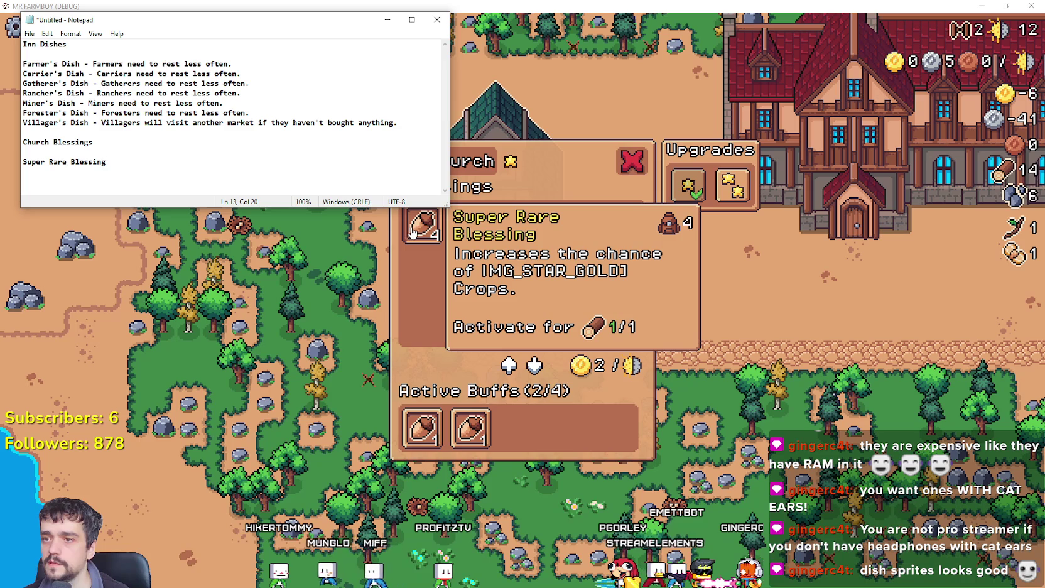
type("- ")
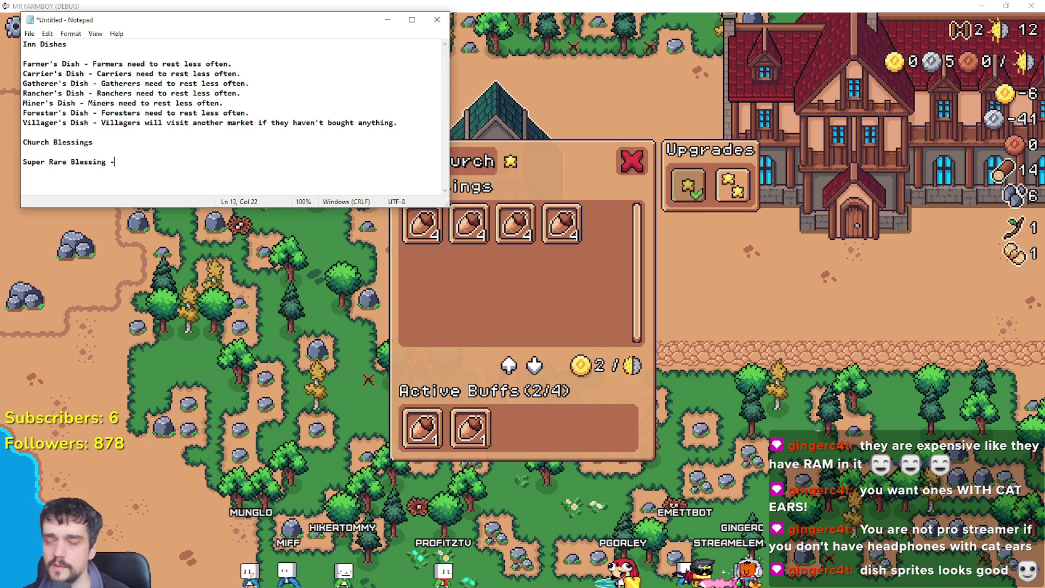
type("Increases th")
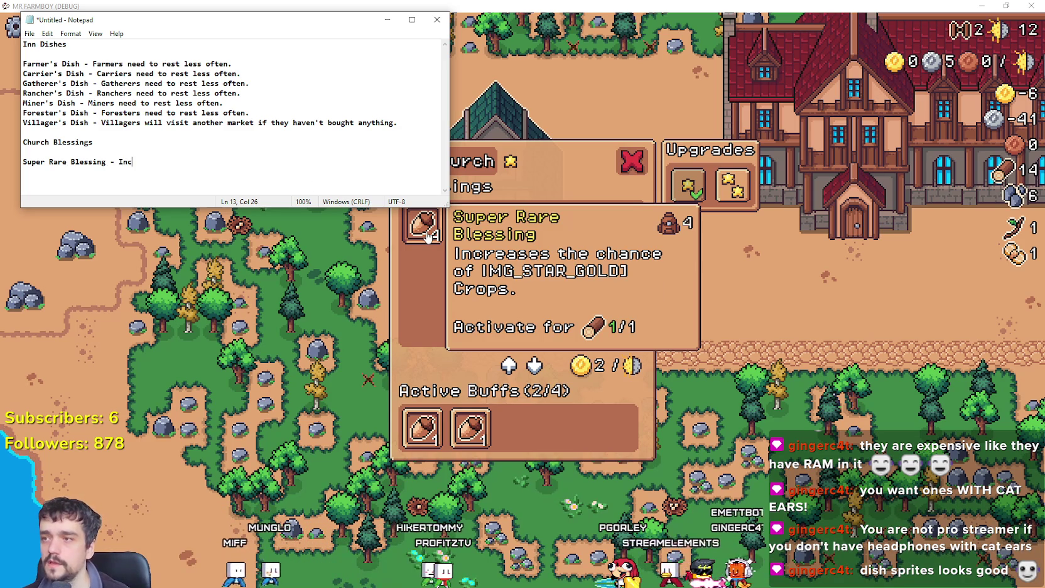
type("e chance of Gold")
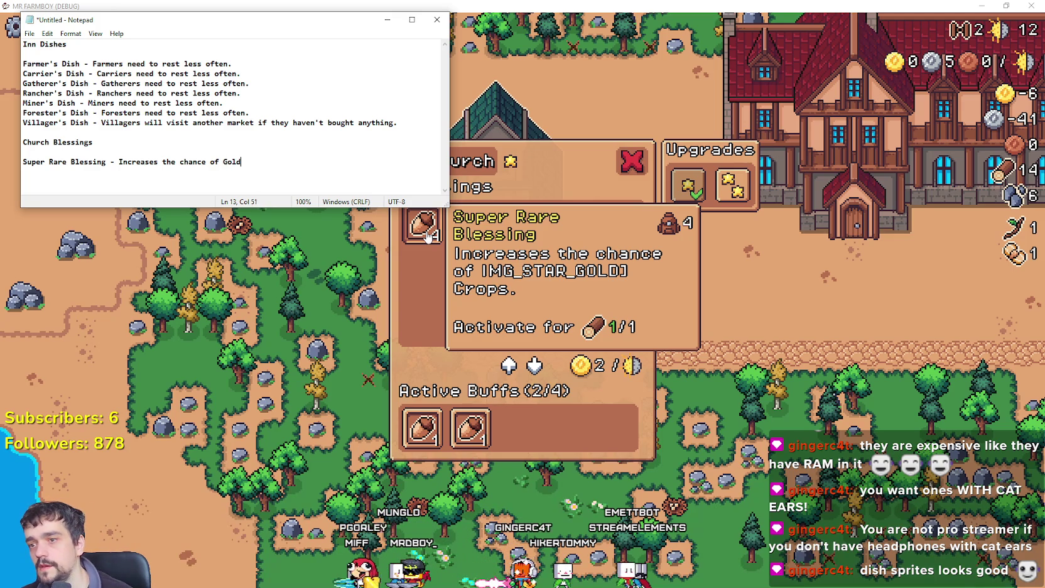
type("Star Crops.")
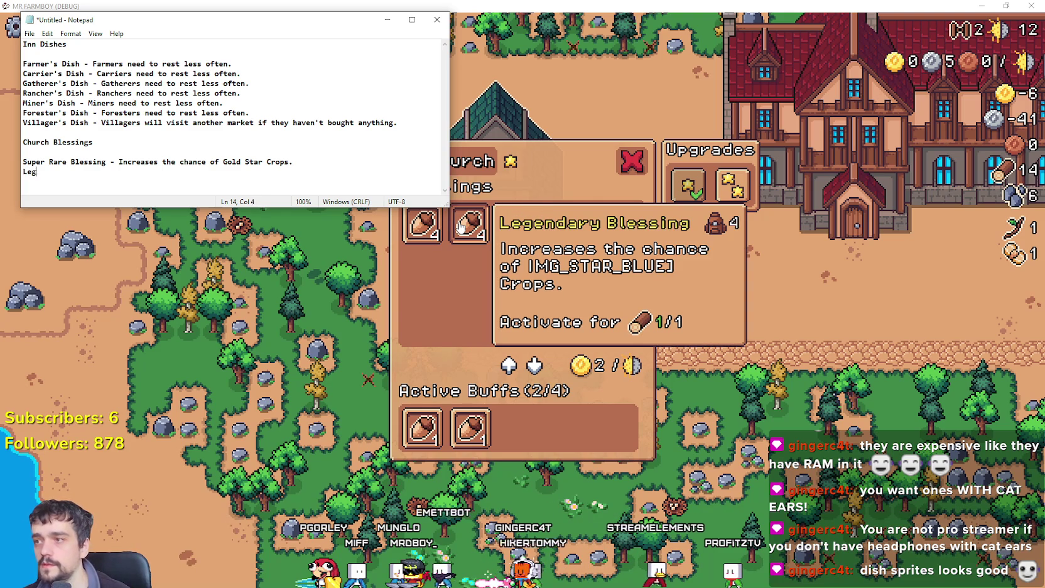
Add the Legendary Blessing (Blue Star Crops) and Harvest Blessing (extra yield) lines
type("sing - Inc")
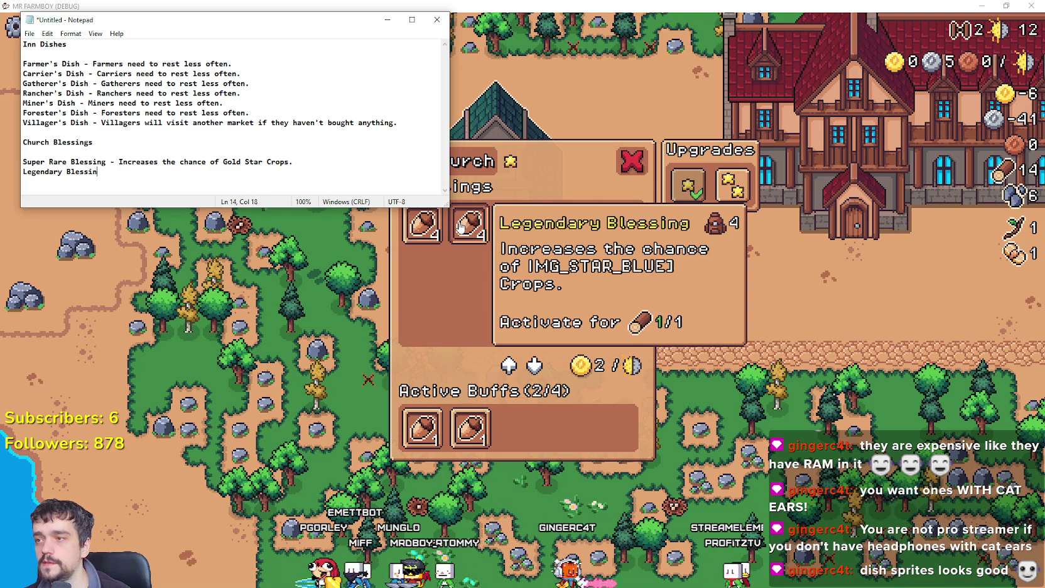
type("reases the  chanc")
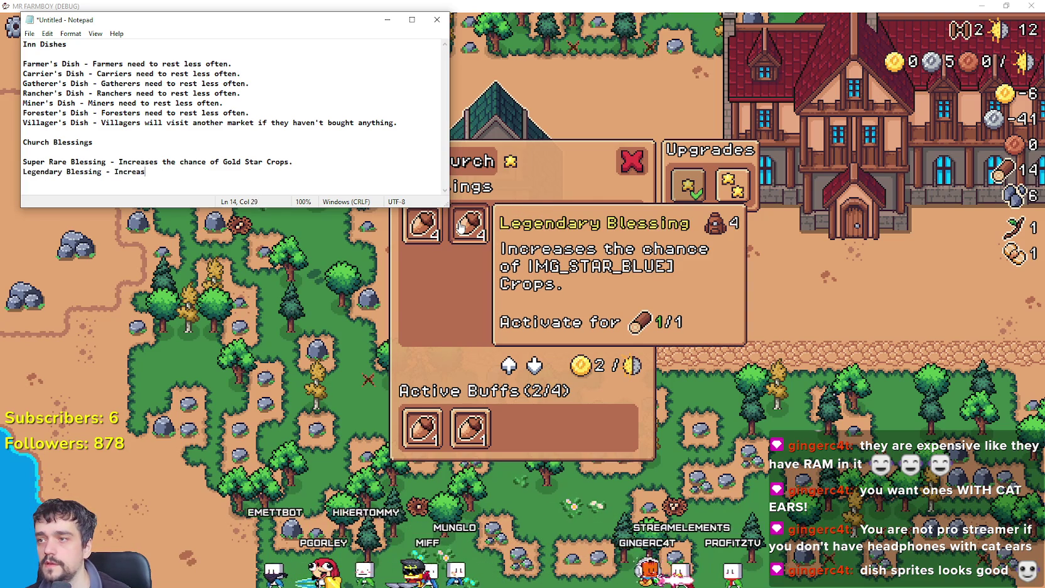
type("e of Blue ")
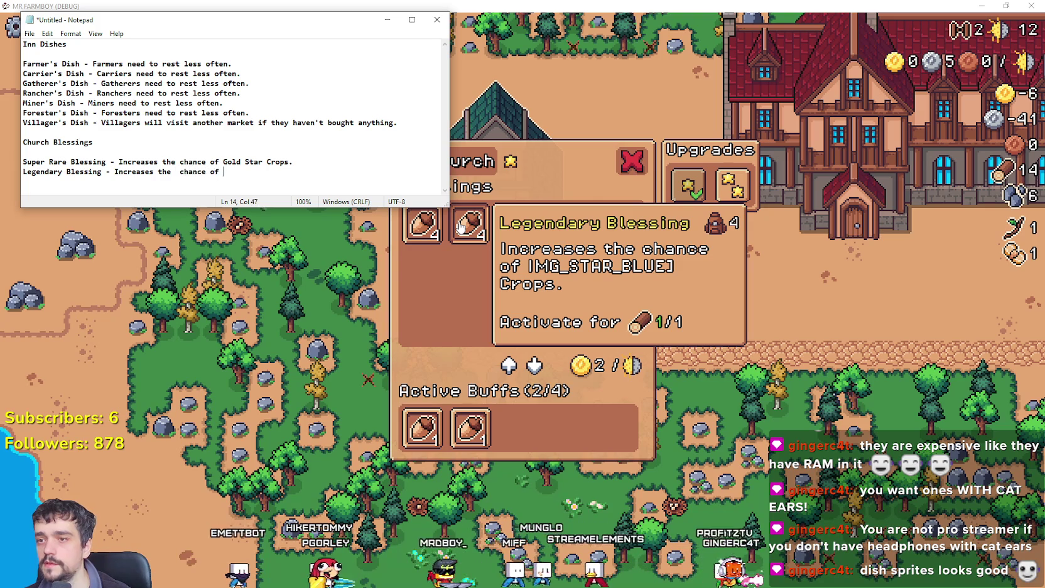
type("Star Crops.")
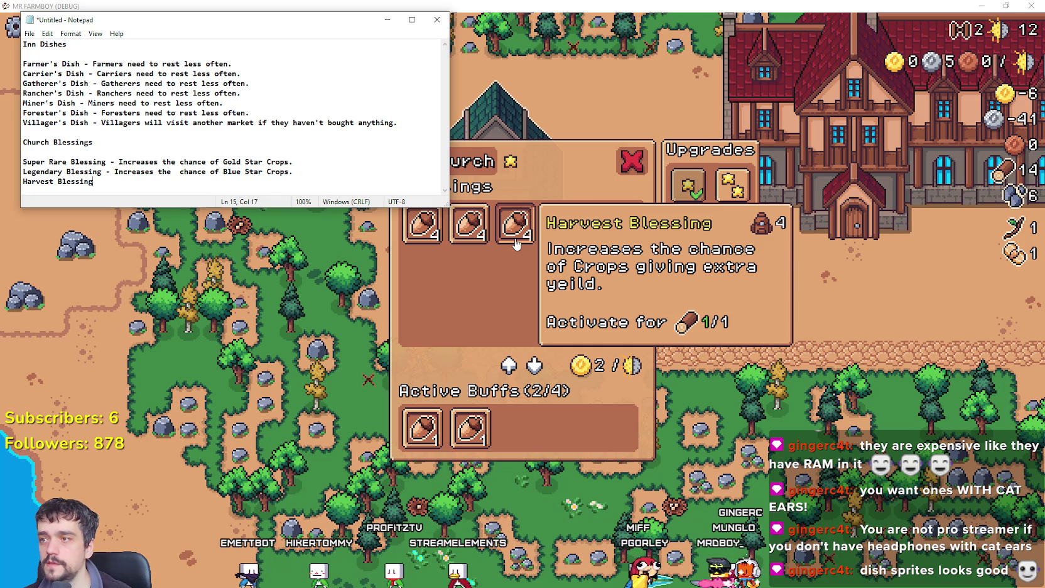
type("ncreases the chance of Crops")
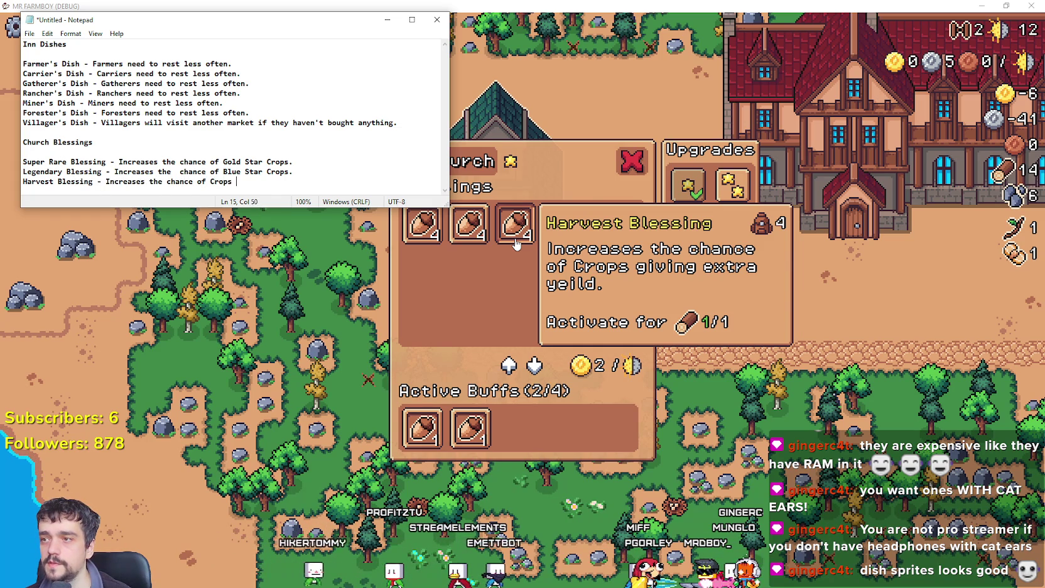
type("a yeild.")
key("Return")
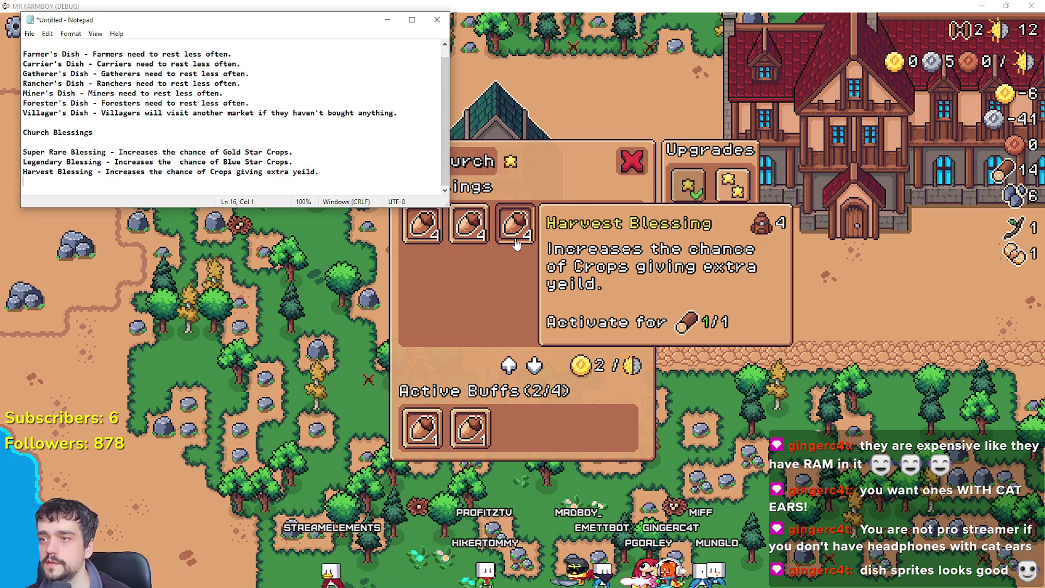
Add the Villager Blessing line from the game tooltip, then return to the game
mouse_move(568, 247)
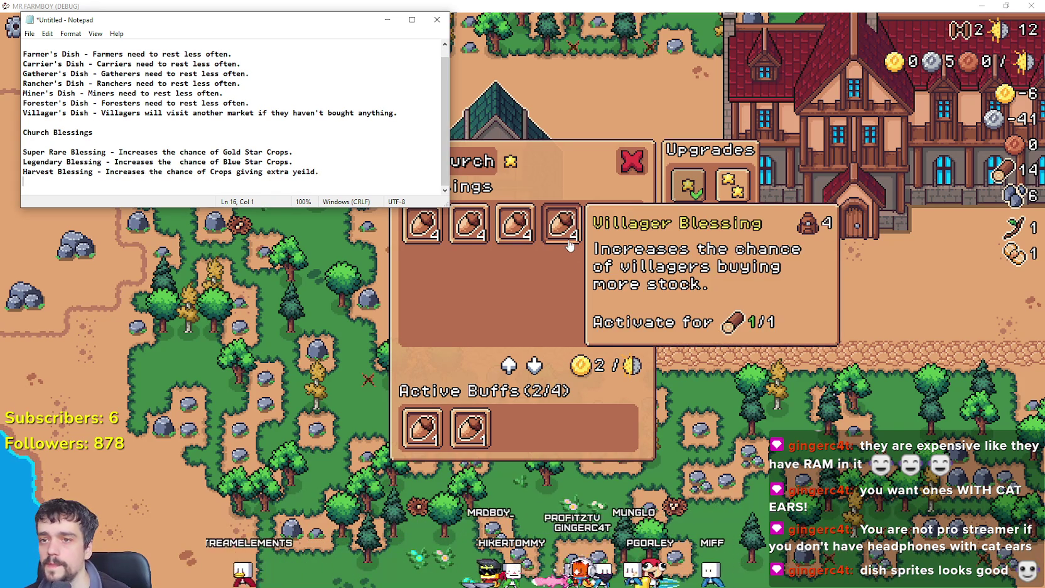
type("VBi")
key("BackSpace")
key("BackSpace")
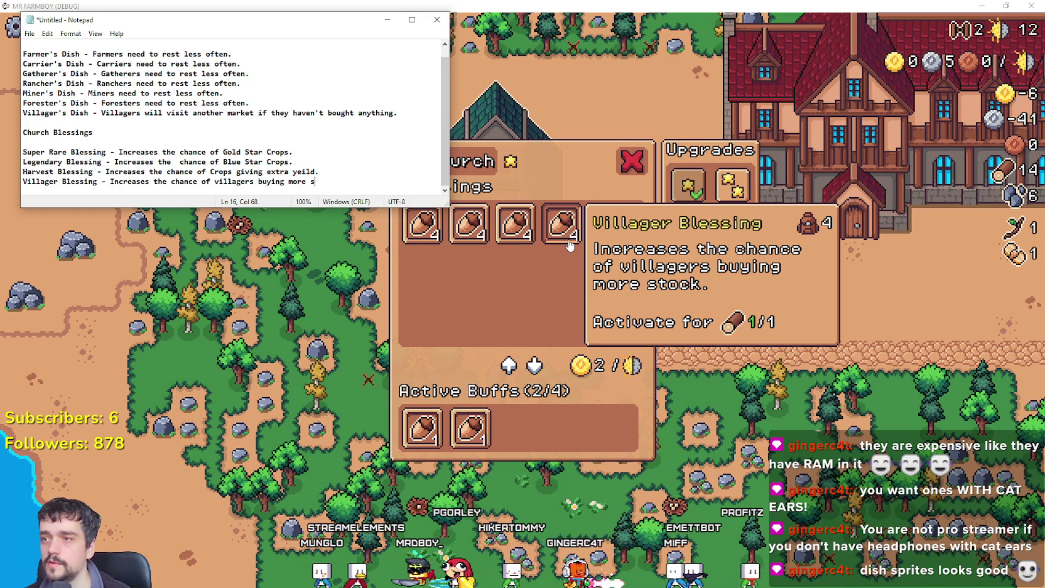
key("Return")
key("Return")
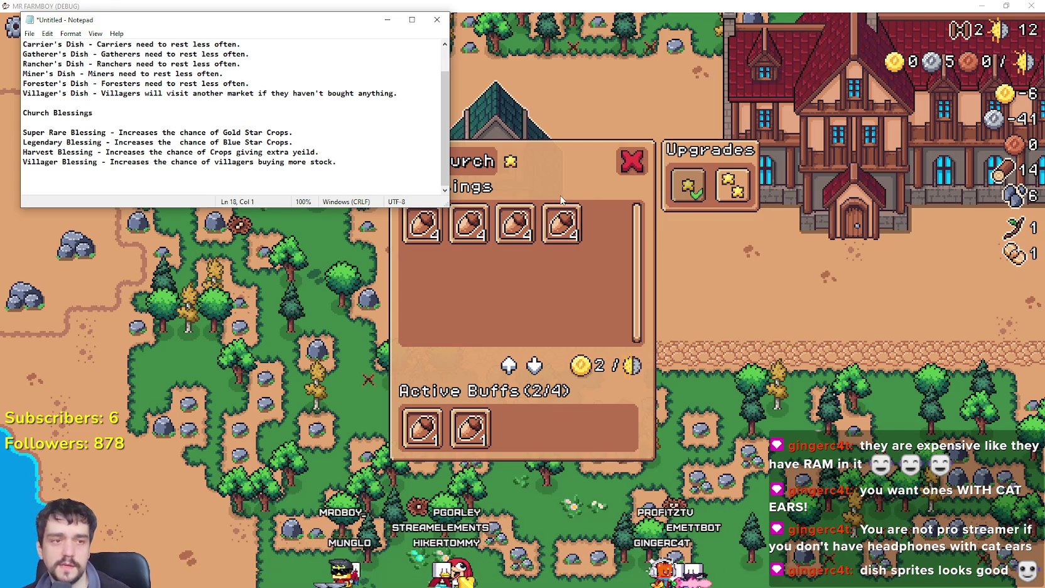
key("alt+Tab")
key("alt+Tab")
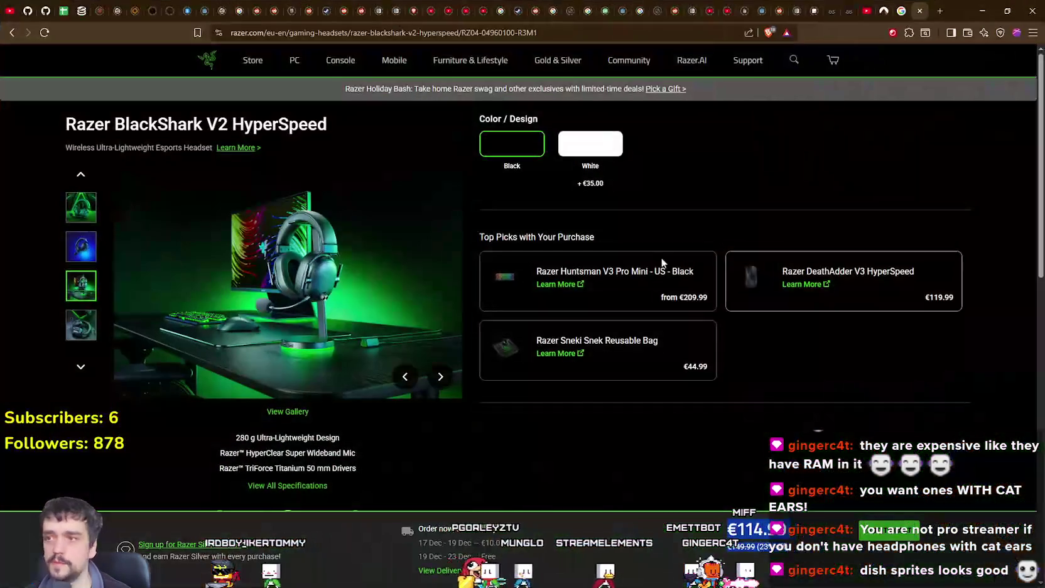
Bring up the localization sheet and scroll down to the blessing rows near row 749
key("ctrl+Tab")
scroll(724, 405, "down", 10)
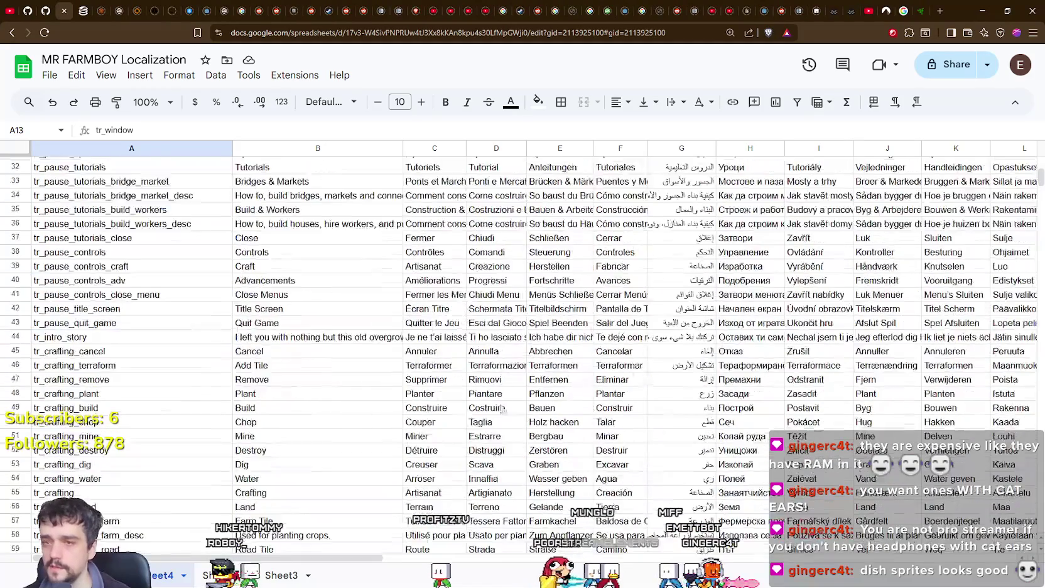
mouse_move(1041, 180)
left_mouse_down()
mouse_move(1041, 519)
mouse_move(1041, 408)
left_mouse_up()
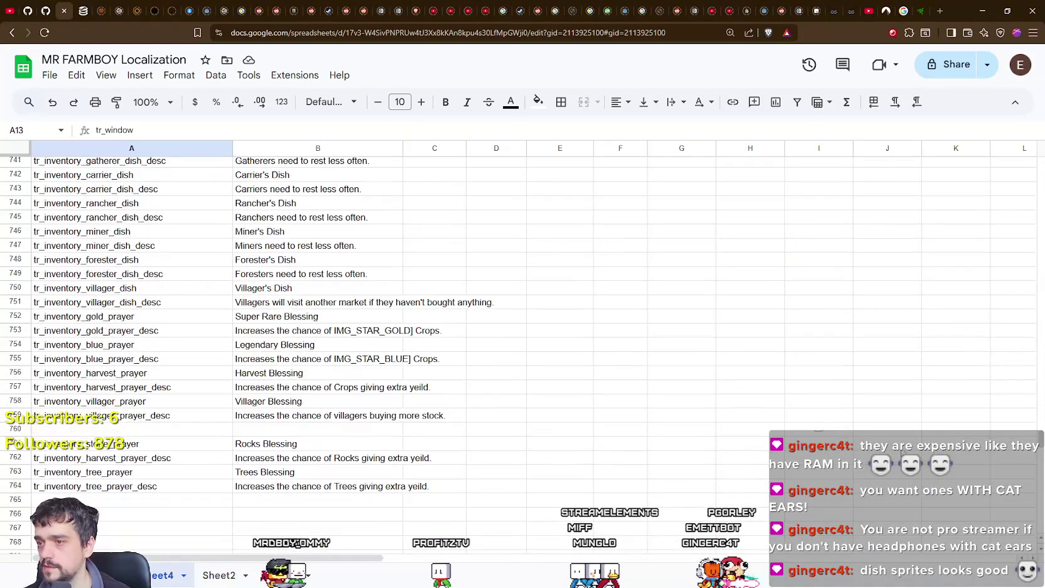
scroll(270, 414, "down", 2)
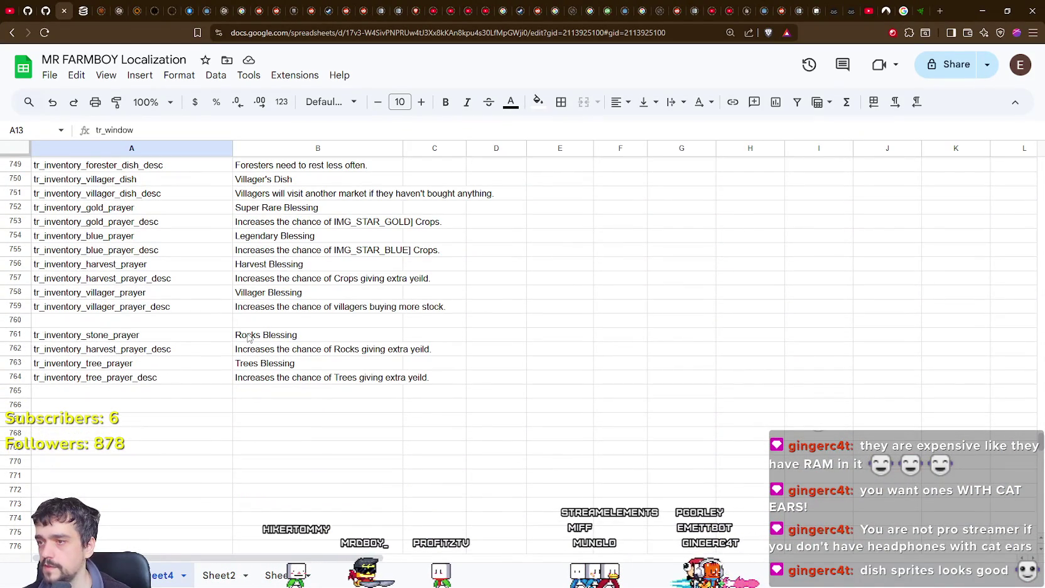
Check the Rocks and Trees Blessing name and description cells, B761–B764
left_click(267, 338)
left_click(273, 353)
left_click(272, 364)
left_click(277, 337)
left_click(284, 350)
left_click(285, 368)
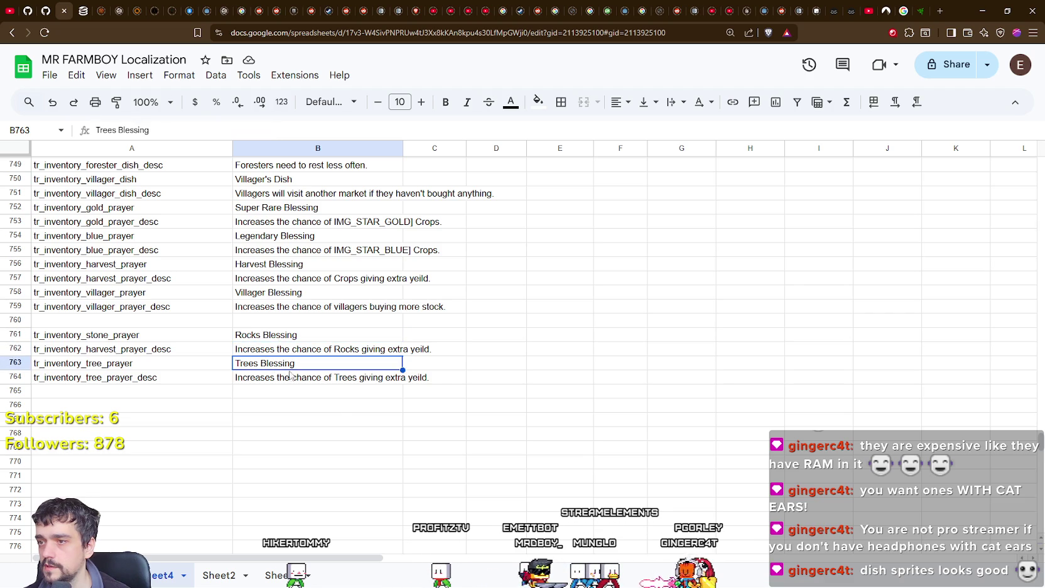
left_click(313, 382)
key("Up")
key("Up")
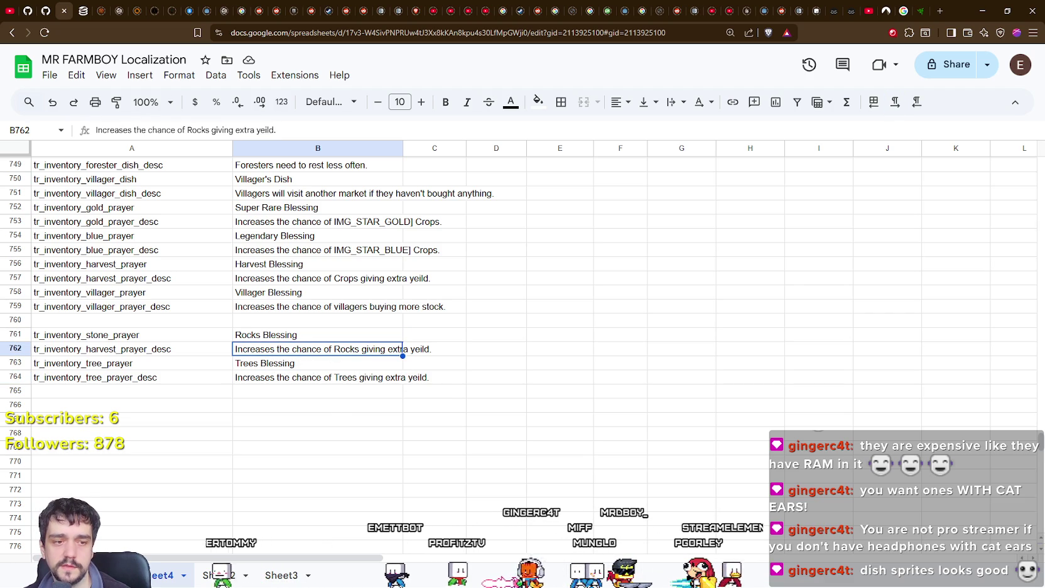
key("alt+Tab")
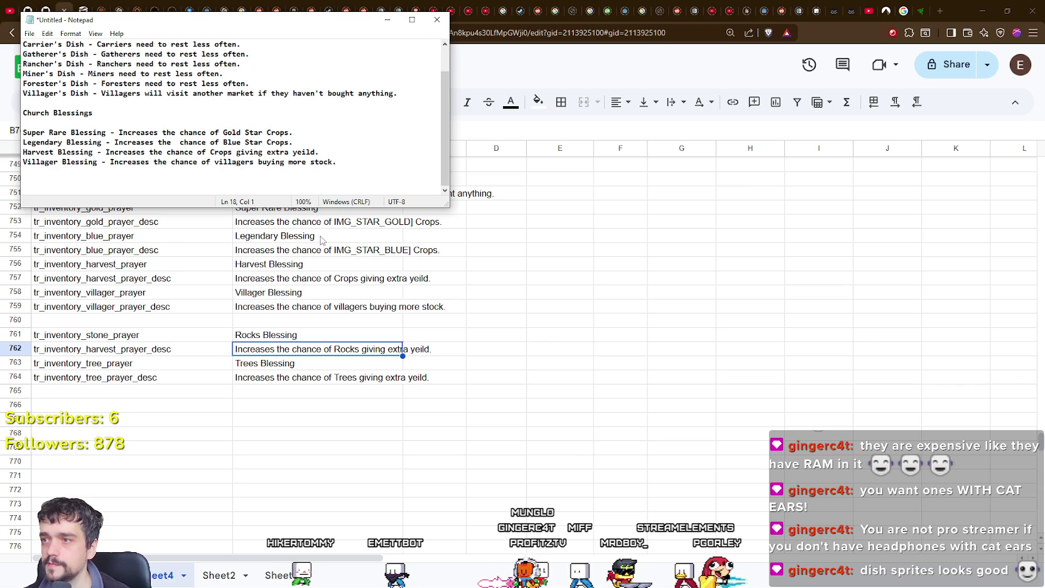
Type the Rock Blessing and Tree Blessing extra-yield lines and enlarge the Notepad window
type("Rock Blessing - Incr")
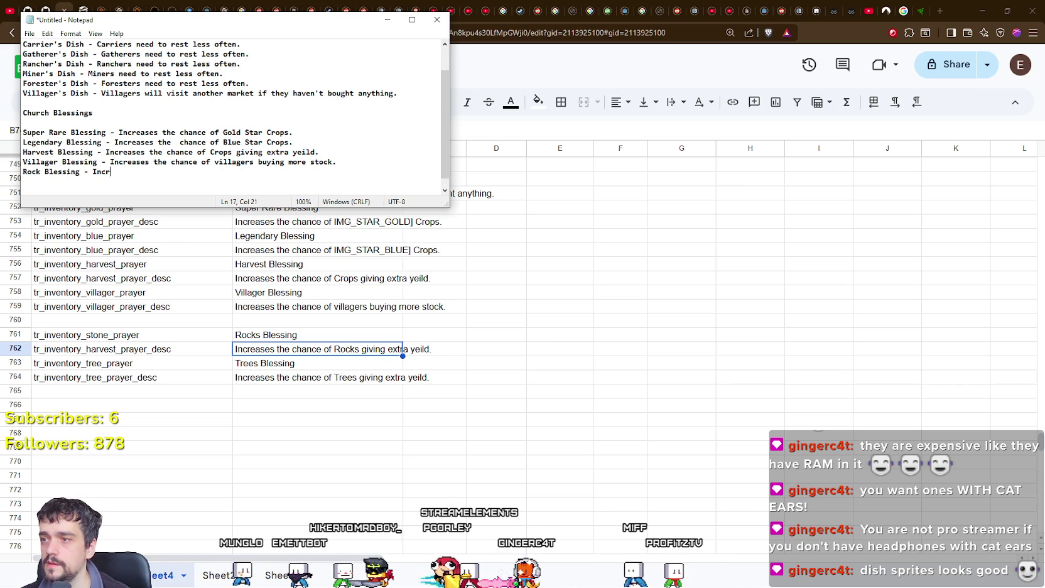
type("eases the chance of Rocks giving e")
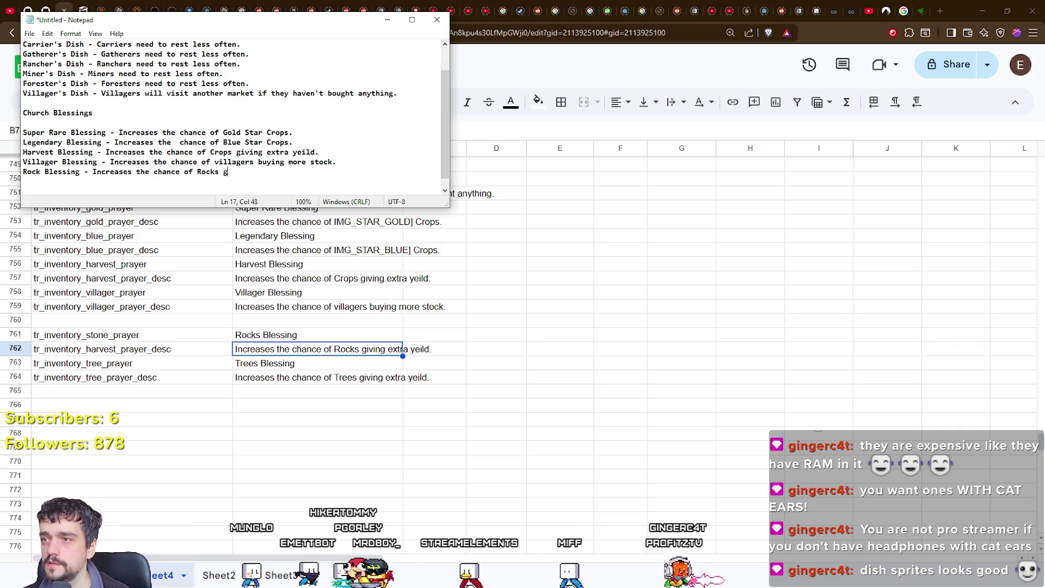
type("xtra yeild. ")
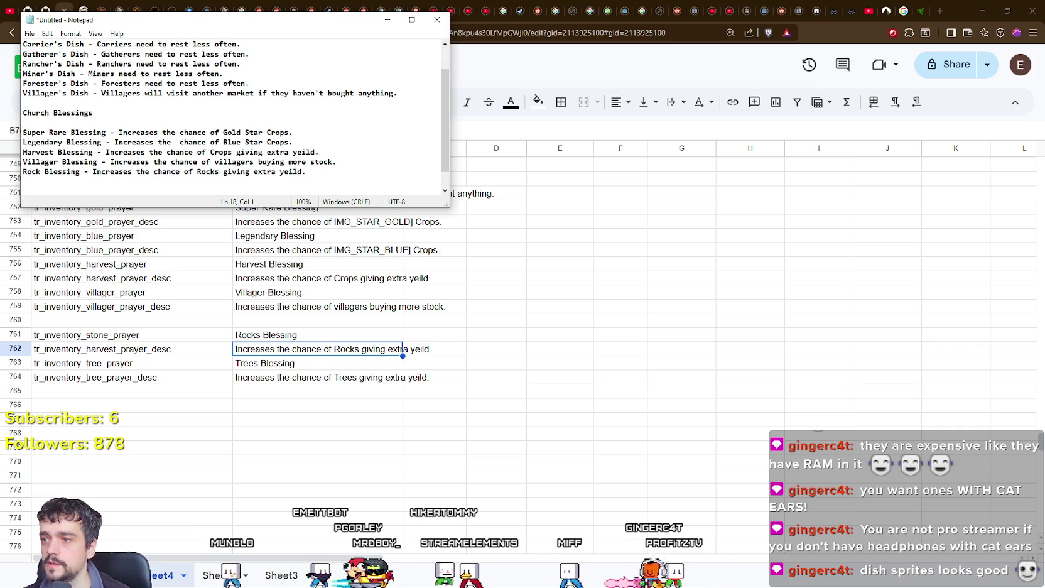
type("Tree")
type("essing - Incr")
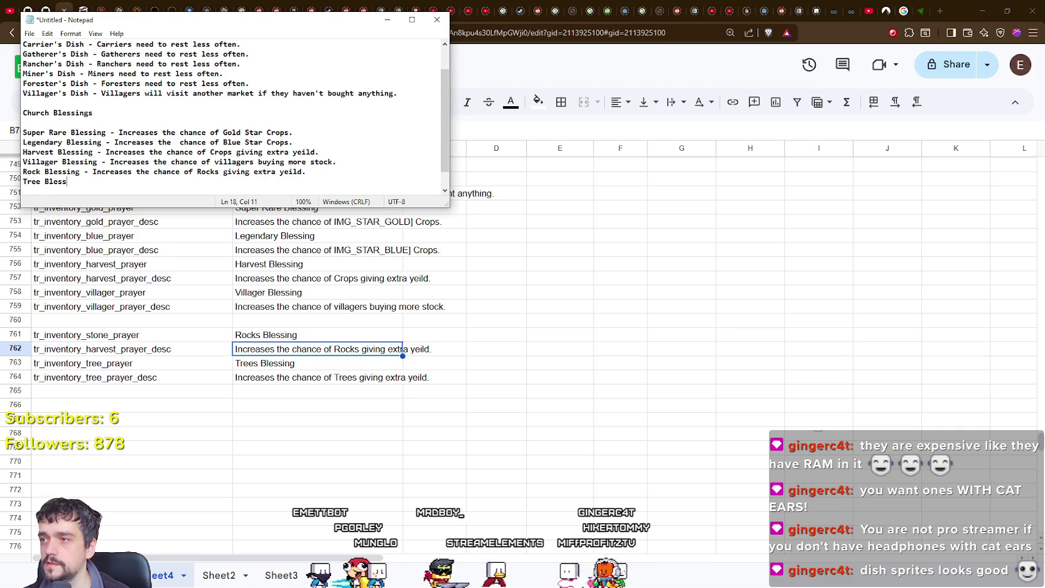
type("eases the chance of Trees g")
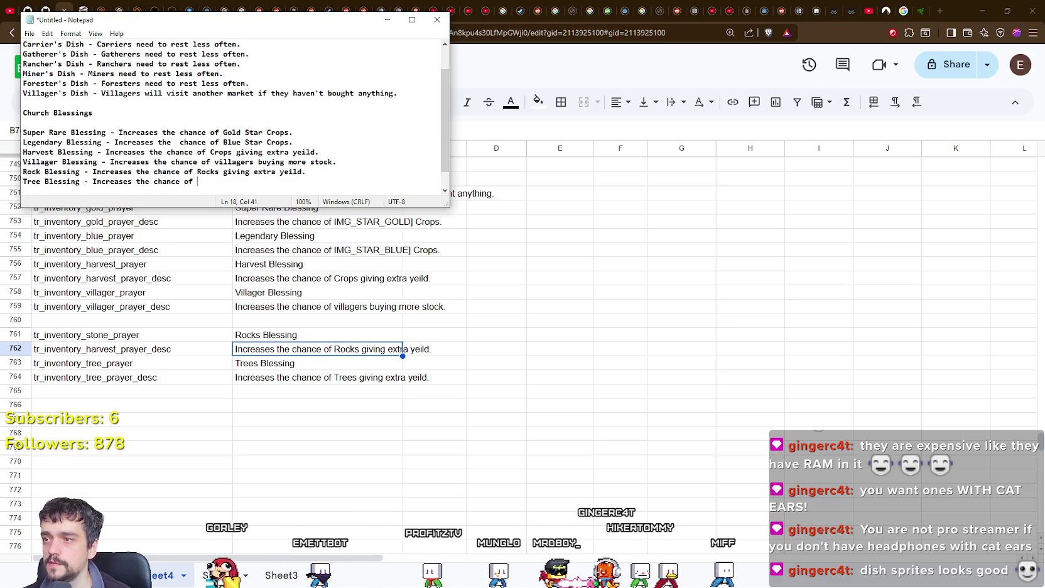
type("iving extra yeild.")
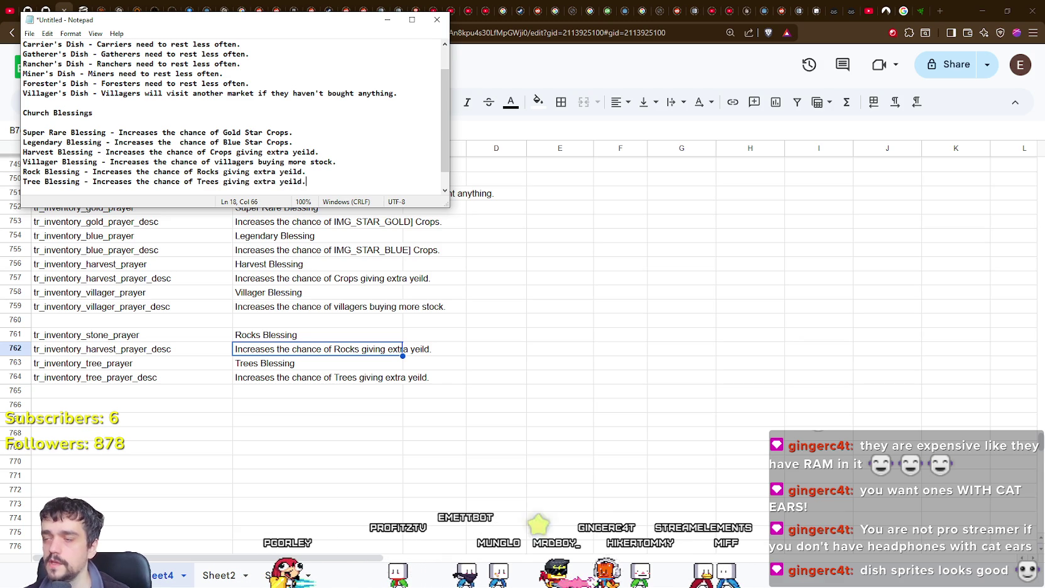
left_click_drag(444, 210, 452, 326)
Minimize the browser and place Notepad beside the game's church screen
left_click(982, 11)
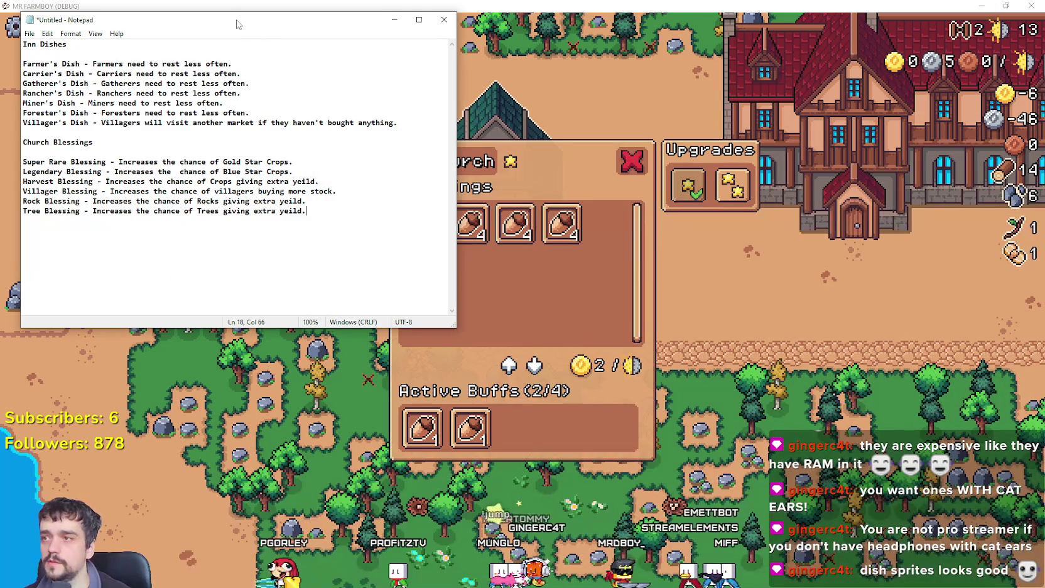
left_click_drag(238, 24, 233, 24)
left_click(382, 532)
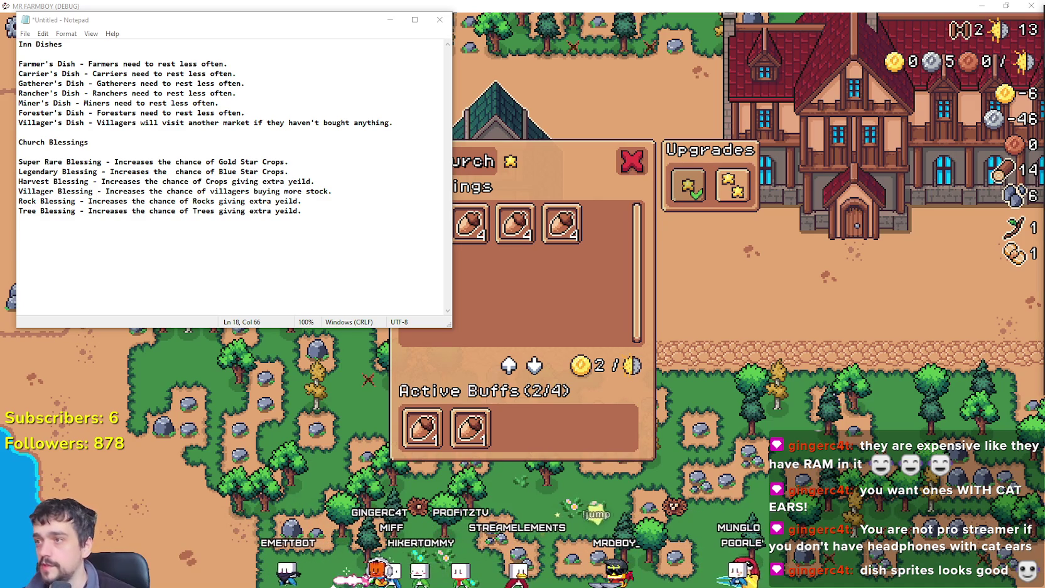
key("alt+Tab")
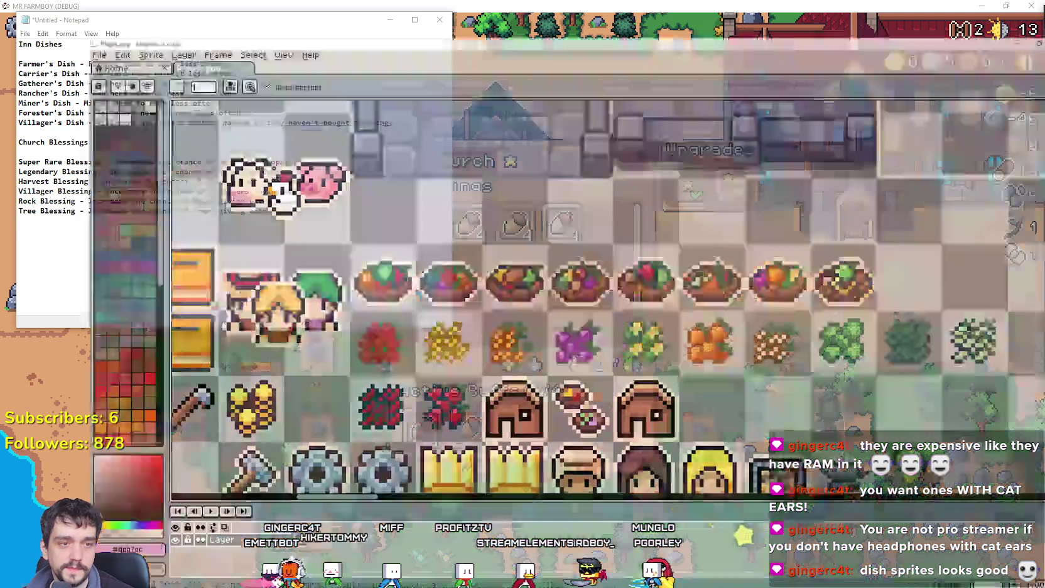
Zoom and pan across the Player.png sprite sheet and choose the Line tool
scroll(745, 283, "down", 3)
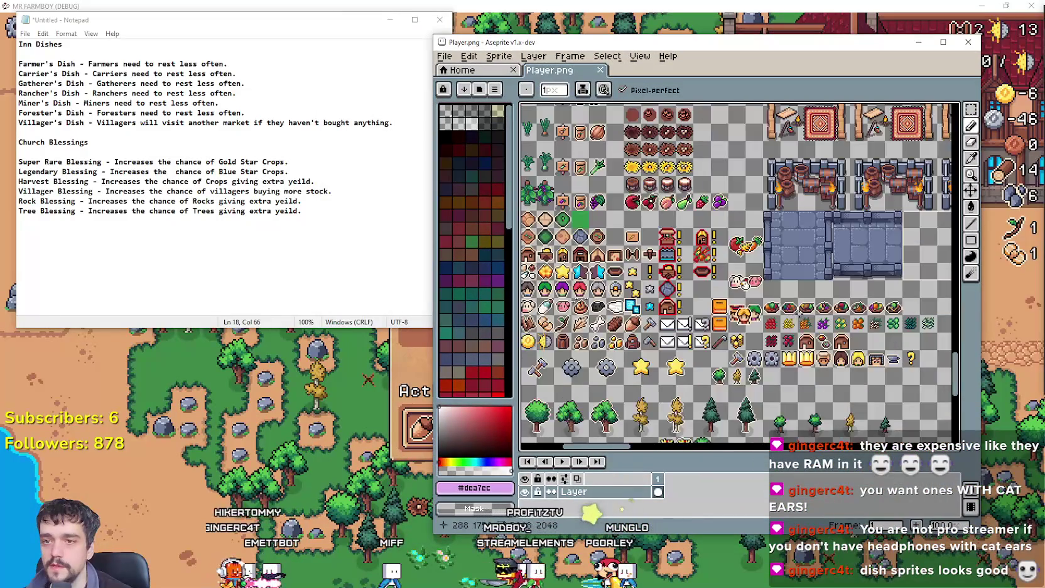
scroll(744, 283, "up", 3)
scroll(651, 279, "down", 3)
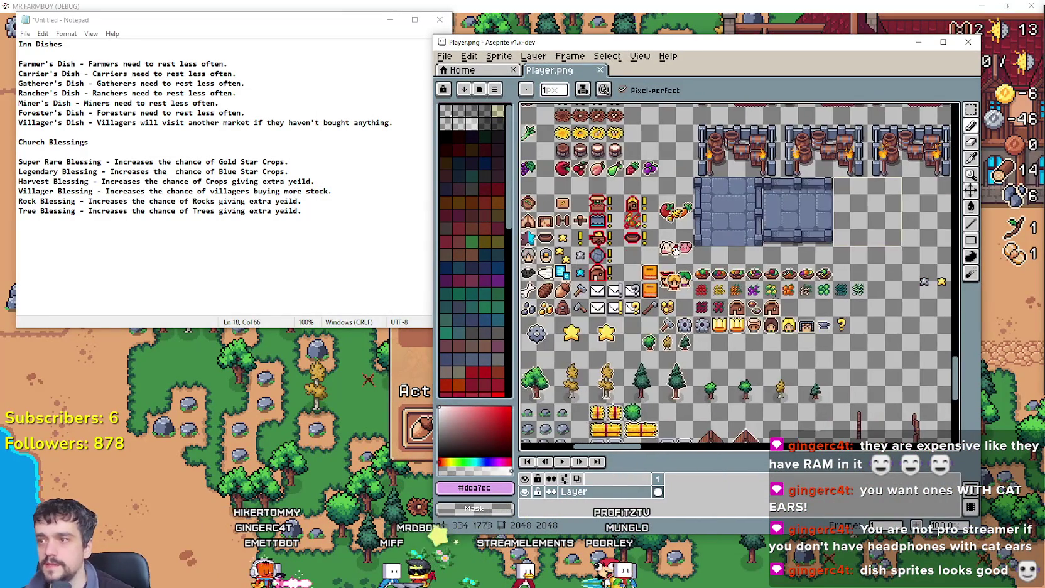
scroll(765, 342, "up", 1)
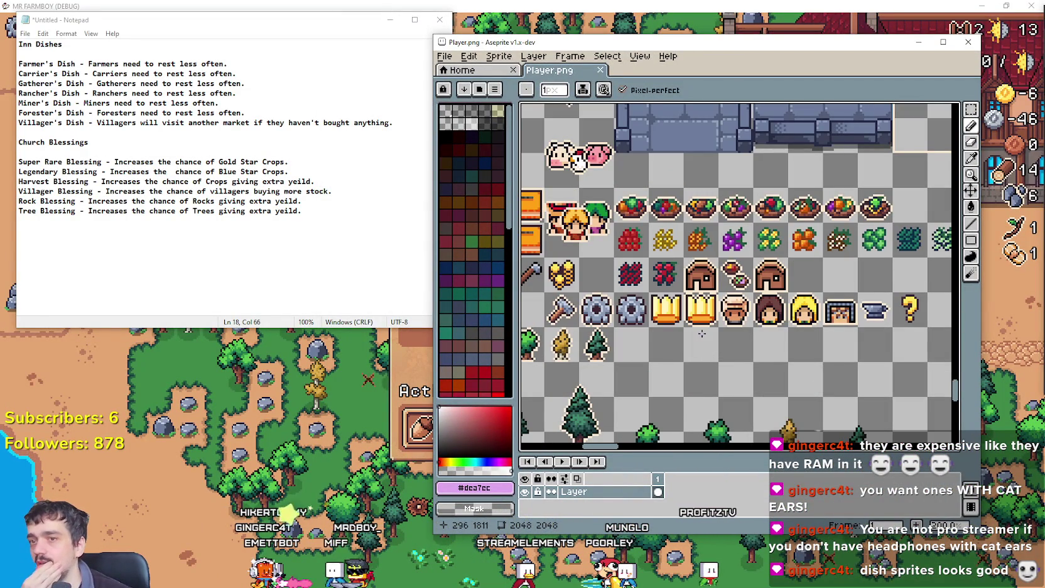
scroll(578, 161, "down", 1)
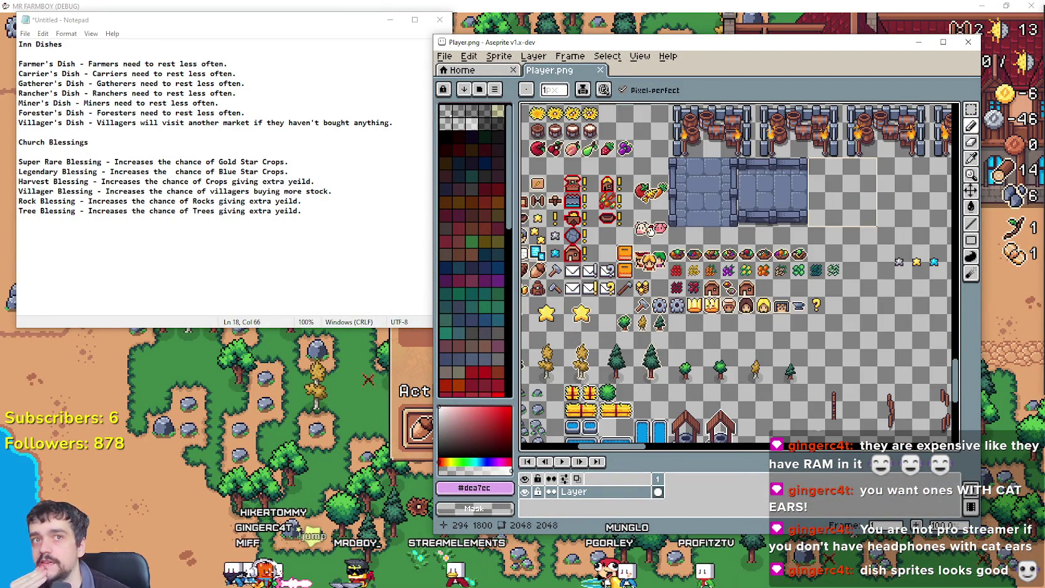
scroll(858, 302, "up", 2)
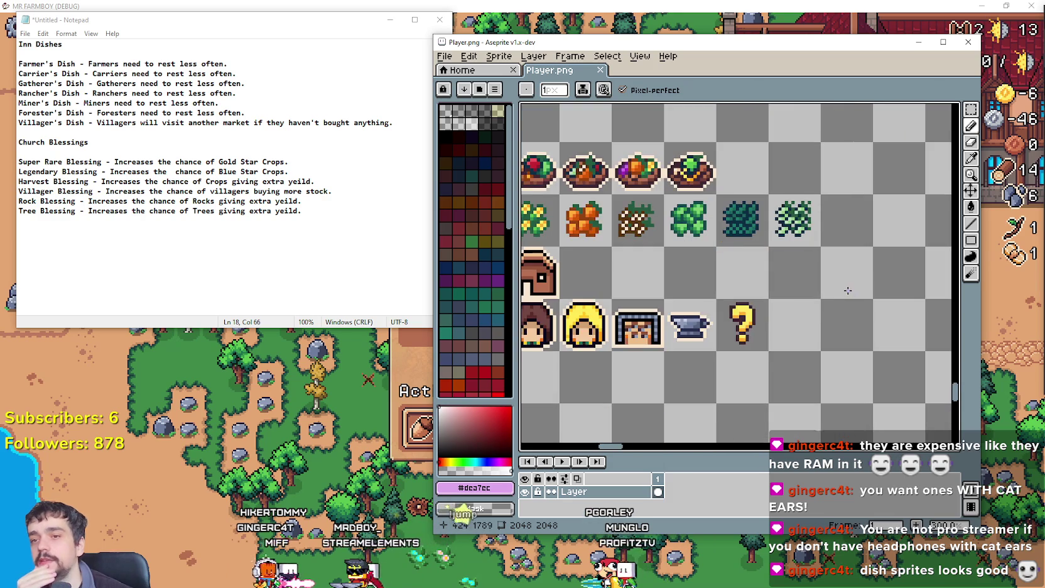
scroll(712, 294, "down", 2)
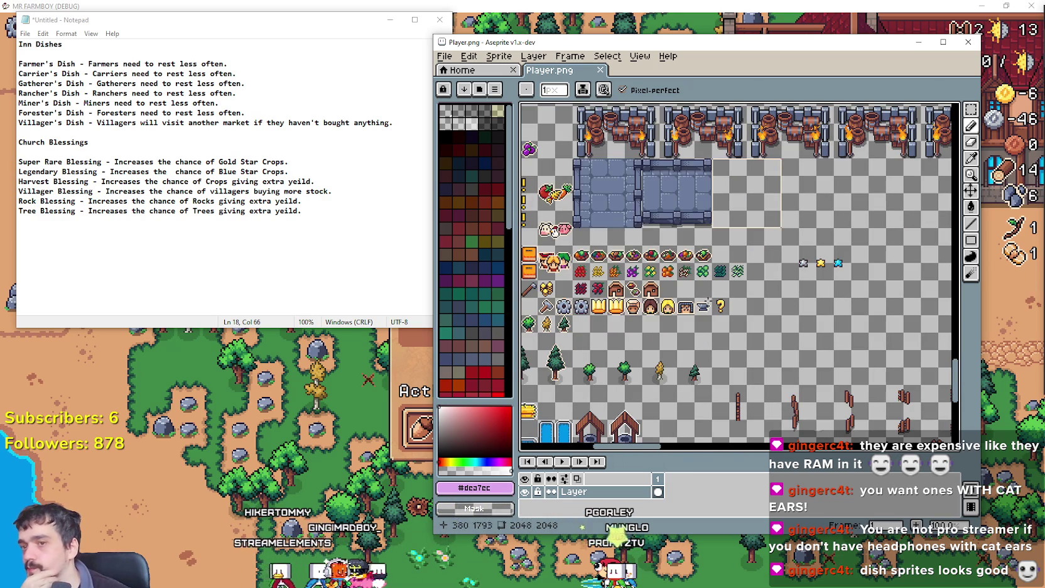
scroll(711, 308, "up", 1)
scroll(751, 272, "up", 3)
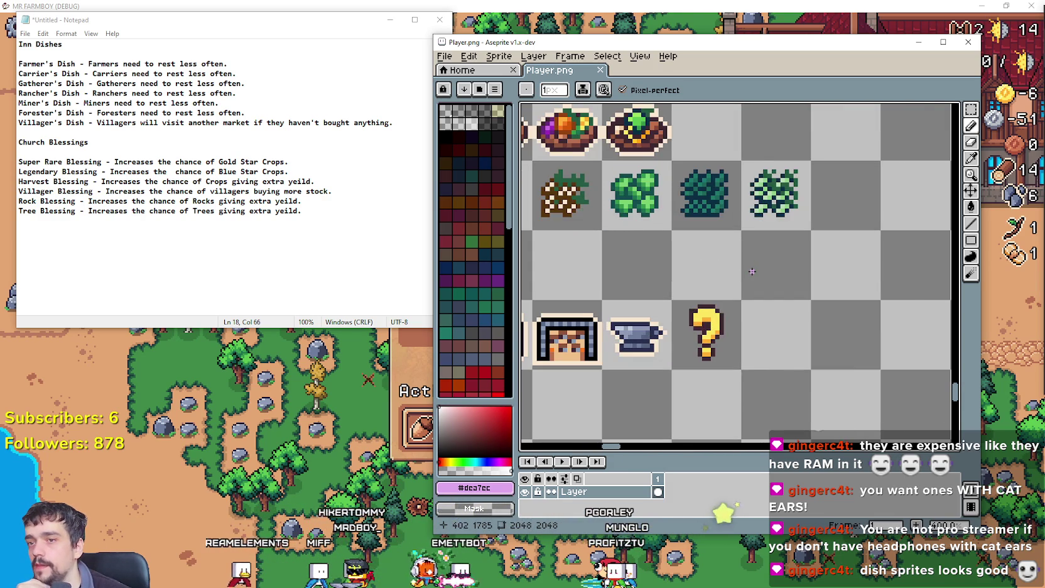
scroll(750, 272, "up", 1)
scroll(775, 239, "down", 2)
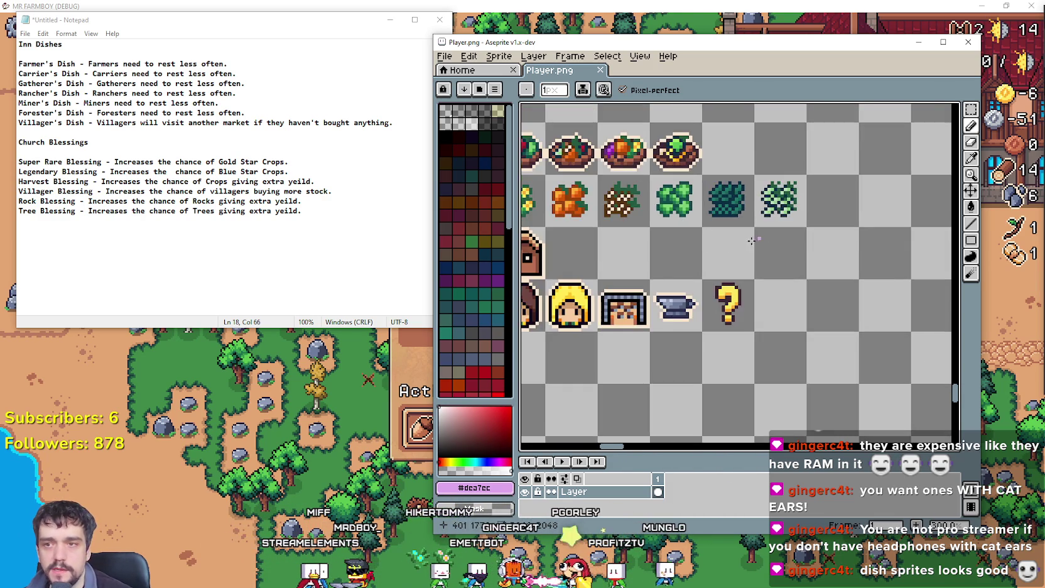
scroll(723, 301, "down", 1)
scroll(664, 370, "up", 2)
scroll(664, 369, "up", 3)
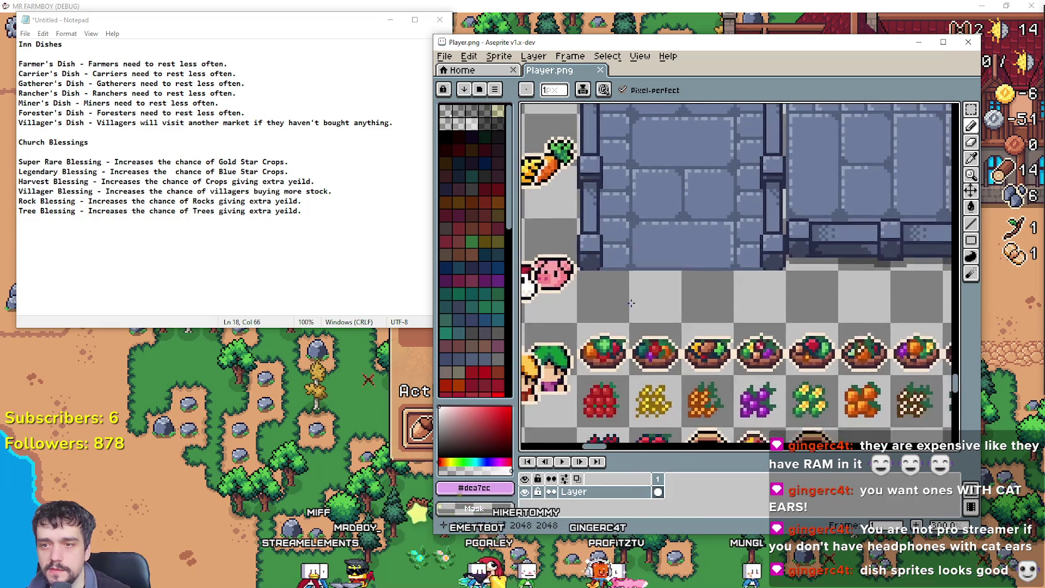
scroll(684, 308, "down", 1)
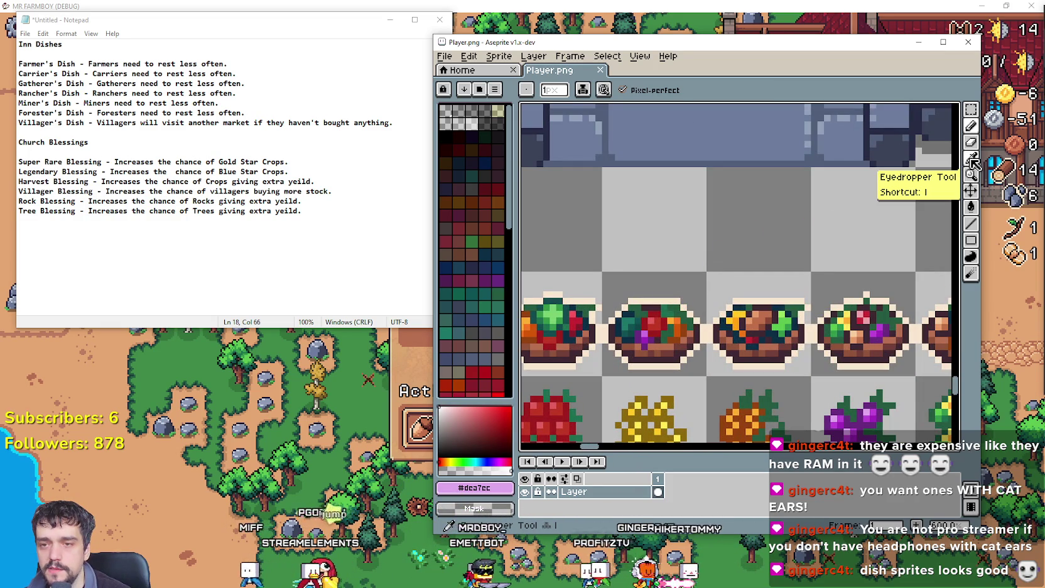
left_click(971, 224)
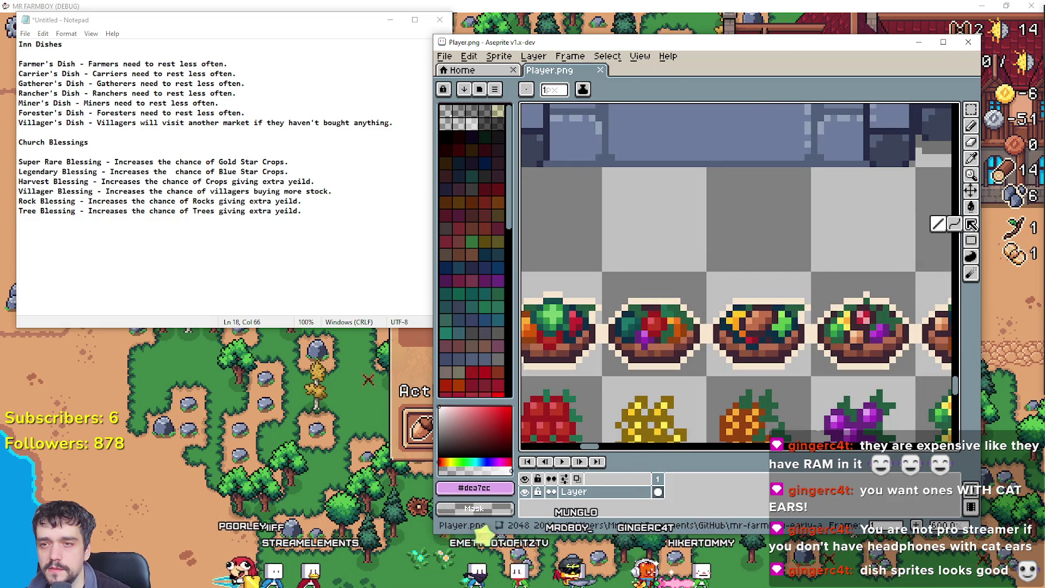
scroll(689, 349, "down", 1)
scroll(766, 419, "down", 1)
mouse_move(766, 419)
left_mouse_down()
mouse_move(754, 305)
mouse_move(752, 328)
mouse_move(710, 354)
left_mouse_up()
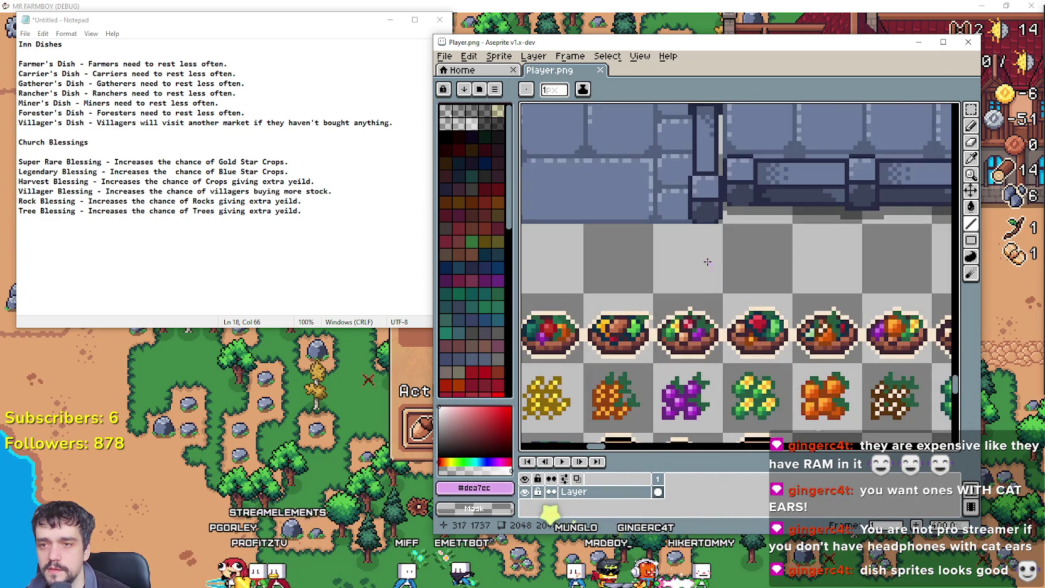
Eyedrop the anvil sprite's dark navy #2a2f4c
scroll(744, 223, "up", 1)
scroll(728, 362, "down", 1)
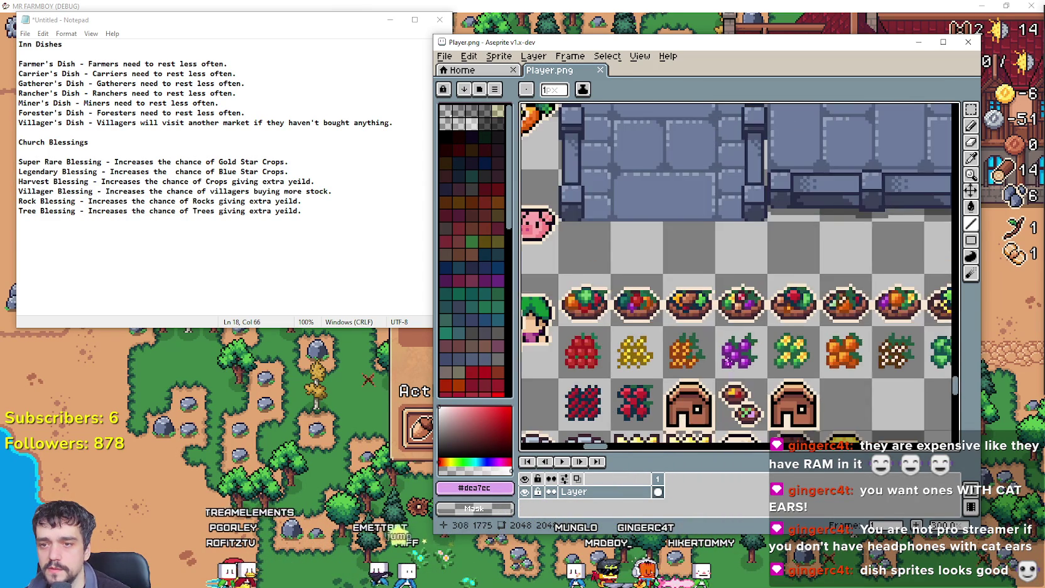
scroll(773, 379, "up", 2)
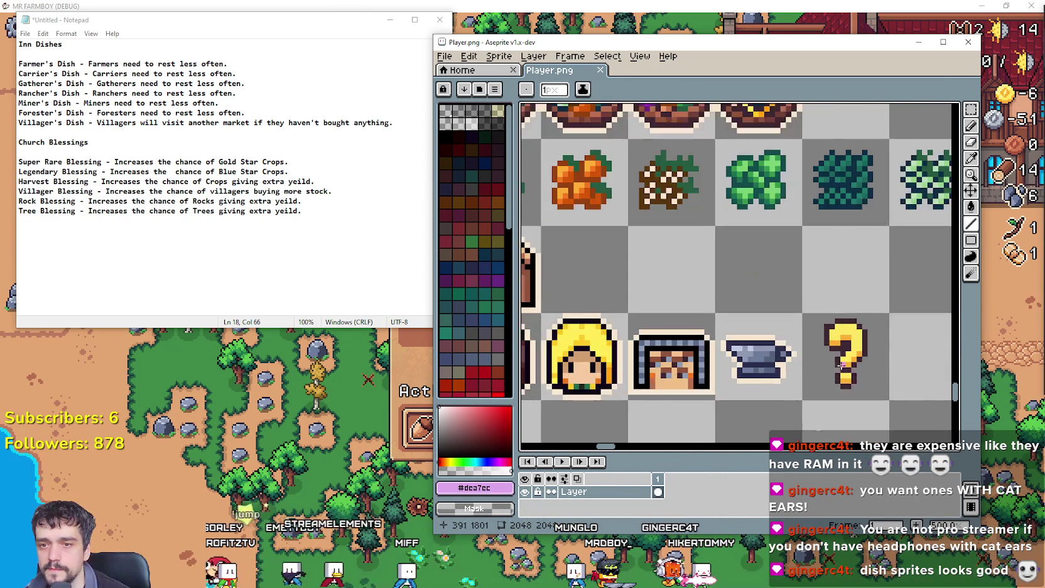
scroll(756, 381, "up", 3)
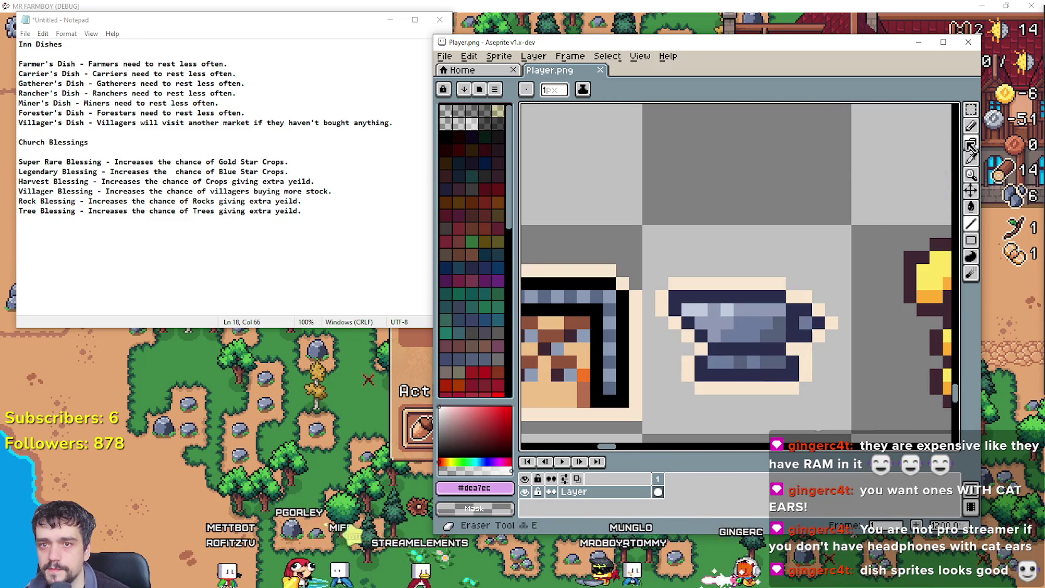
left_click(970, 157)
scroll(724, 373, "up", 1)
left_click(727, 370)
scroll(727, 370, "down", 4)
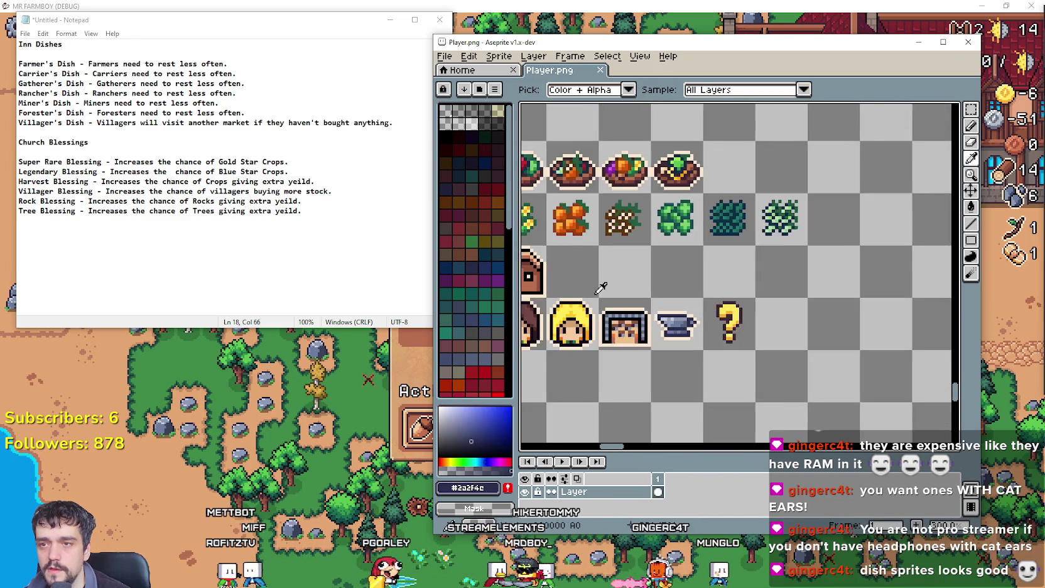
scroll(649, 290, "up", 2)
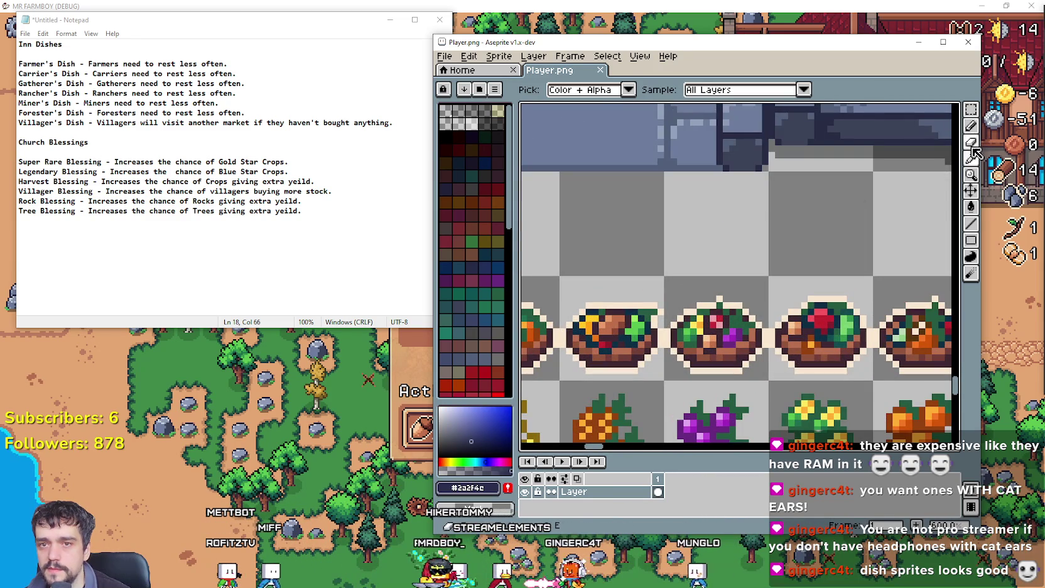
Draw a short dark navy horizon line in an empty tile with the Pencil
key("b")
scroll(738, 289, "up", 1)
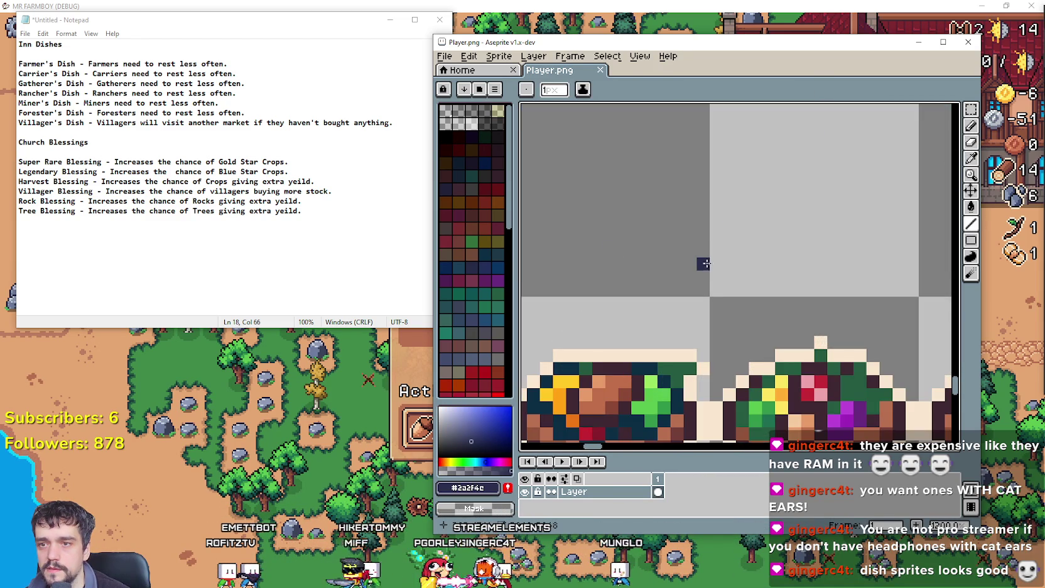
scroll(738, 289, "down", 2)
scroll(738, 289, "up", 1)
left_click_drag(738, 286, 641, 285)
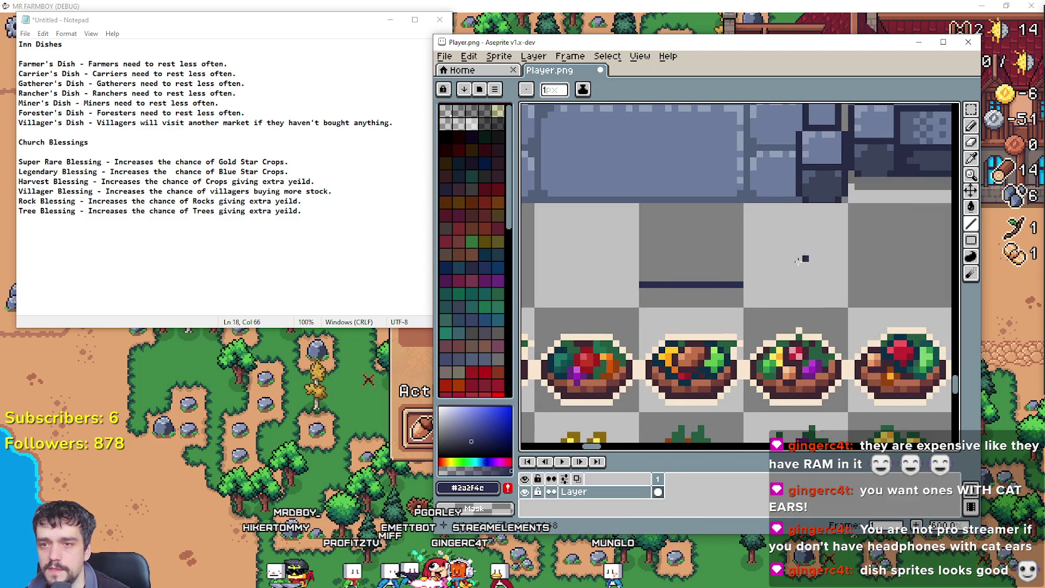
Sample an orange from the crown sprite
scroll(815, 258, "down", 2)
left_click(972, 160)
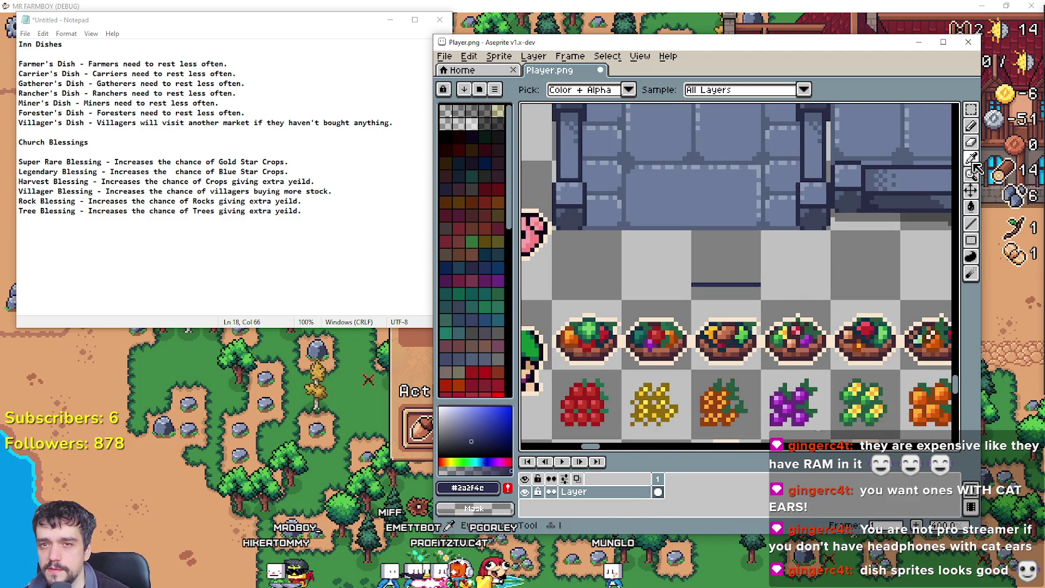
scroll(862, 288, "down", 2)
scroll(702, 328, "up", 4)
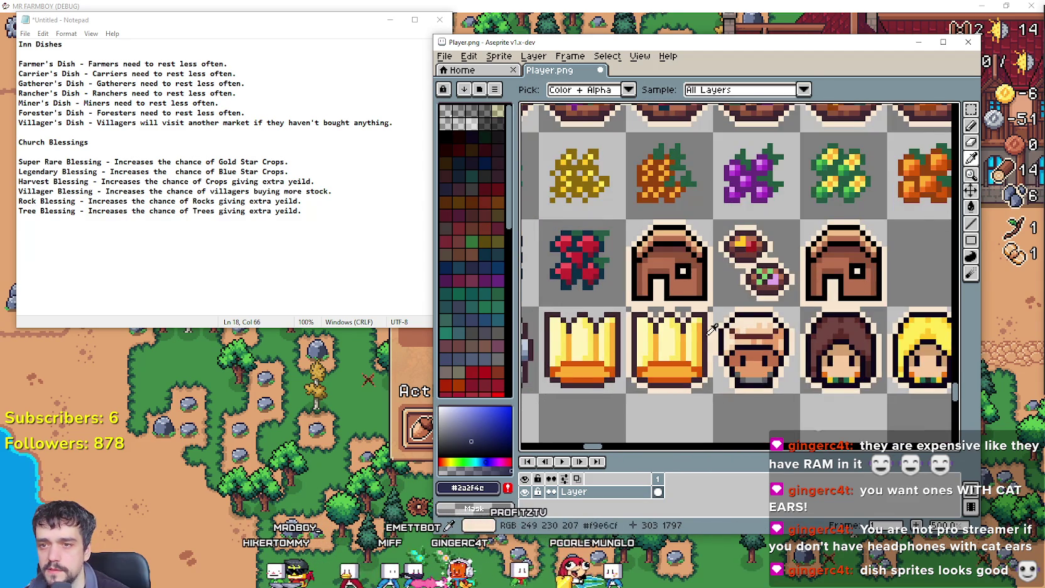
left_click(702, 329)
scroll(702, 283, "down", 2)
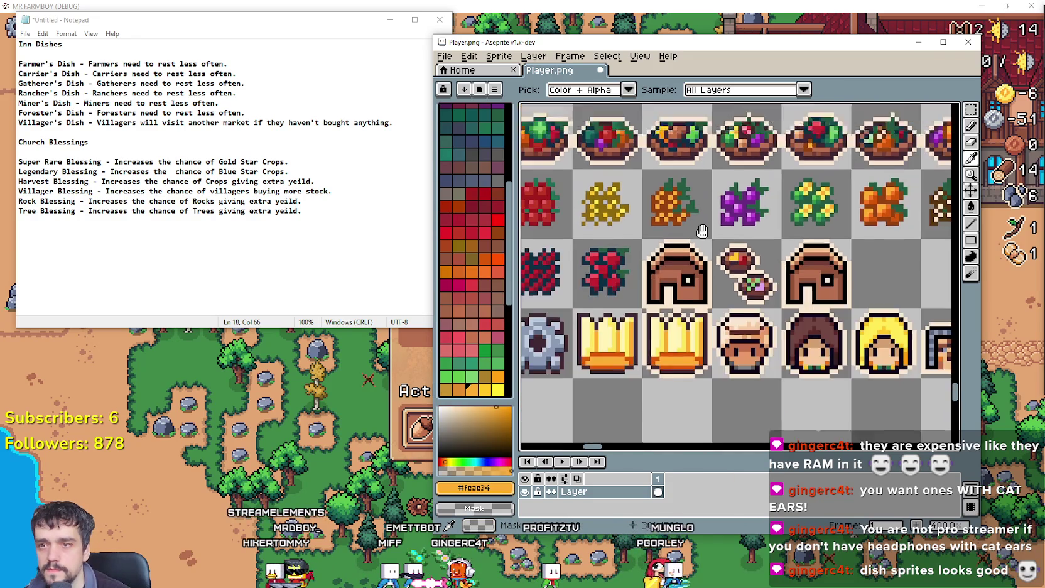
scroll(694, 301, "up", 3)
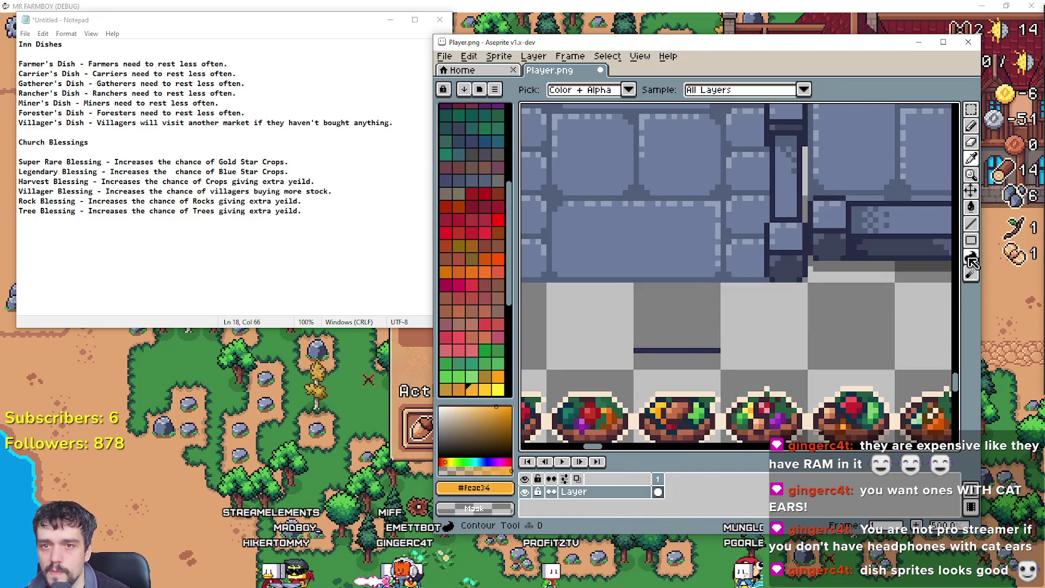
Draw an orange ellipse over the horizon and erase its lower half, leaving a sun arc
left_click(975, 251)
scroll(687, 332, "up", 3)
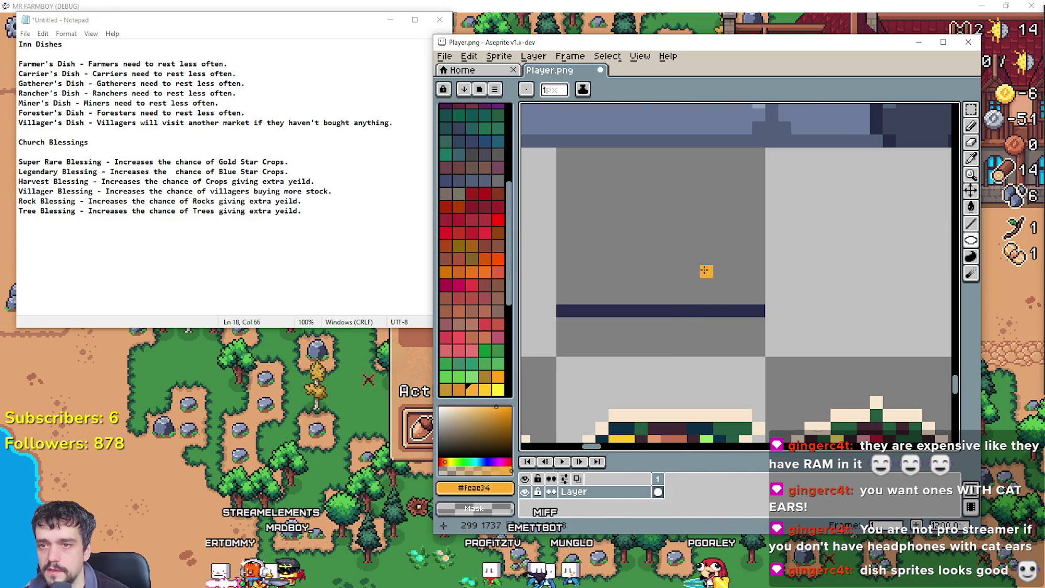
mouse_move(706, 271)
left_mouse_down()
mouse_move(620, 304)
mouse_move(604, 335)
left_mouse_up()
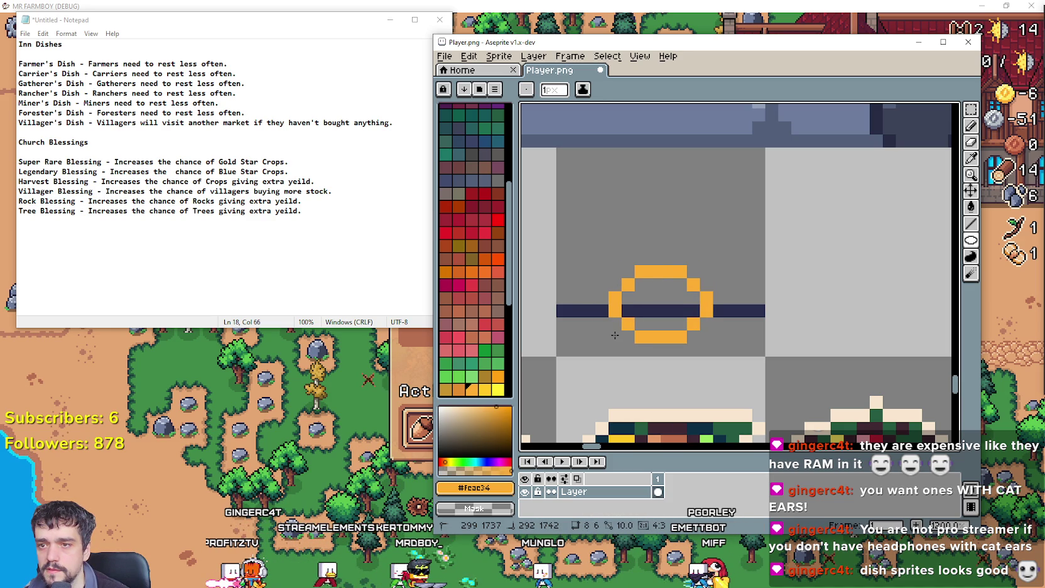
scroll(615, 336, "down", 4)
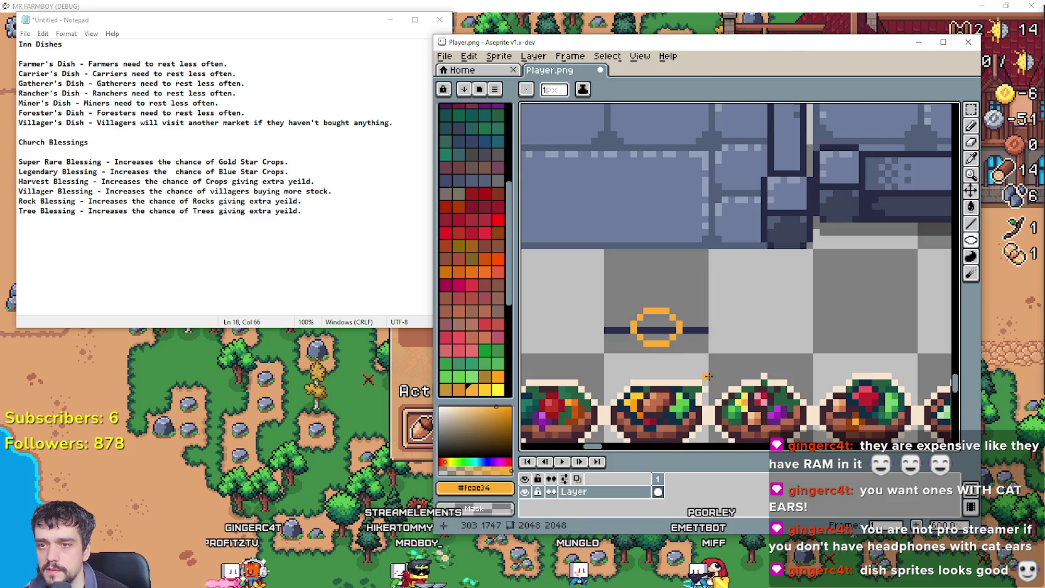
scroll(653, 308, "up", 3)
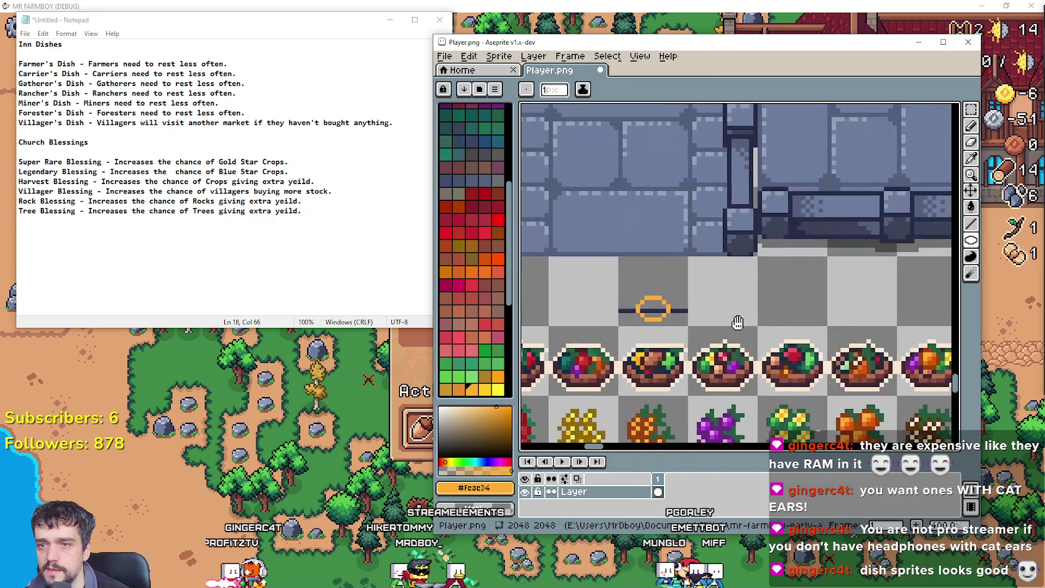
left_click_drag(635, 308, 572, 310)
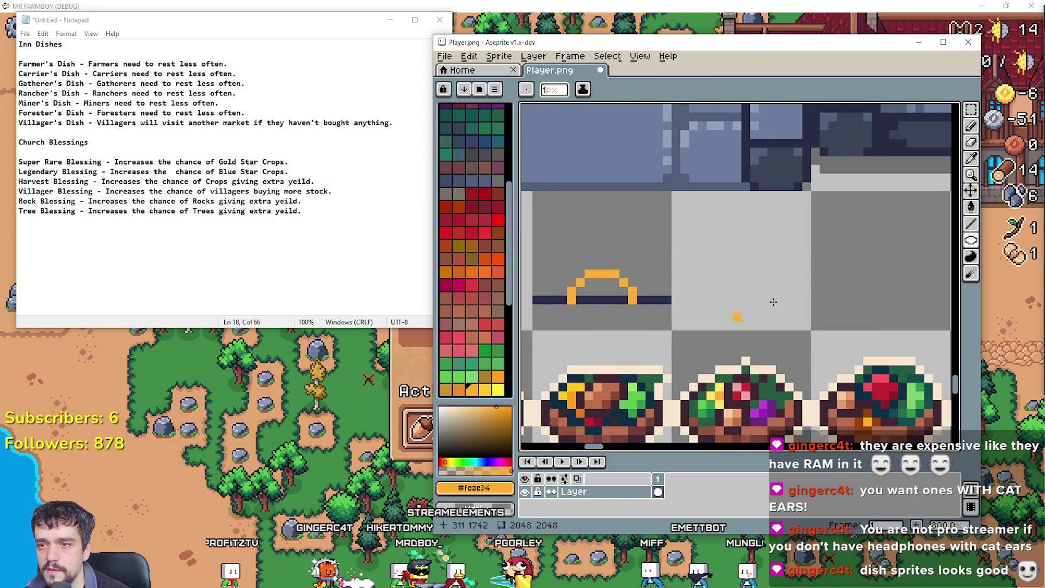
Eyedrop dark navy #2a2f4c and extend the horizon line with the Pencil
left_click(971, 158)
scroll(615, 294, "up", 1)
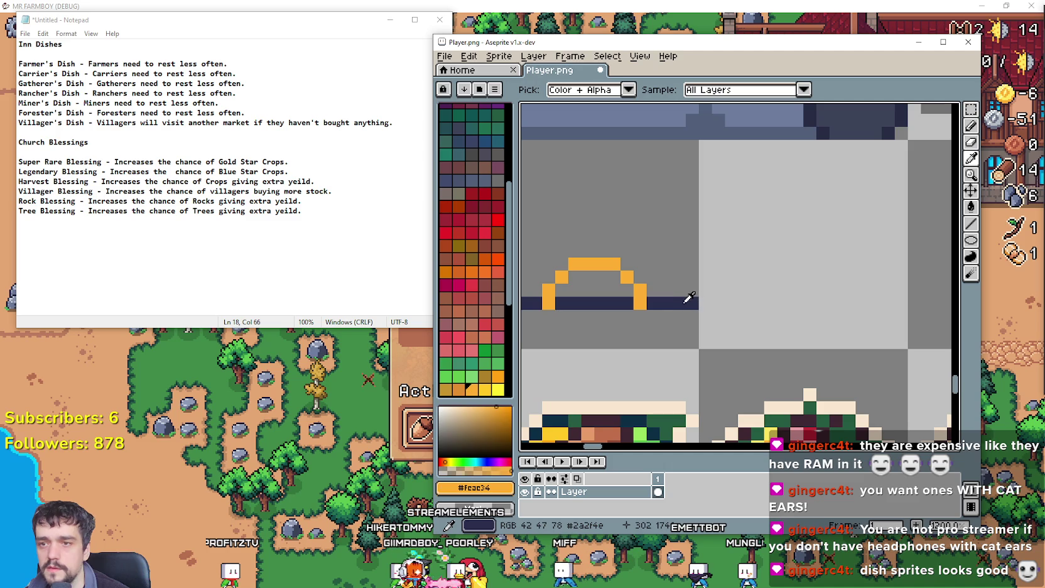
left_click(609, 303)
left_click(972, 125)
scroll(753, 325, "left", 3)
left_click(753, 320)
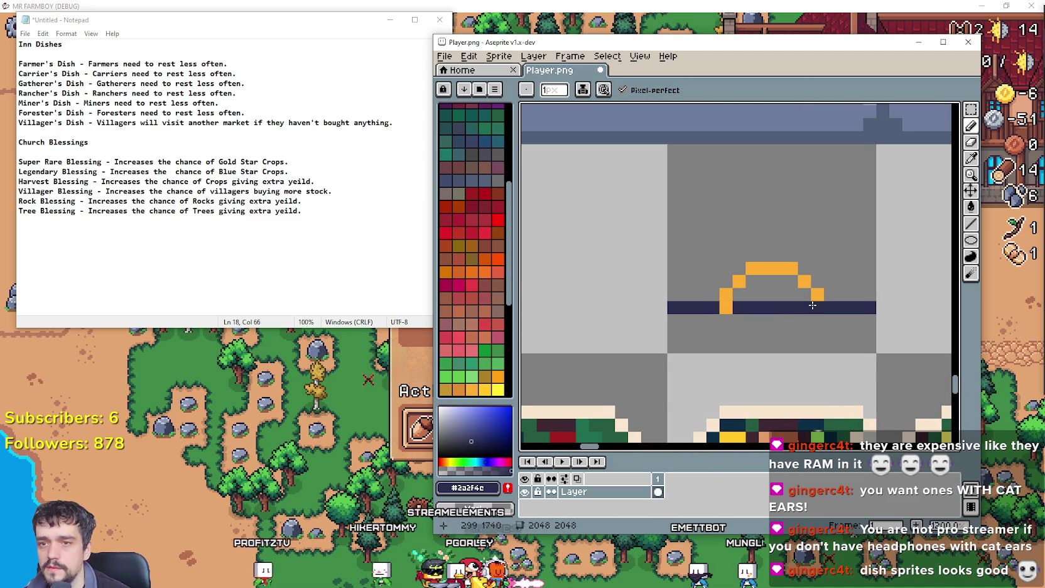
Fill the sun arc with the crown's pale yellows #fff4b8 and #fee761
scroll(764, 304, "down", 3)
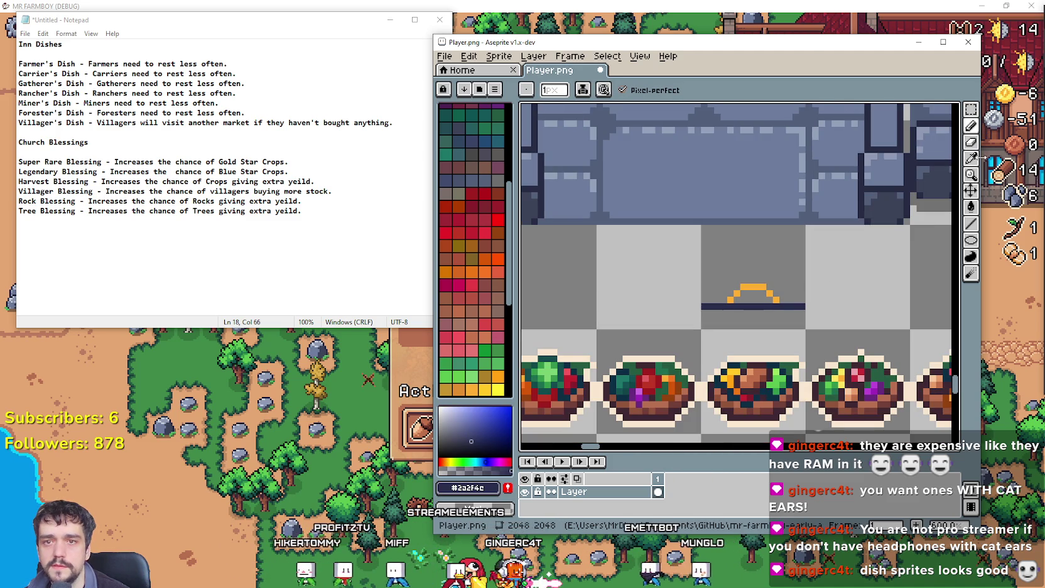
scroll(710, 313, "down", 3)
scroll(710, 312, "down", 5)
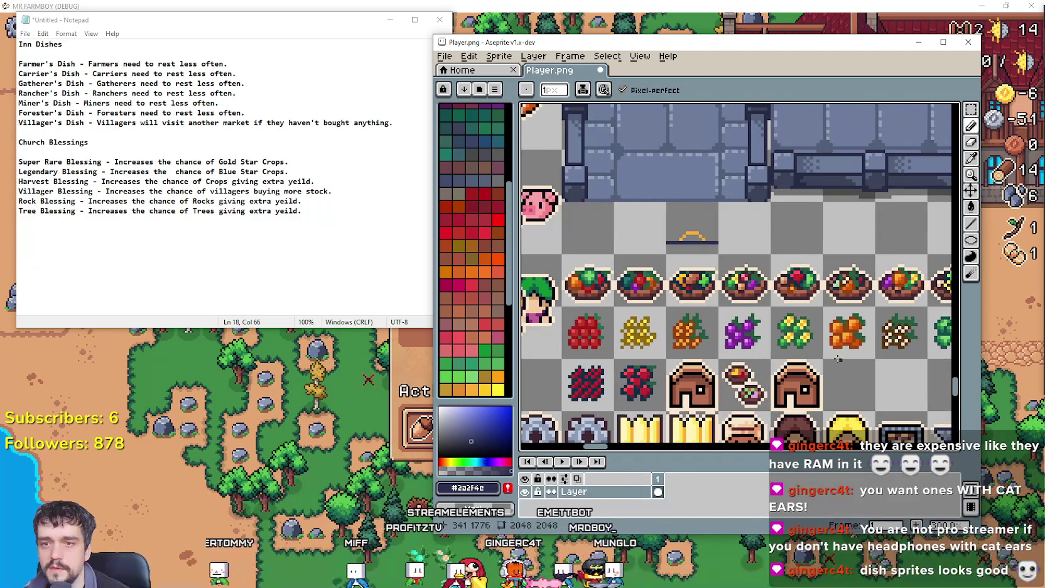
scroll(566, 322, "up", 4)
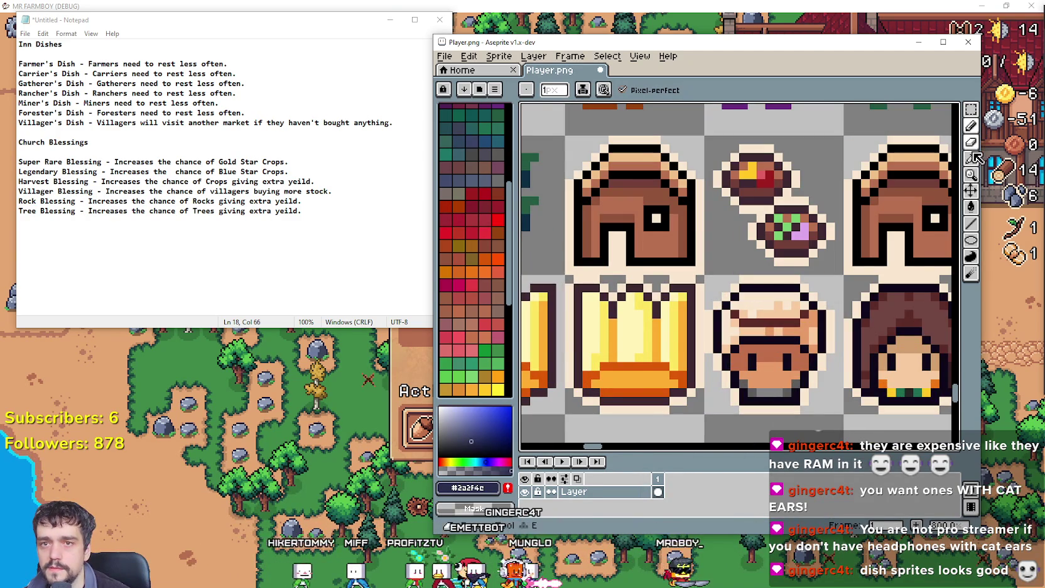
left_click(972, 158)
scroll(634, 342, "up", 3)
scroll(752, 293, "up", 2)
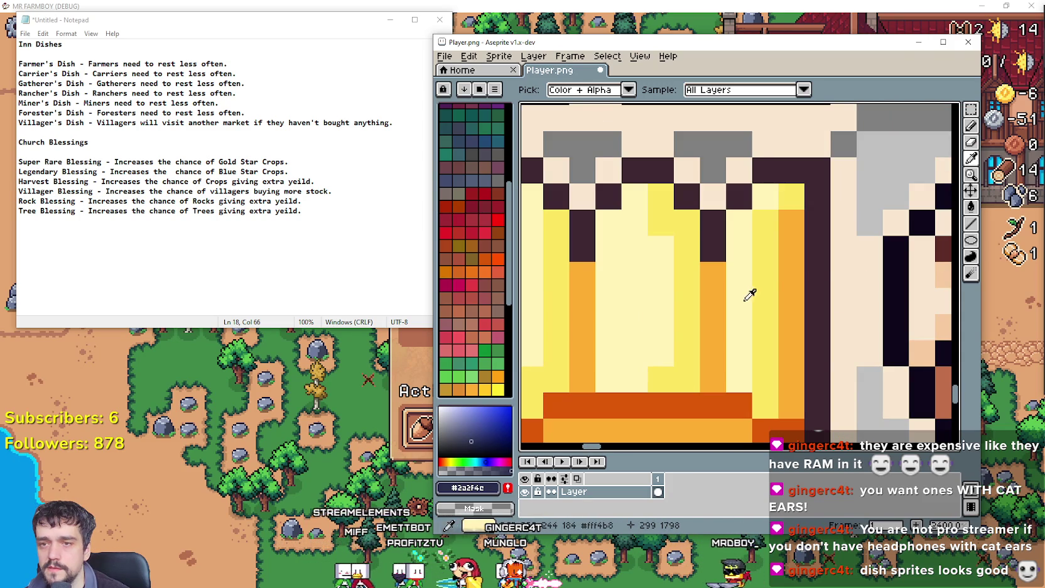
left_click(753, 293)
scroll(753, 294, "down", 5)
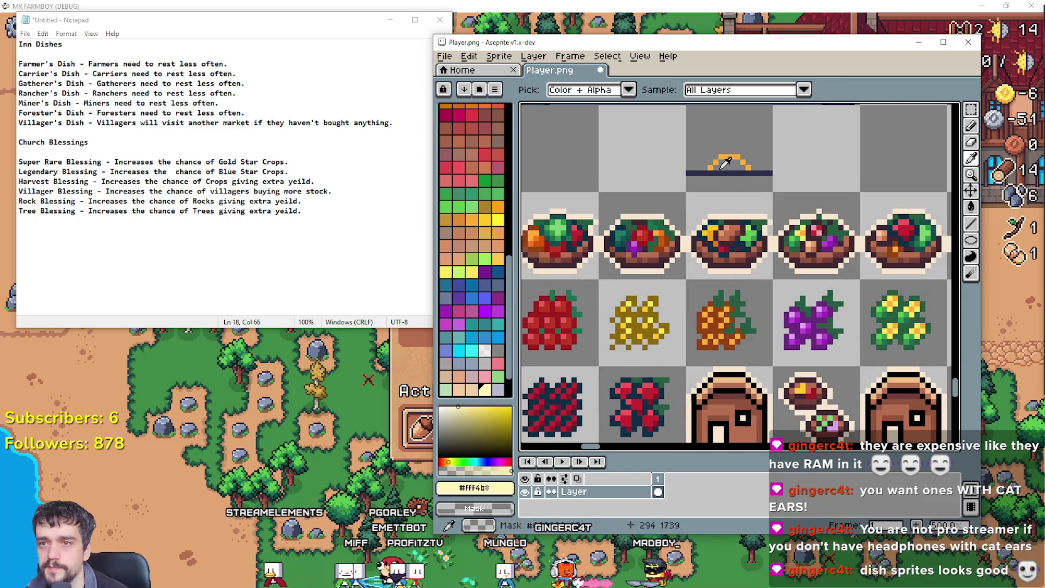
scroll(771, 252, "up", 2)
scroll(770, 258, "down", 1)
scroll(770, 268, "up", 4)
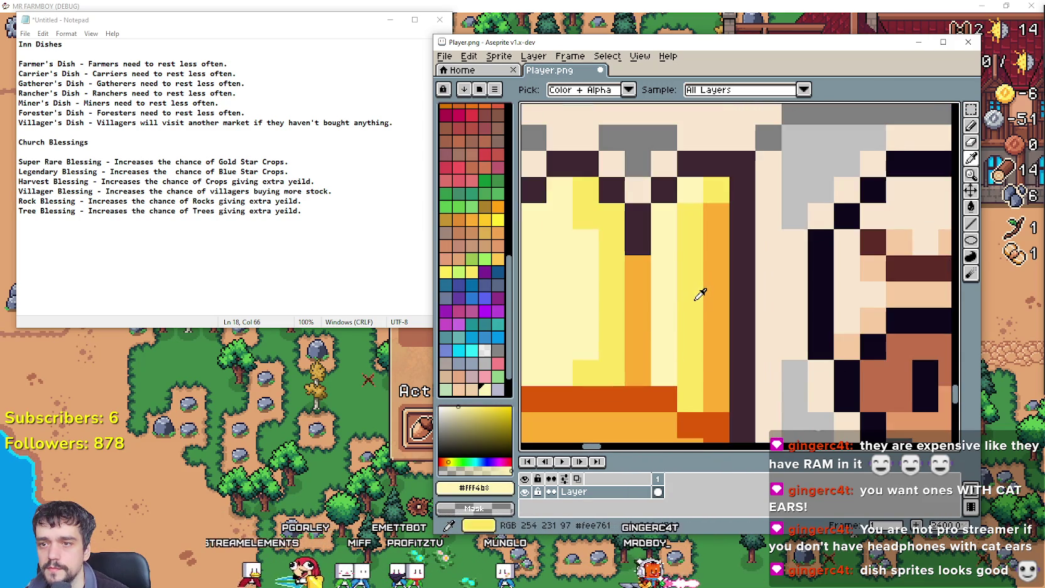
left_click(700, 294)
scroll(697, 292, "down", 3)
scroll(696, 292, "down", 2)
scroll(741, 269, "up", 3)
scroll(738, 269, "up", 1)
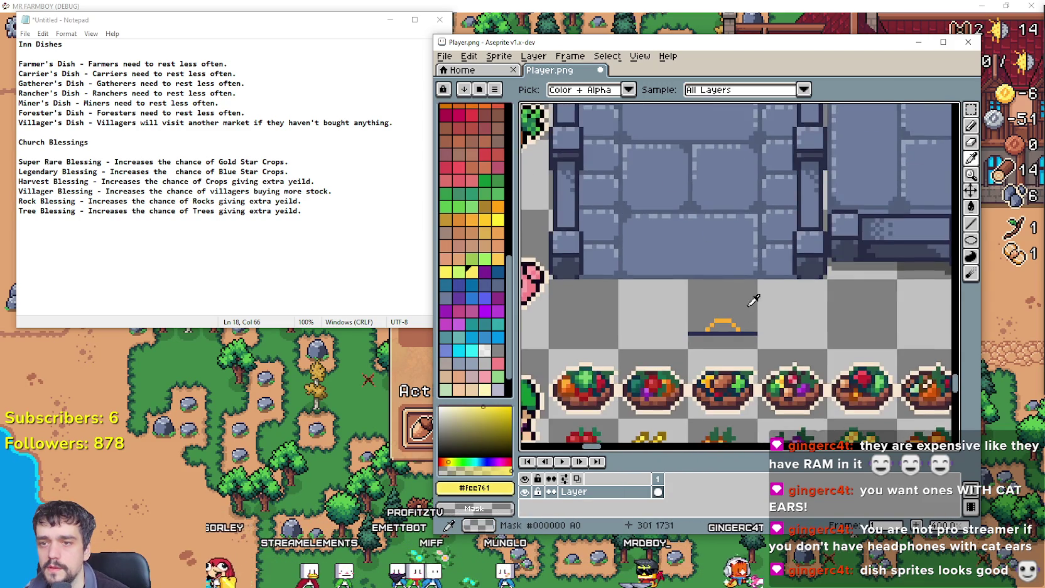
scroll(732, 333, "up", 4)
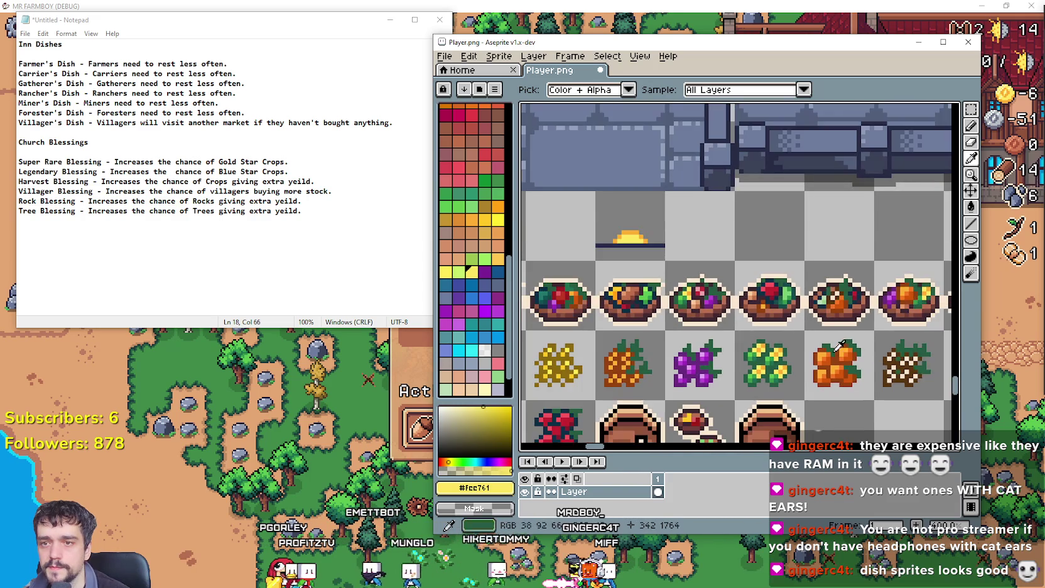
Pick grass green #33984b, then select the Paint Bucket and Line tools
scroll(830, 352, "down", 2)
scroll(829, 355, "right", 5)
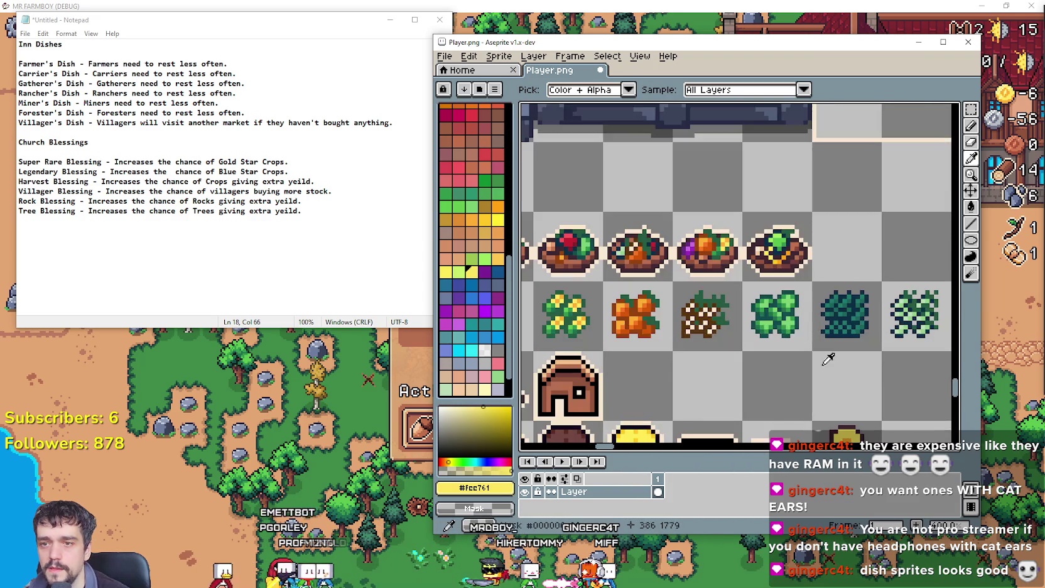
scroll(746, 329, "down", 1)
scroll(745, 340, "left", 5)
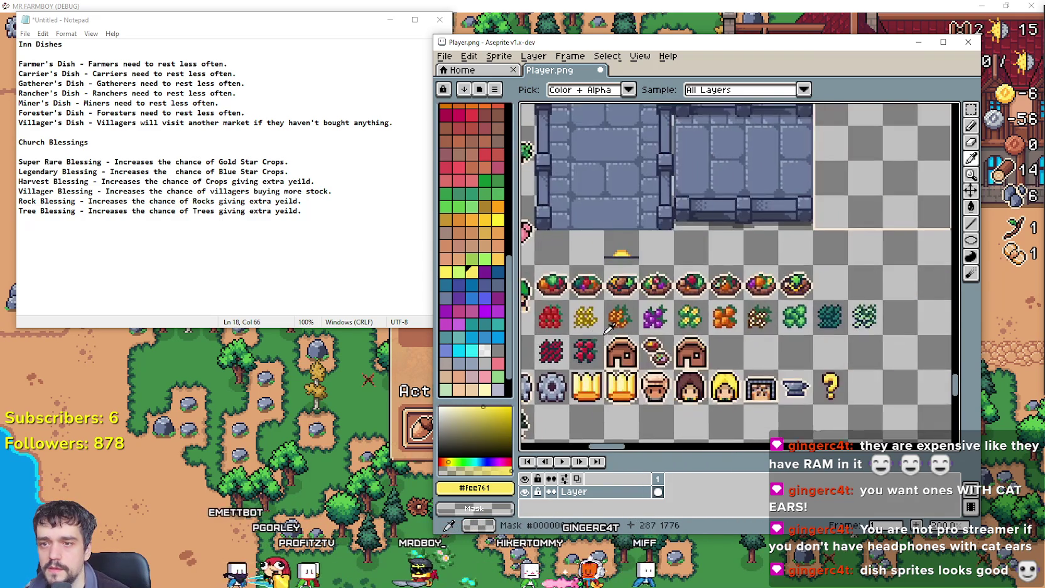
scroll(745, 352, "down", 3)
scroll(722, 327, "up", 1)
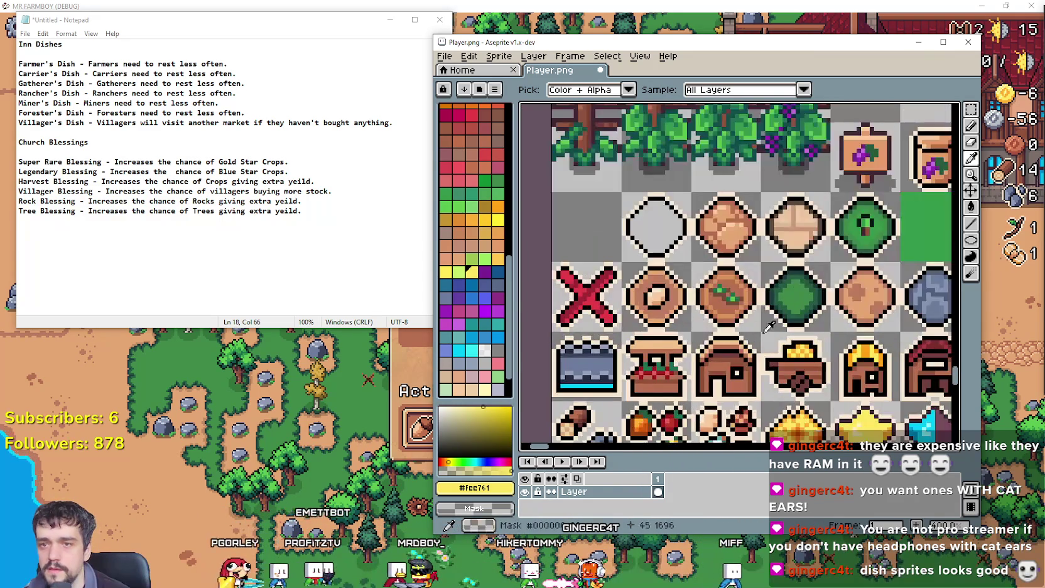
scroll(696, 299, "down", 3)
left_click(696, 299)
scroll(696, 299, "down", 2)
scroll(699, 305, "left", 3)
scroll(703, 323, "up", 1)
scroll(704, 327, "up", 4)
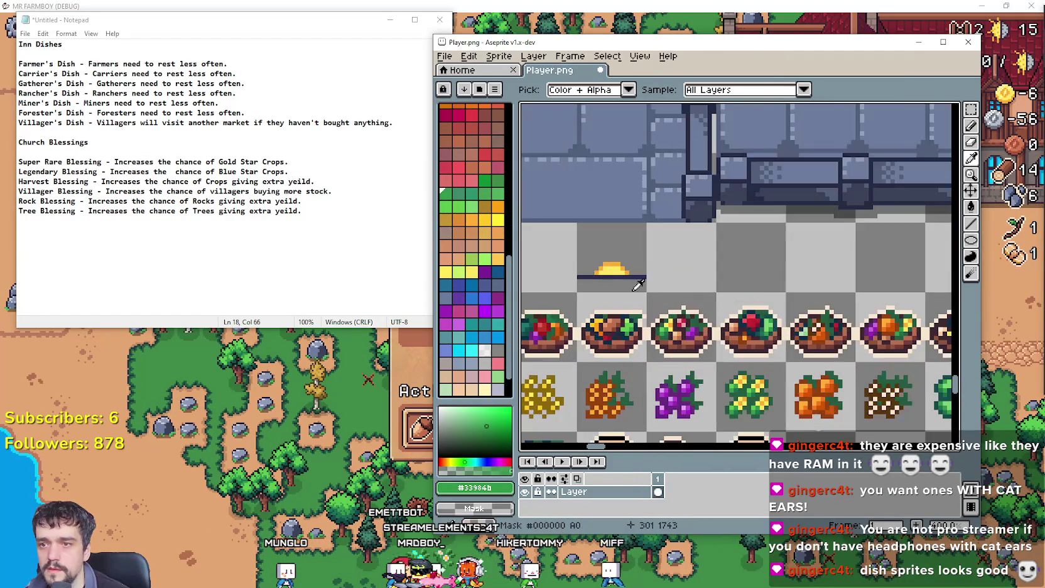
left_click(973, 208)
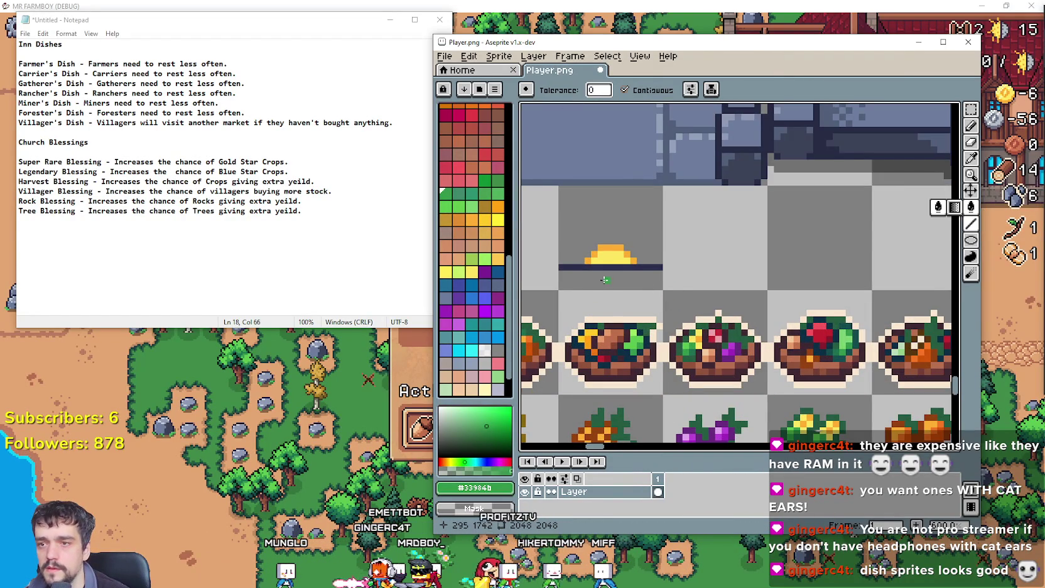
left_click(971, 224)
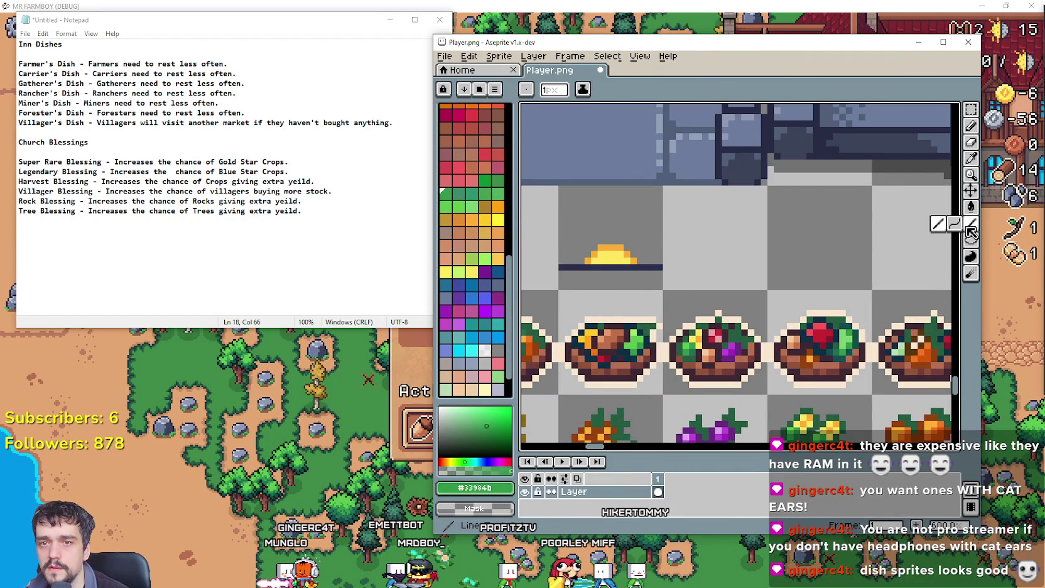
Fill the rows below the horizon with green #33984b and eyedrop dark teal #193c3e
scroll(565, 278, "up", 1)
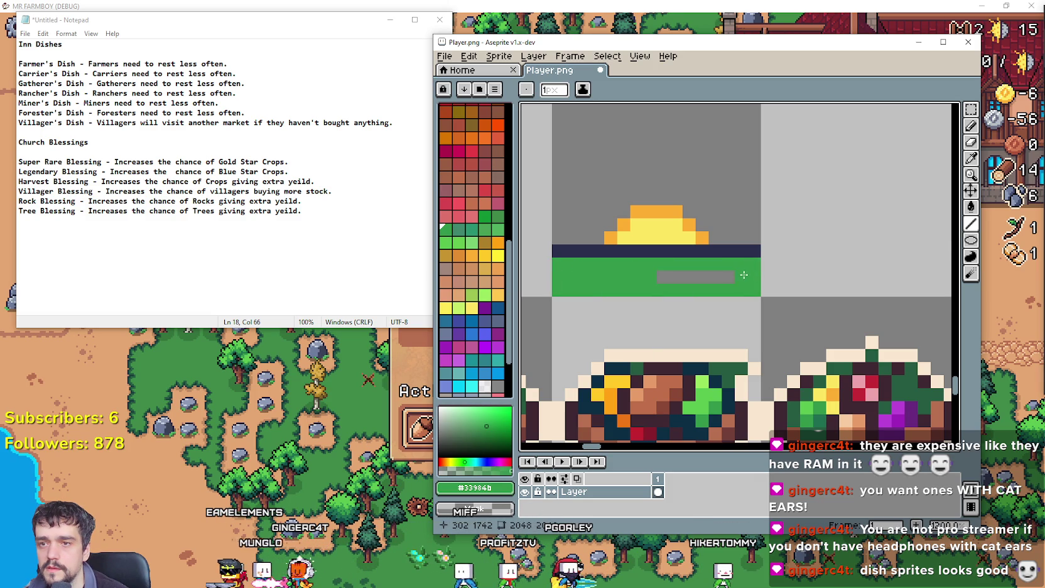
scroll(642, 279, "down", 3)
scroll(654, 277, "left", 3)
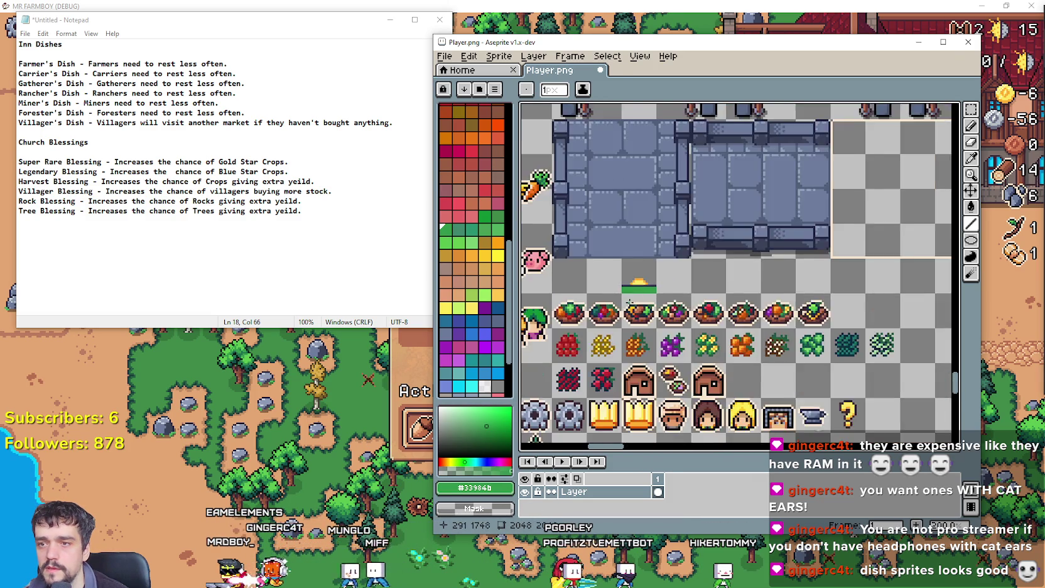
key("i")
scroll(687, 267, "down", 3)
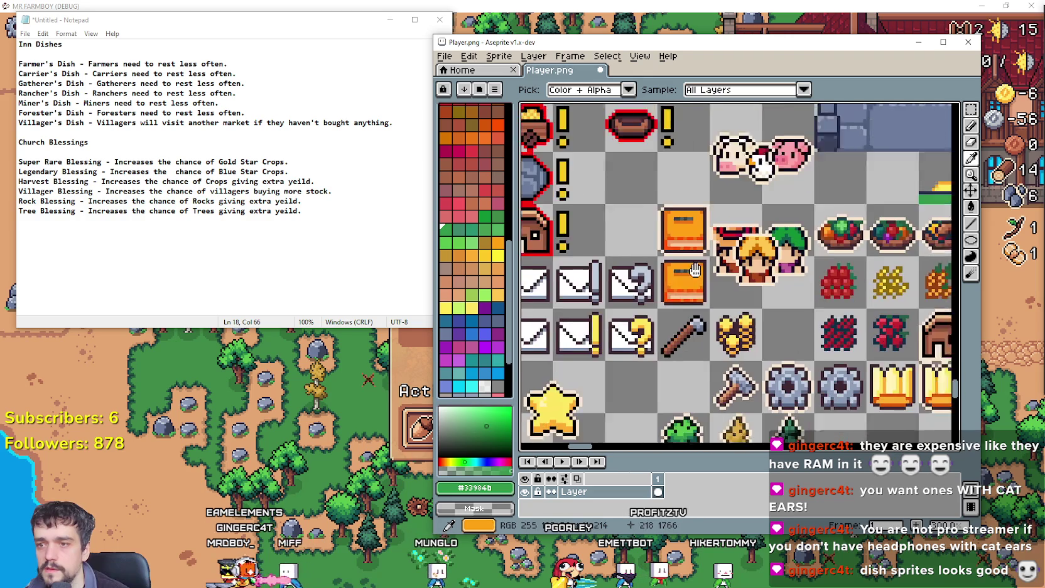
scroll(704, 267, "down", 2)
scroll(717, 266, "left", 3)
scroll(717, 266, "left", 3)
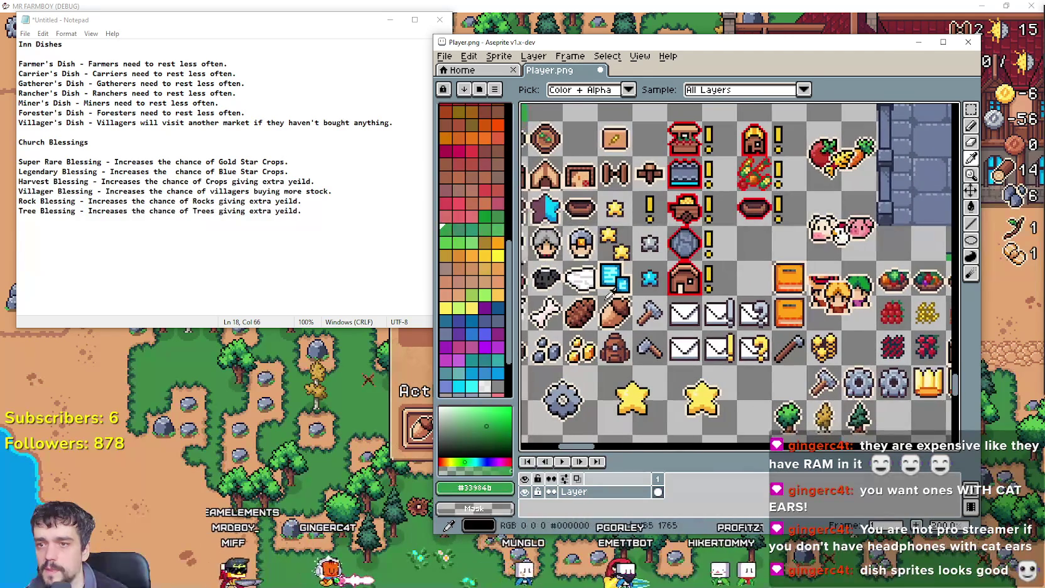
scroll(757, 365, "down", 1)
scroll(757, 363, "up", 4)
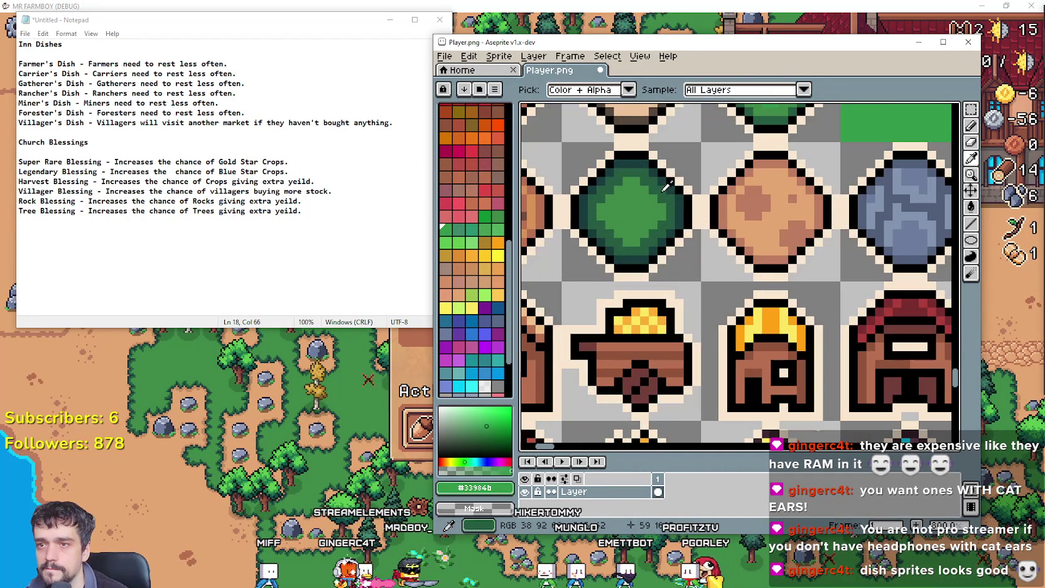
scroll(665, 187, "up", 1)
scroll(687, 200, "down", 4)
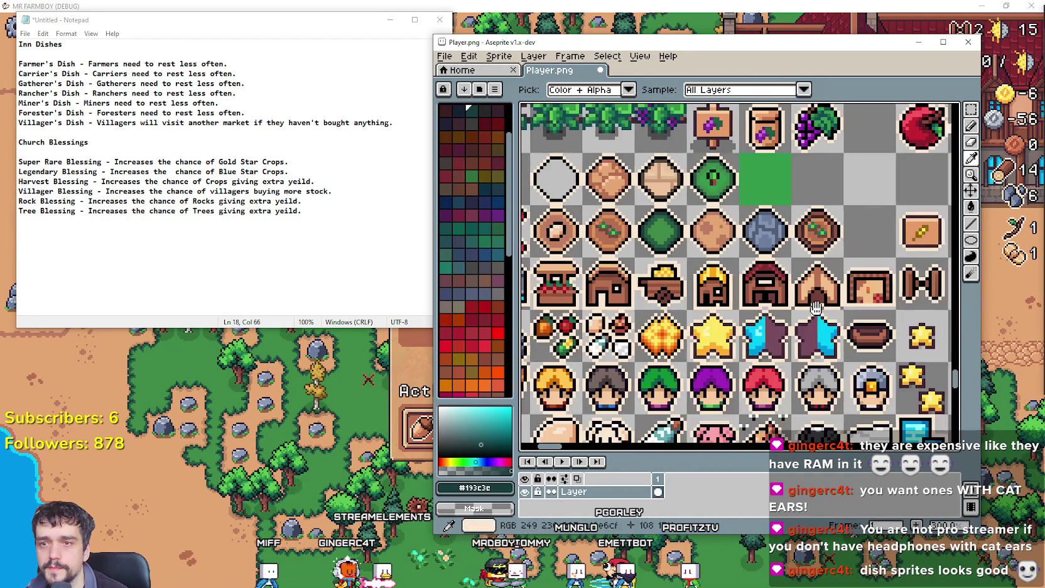
scroll(796, 347, "up", 3)
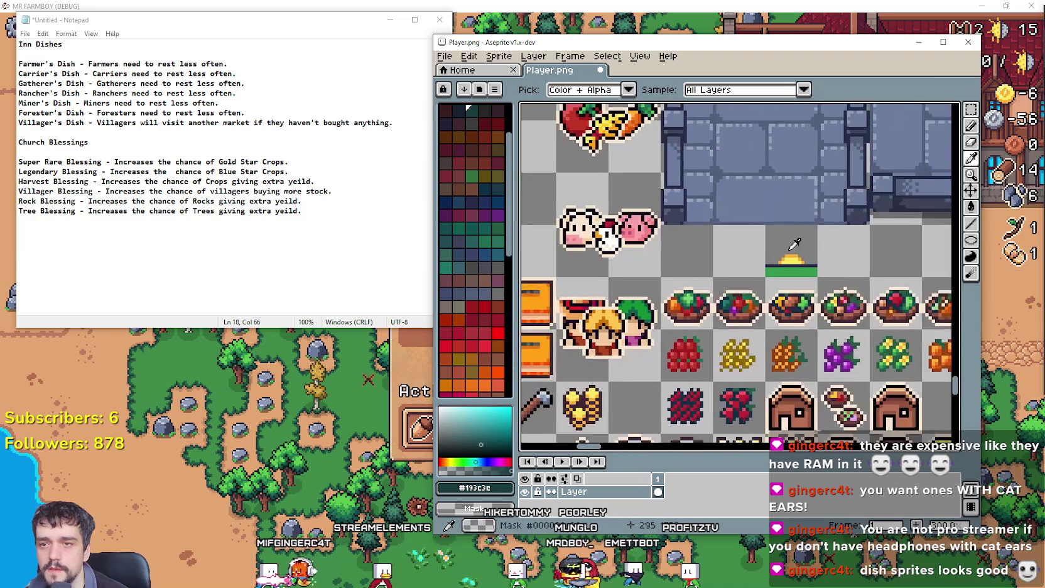
Redraw the horizon line between sun and ground in dark green #193c3e
scroll(926, 193, "up", 1)
key("shift+l")
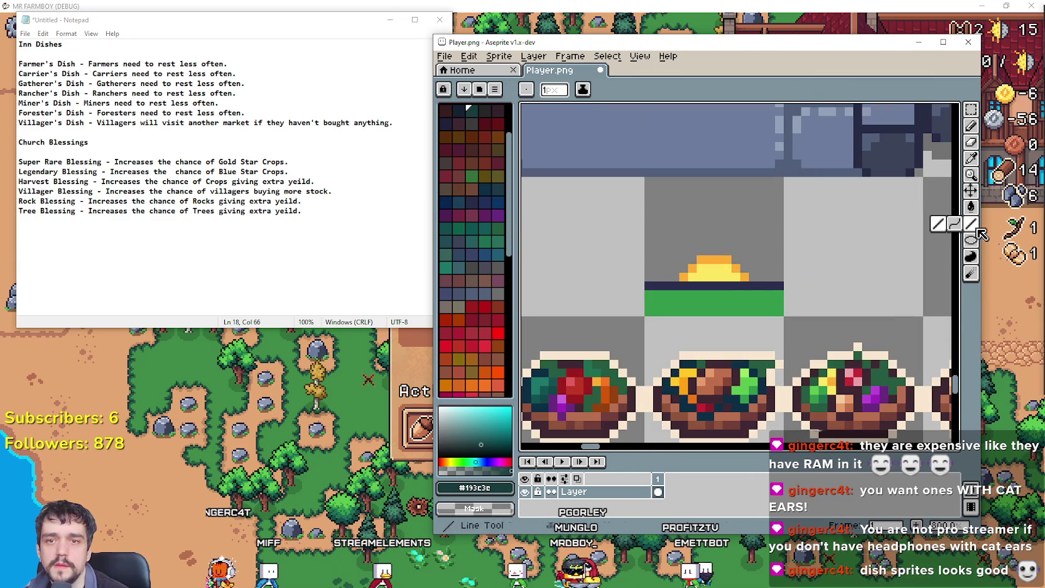
left_click_drag(779, 285, 709, 287)
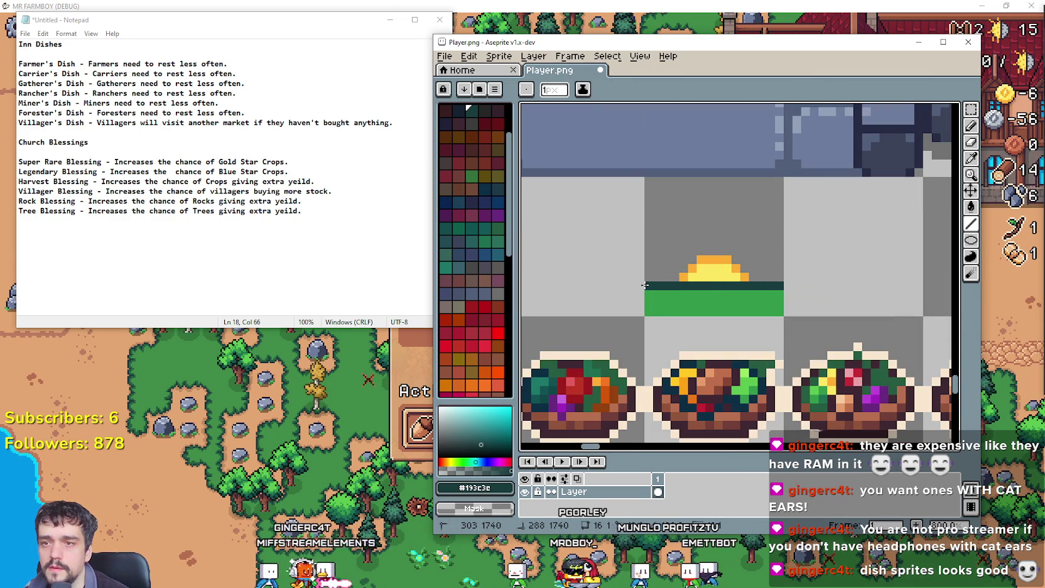
Sample pale yellow #fff4b8 from the crown and draw a ray from the sun's left edge to the top corner
scroll(663, 210, "down", 3)
scroll(680, 238, "up", 3)
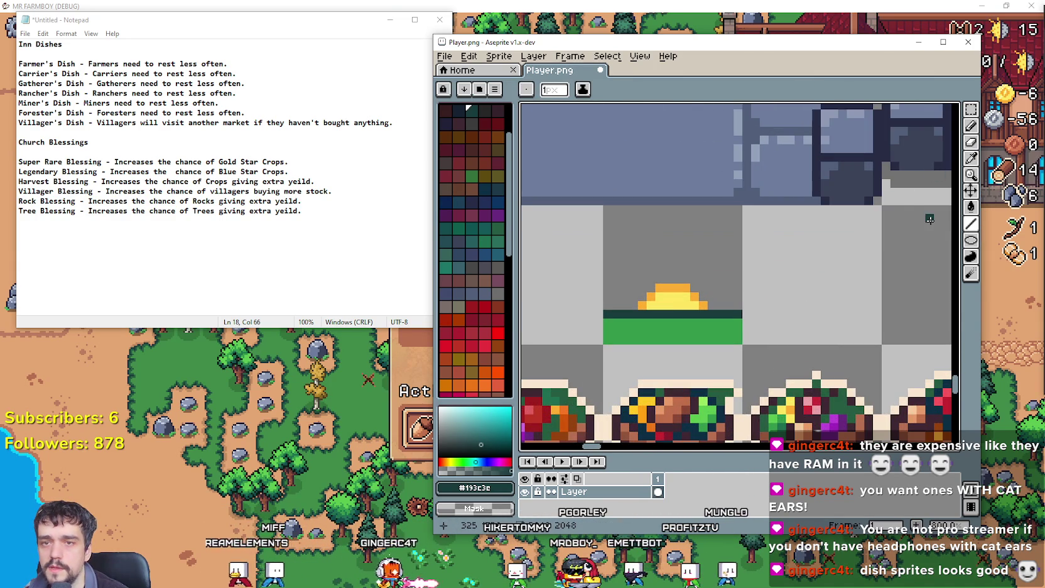
left_click(971, 157)
scroll(600, 303, "down", 3)
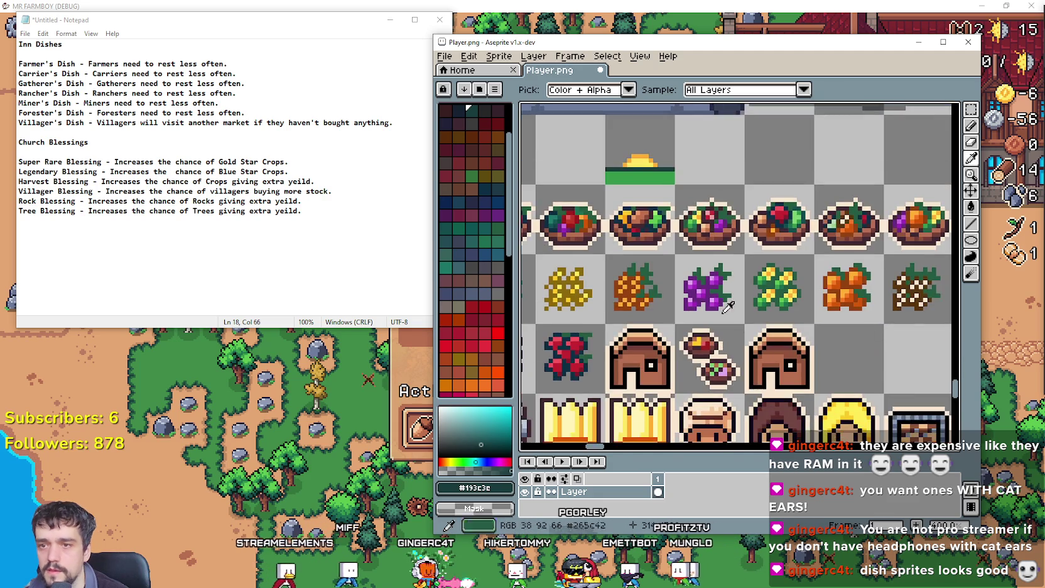
scroll(600, 303, "up", 2)
left_click(618, 296)
scroll(660, 327, "down", 3)
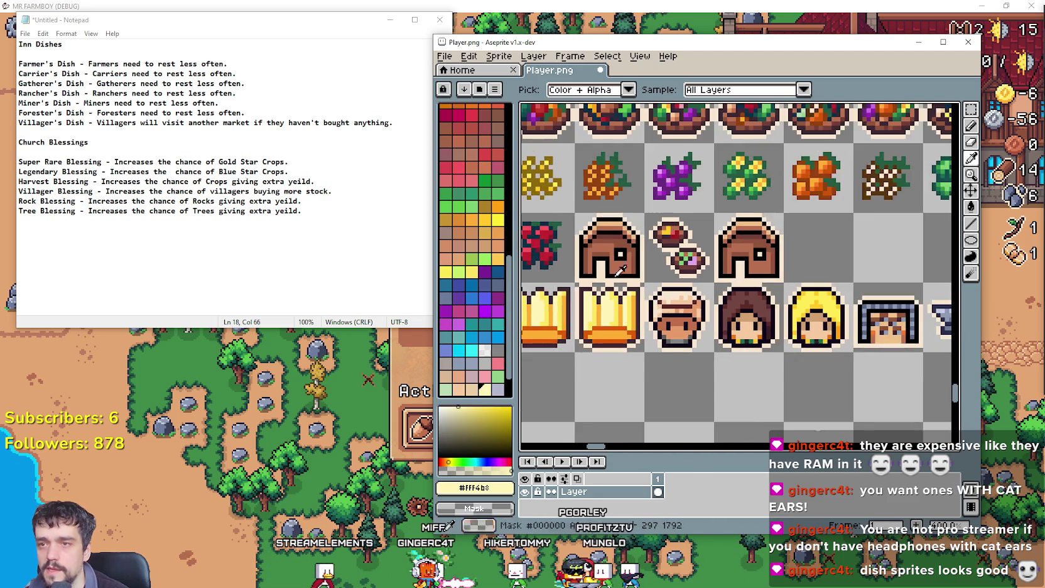
scroll(689, 355, "up", 1)
scroll(676, 210, "up", 2)
scroll(720, 299, "up", 1)
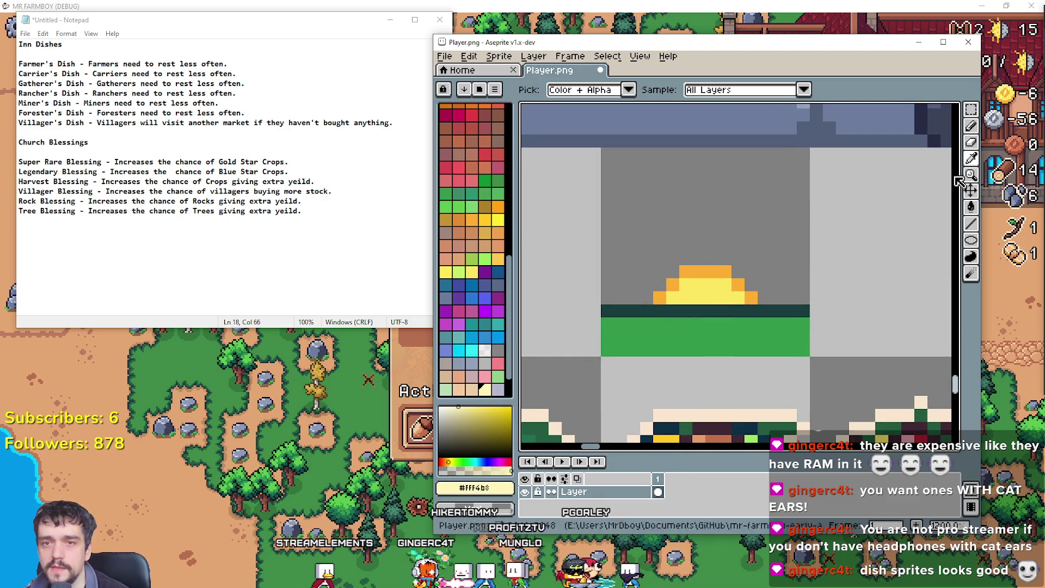
left_click(971, 224)
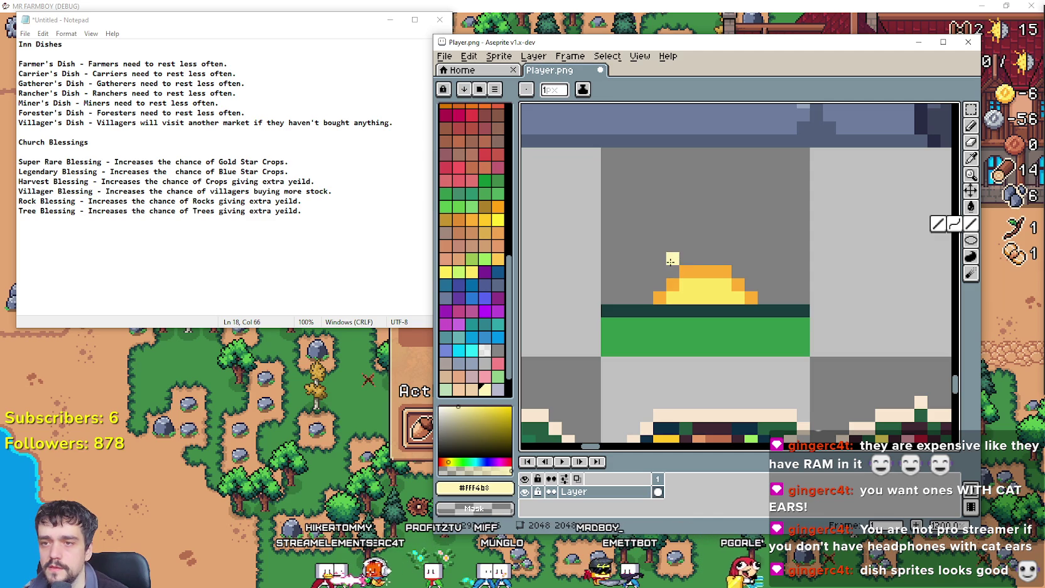
mouse_move(672, 259)
left_mouse_down()
mouse_move(642, 173)
mouse_move(611, 151)
left_mouse_up()
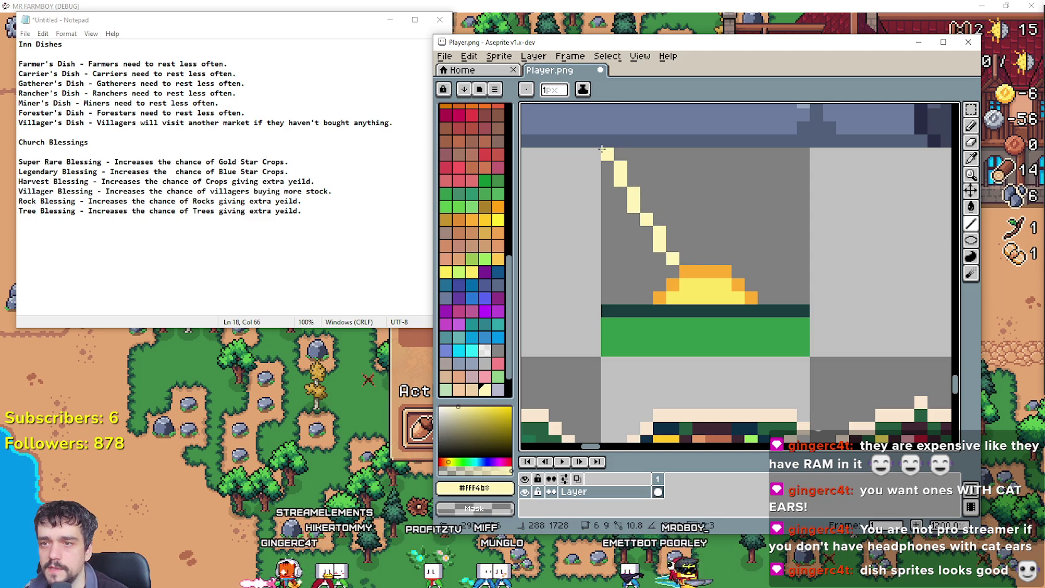
Add a second parallel pale-yellow ray on the left and a pale-yellow pixel beside the sun
mouse_move(646, 285)
left_mouse_down()
mouse_move(603, 227)
mouse_move(584, 222)
left_mouse_up()
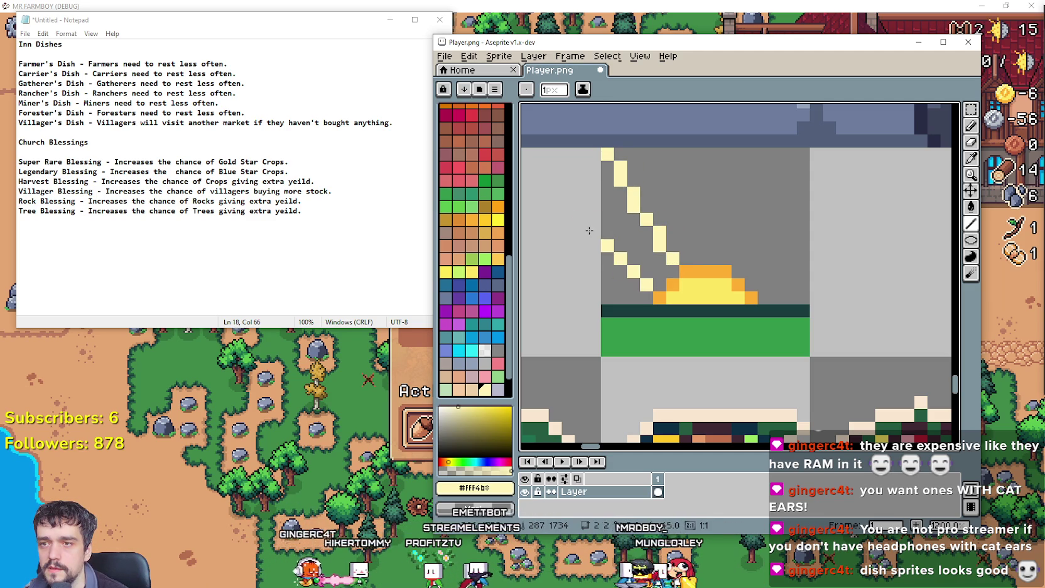
key("ctrl+z")
left_click(718, 259)
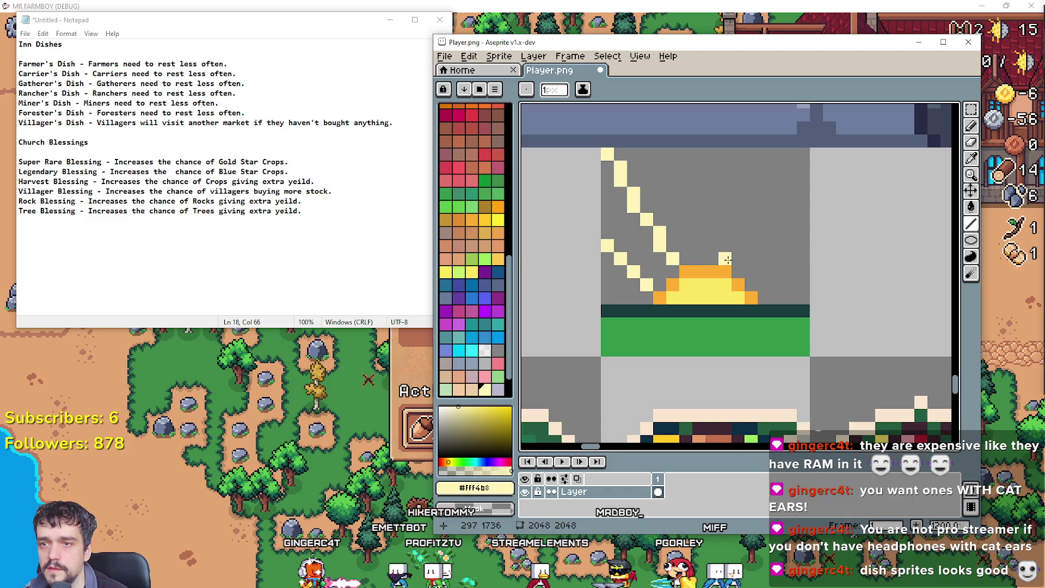
Draw two light-yellow diagonal rays up to the right of the sun
mouse_move(734, 259)
left_mouse_down()
mouse_move(828, 162)
mouse_move(803, 156)
left_mouse_up()
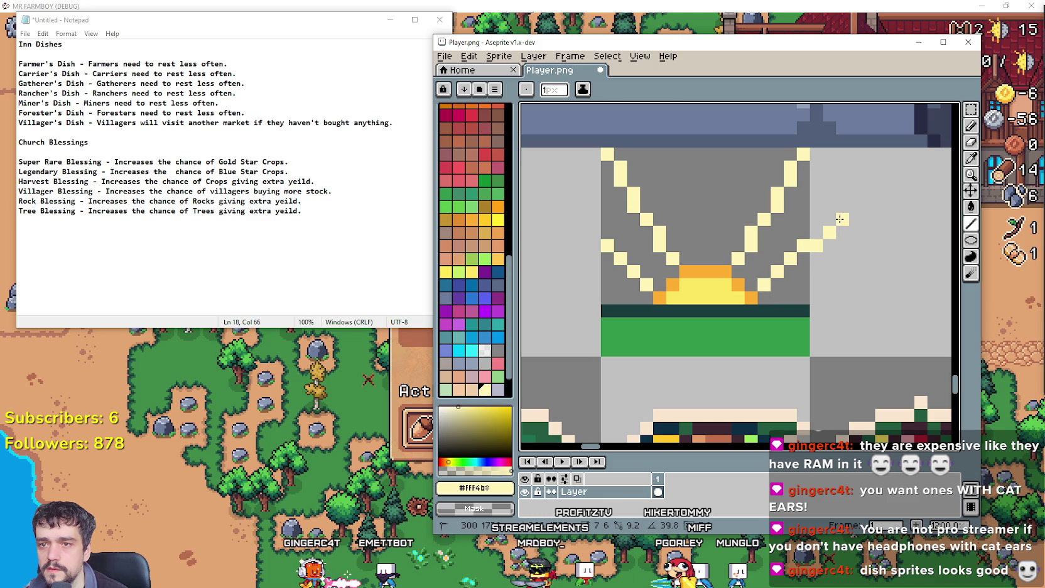
left_click_drag(841, 218, 837, 214)
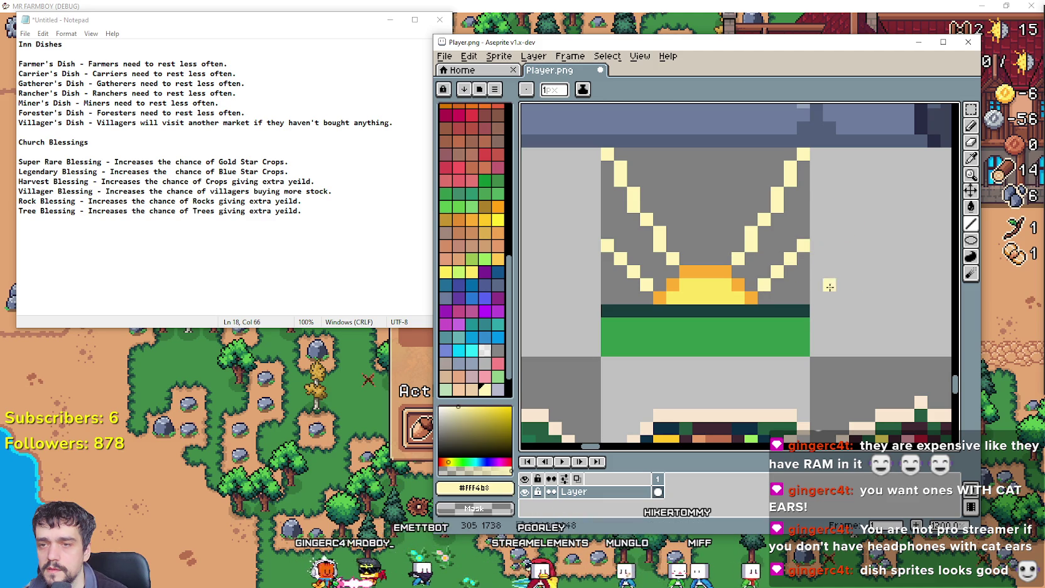
scroll(826, 280, "down", 2)
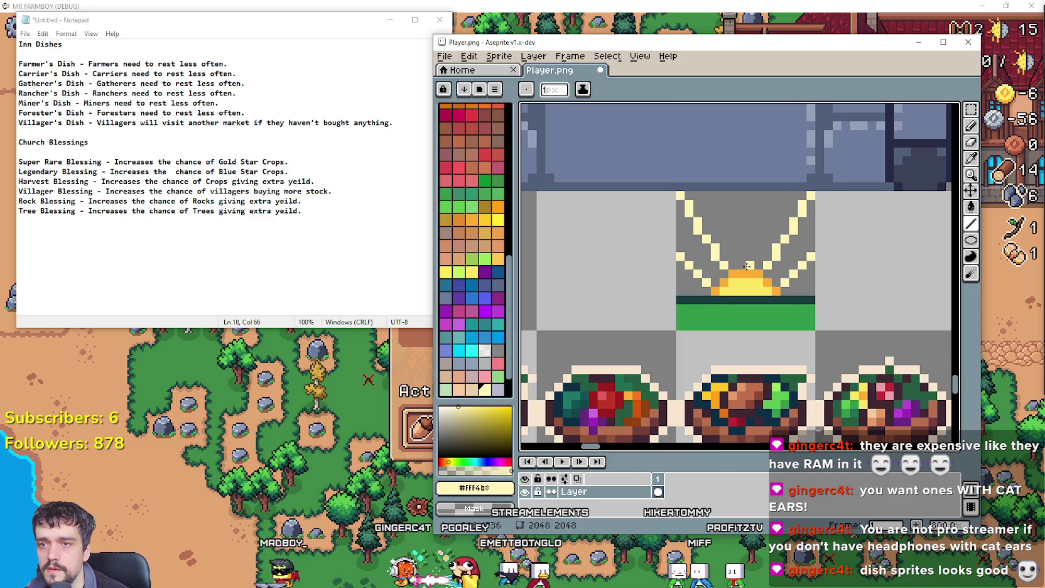
scroll(742, 266, "up", 1)
scroll(751, 215, "down", 2)
scroll(752, 216, "up", 2)
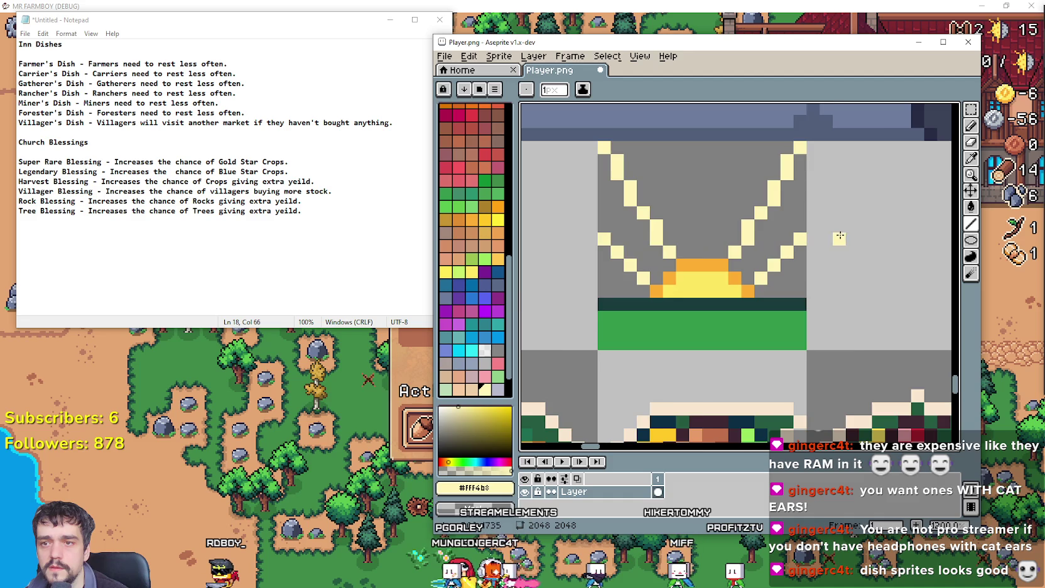
scroll(751, 215, "down", 2)
Eyedrop the dark orange #dd5a08 from the crown sprite on the sprite sheet
left_click(970, 158)
scroll(793, 305, "down", 1)
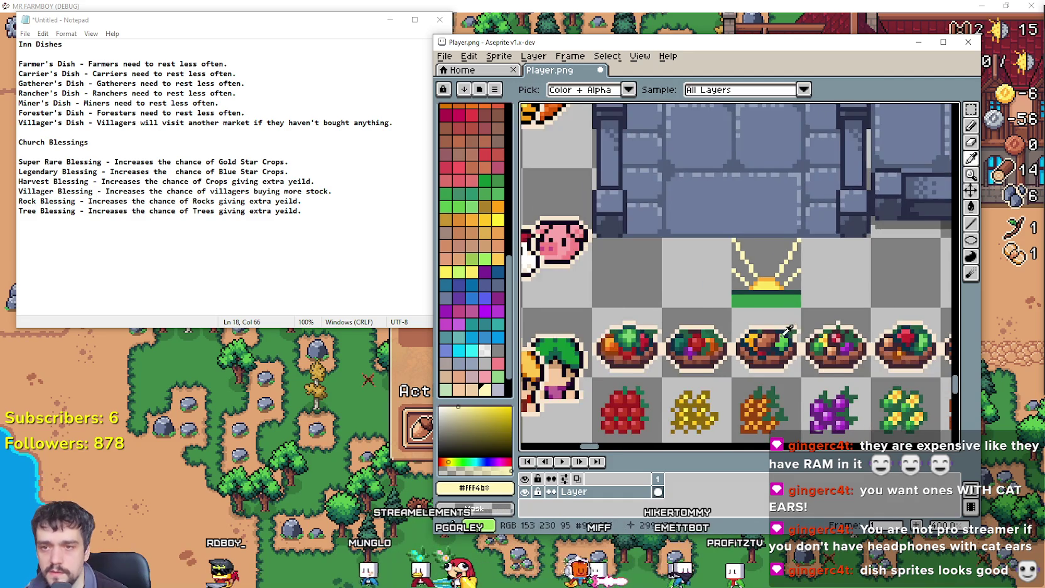
scroll(793, 305, "down", 2)
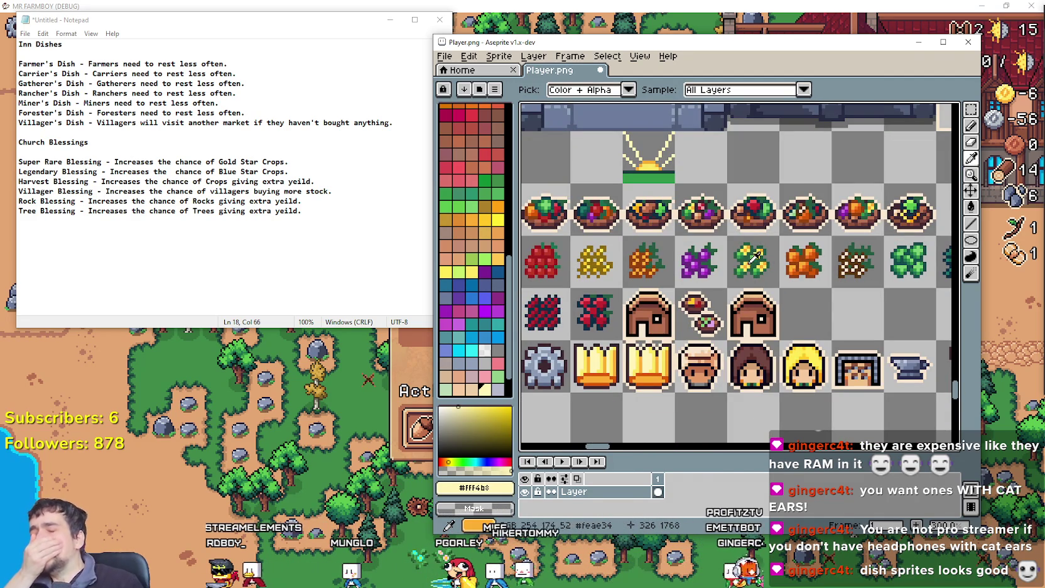
scroll(762, 276, "right", 2)
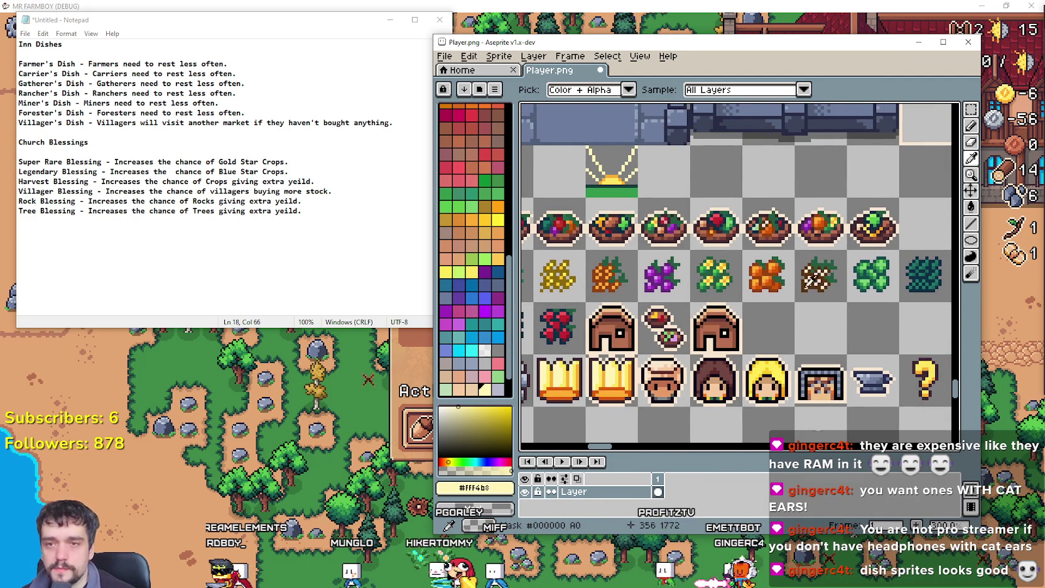
scroll(811, 286, "up", 4)
scroll(950, 266, "down", 3)
scroll(817, 283, "up", 1)
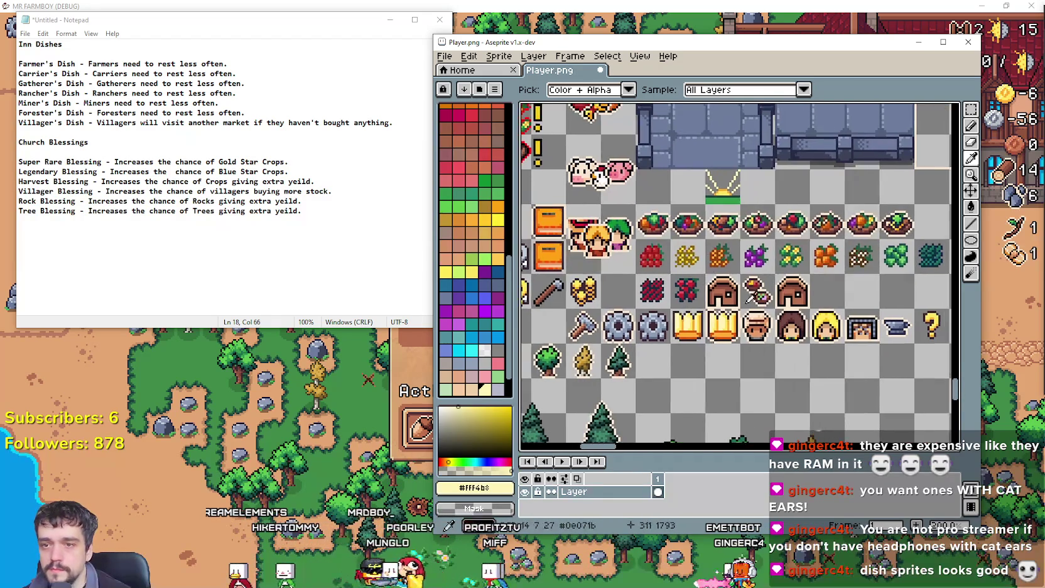
scroll(767, 306, "up", 3)
scroll(682, 262, "down", 1)
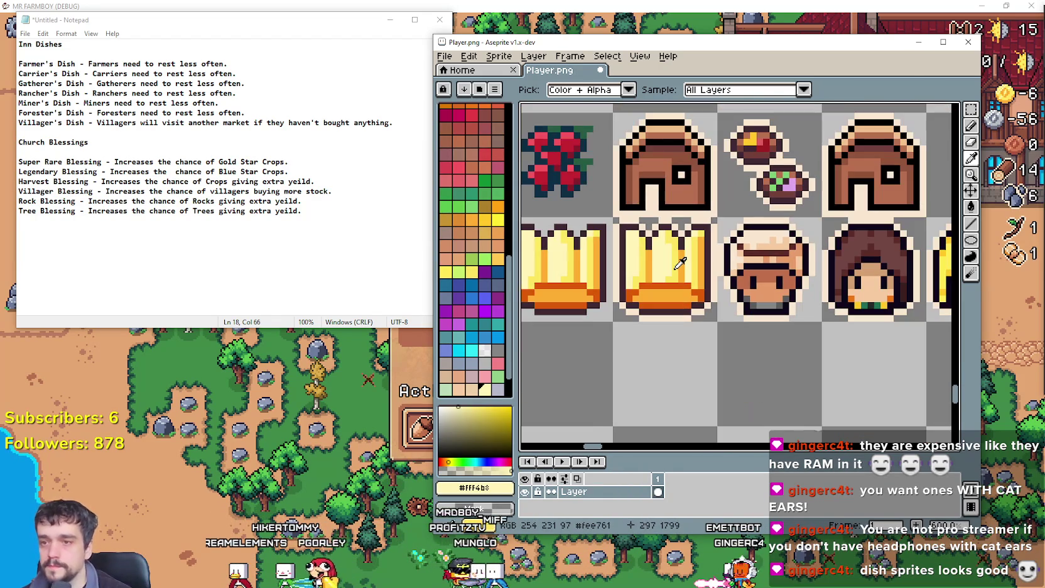
scroll(682, 277, "up", 3)
scroll(682, 283, "up", 1)
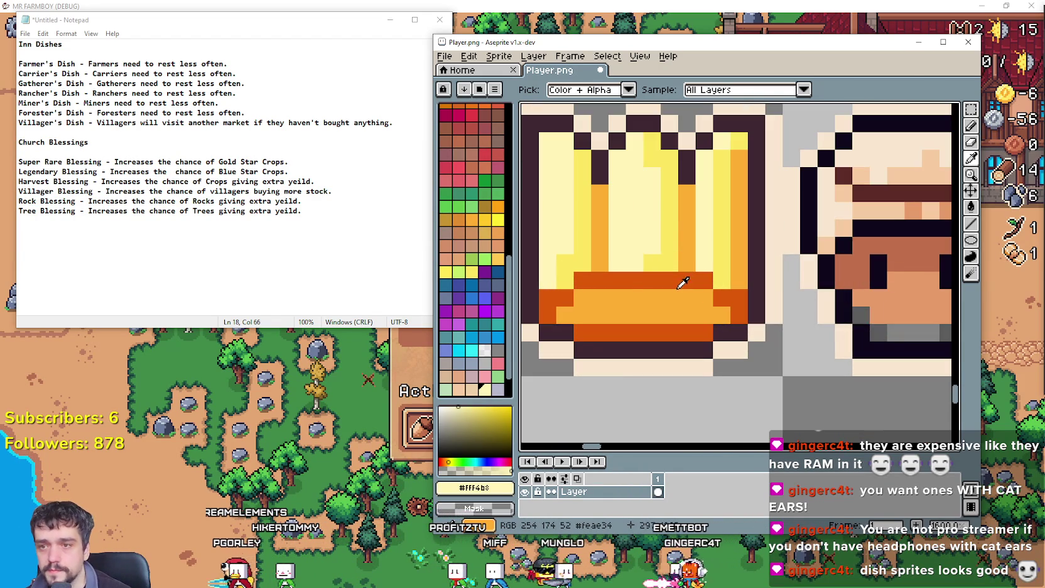
left_click(613, 275)
scroll(614, 275, "down", 4)
scroll(731, 136, "up", 5)
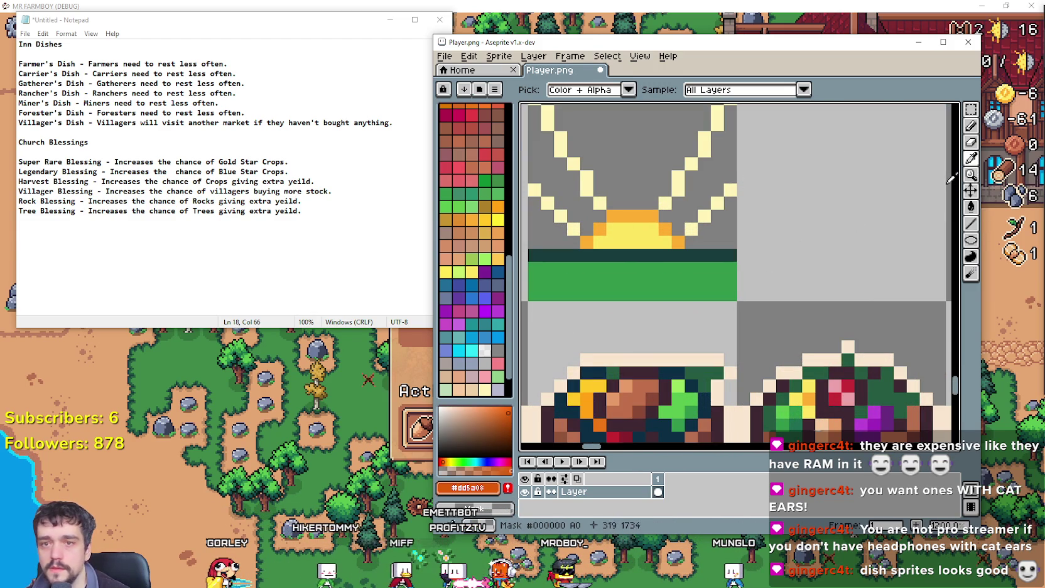
Repaint the left and right diagonal rays in dark orange up to the tile's corners
left_click(972, 224)
left_click(704, 216)
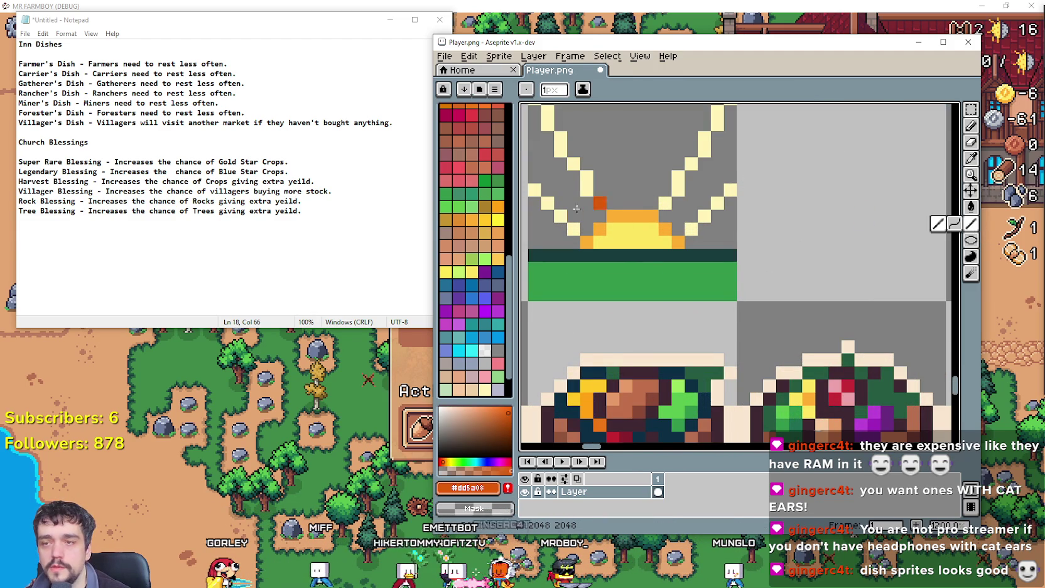
scroll(637, 207, "down", 2)
scroll(669, 262, "up", 3)
left_click_drag(635, 231, 565, 109)
mouse_move(767, 239)
left_mouse_down()
mouse_move(821, 125)
mouse_move(837, 117)
left_mouse_up()
mouse_move(785, 291)
left_mouse_down()
mouse_move(836, 254)
mouse_move(837, 239)
left_mouse_up()
Redo the misplaced right and upper-left rays in dark orange and trim the right ray's top
key("e")
left_click_drag(750, 256, 836, 117)
key("b")
mouse_move(752, 254)
left_mouse_down()
mouse_move(850, 128)
mouse_move(872, 134)
left_mouse_up()
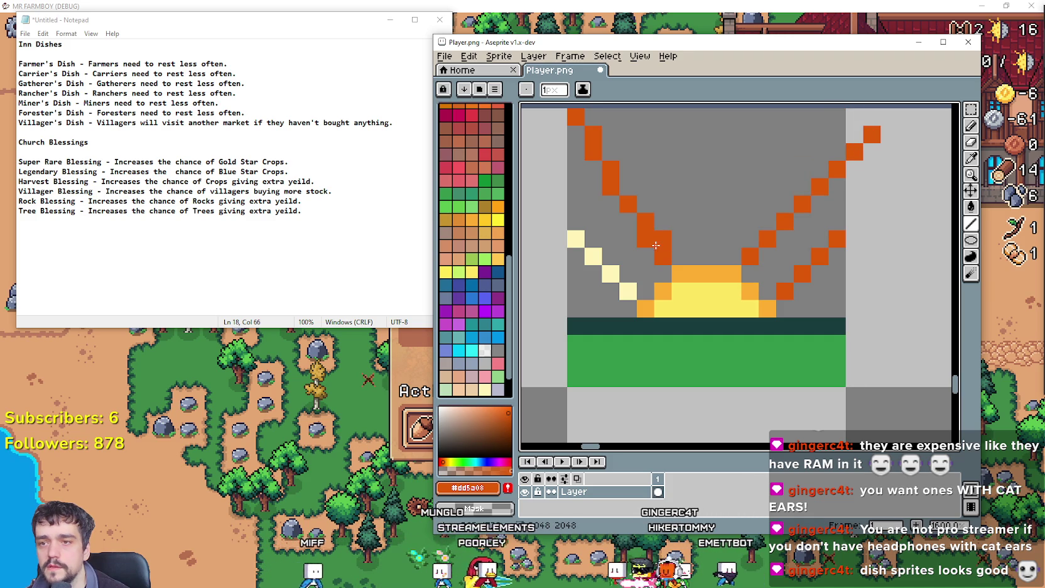
key("e")
mouse_move(655, 245)
left_mouse_down()
mouse_move(574, 117)
mouse_move(542, 126)
left_mouse_up()
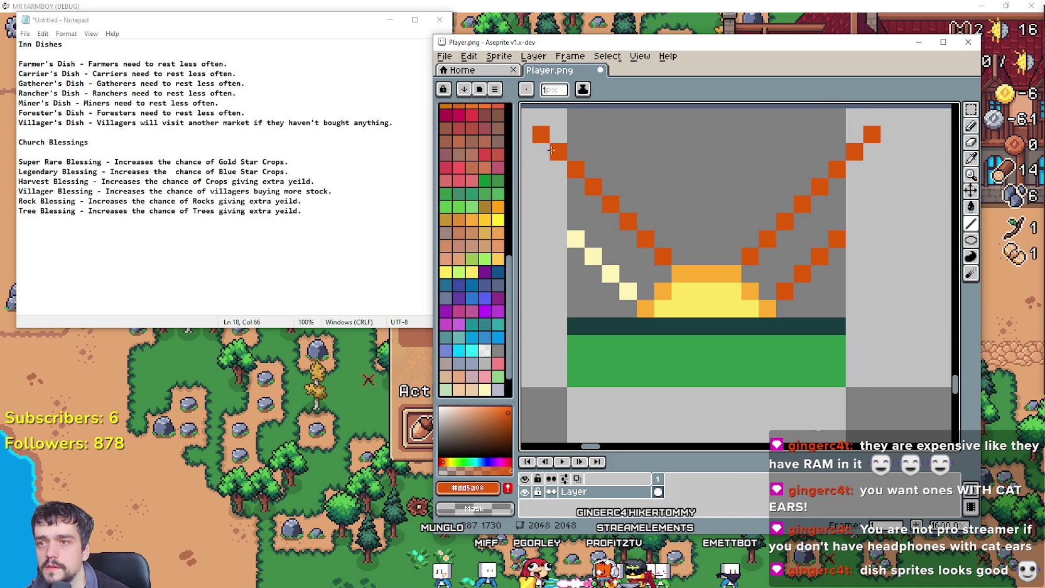
left_click_drag(872, 134, 855, 151)
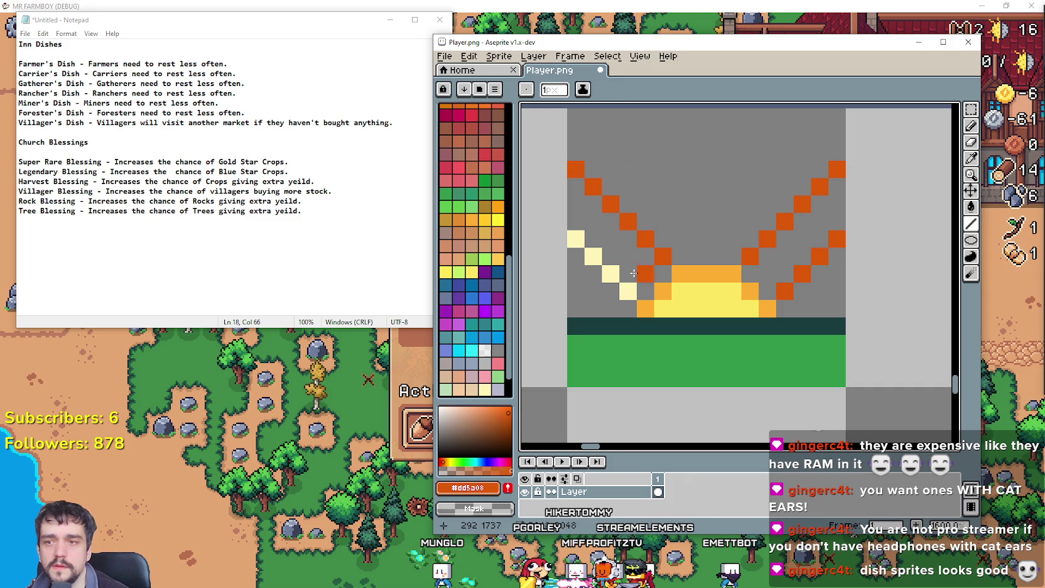
scroll(575, 243, "down", 3)
scroll(584, 238, "up", 1)
scroll(597, 236, "up", 2)
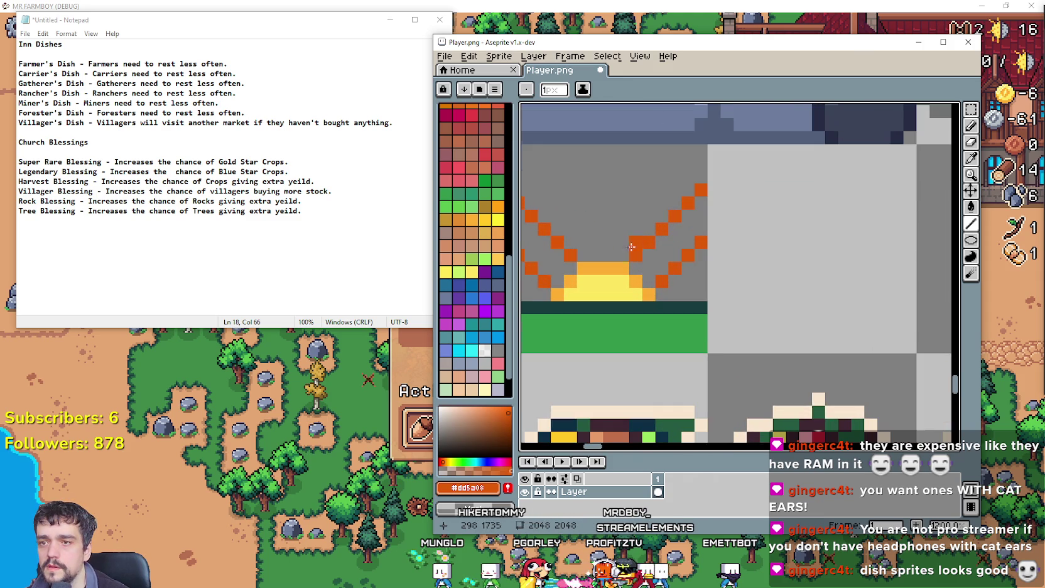
scroll(609, 233, "down", 3)
scroll(608, 233, "up", 2)
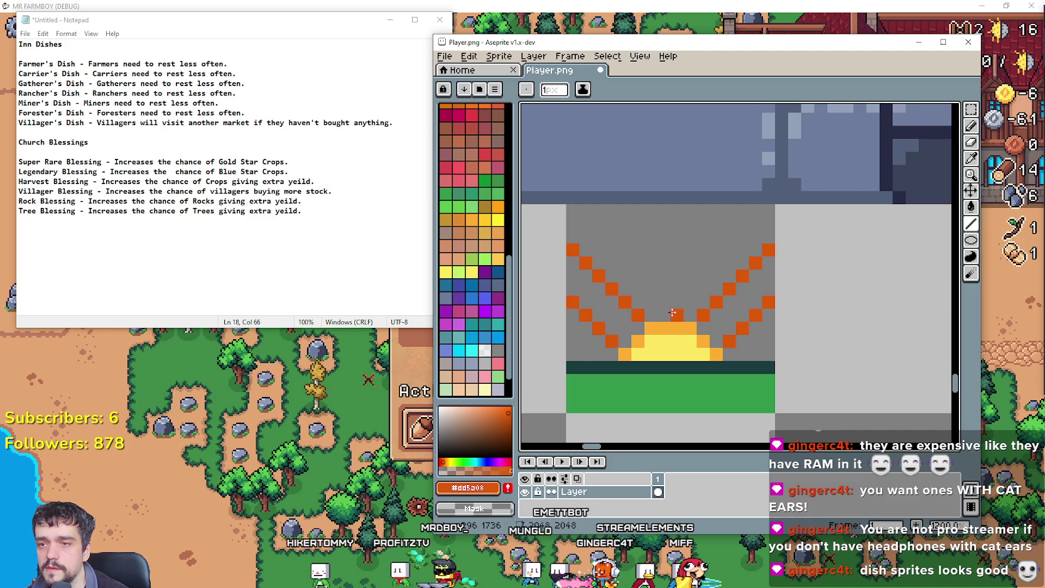
Draw a thick two-pixel vertical dark orange ray rising from the sun's centre
left_click_drag(673, 311, 671, 209)
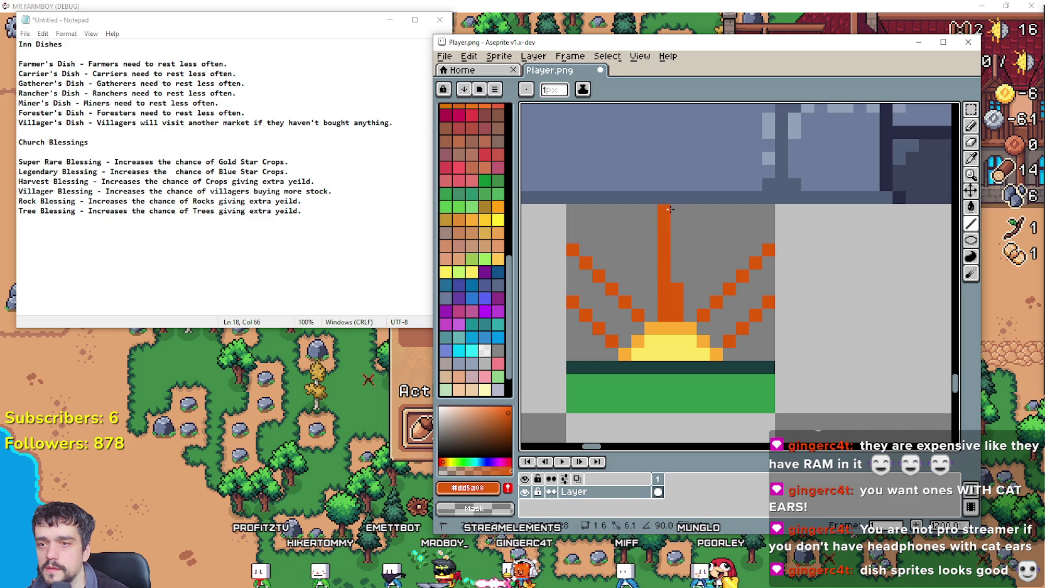
left_click_drag(677, 286, 670, 220)
scroll(666, 216, "down", 6)
key("alt")
Sample light yellow #fff4b8 from the crown sprite and select the sun tile
scroll(670, 321, "down", 3)
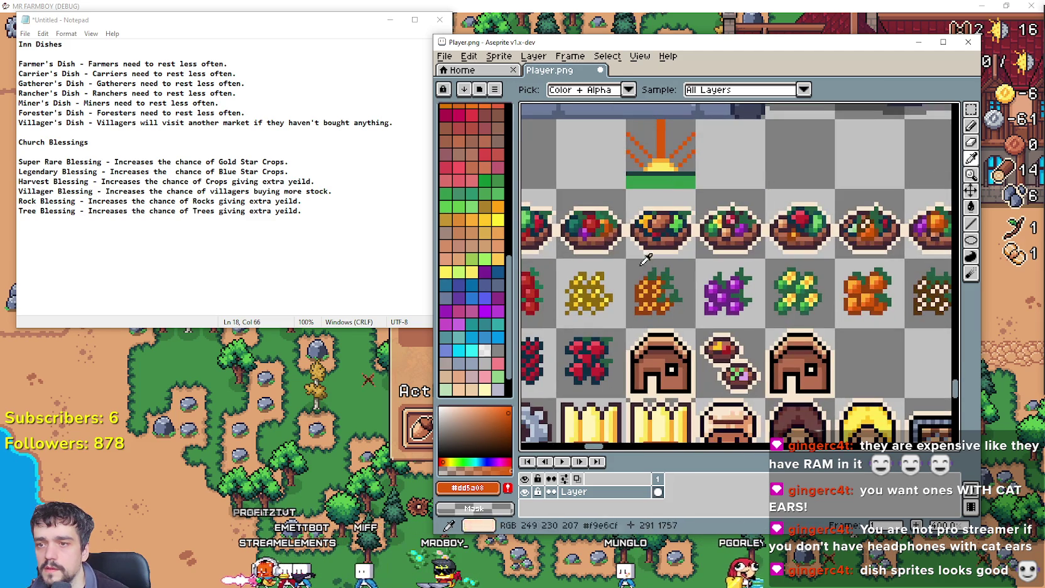
scroll(692, 327, "down", 3)
scroll(712, 339, "up", 5)
scroll(712, 339, "up", 1)
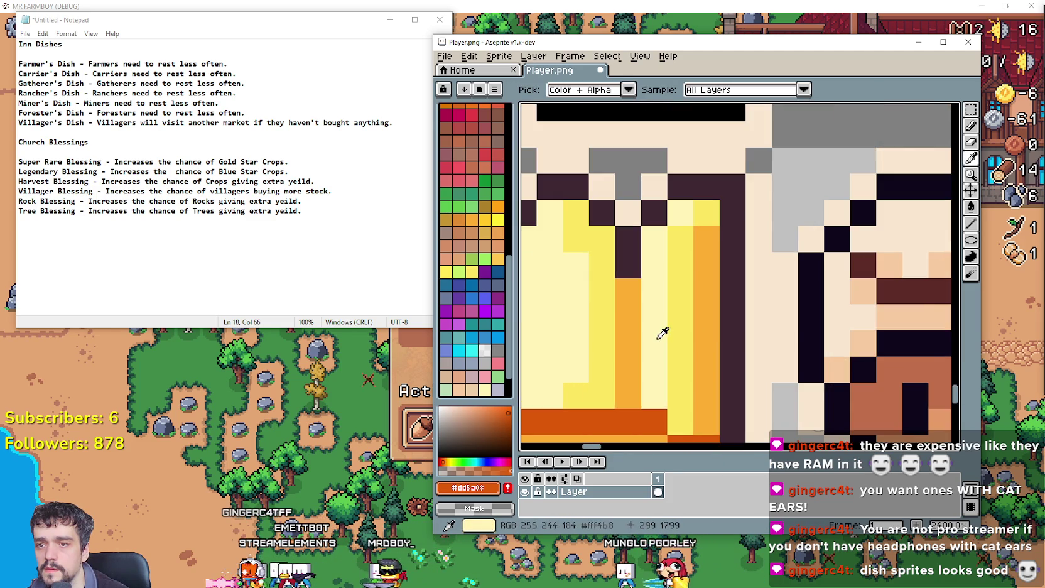
left_click(661, 334)
scroll(660, 333, "down", 6)
scroll(648, 298, "up", 4)
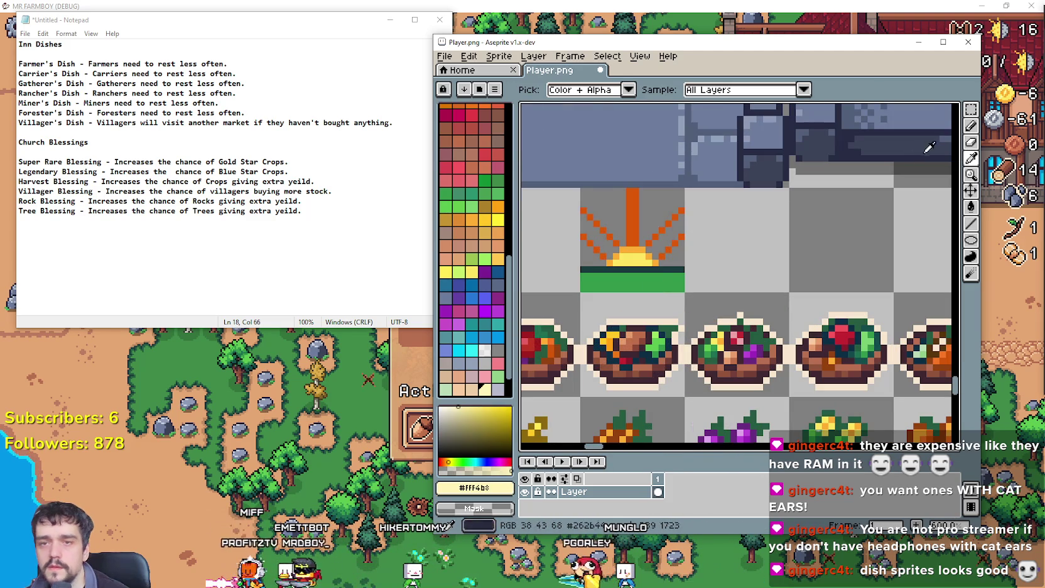
key("ctrl+shift+d")
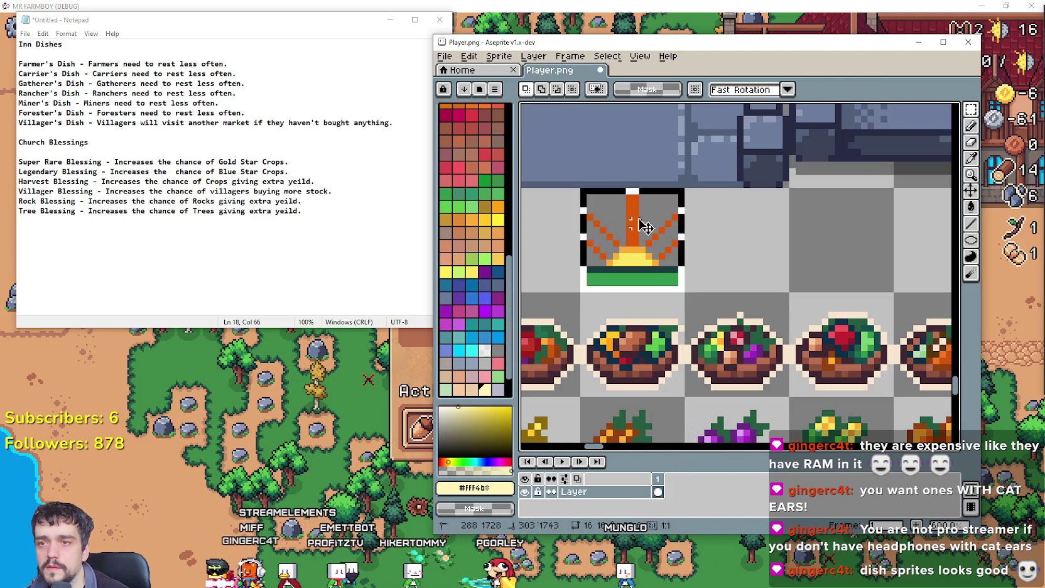
Flood-fill each grey sky region and wedge between the rays with cream #fff4b8
left_click(971, 208)
scroll(620, 200, "up", 1)
left_click(619, 196)
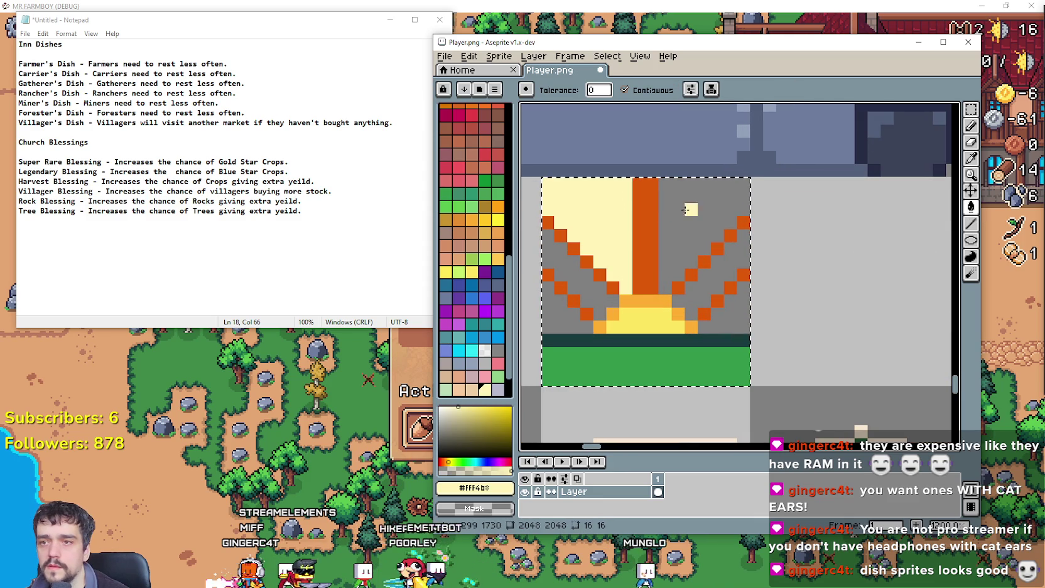
left_click(691, 201)
left_click(717, 273)
left_click(723, 274)
key("ctrl+z")
left_click(719, 276)
left_click(596, 317)
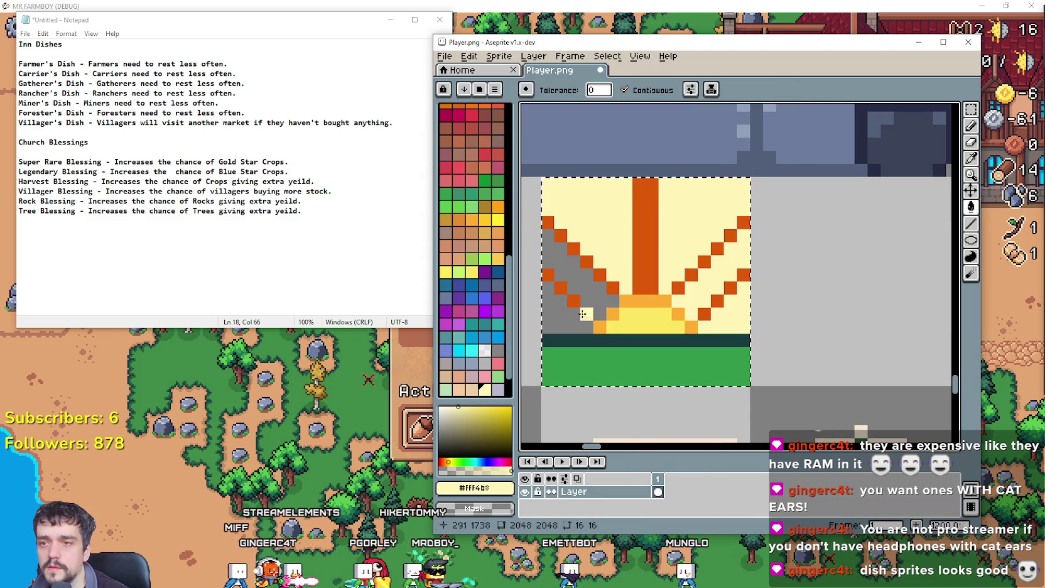
left_click(580, 307)
scroll(680, 322, "down", 4)
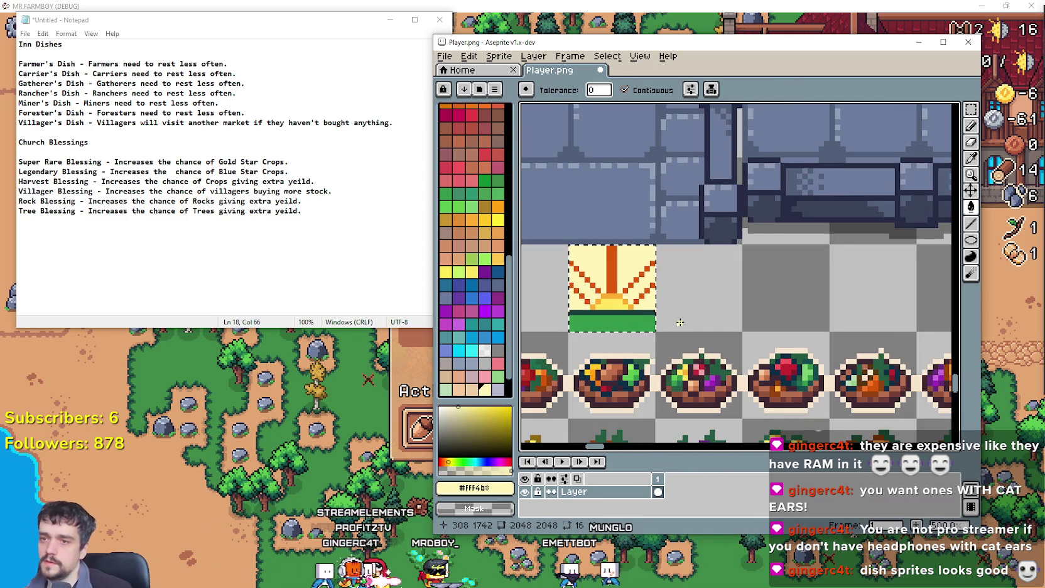
left_click_drag(718, 323, 800, 288)
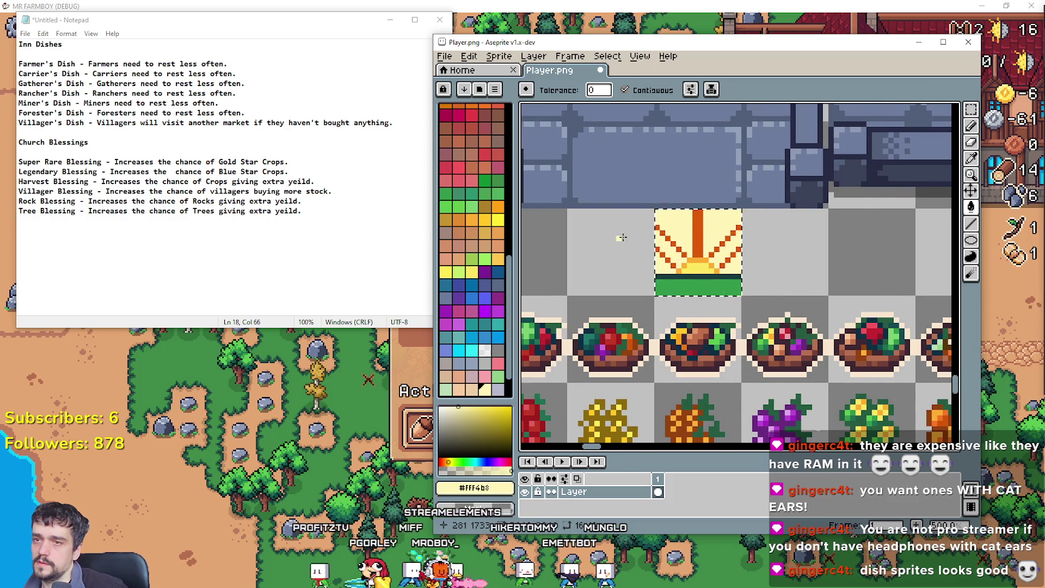
scroll(632, 238, "up", 1)
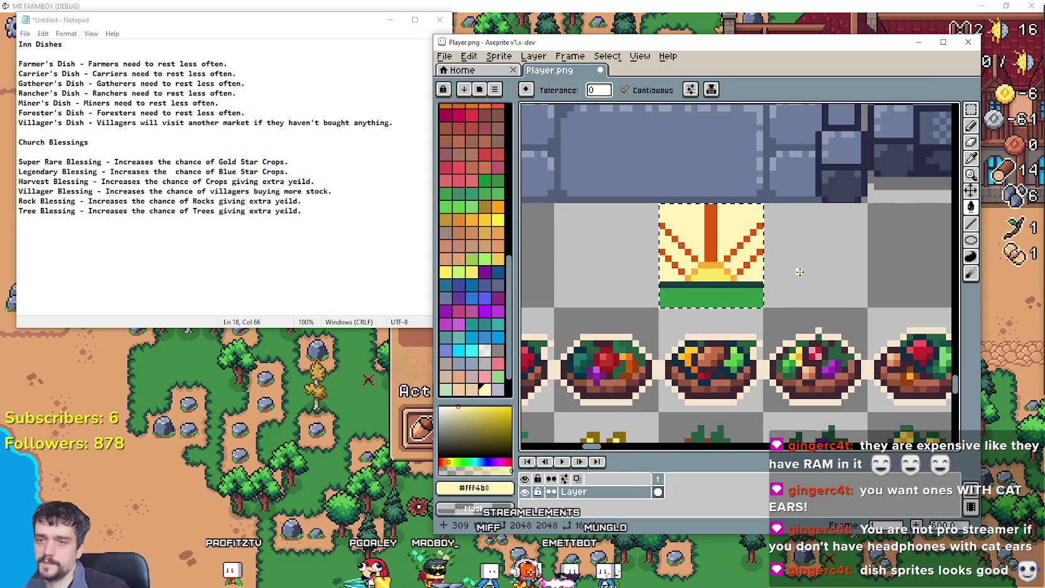
scroll(798, 273, "down", 3)
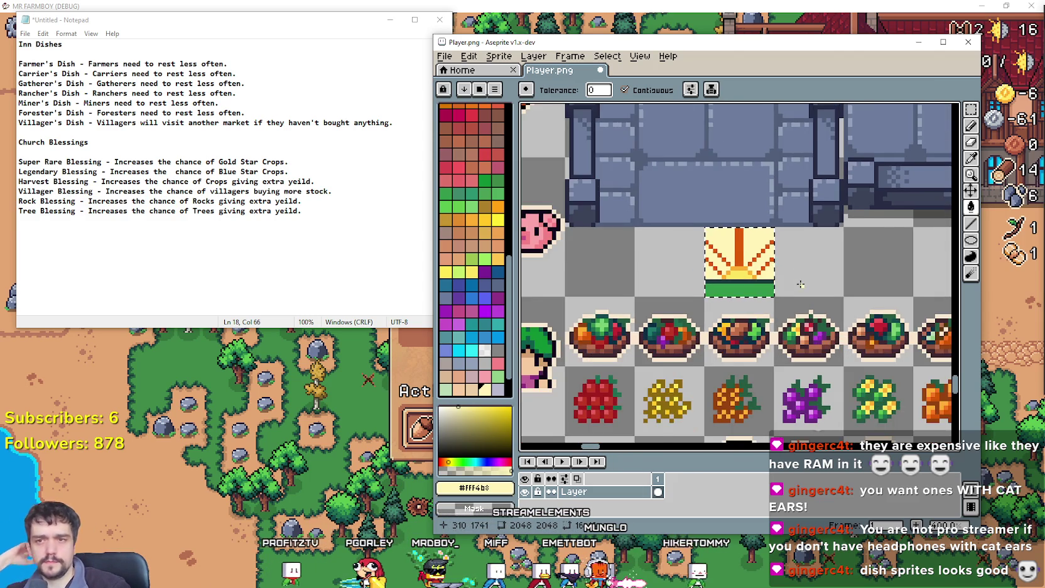
left_click_drag(818, 303, 786, 267)
scroll(729, 389, "up", 3)
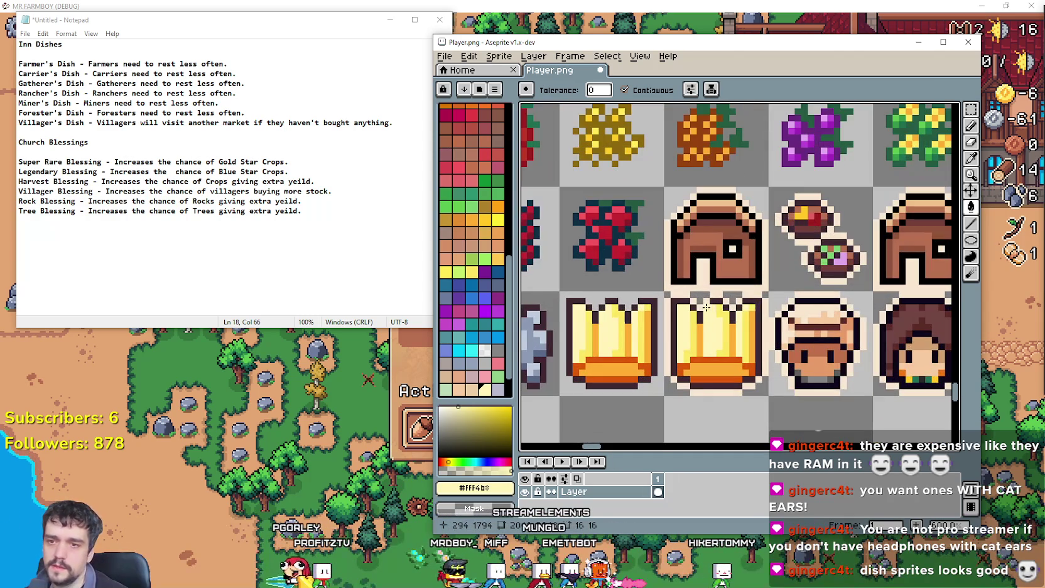
left_click(972, 158)
scroll(654, 302, "up", 3)
left_click(654, 298)
scroll(649, 312, "down", 5)
scroll(692, 301, "up", 5)
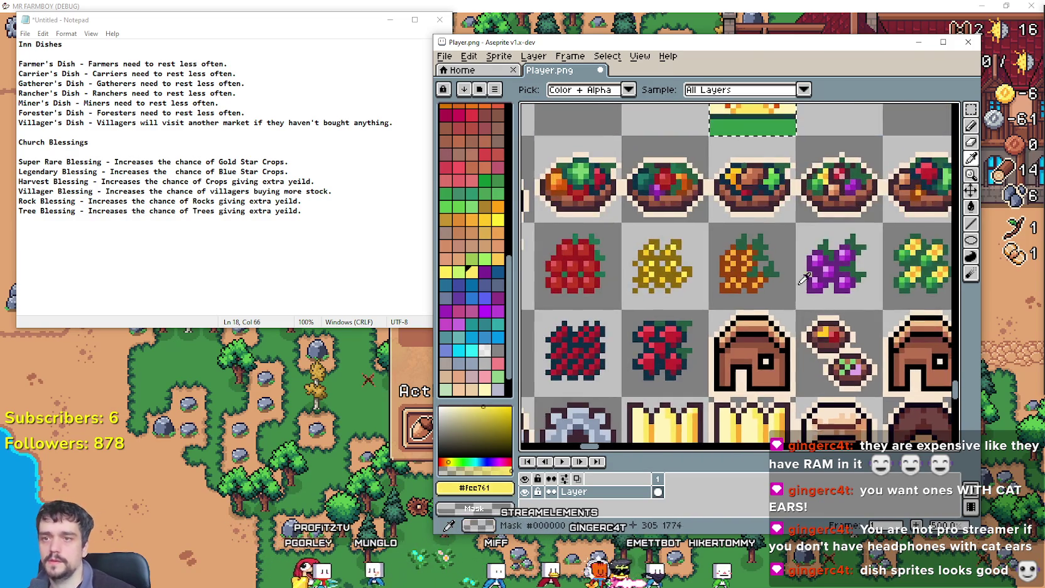
left_click(971, 207)
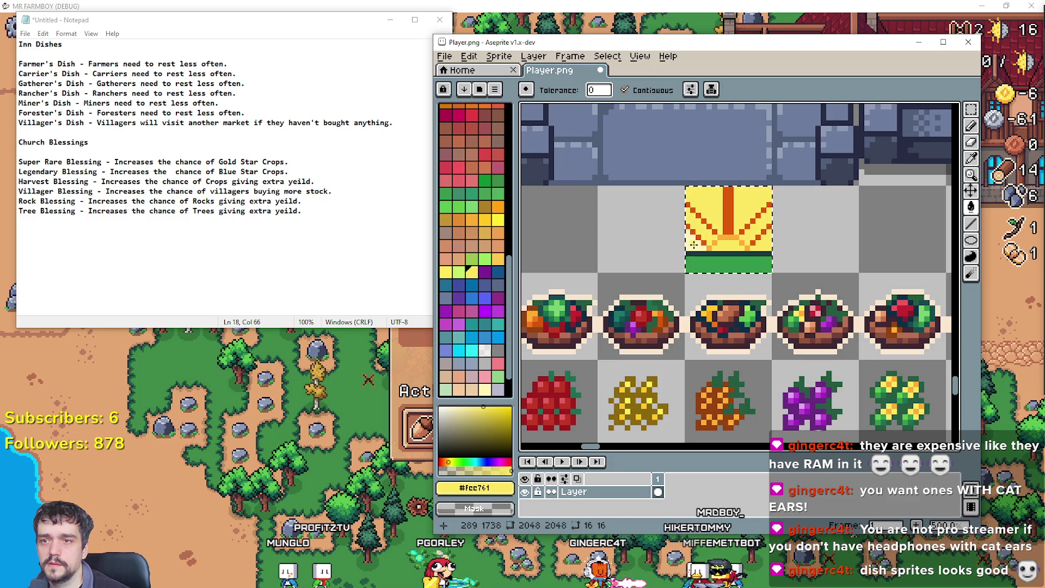
scroll(694, 245, "up", 2)
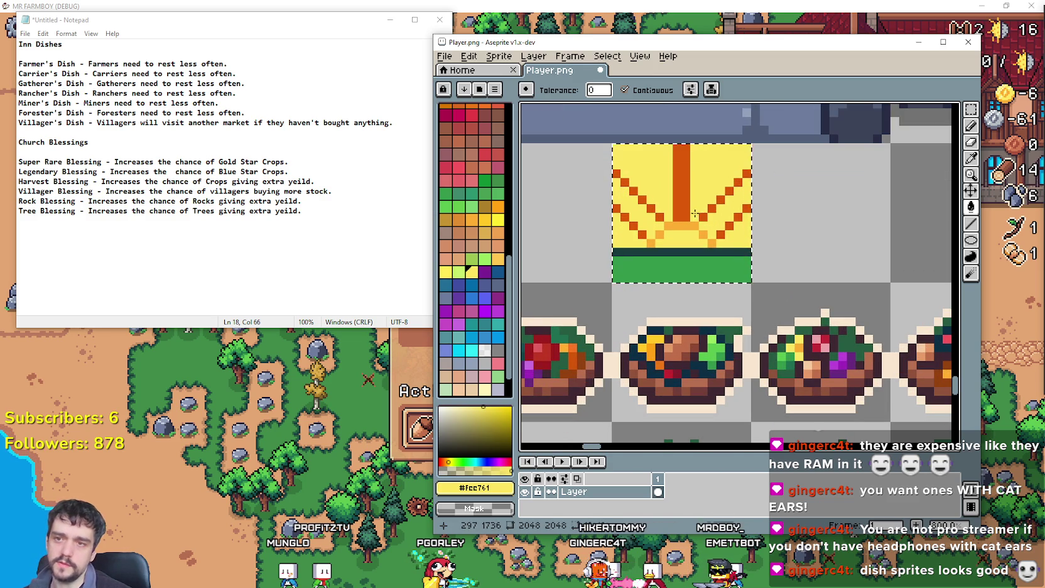
scroll(695, 214, "down", 1)
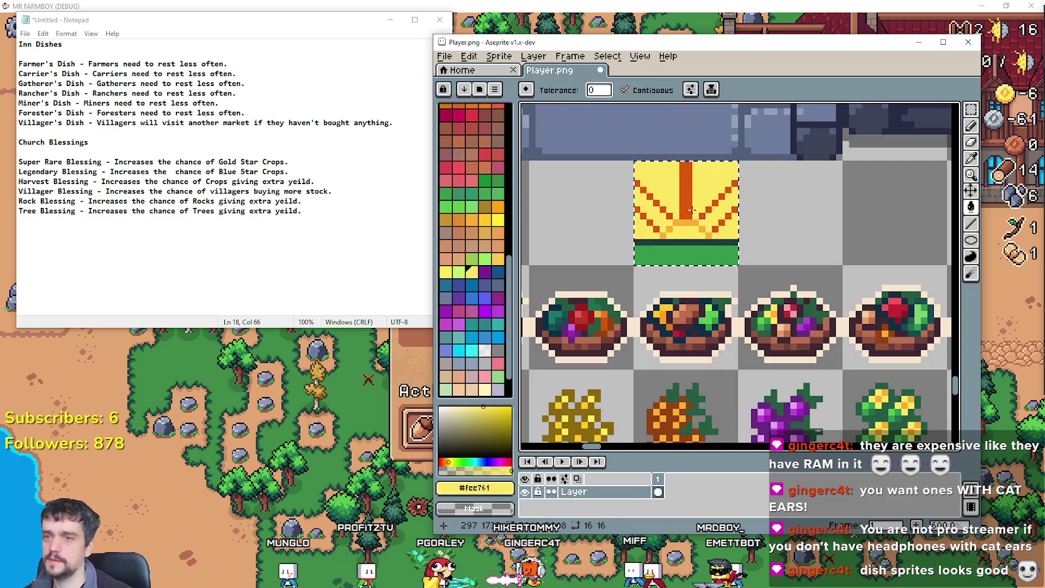
Try filling the vertical orange stripe with the background colour, then undo the fill
scroll(690, 208, "up", 1)
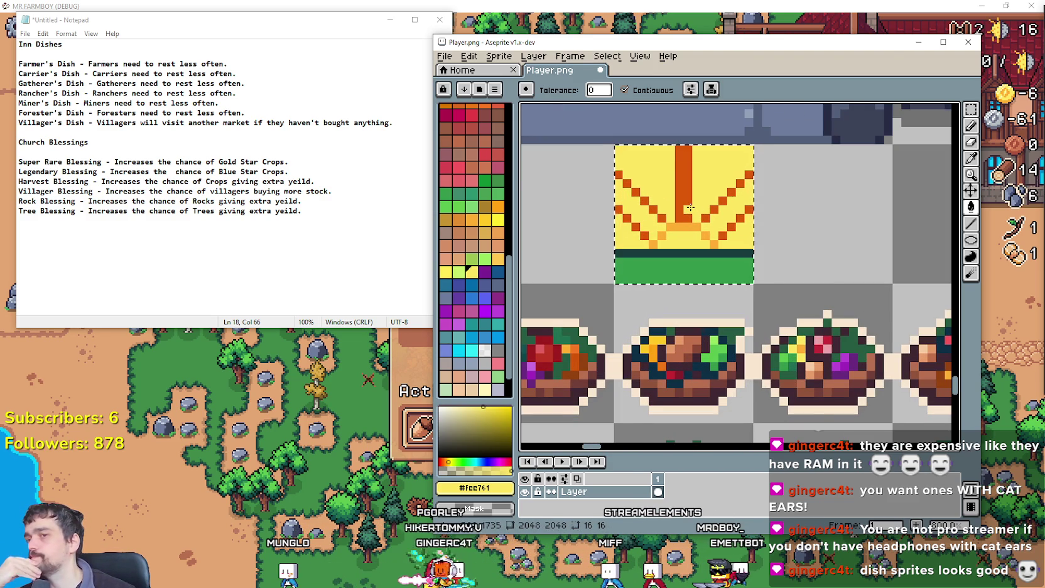
scroll(689, 206, "down", 1)
scroll(686, 198, "up", 1)
scroll(684, 192, "up", 1)
scroll(739, 359, "up", 1)
scroll(708, 281, "down", 6)
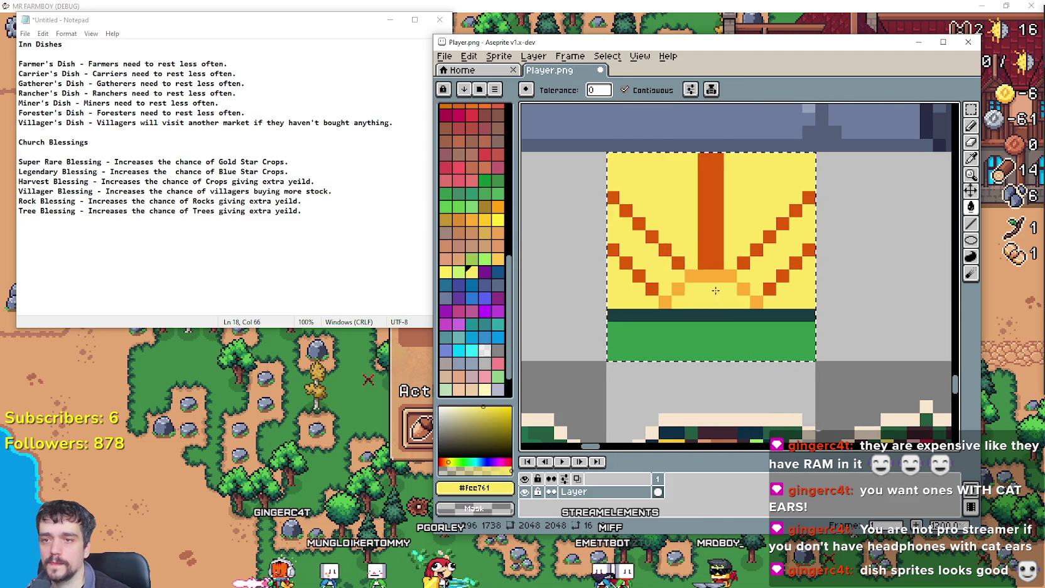
scroll(712, 272, "up", 1)
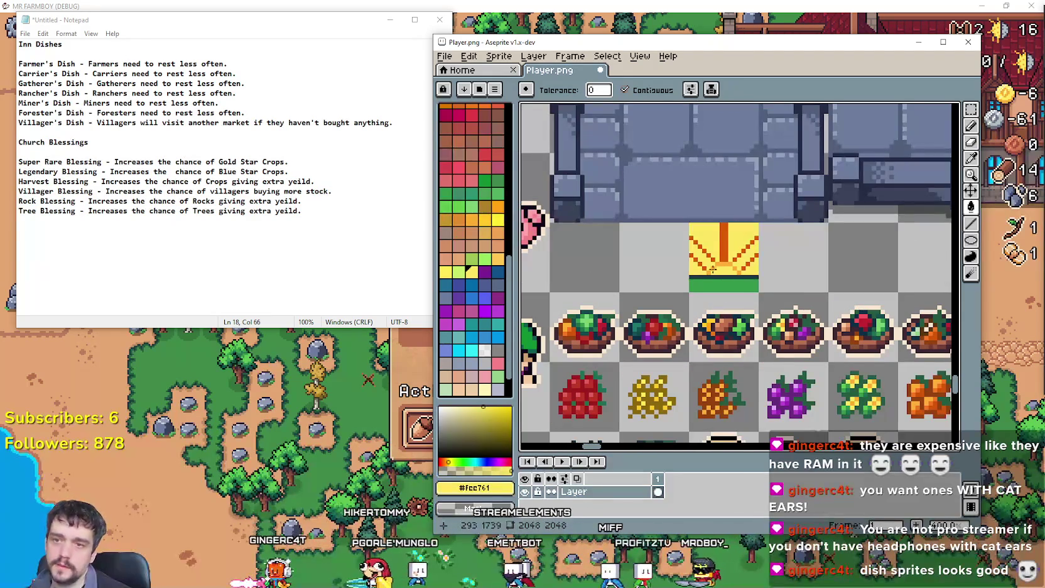
scroll(754, 252, "up", 1)
scroll(723, 226, "down", 1)
scroll(710, 214, "down", 1)
scroll(700, 201, "up", 2)
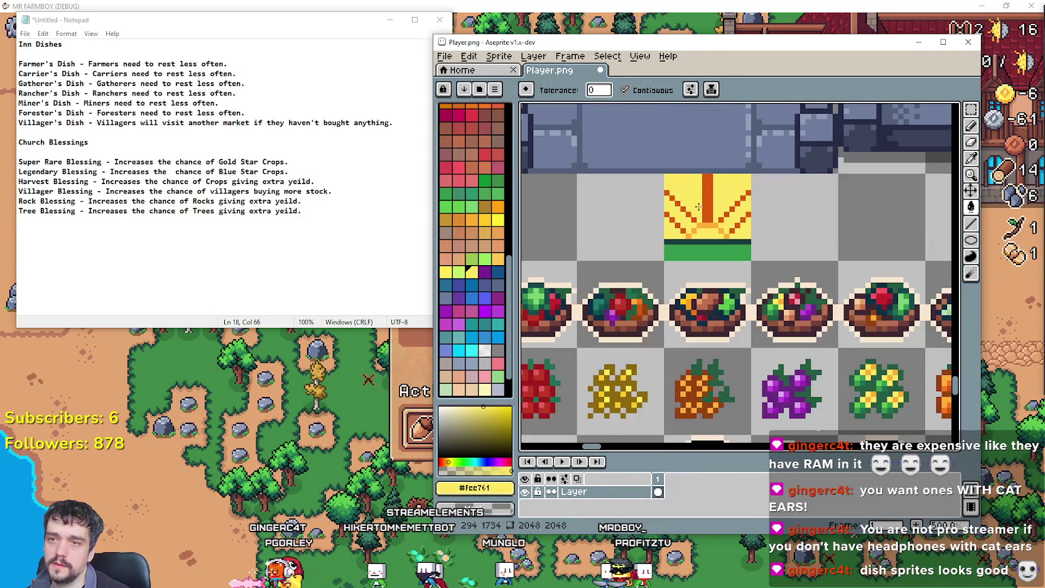
scroll(684, 188, "up", 1)
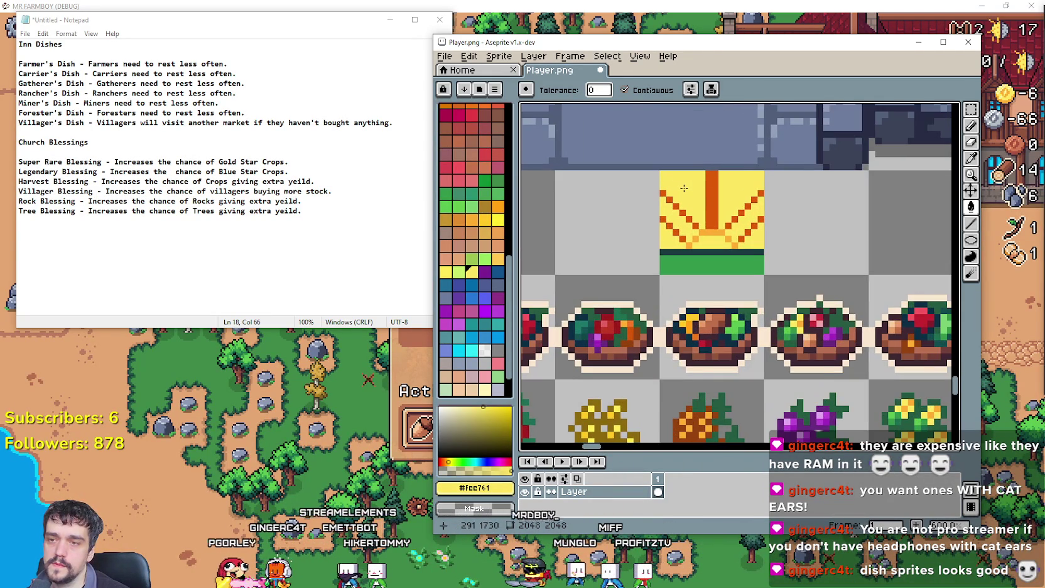
scroll(684, 188, "up", 1)
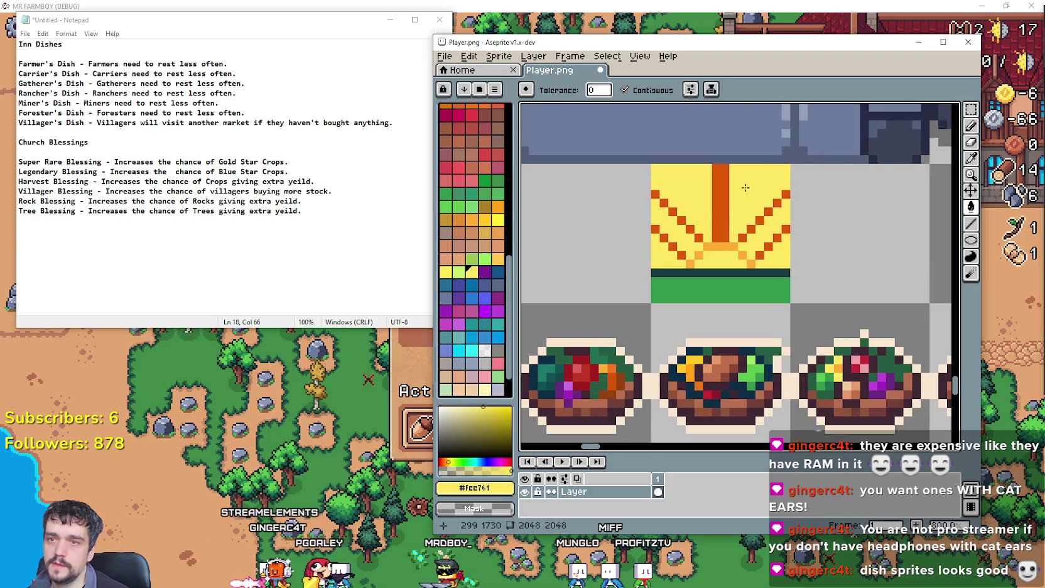
right_click(721, 174)
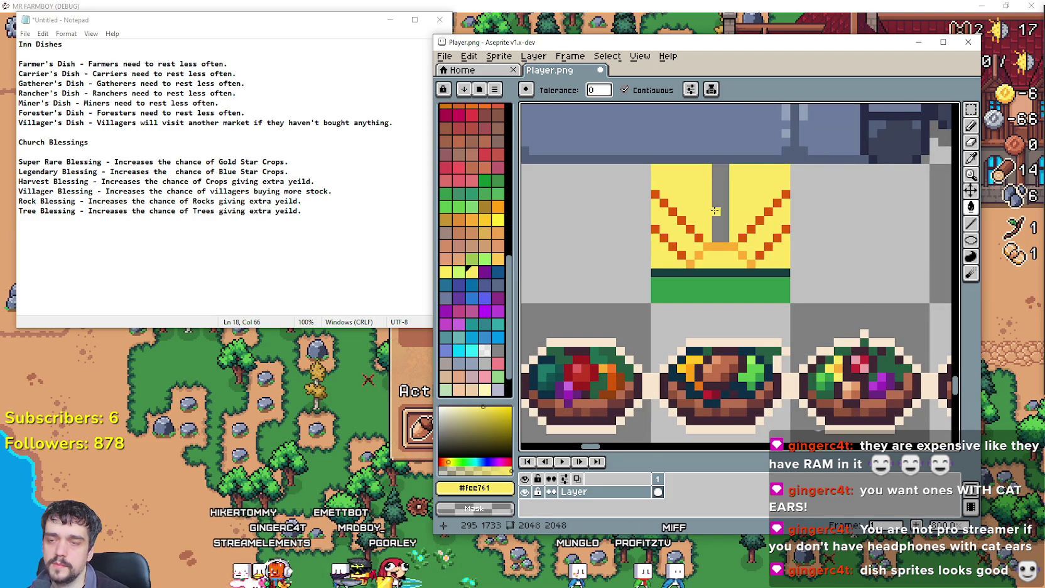
key("ctrl+z")
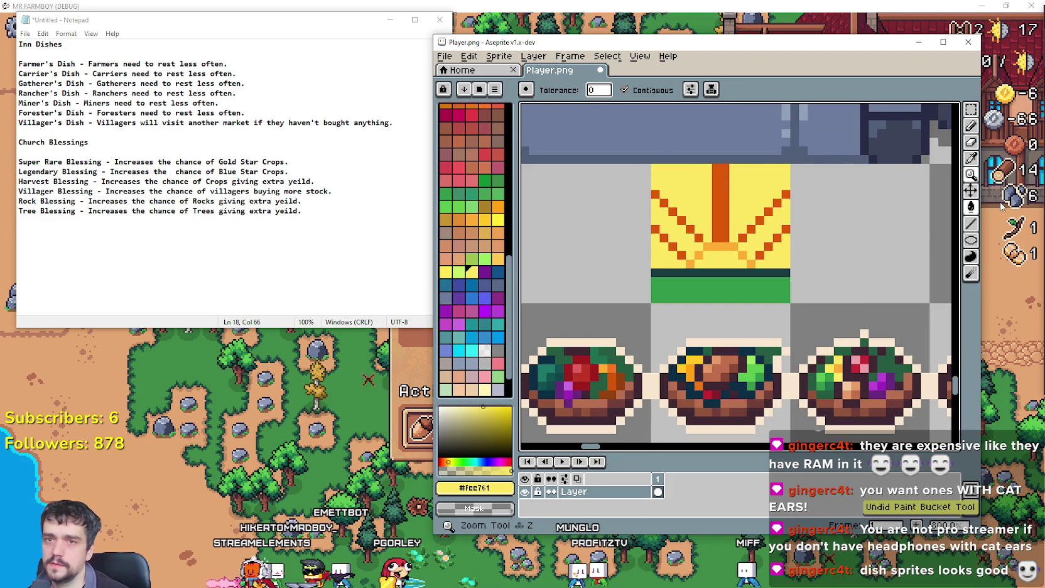
Paint over the vertical orange stripe with a yellow line, then undo the stroke
key("l")
left_click_drag(715, 168, 714, 201)
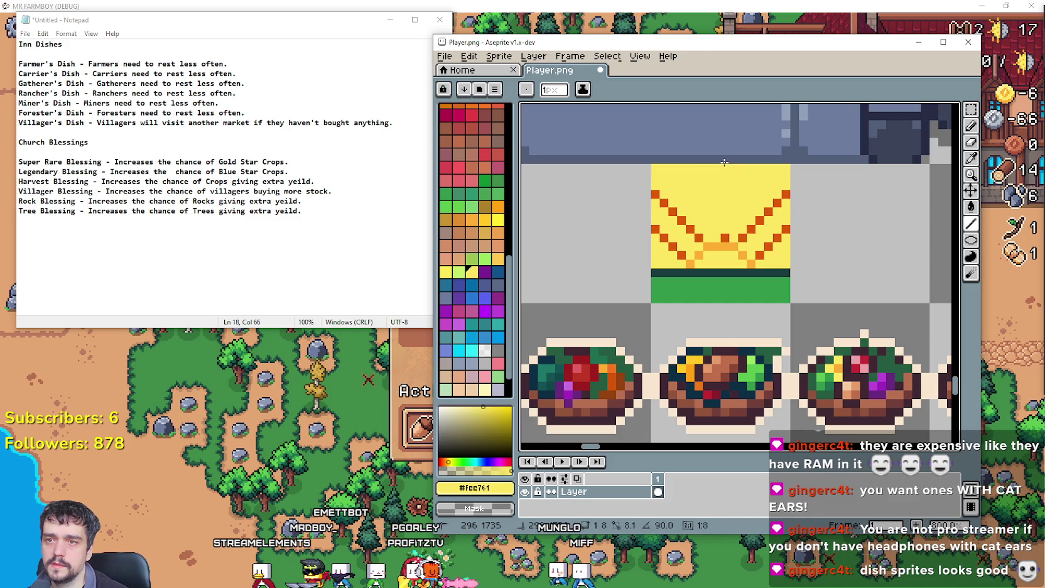
key("ctrl+z")
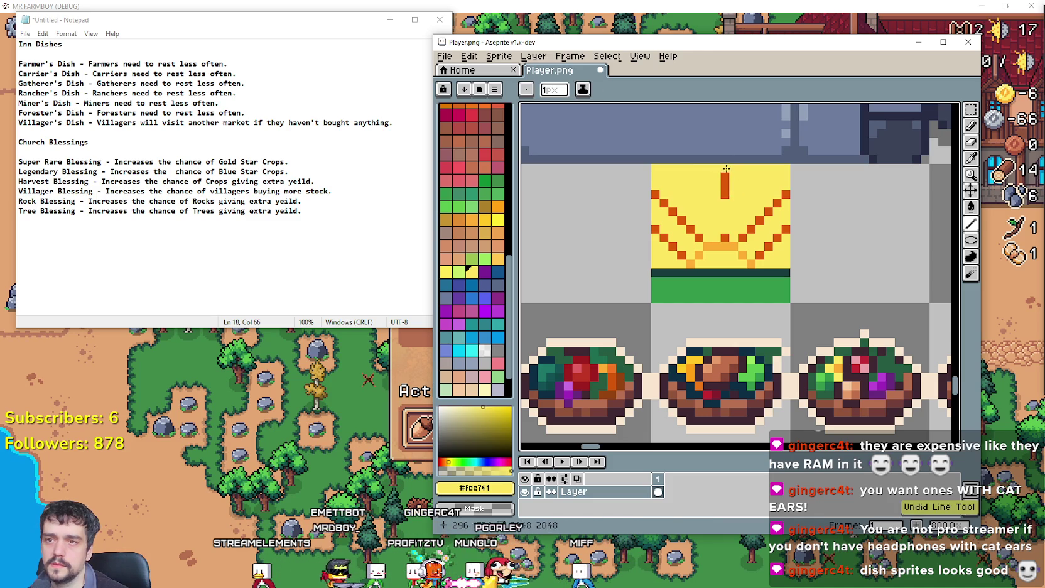
Paint out the upper-right and right-hand orange diagonal rays with yellow lines
scroll(728, 236, "down", 5)
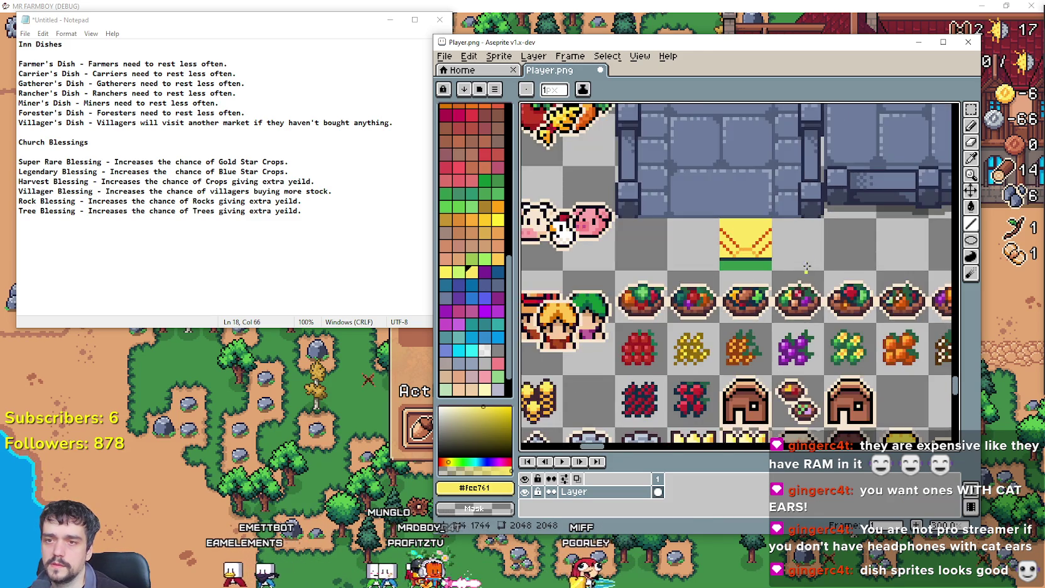
scroll(708, 176, "up", 4)
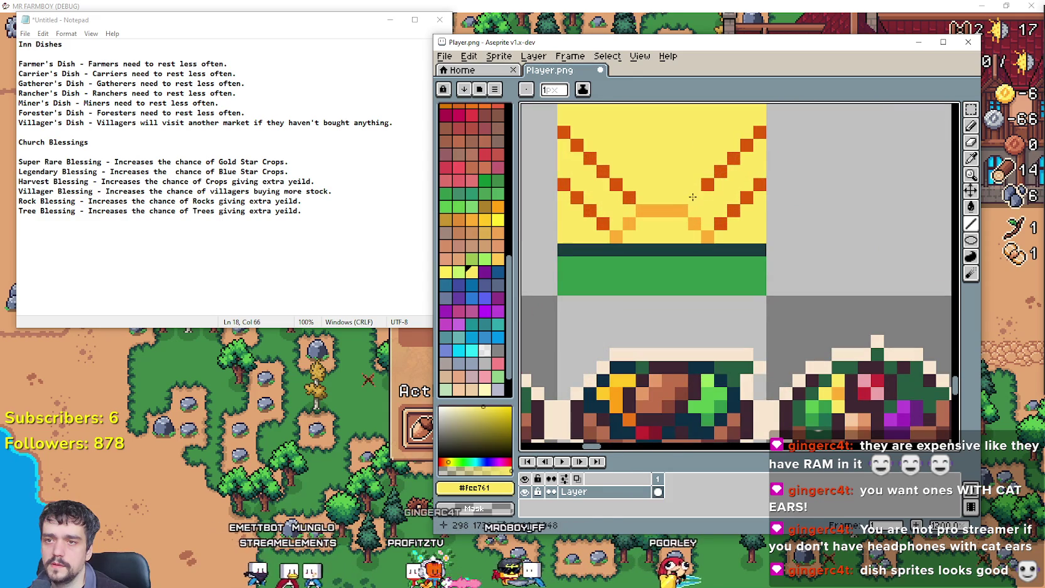
left_click_drag(757, 144, 756, 155)
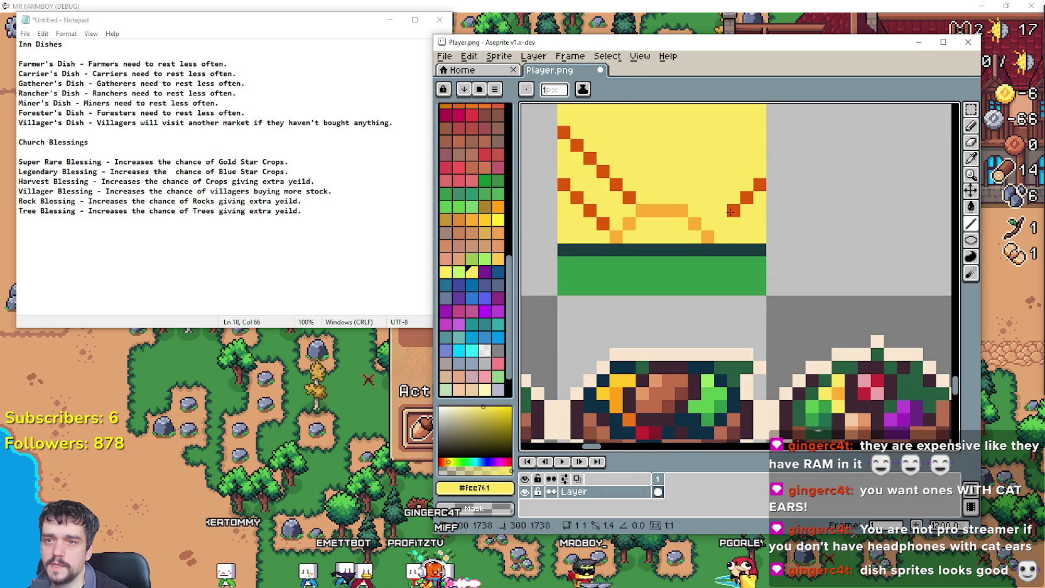
left_click_drag(723, 229, 764, 186)
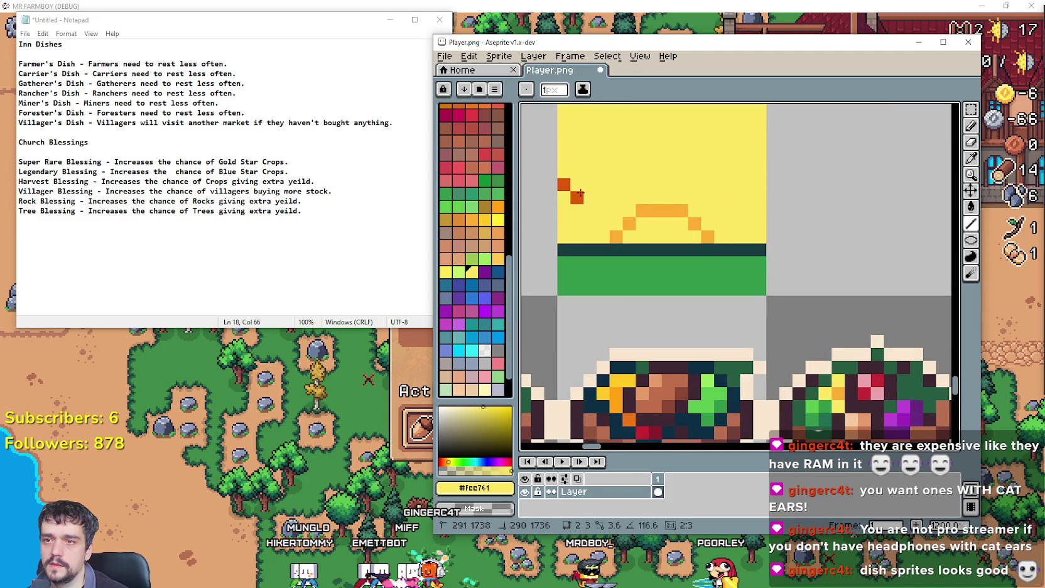
scroll(630, 198, "down", 2)
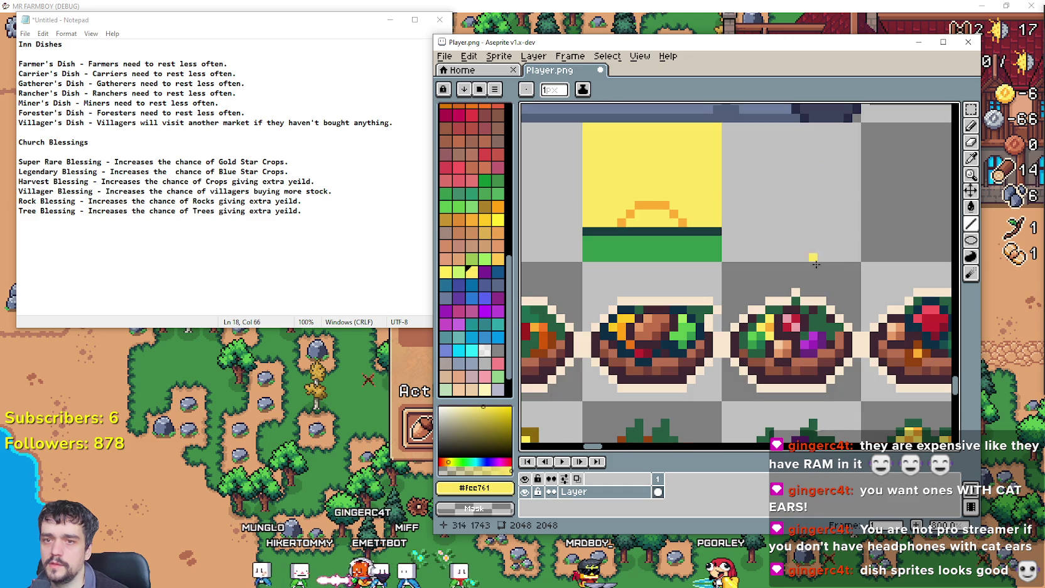
key("i")
scroll(716, 248, "down", 2)
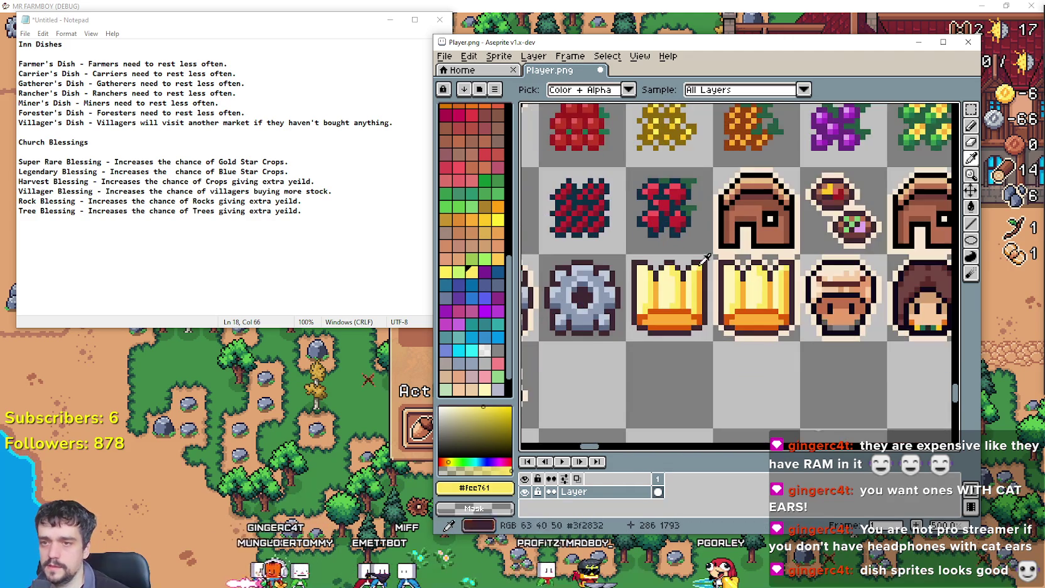
Eyedrop a lighter orange from the crown sprite as the drawing colour
scroll(707, 315, "up", 3)
left_click(693, 298)
scroll(691, 292, "down", 3)
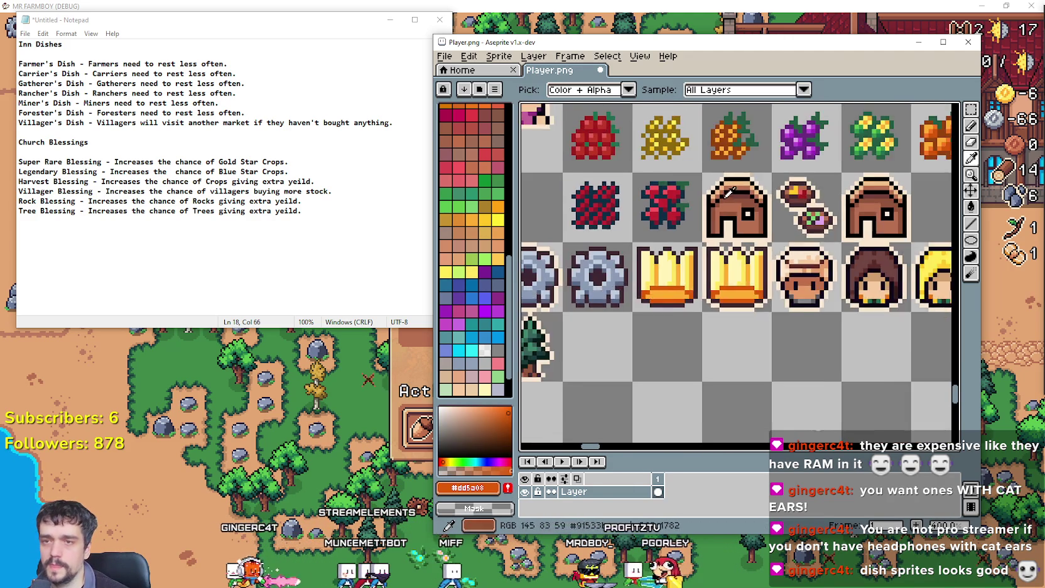
left_click(685, 267)
scroll(691, 264, "down", 2)
scroll(716, 266, "up", 2)
scroll(718, 262, "up", 1)
Draw orange rays from the sun to the top-left and top-right corners, plus one on the right side
key("l")
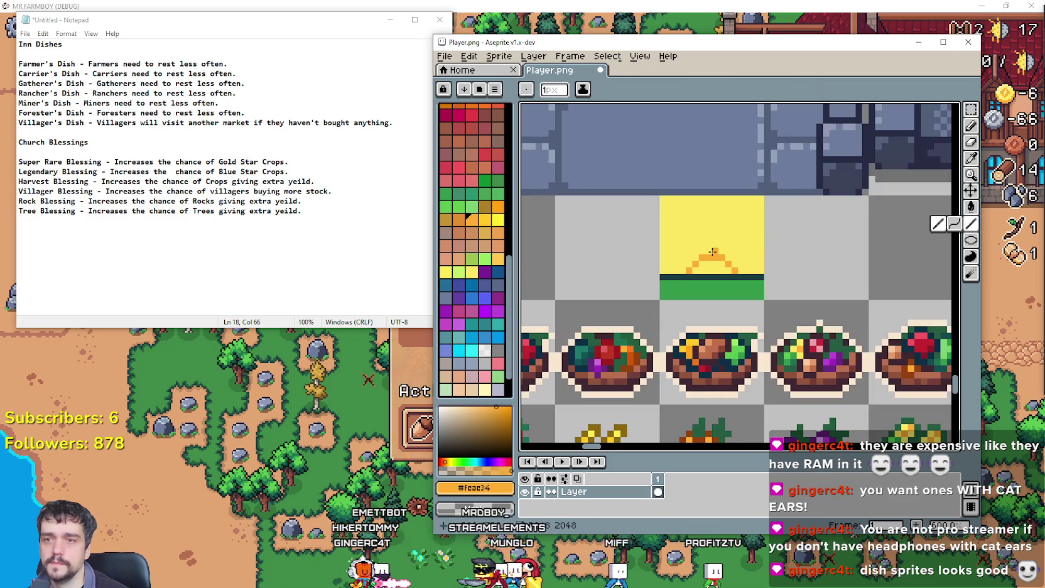
scroll(699, 252, "up", 5)
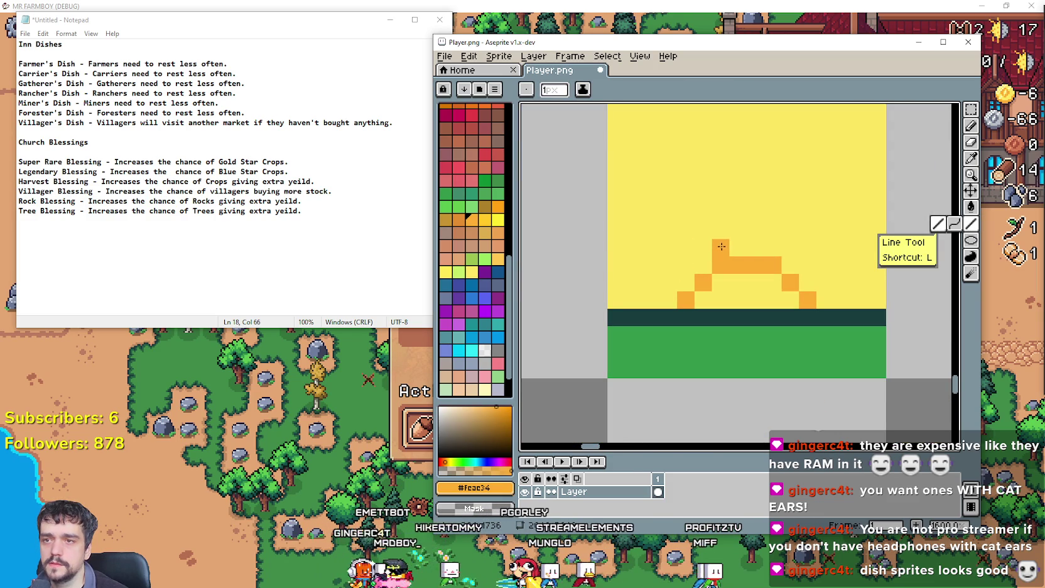
scroll(725, 242, "down", 3)
scroll(723, 251, "up", 2)
mouse_move(716, 271)
left_mouse_down()
mouse_move(671, 189)
mouse_move(636, 168)
left_mouse_up()
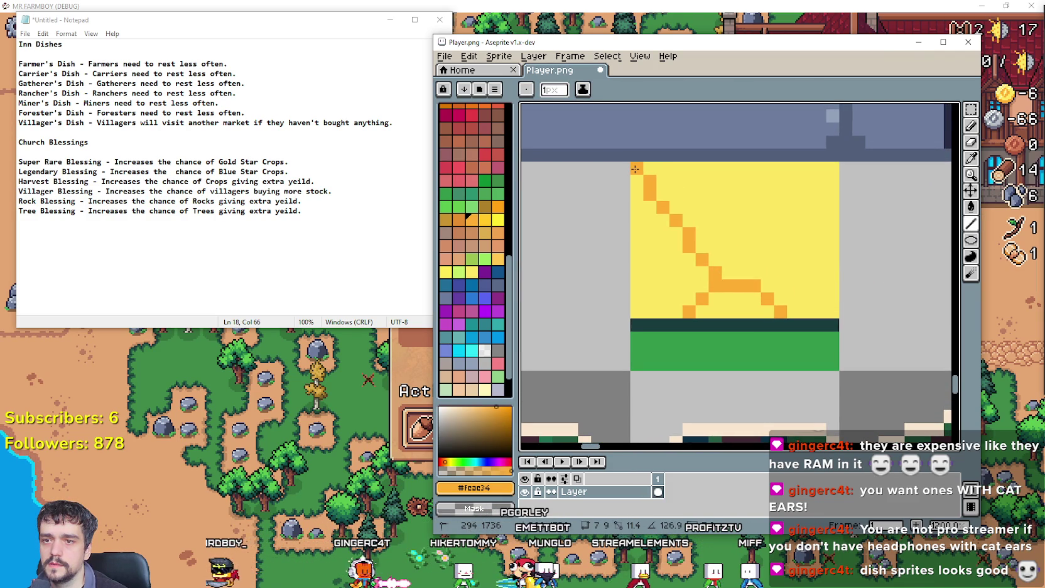
left_click_drag(759, 272, 829, 182)
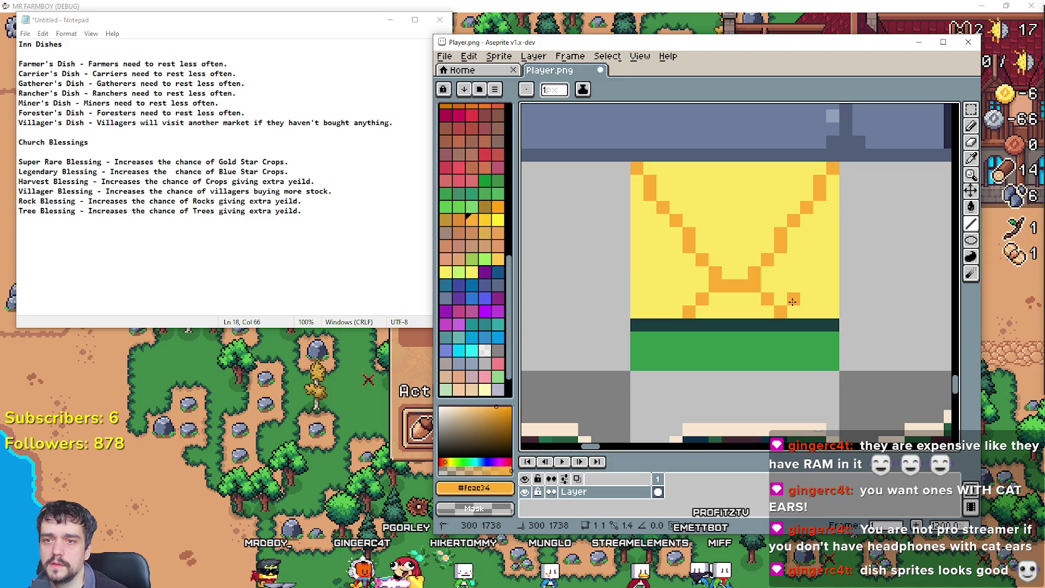
left_click_drag(792, 301, 842, 250)
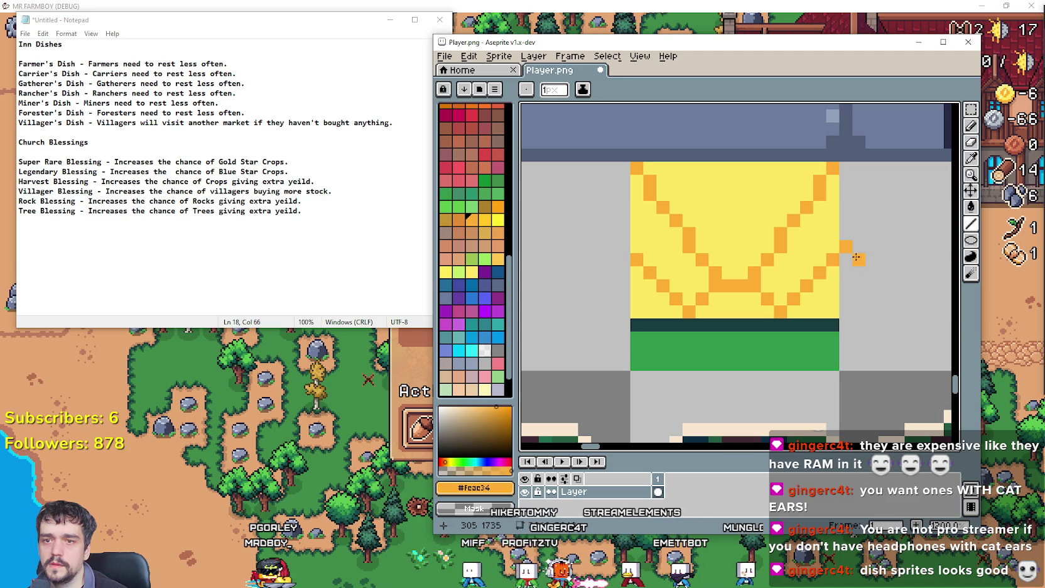
scroll(849, 260, "down", 3)
scroll(705, 241, "up", 1)
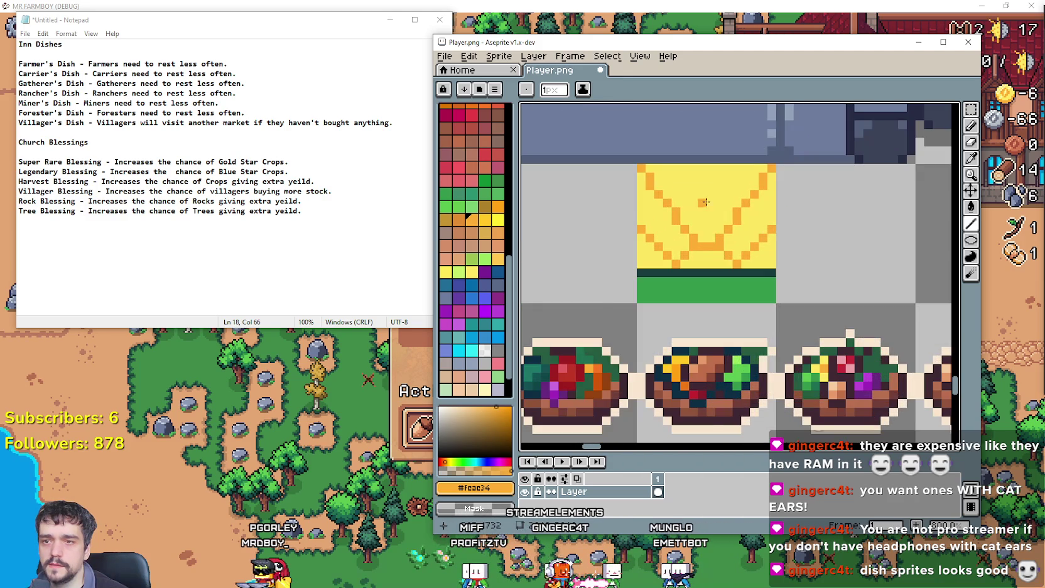
scroll(705, 241, "up", 1)
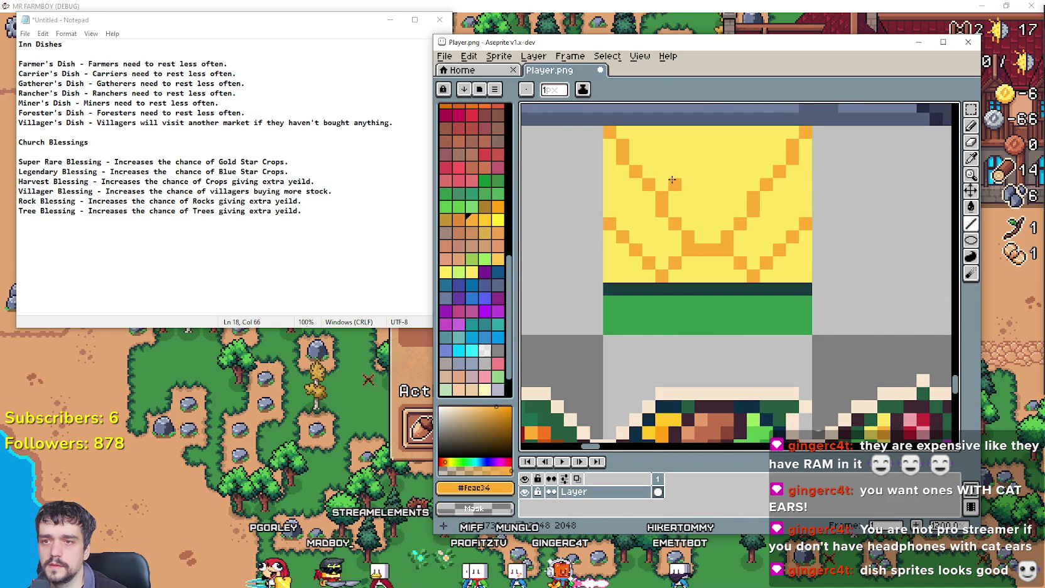
Sample the pale cream #fff4b8 from the crown sprite as the drawing colour
scroll(698, 187, "down", 4)
scroll(816, 230, "down", 2)
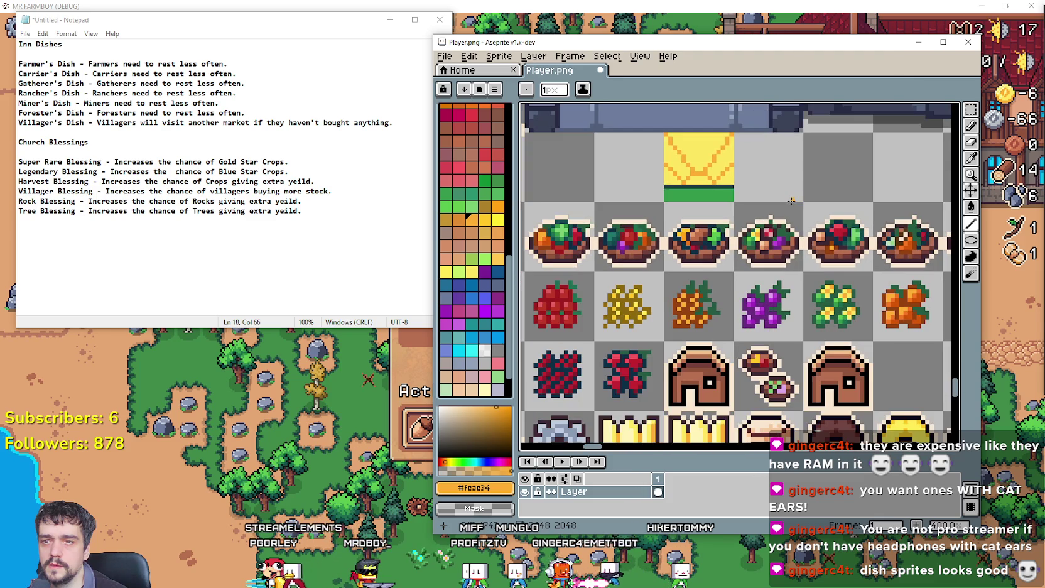
key("i")
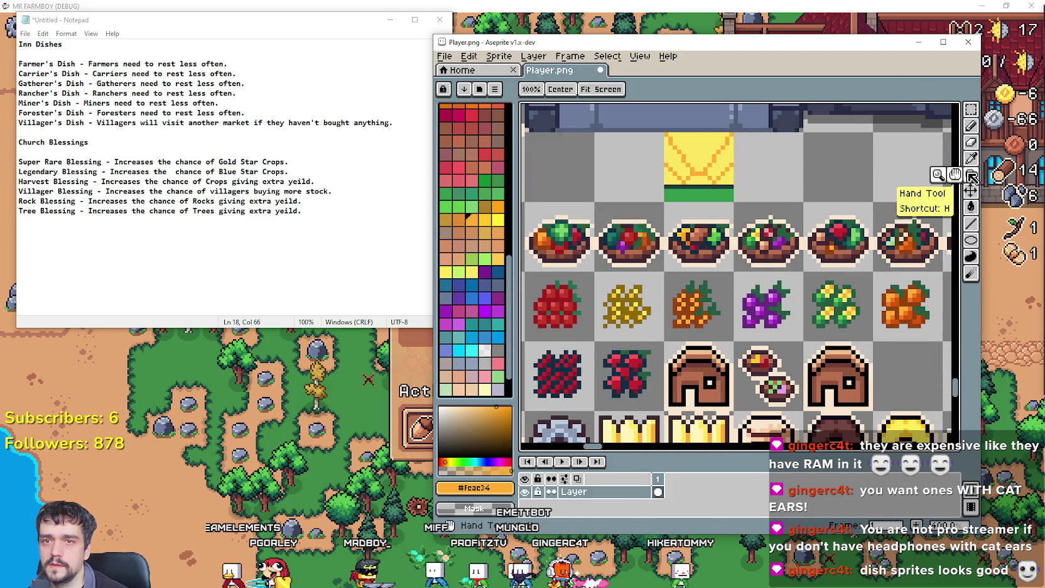
scroll(768, 352, "down", 2)
scroll(768, 352, "up", 4)
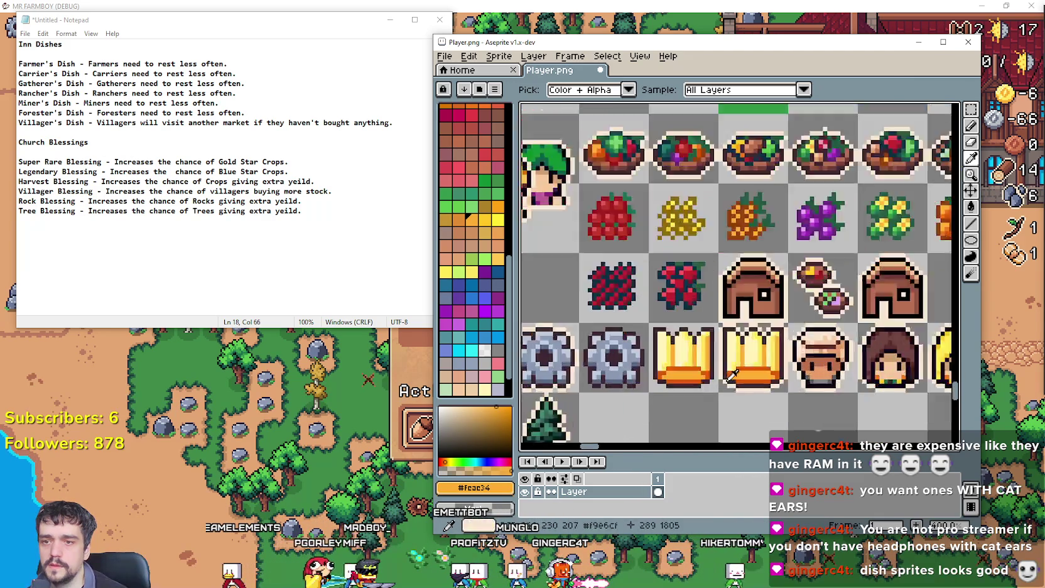
scroll(767, 352, "down", 2)
scroll(758, 342, "down", 2)
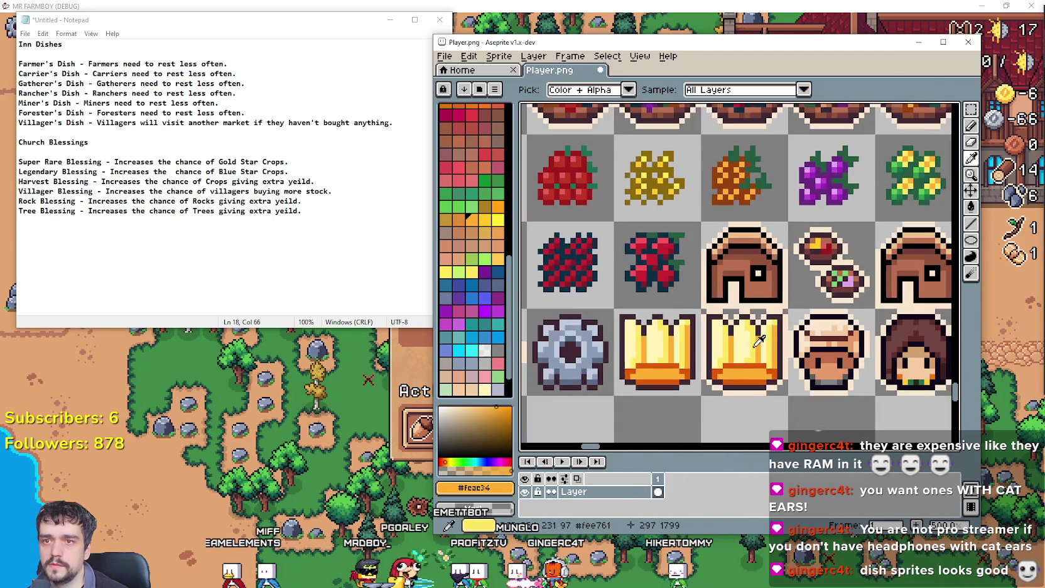
scroll(759, 340, "up", 3)
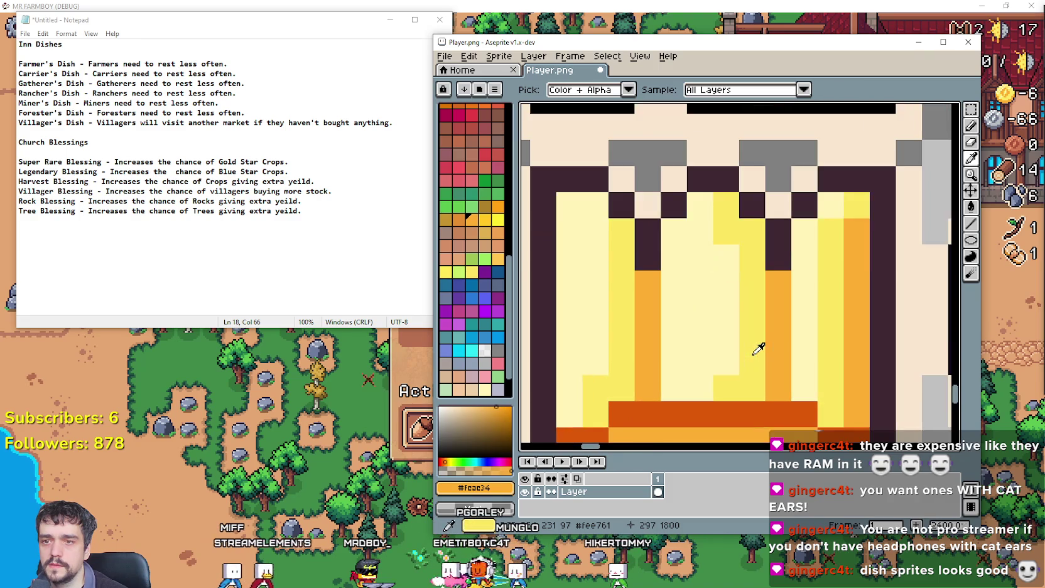
left_click(756, 350)
scroll(756, 350, "down", 2)
scroll(756, 350, "down", 1)
scroll(756, 350, "up", 3)
key("g")
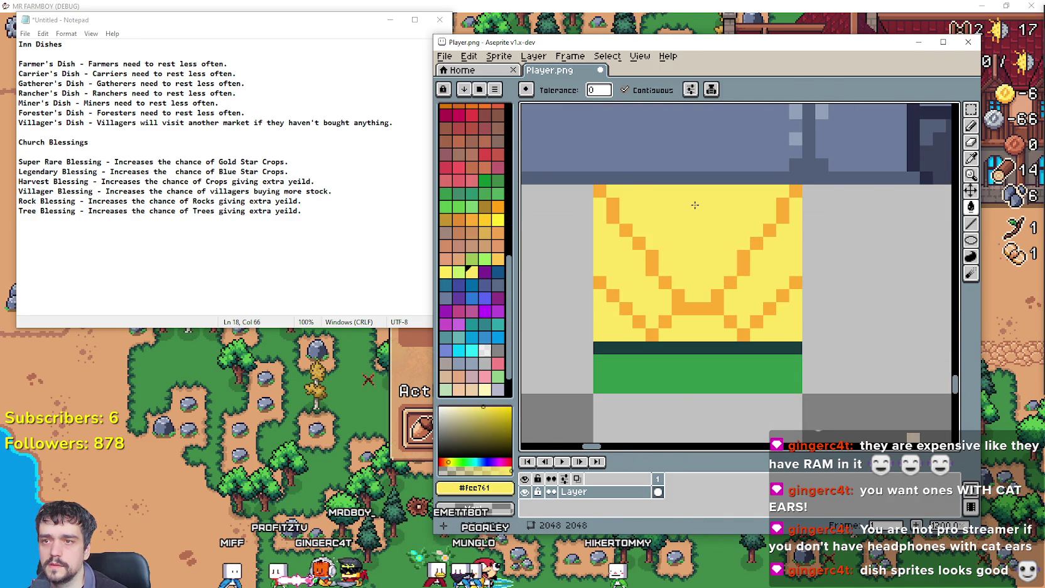
scroll(711, 295, "down", 3)
left_click(971, 158)
scroll(727, 216, "down", 5)
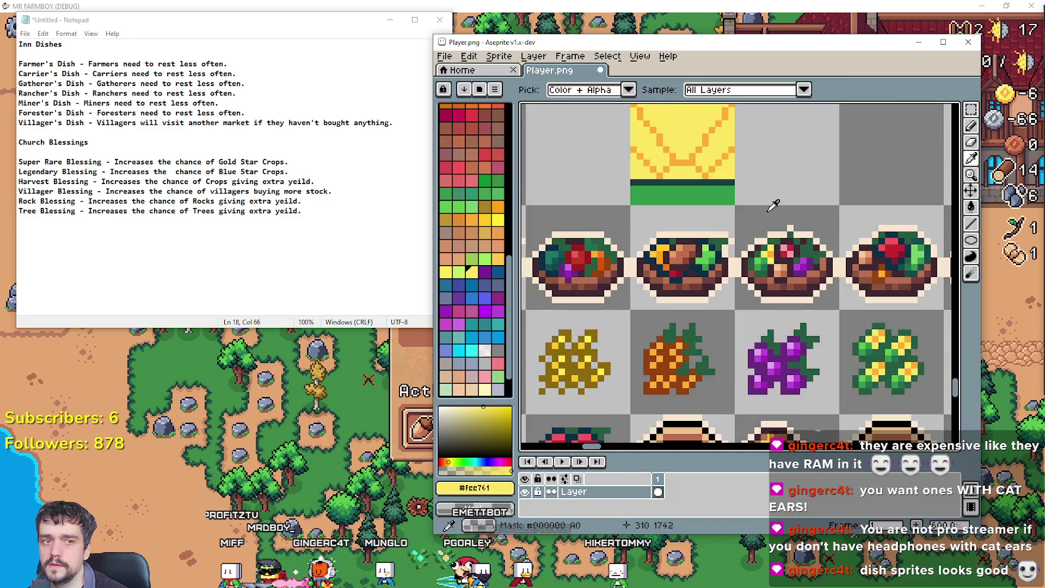
scroll(681, 362, "up", 2)
left_click(670, 355)
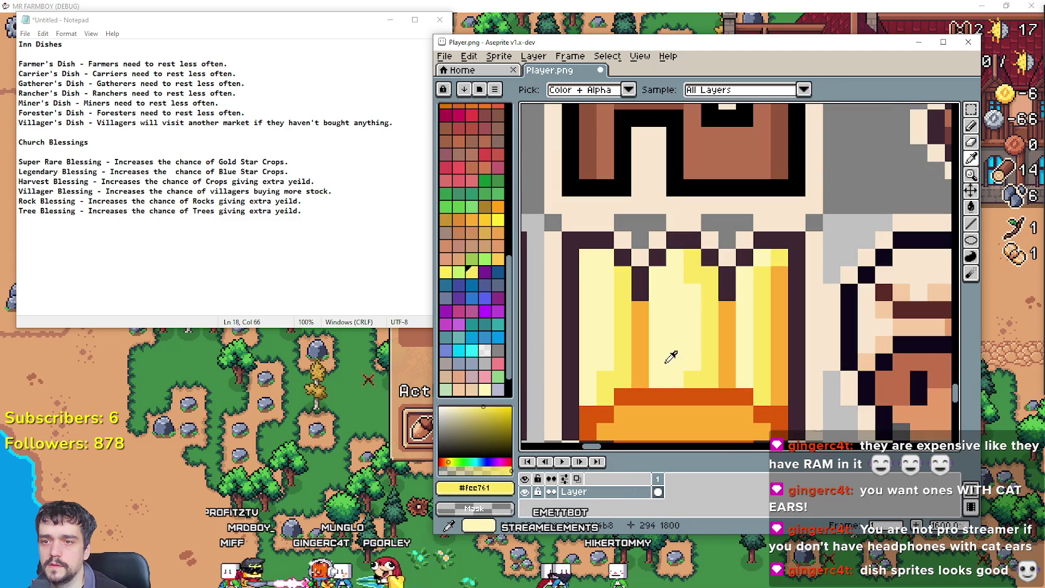
Paint-bucket fill the four yellow sky areas of the sun tile with the cream
scroll(670, 355, "down", 2)
scroll(735, 353, "up", 3)
scroll(830, 276, "up", 1)
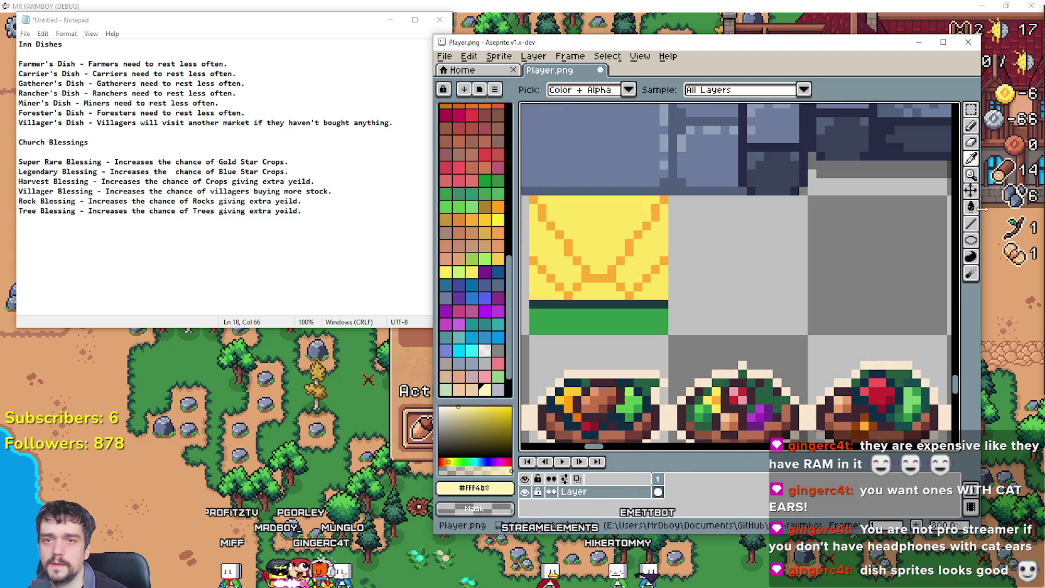
left_click(971, 206)
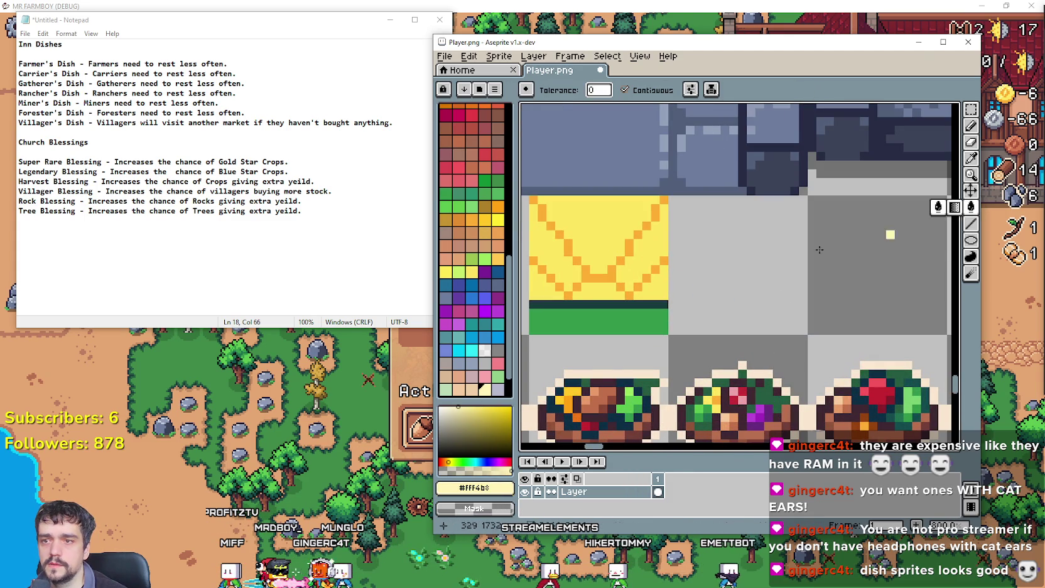
left_click(655, 278)
left_click(619, 262)
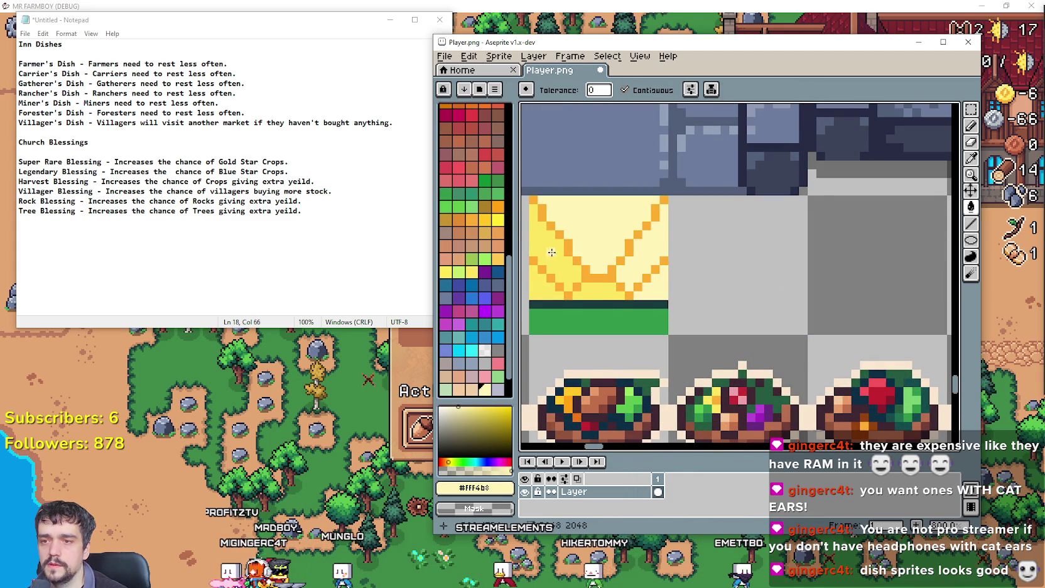
scroll(619, 262, "down", 1)
left_click(673, 251)
left_click(663, 271)
scroll(714, 277, "up", 1)
scroll(714, 277, "down", 2)
left_click_drag(779, 270, 719, 235)
scroll(700, 237, "up", 1)
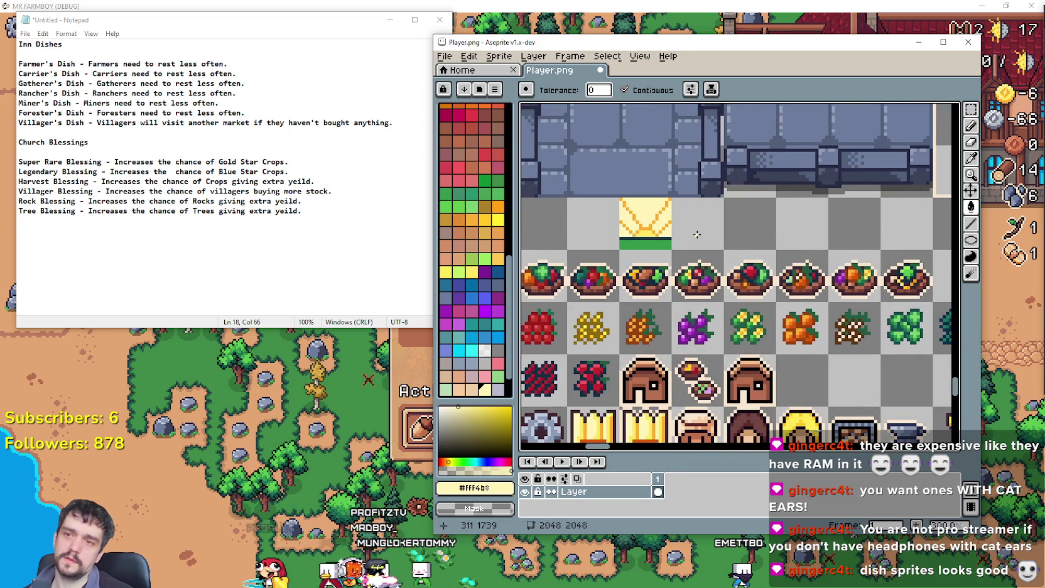
Inspect the sun tile, then undo the cream fill on the patch just above the ground
scroll(696, 235, "up", 1)
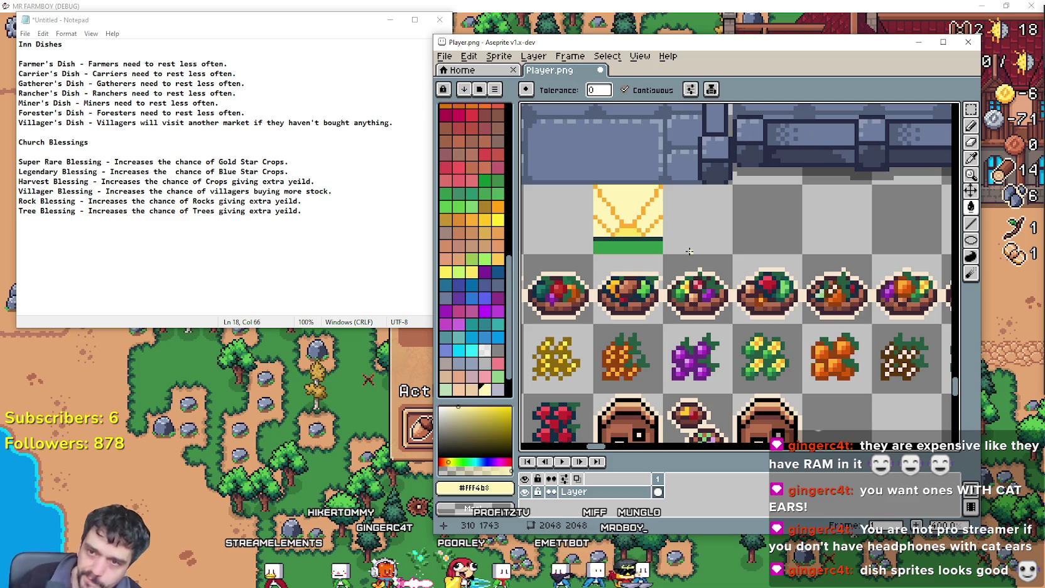
scroll(690, 251, "down", 4)
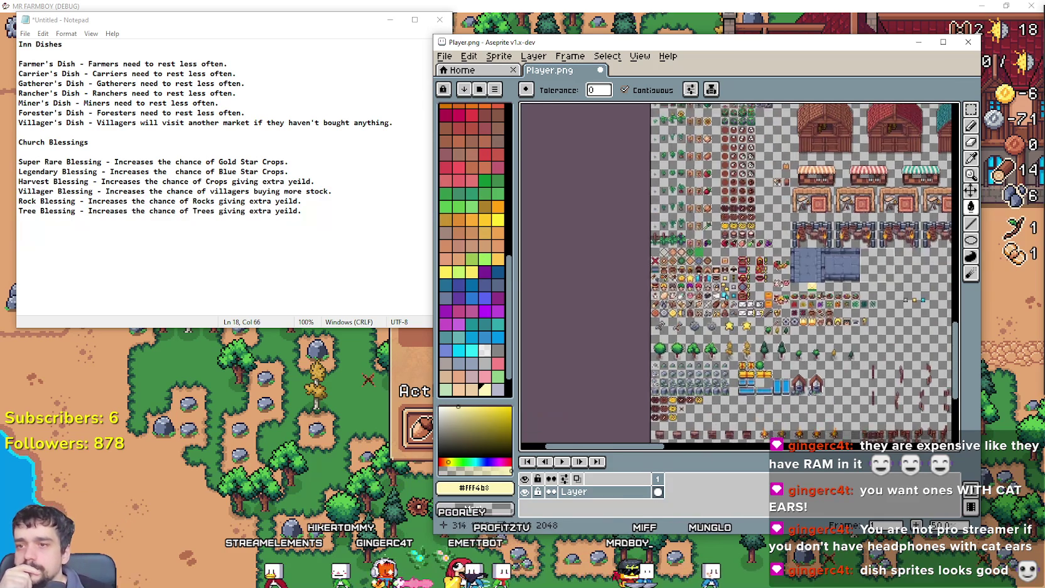
scroll(825, 299, "up", 2)
scroll(858, 282, "up", 3)
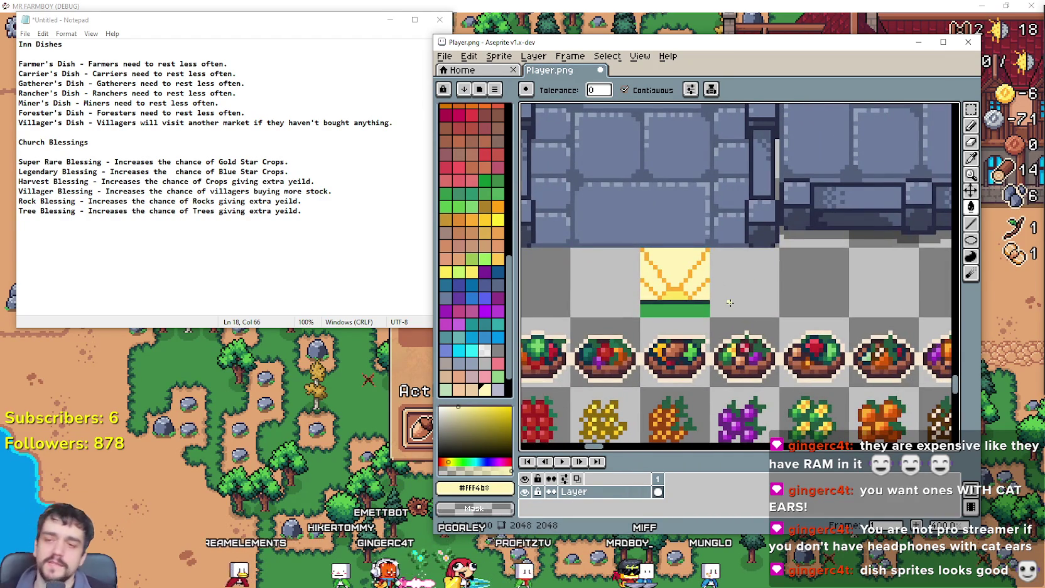
scroll(714, 291, "up", 2)
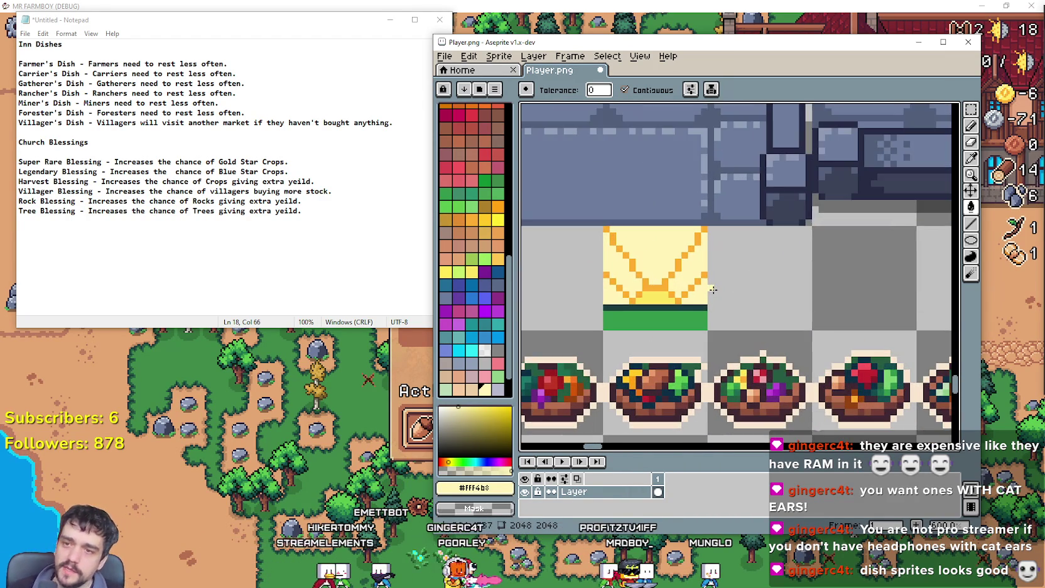
scroll(715, 294, "down", 1)
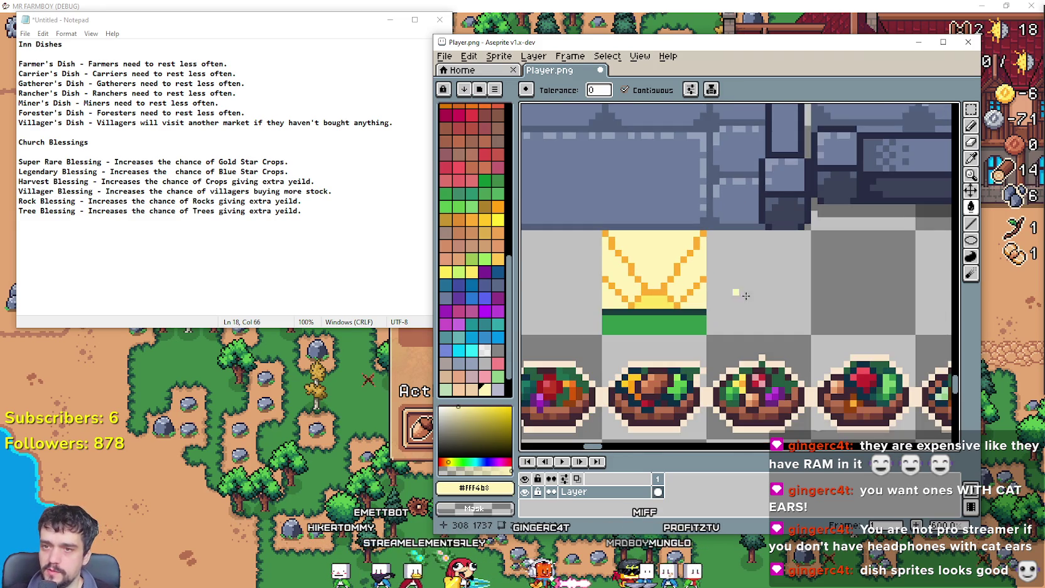
scroll(795, 277, "down", 1)
scroll(699, 227, "up", 1)
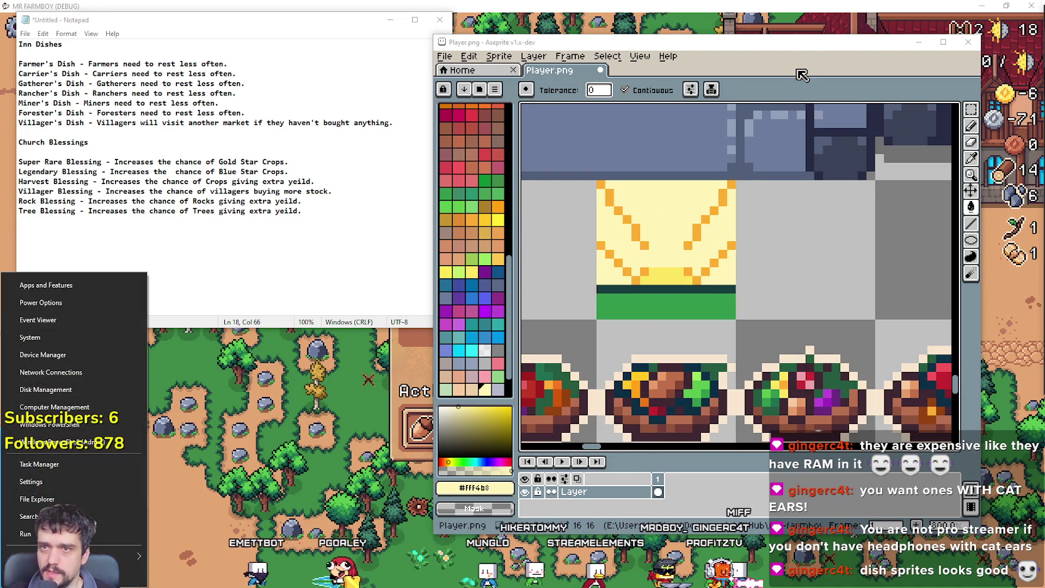
key("ctrl+z")
left_click(971, 224)
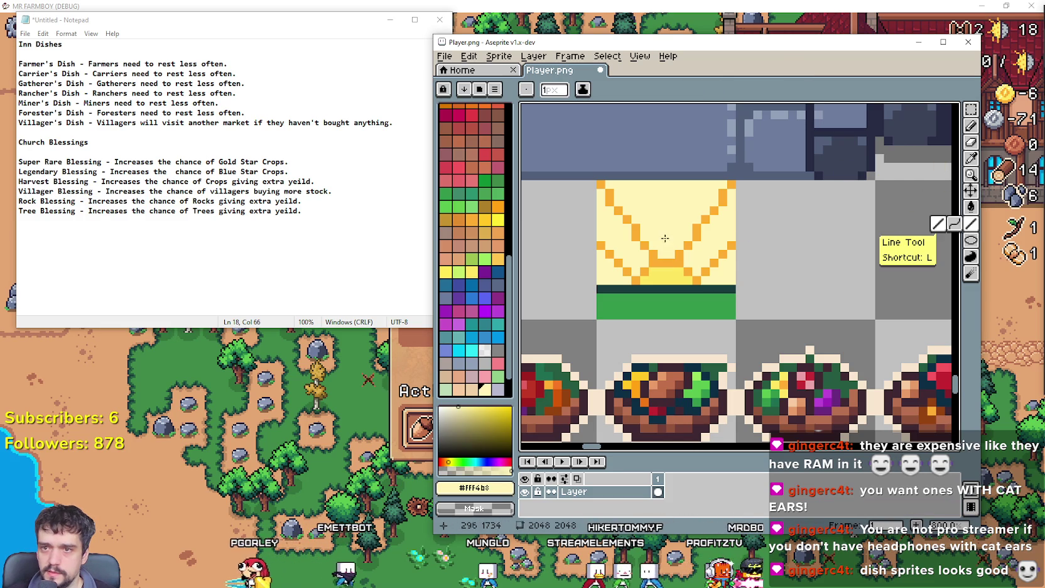
Paint cream lines over the orange rays, undoing the last leftover stroke
left_click_drag(678, 254, 728, 185)
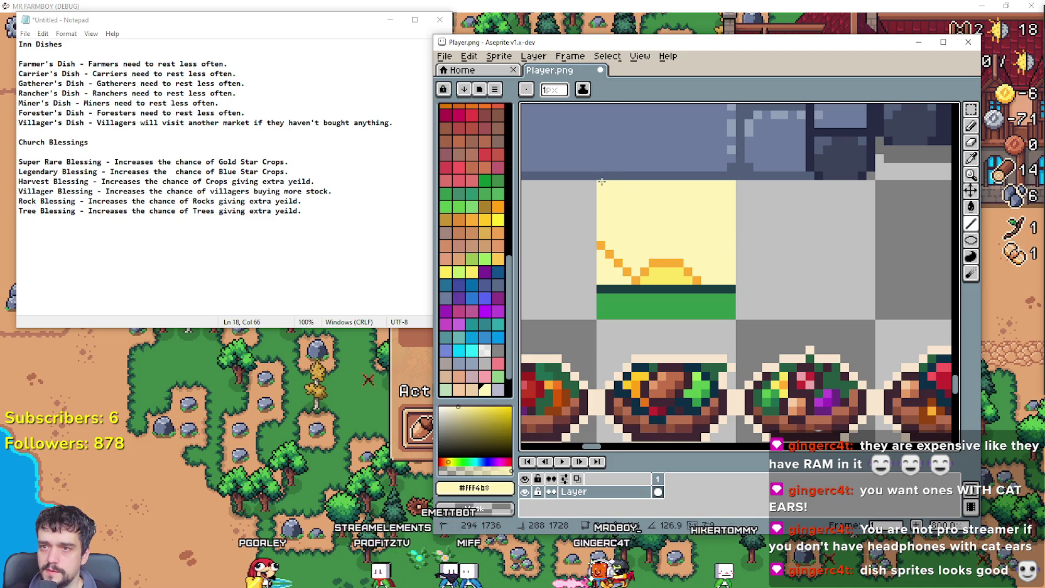
key("ctrl+z")
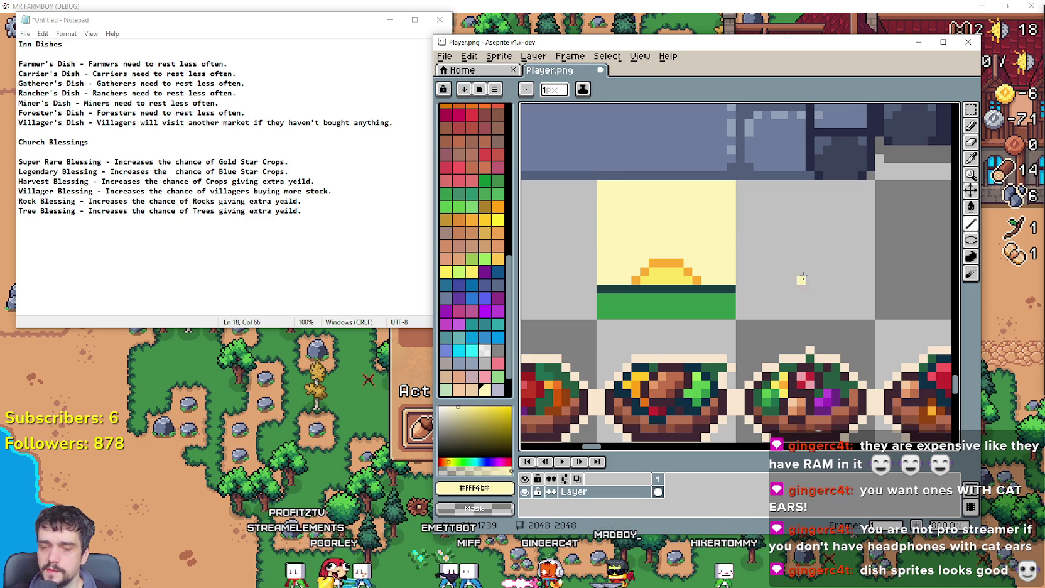
scroll(718, 243, "down", 3)
scroll(665, 311, "up", 1)
Marquee-select the sun and green ground strip of the icon
left_click(972, 111)
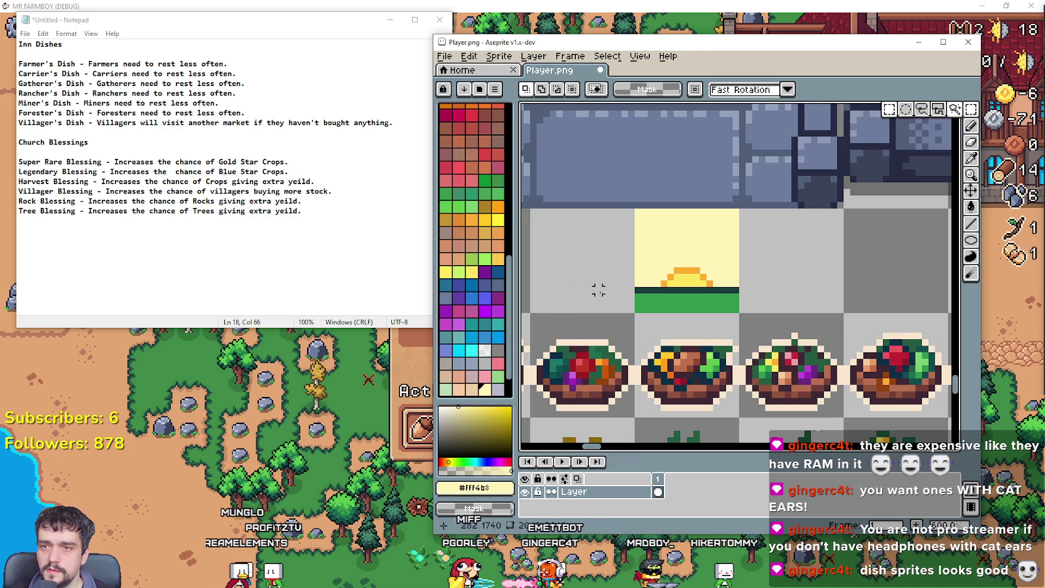
left_click_drag(634, 312, 742, 265)
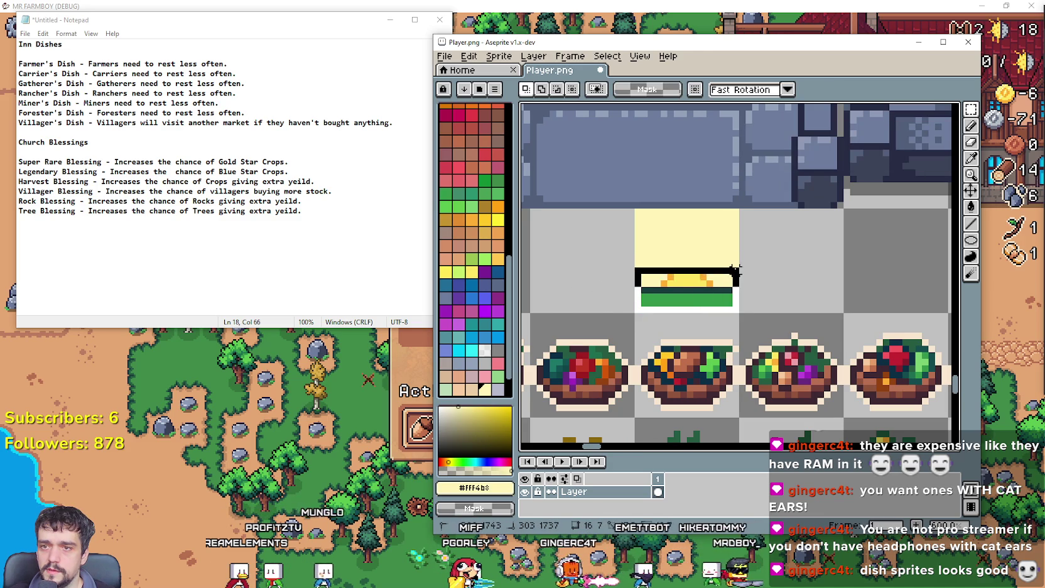
left_click(971, 224)
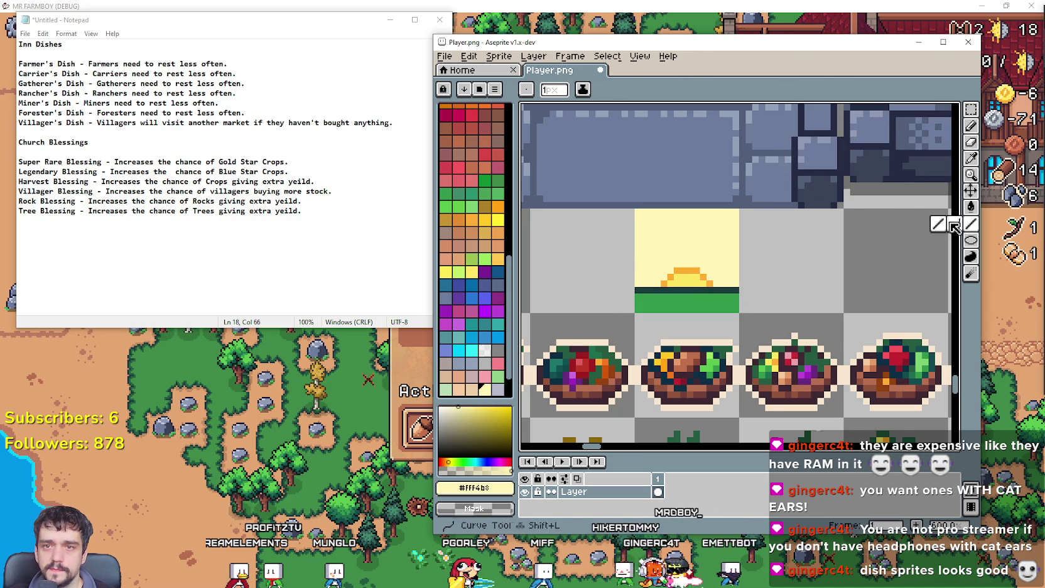
Sample the orange #feae34 from the sun's edge
scroll(729, 262, "up", 3)
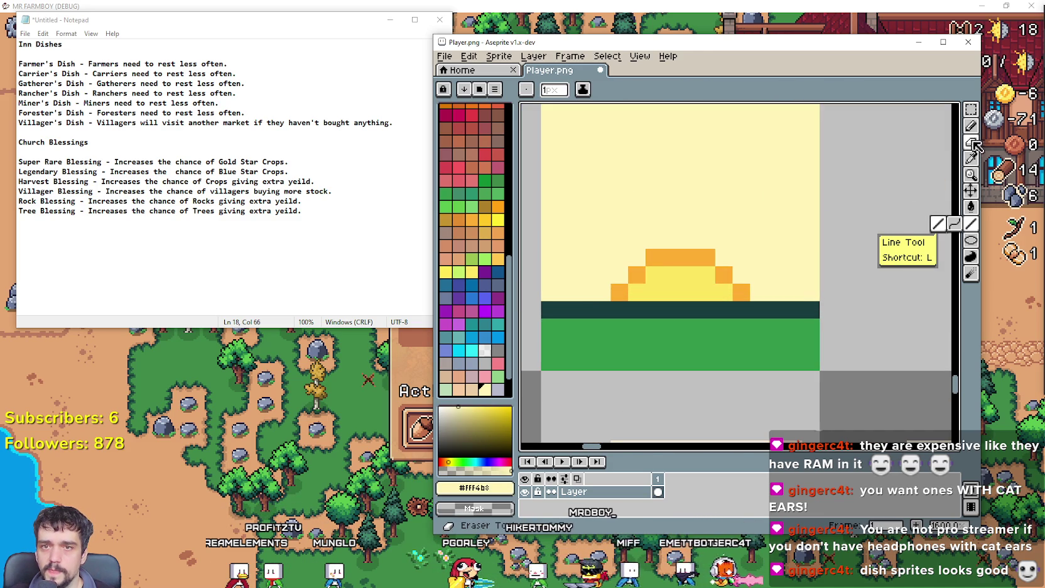
left_click(971, 157)
scroll(685, 251, "up", 2)
left_click(688, 262)
scroll(688, 261, "down", 2)
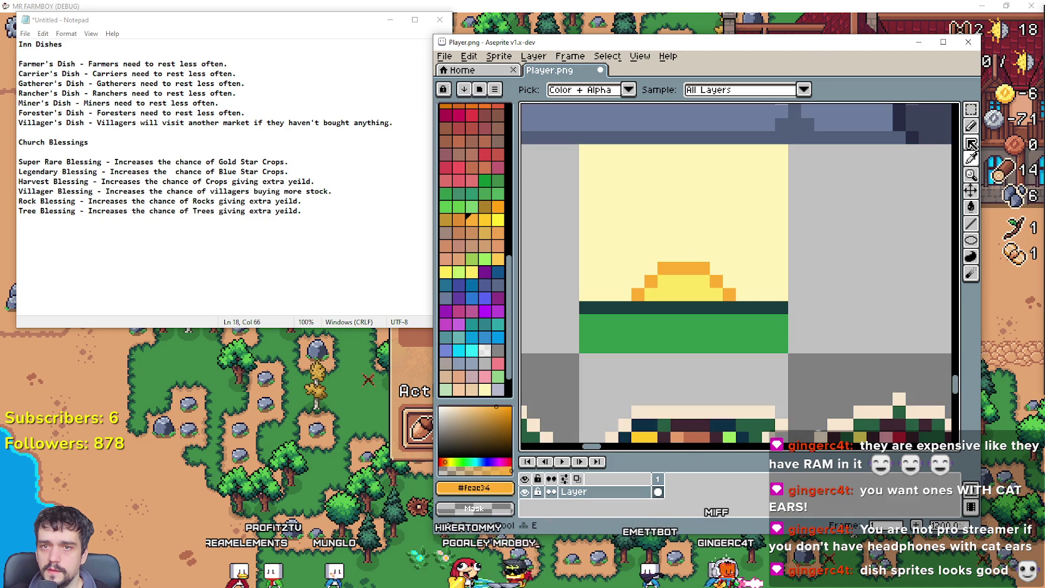
Pencil short orange rays around the half sun, undoing the stray strokes
key("b")
left_click_drag(649, 256, 624, 255)
key("ctrl+z")
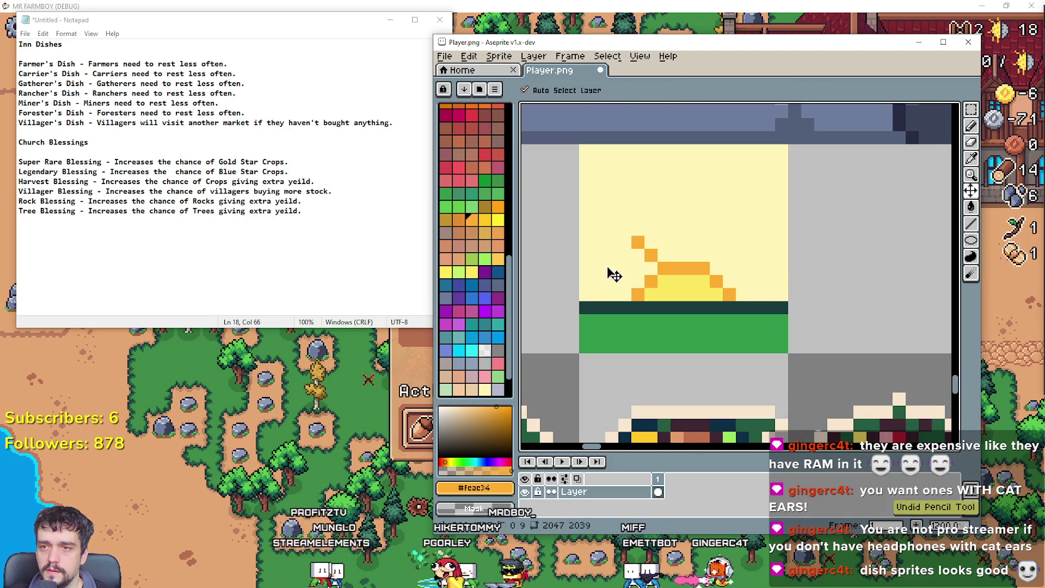
key("ctrl+z")
key("ctrl+z")
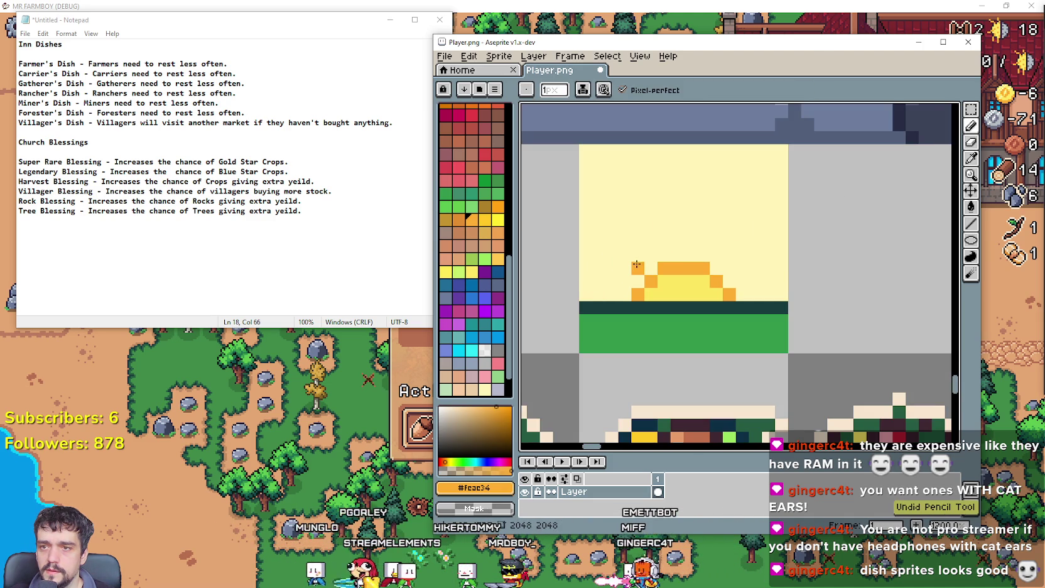
left_click_drag(677, 255, 690, 242)
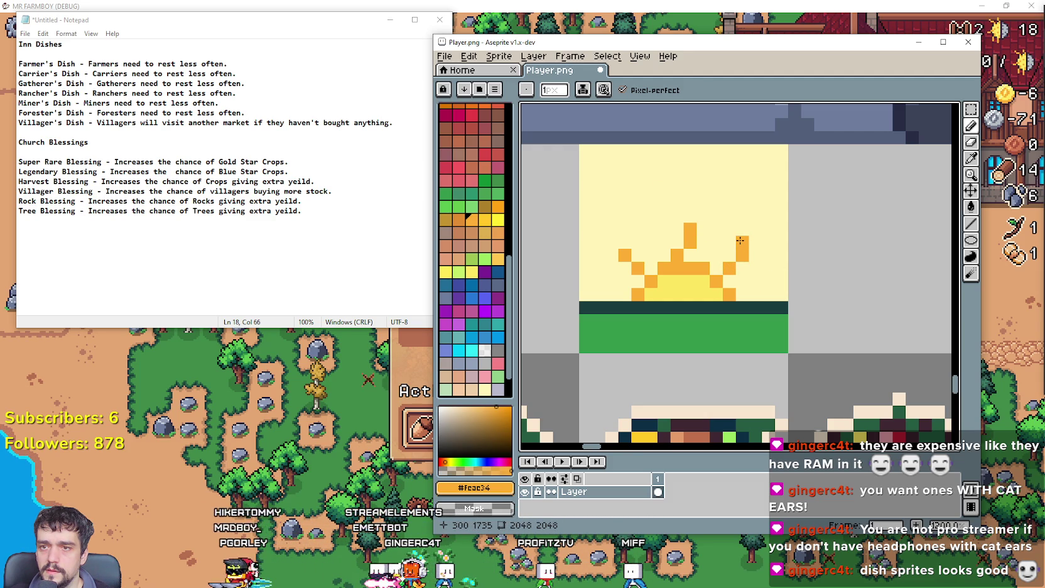
key("ctrl+z")
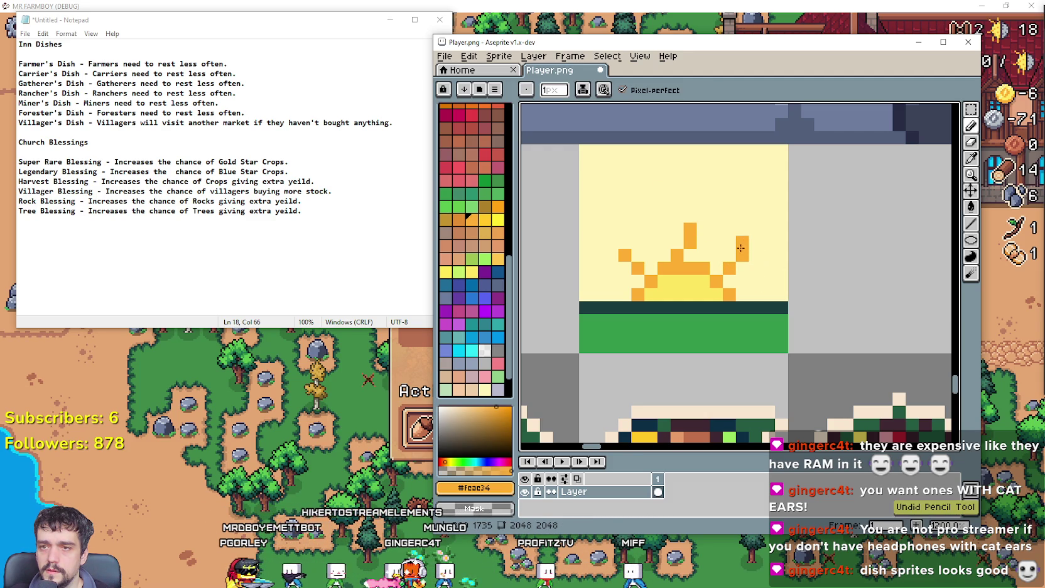
key("ctrl+z")
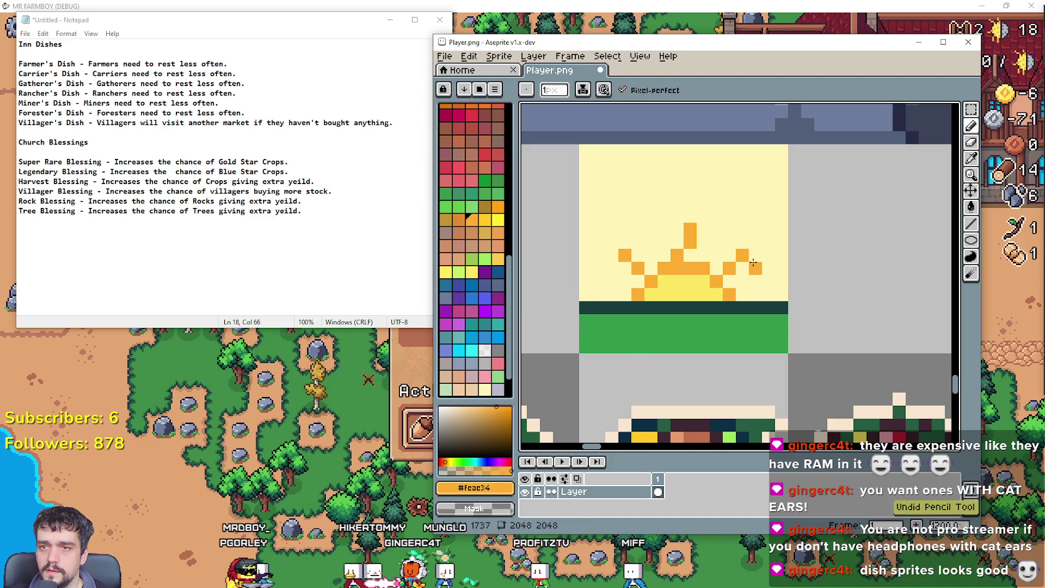
key("ctrl+z")
key("ctrl+z")
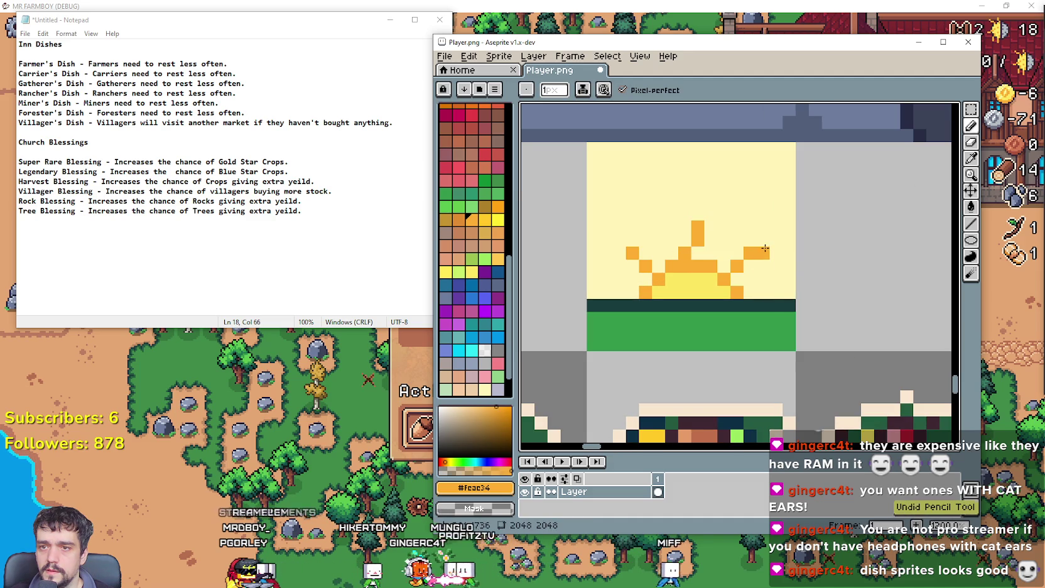
key("ctrl+z")
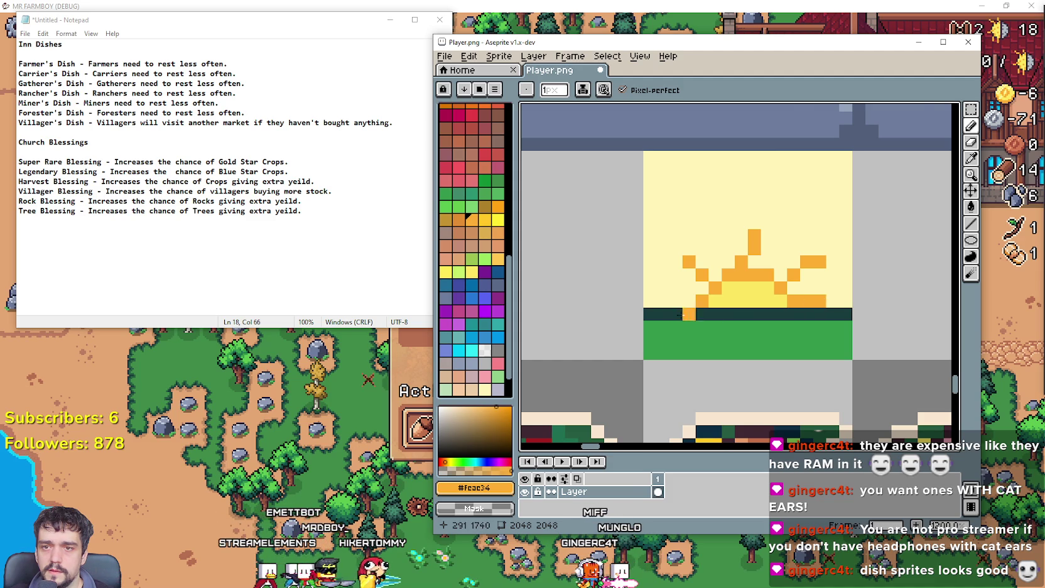
key("ctrl+z")
key("ctrl+z")
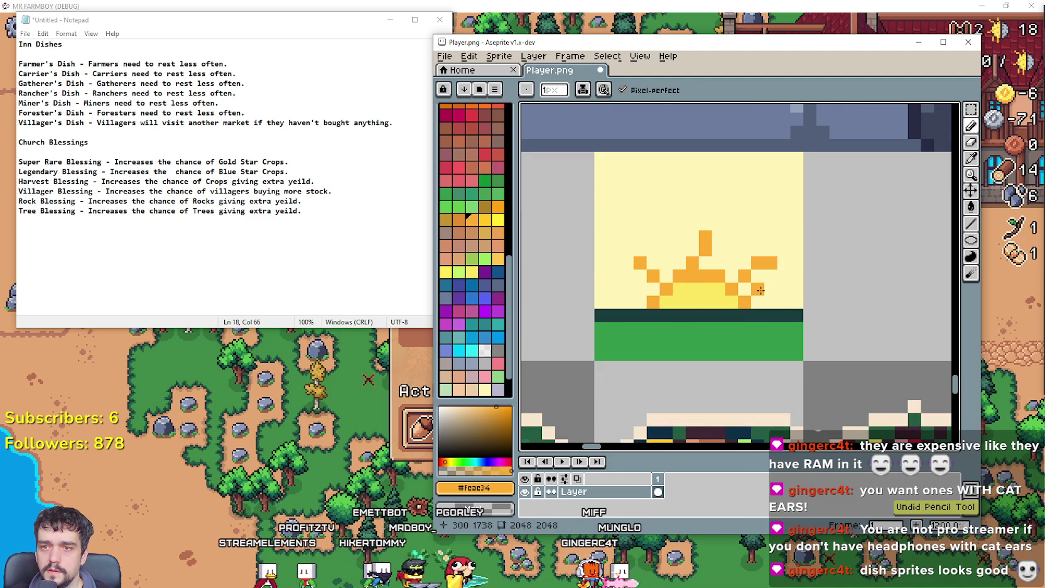
key("ctrl+z")
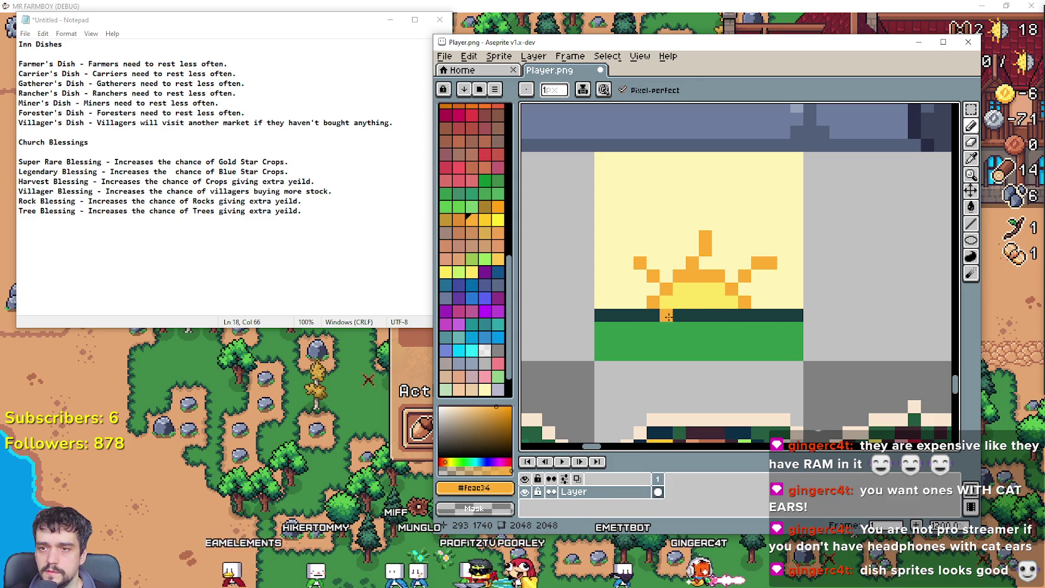
Dot three orange pixels into the dark horizon and the ground below it
left_click(703, 314)
left_click(692, 328)
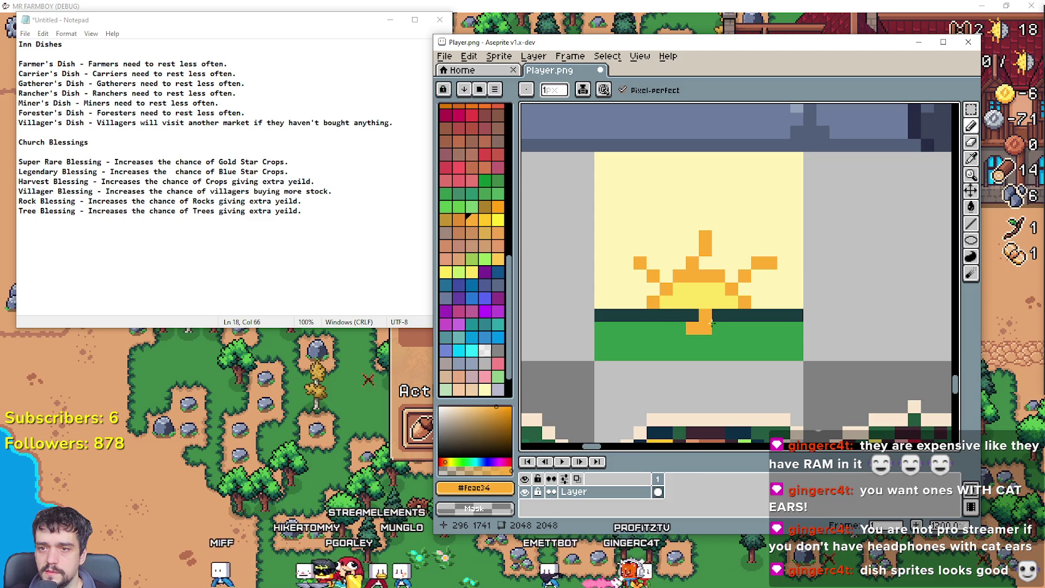
left_click(731, 314)
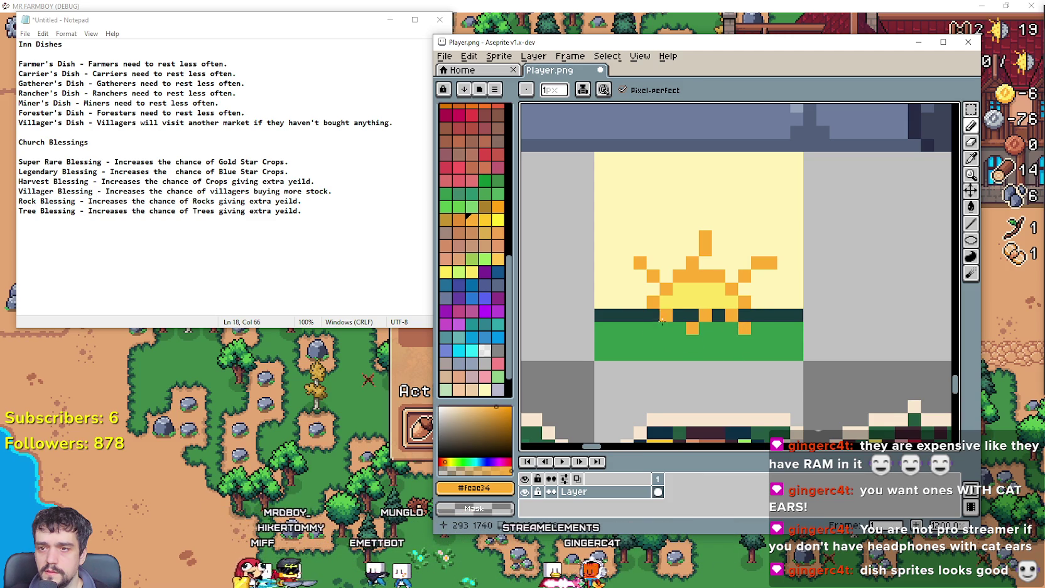
scroll(743, 328, "down", 3)
scroll(747, 352, "up", 3)
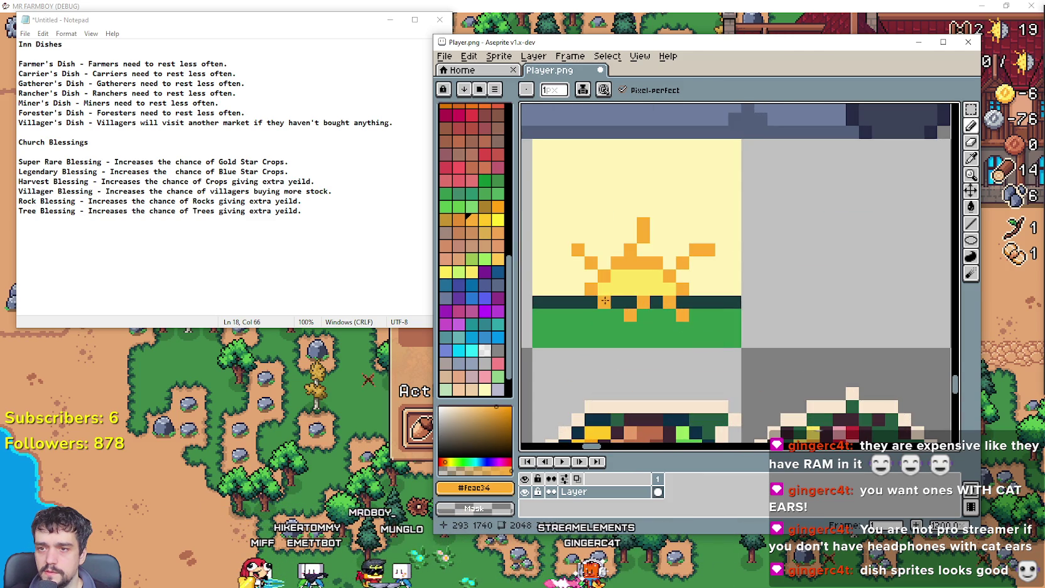
scroll(765, 351, "down", 4)
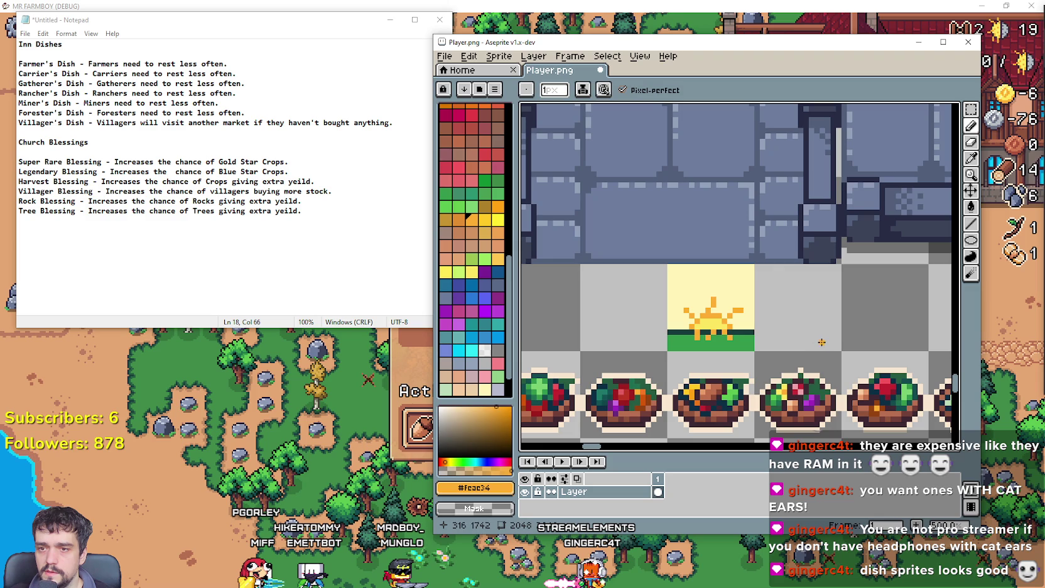
Erase two pixels on the sun's left-hand rays, undoing strokes along the way
key("ctrl+z")
scroll(640, 277, "up", 1)
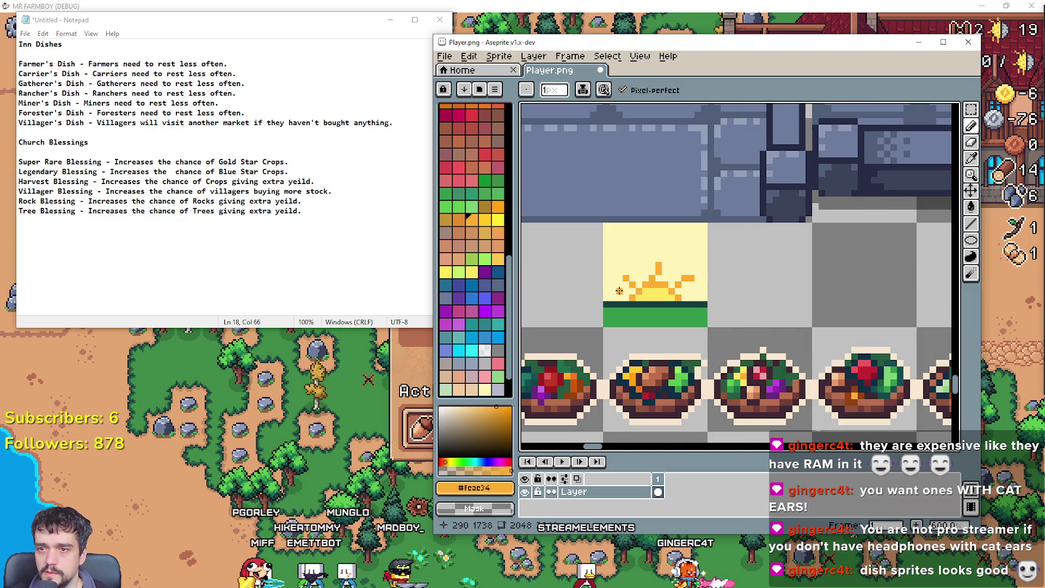
scroll(641, 277, "up", 1)
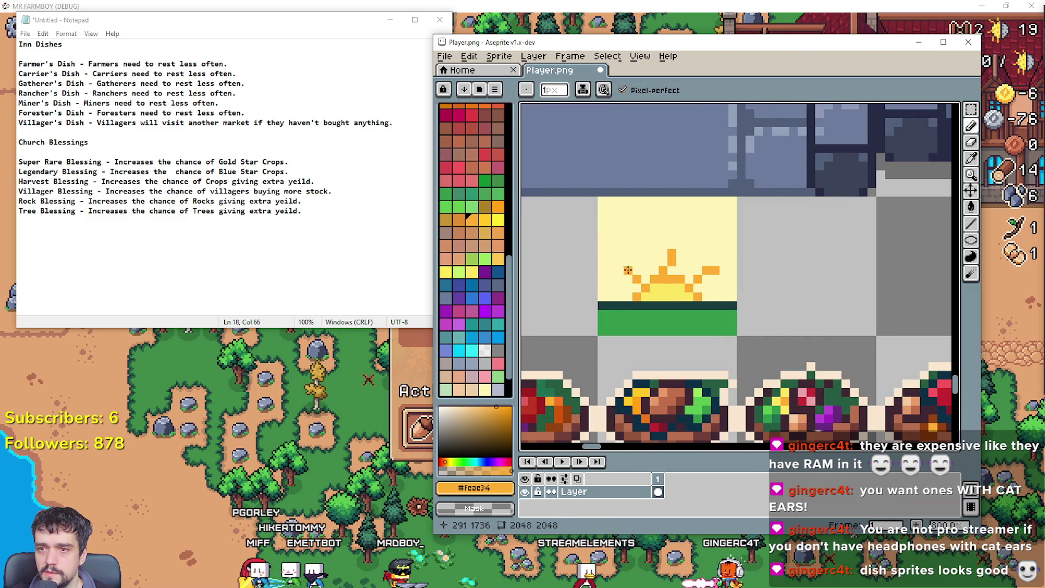
right_click(636, 279)
right_click(628, 271)
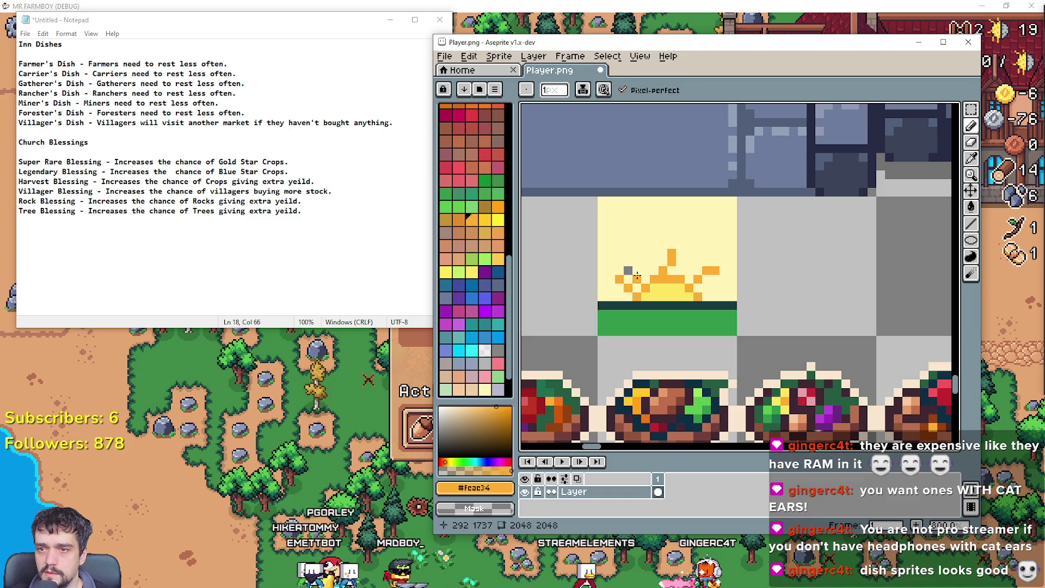
scroll(636, 261, "down", 1)
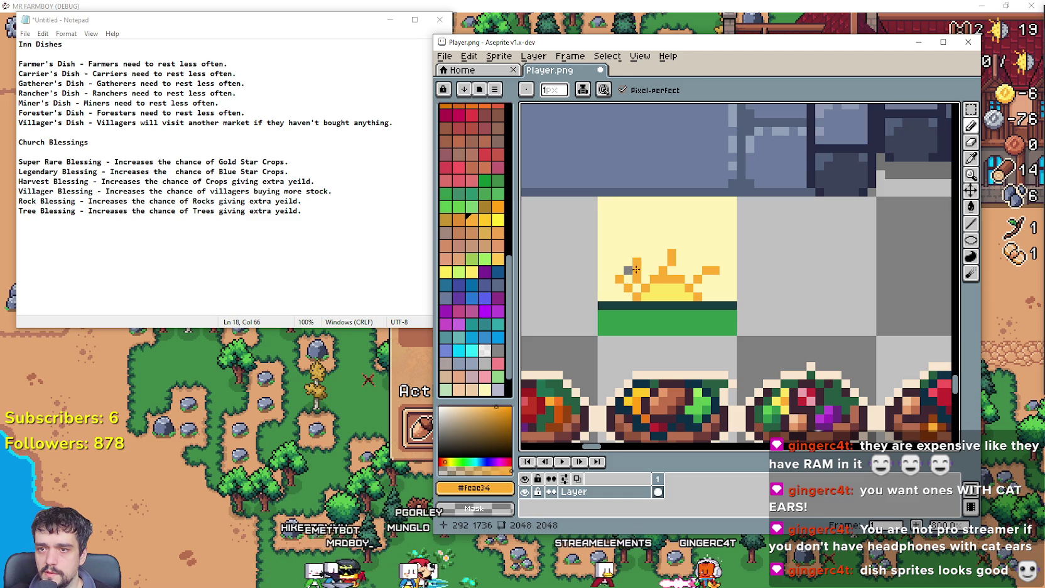
scroll(639, 251, "up", 1)
scroll(640, 246, "down", 1)
scroll(640, 247, "down", 1)
key("ctrl+z")
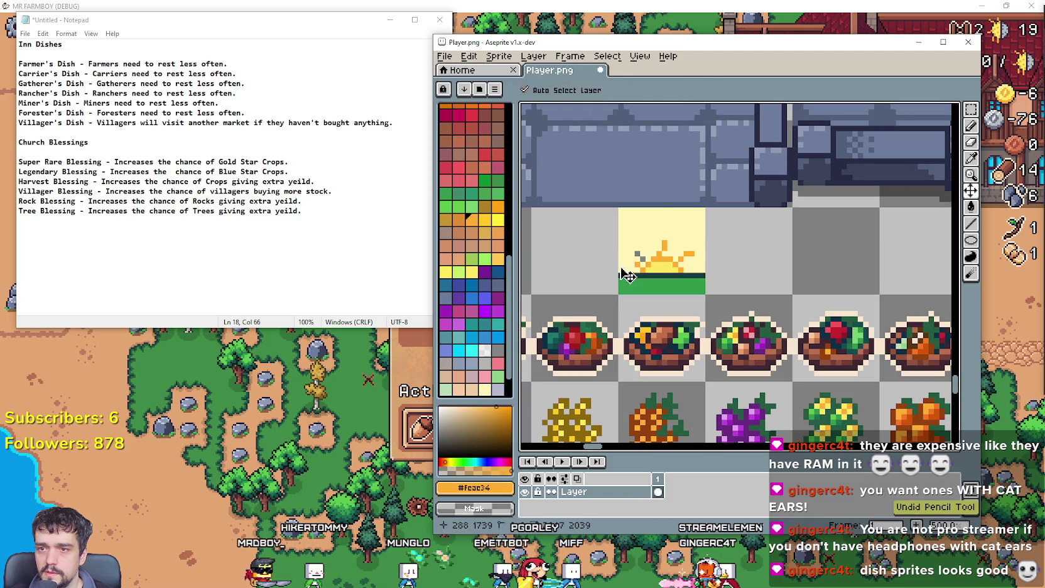
Pick the cream sky colour #fff4b8 and return to the Pencil
scroll(629, 264, "up", 1)
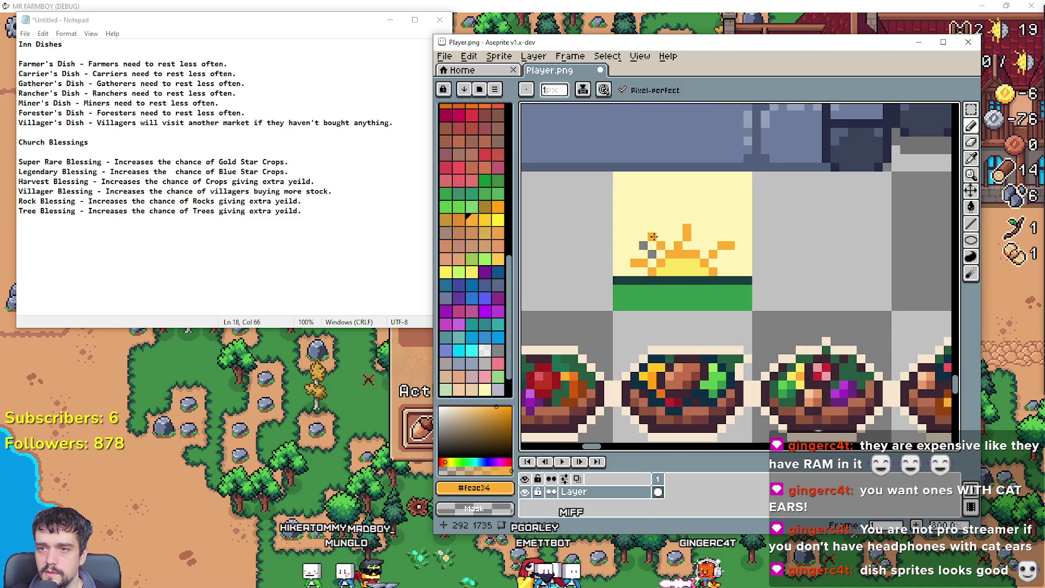
key("i")
left_click(650, 214)
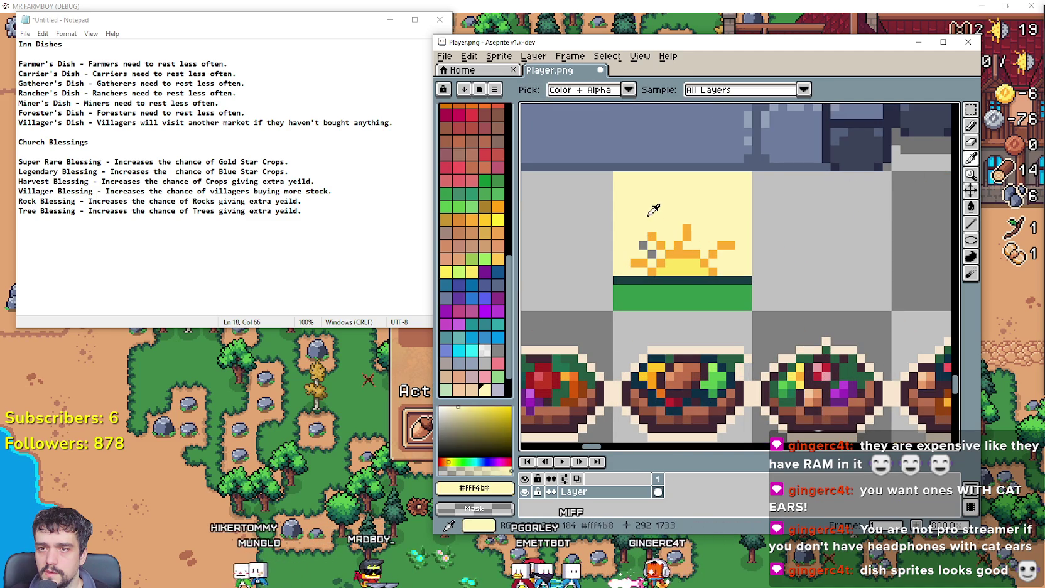
key("b")
scroll(650, 256, "up", 1)
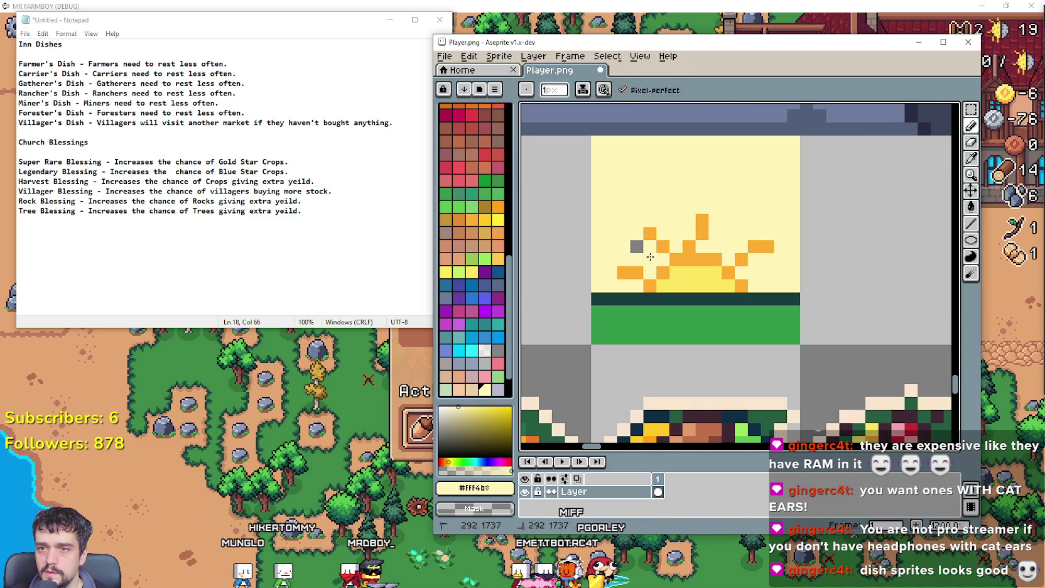
scroll(650, 256, "down", 1)
scroll(786, 250, "down", 1)
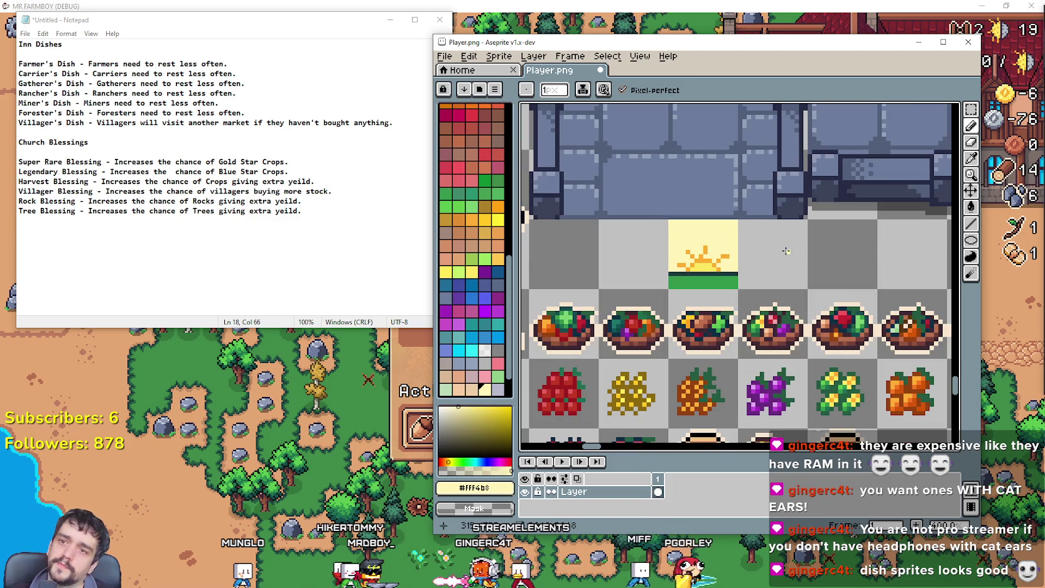
Sample the orange #fcac34 from the sun's rays for the Pencil
scroll(753, 257, "up", 2)
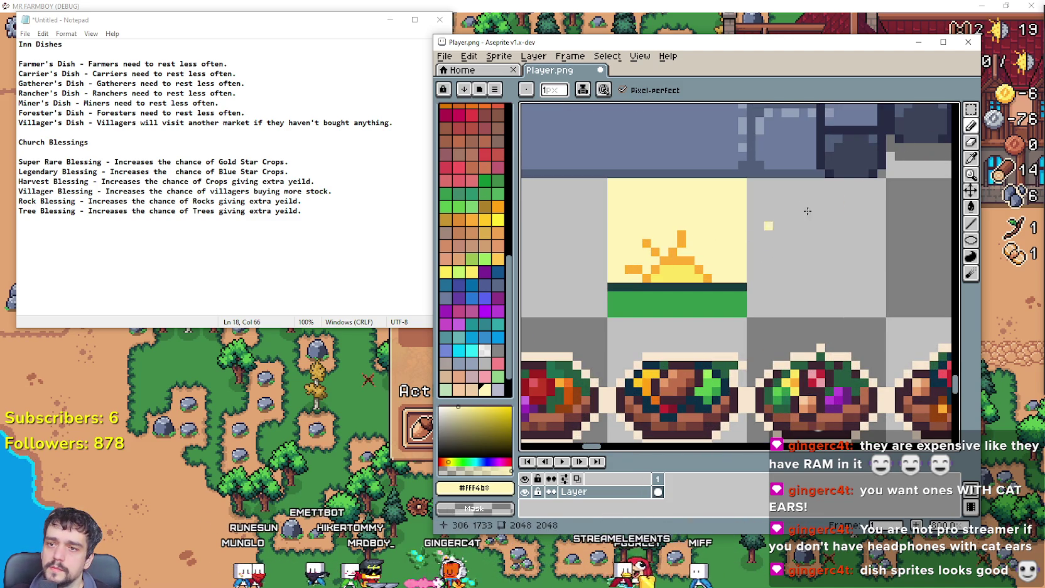
key("i")
left_click(657, 250)
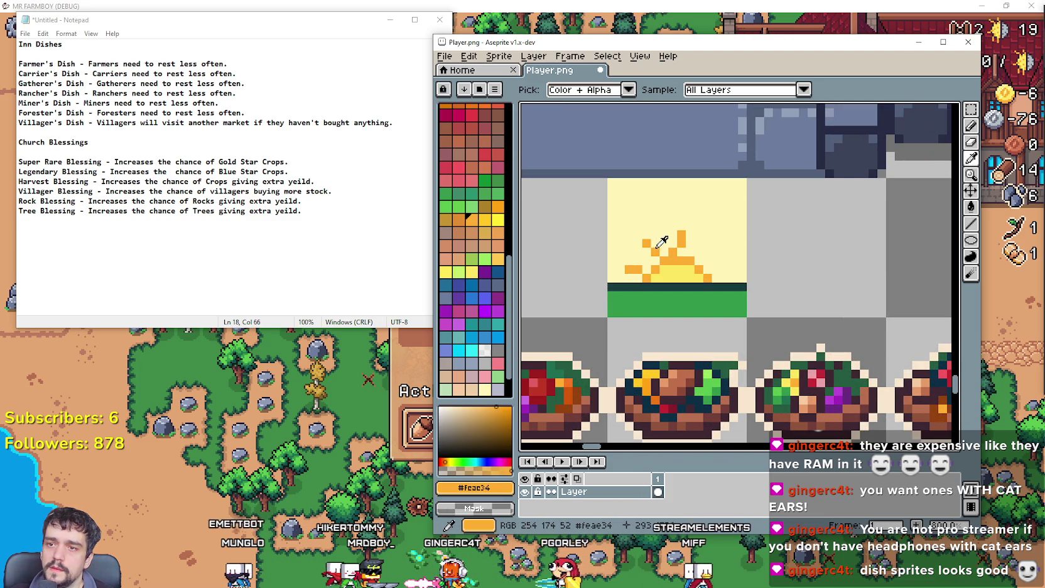
scroll(720, 262, "up", 2)
left_click(968, 127)
Add orange ray pixels right of the sun, undoing and redrawing one
left_click(713, 260)
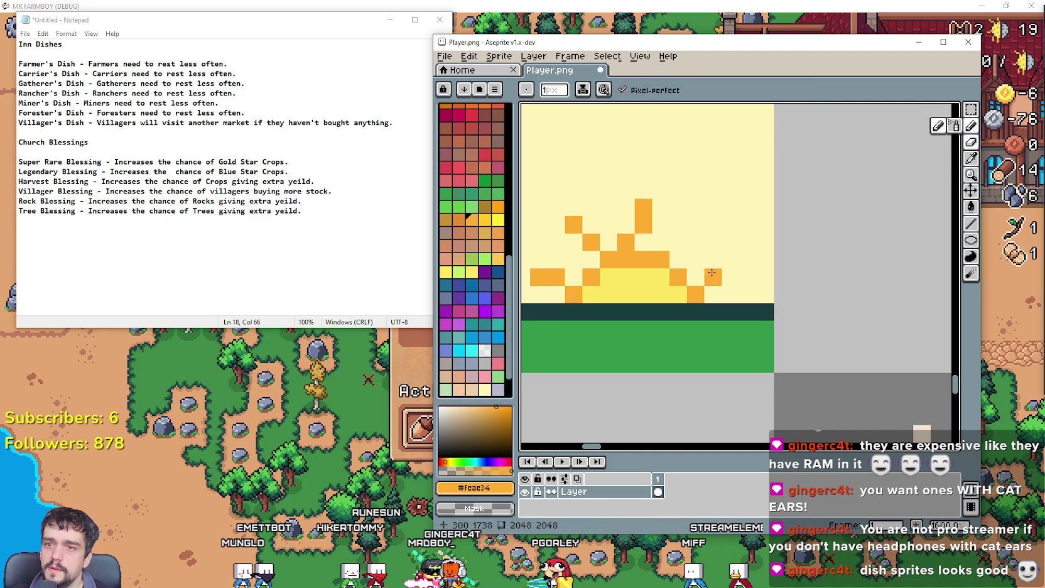
scroll(713, 268, "down", 2)
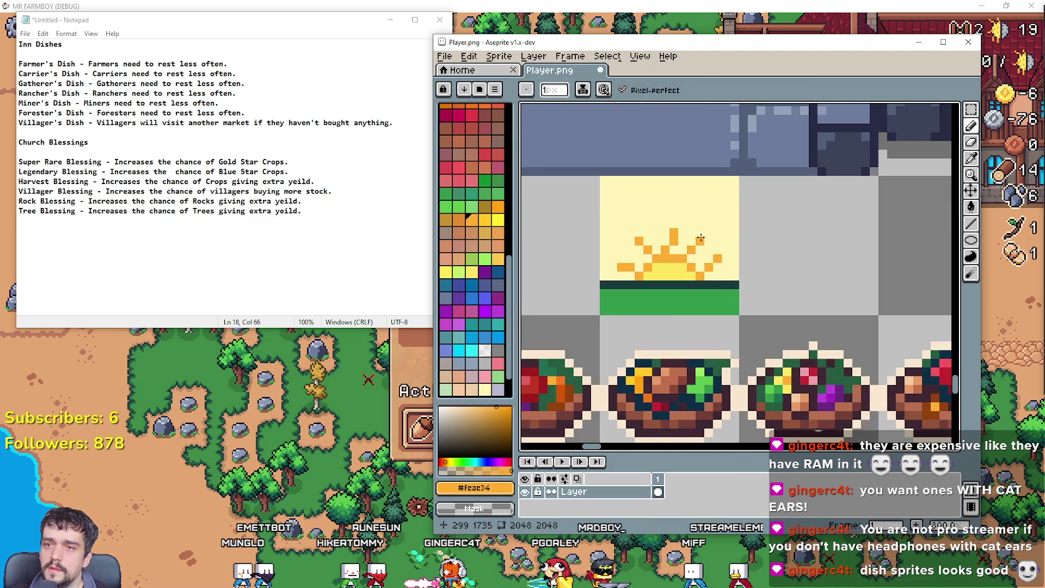
left_click(703, 242)
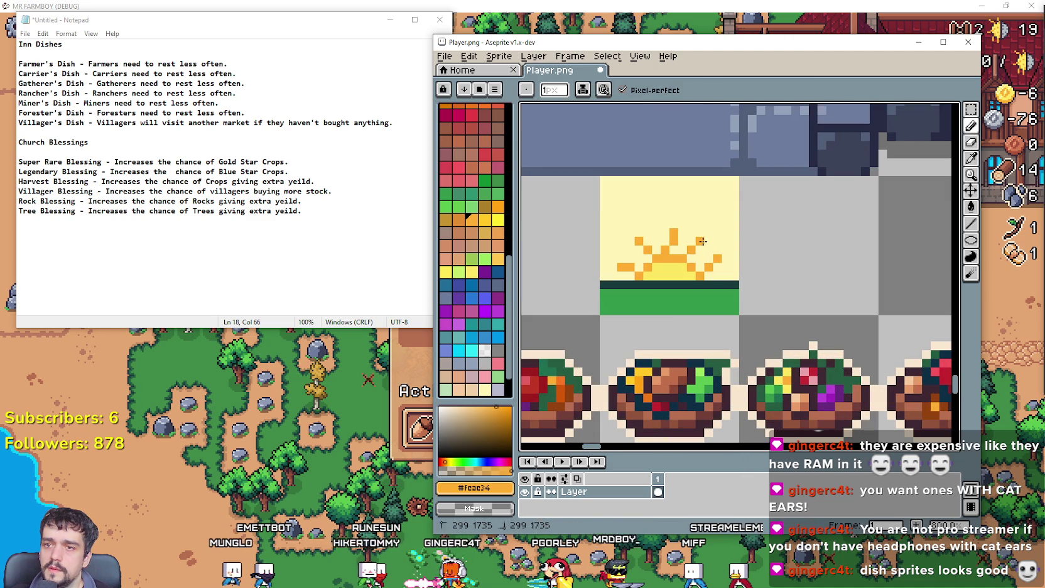
scroll(714, 241, "down", 4)
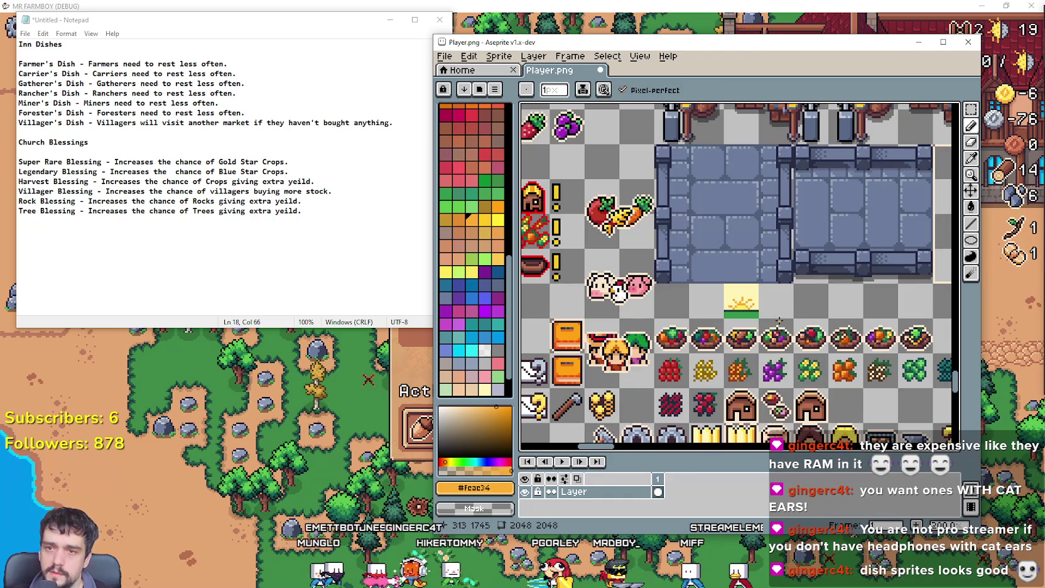
scroll(776, 321, "up", 3)
scroll(692, 272, "up", 3)
key("ctrl+z")
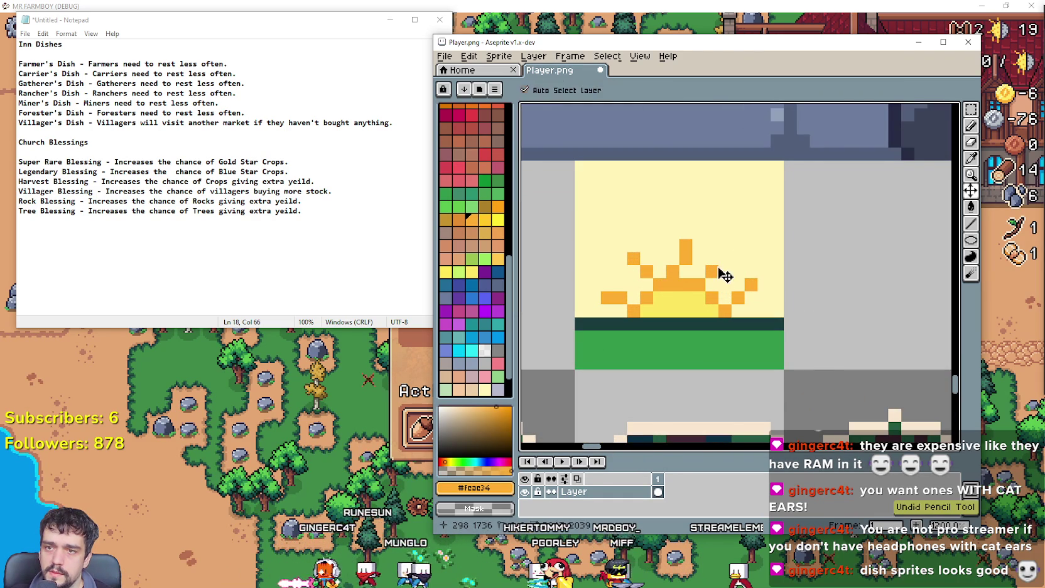
left_click(724, 269)
scroll(805, 299, "down", 4)
scroll(710, 290, "up", 2)
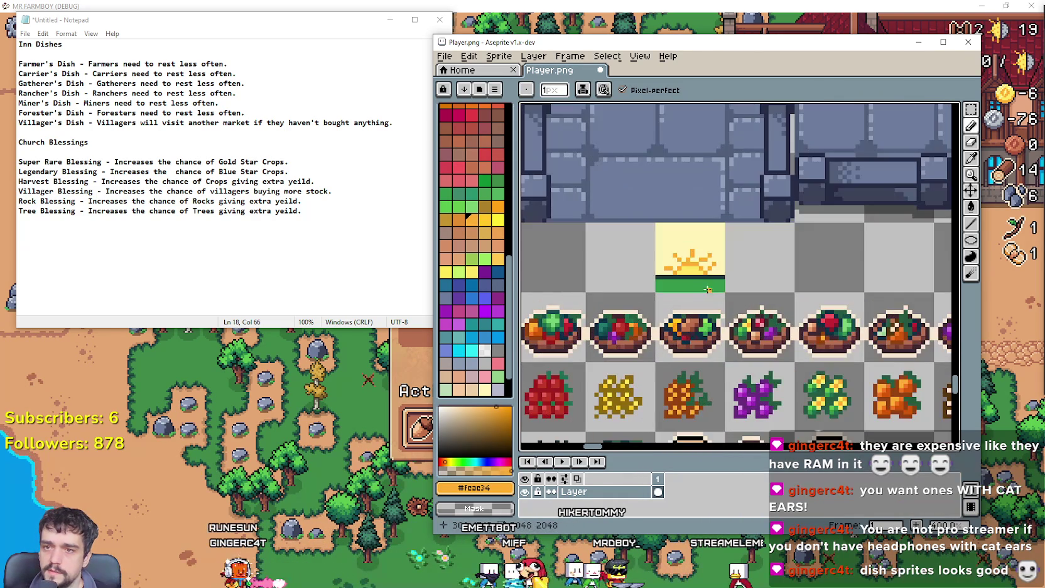
scroll(716, 276, "up", 1)
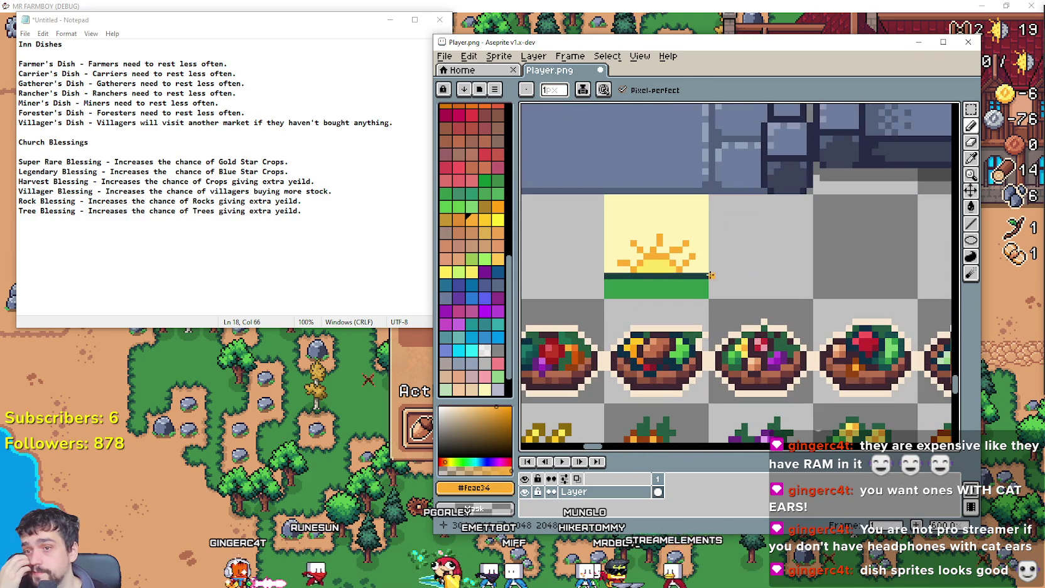
scroll(678, 269, "up", 2)
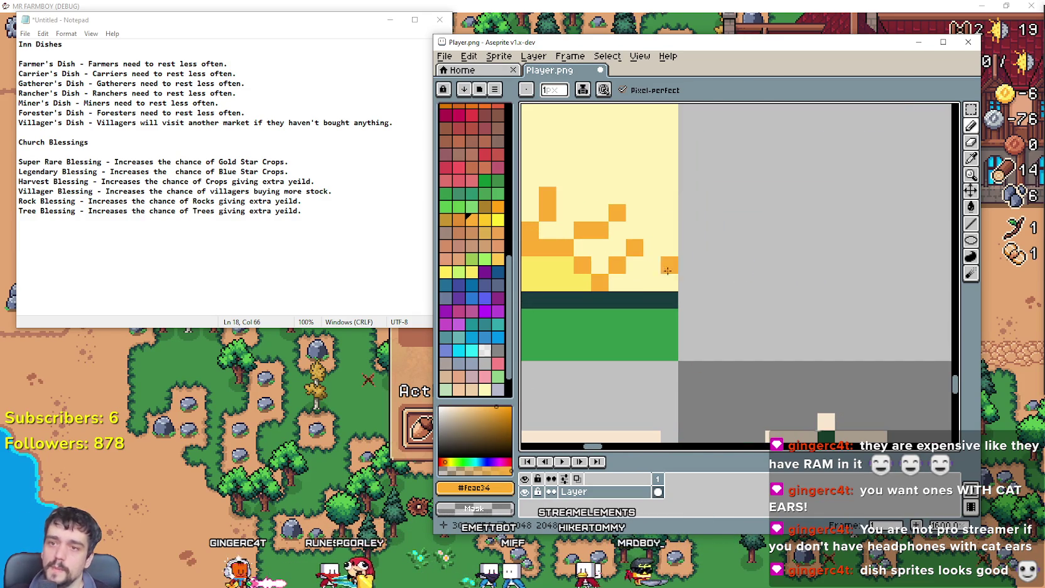
scroll(679, 269, "down", 4)
Take the cream sky colour #fff4b8 again and go back to the Pencil
left_click(971, 159)
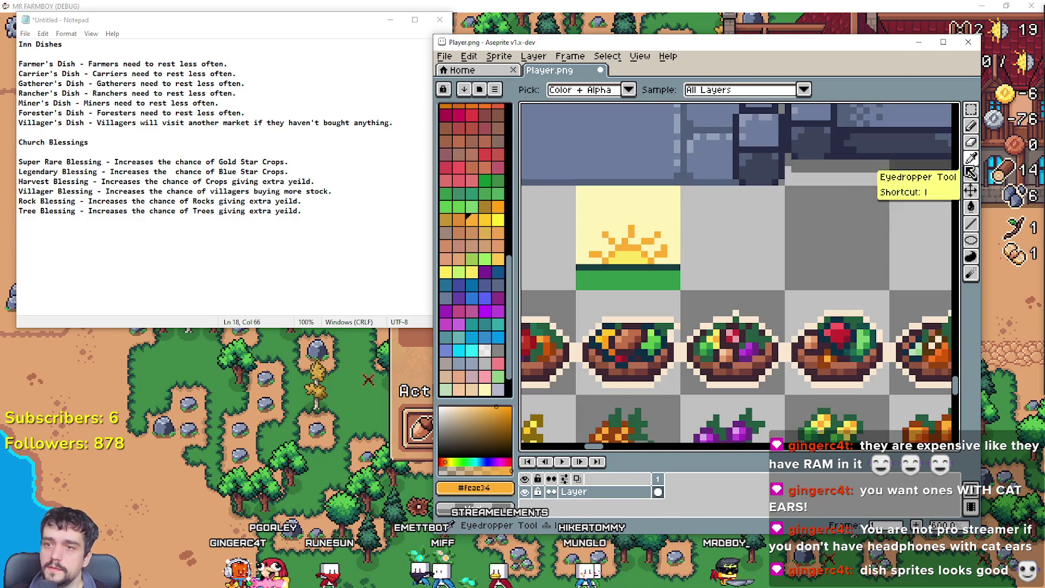
left_click(680, 227)
scroll(685, 229, "up", 1)
left_click(974, 133)
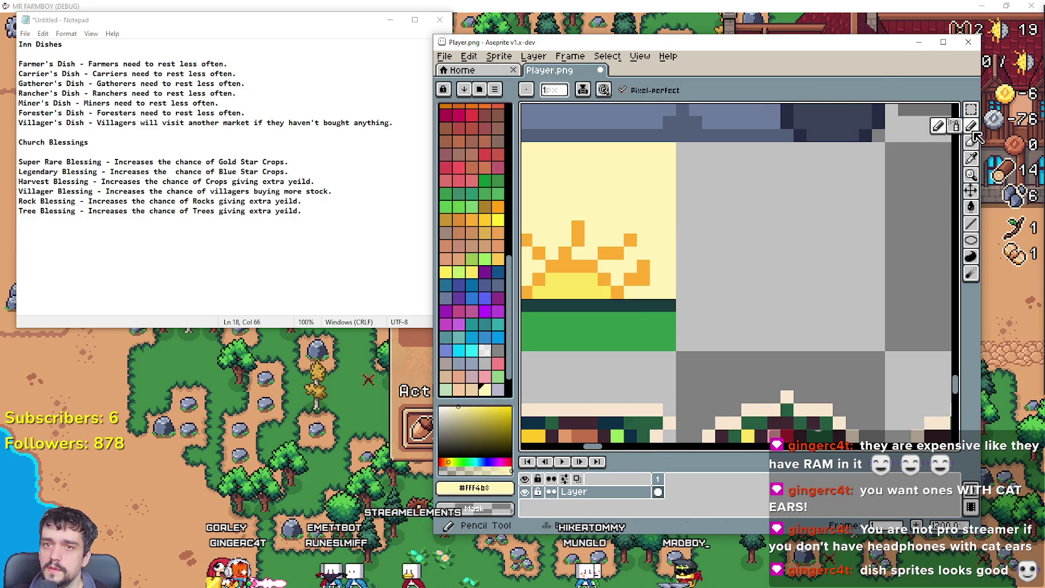
scroll(644, 264, "down", 4)
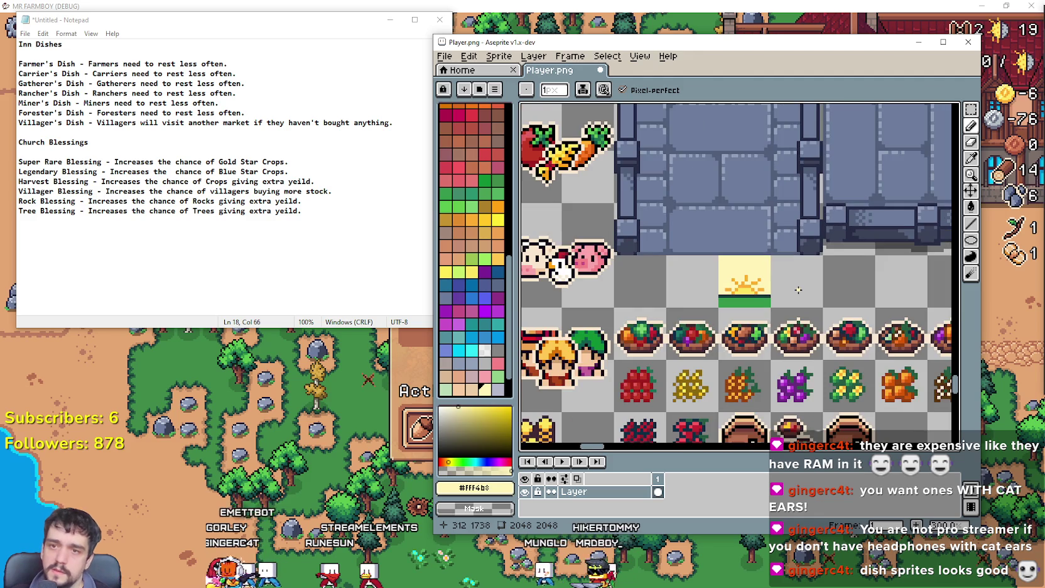
scroll(753, 262, "up", 4)
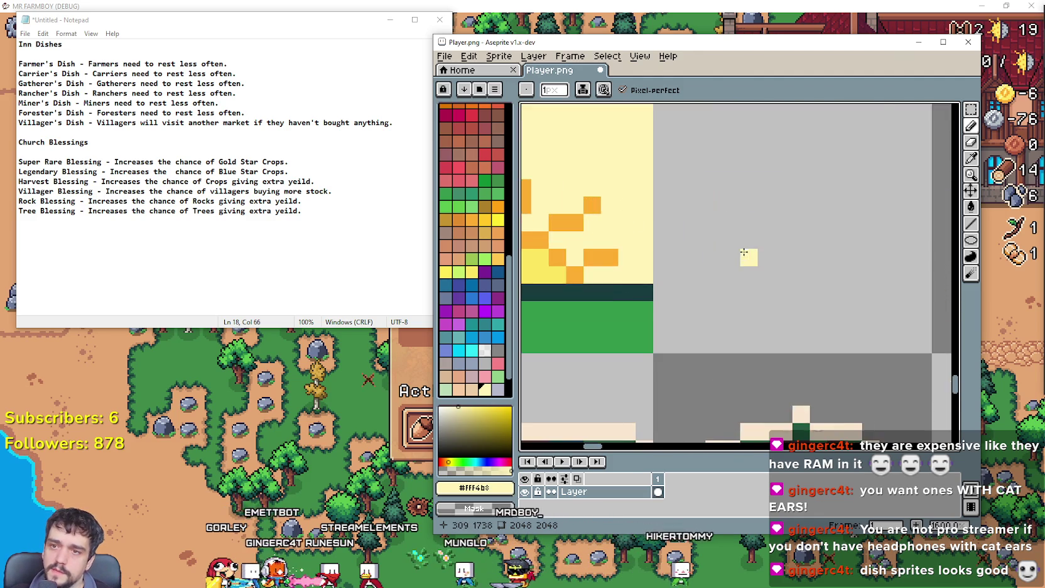
Select the sun scene and nudge it up two pixels, committing the move
scroll(756, 273, "down", 1)
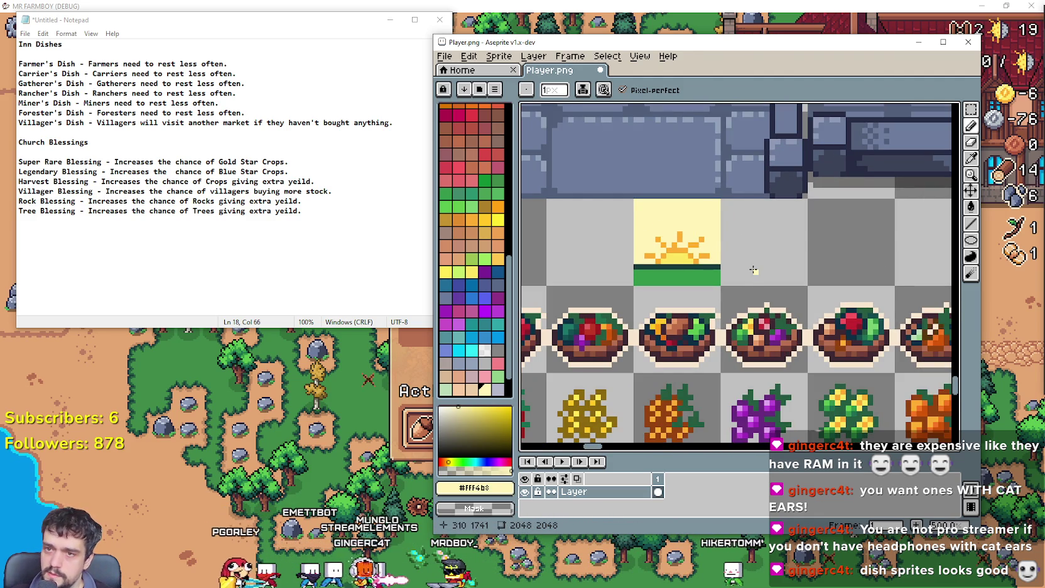
scroll(754, 268, "down", 2)
scroll(752, 268, "up", 1)
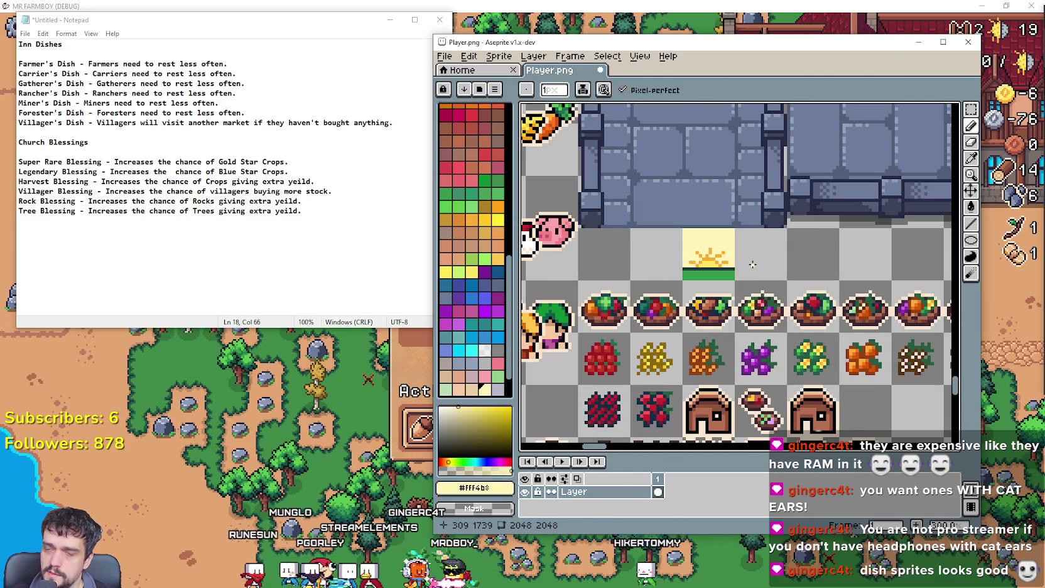
scroll(753, 259, "up", 2)
left_click(972, 160)
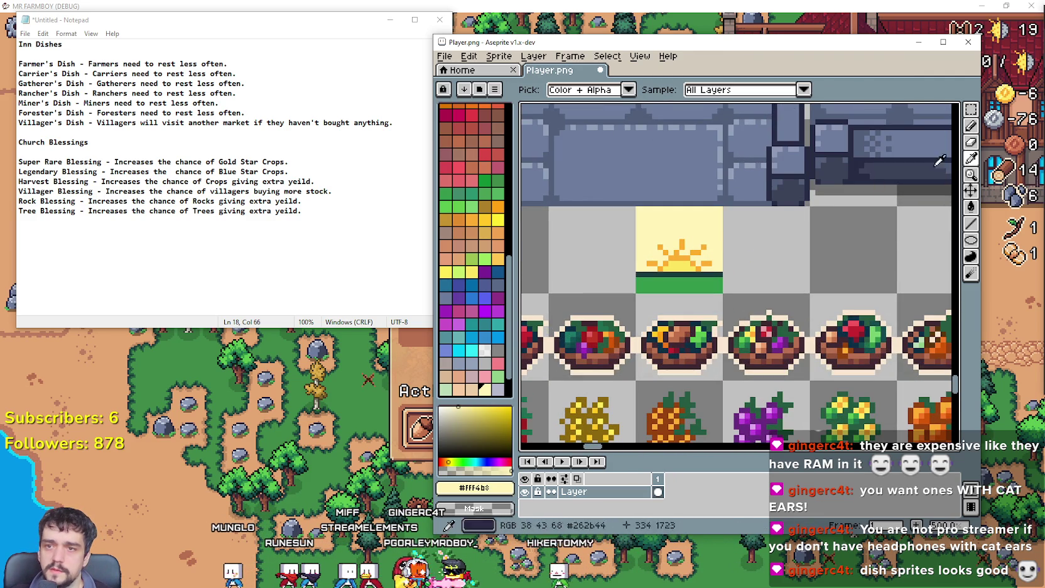
left_click(972, 110)
left_click_drag(640, 288, 721, 237)
scroll(703, 261, "up", 1)
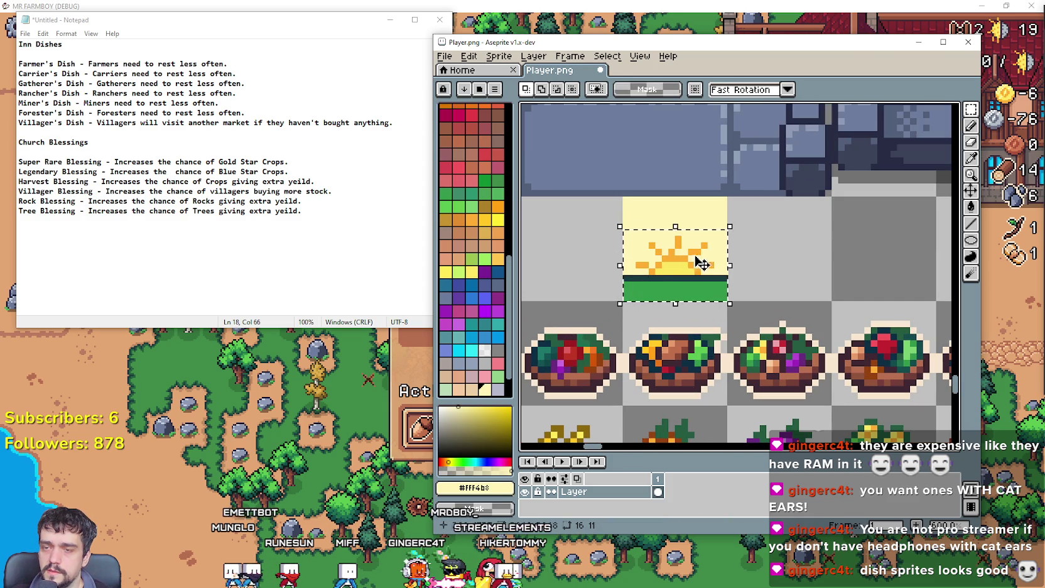
key("Up")
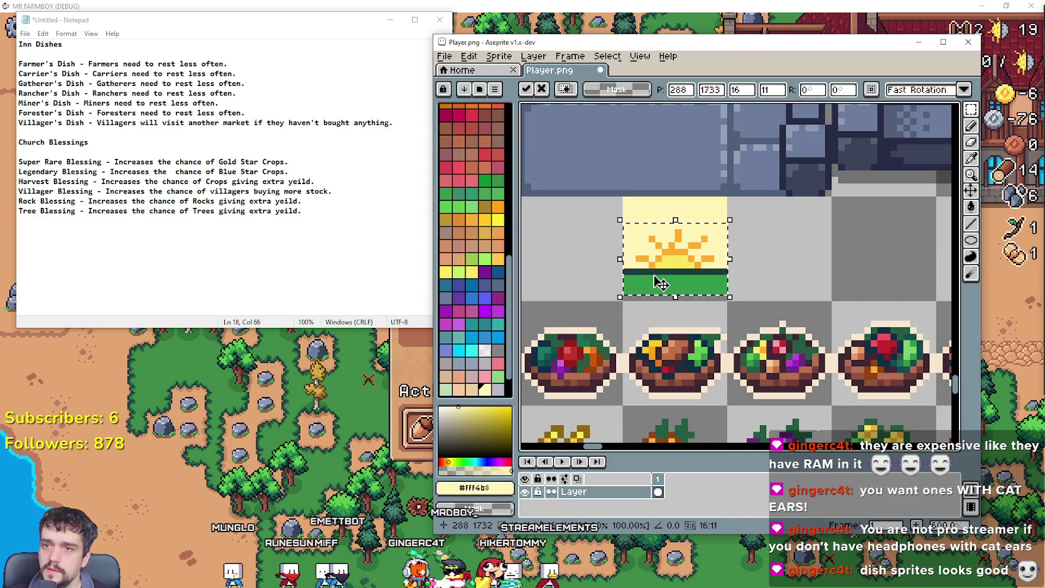
key("Up")
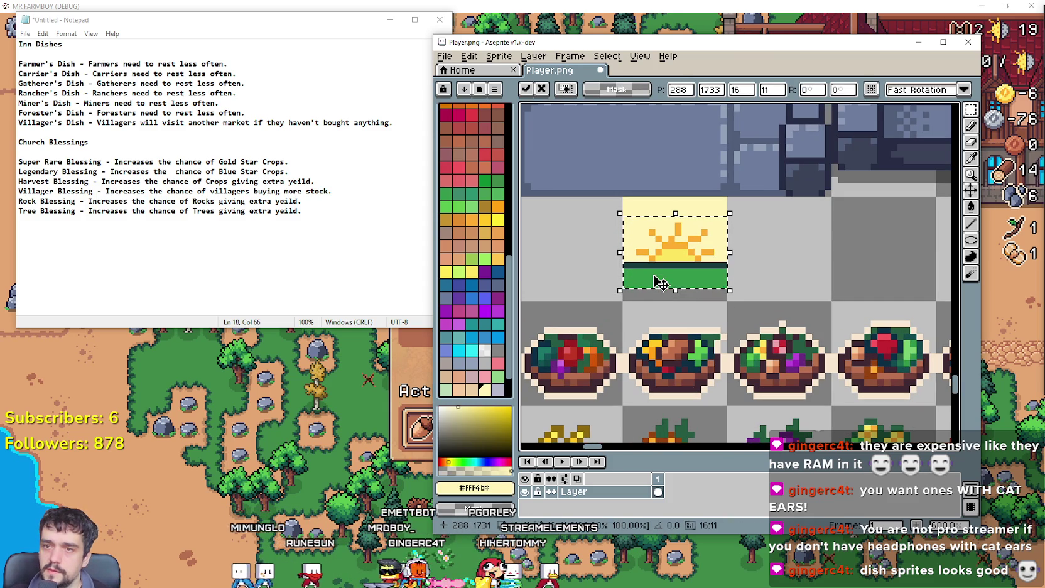
key("Return")
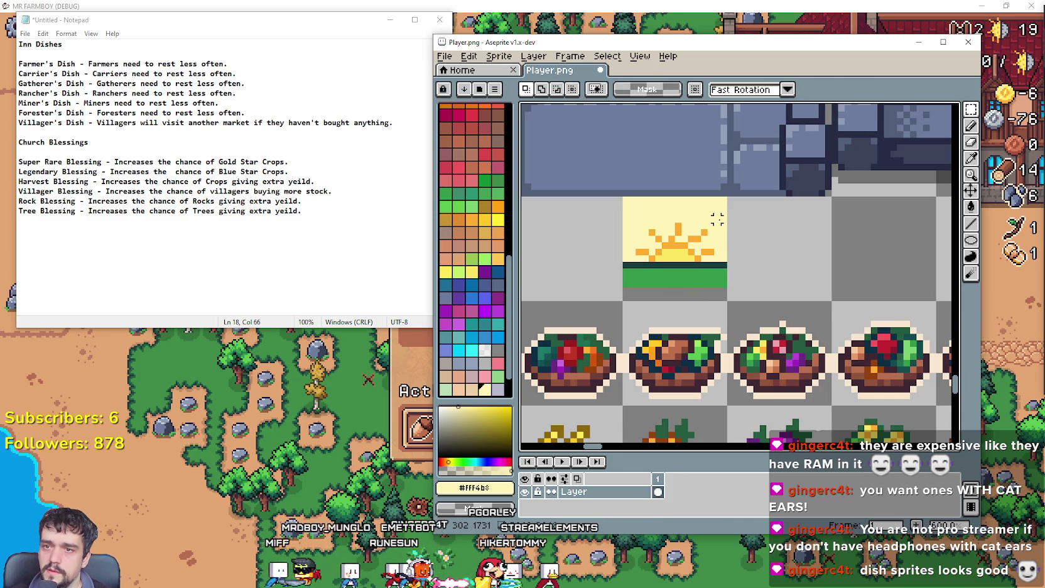
Deselect, marquee the tile's top strip, then select the green ground area
key("ctrl+shift+d")
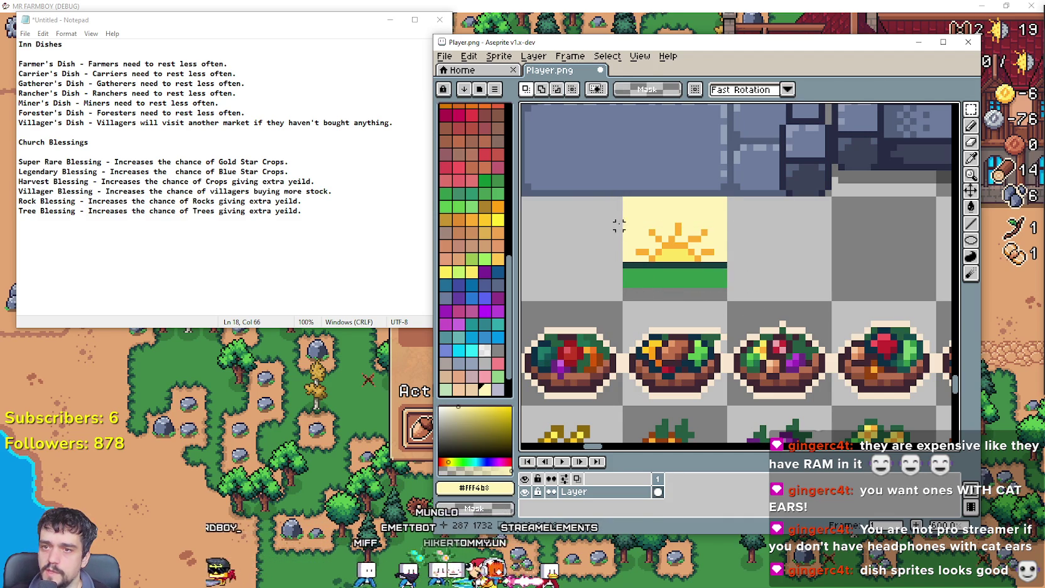
left_click_drag(625, 218, 723, 201)
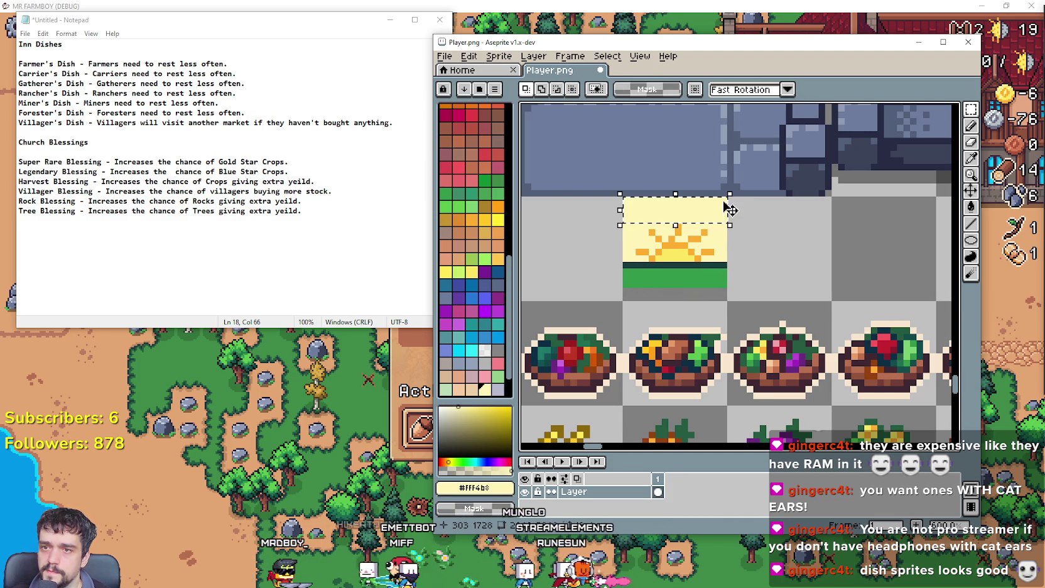
scroll(677, 316, "up", 1)
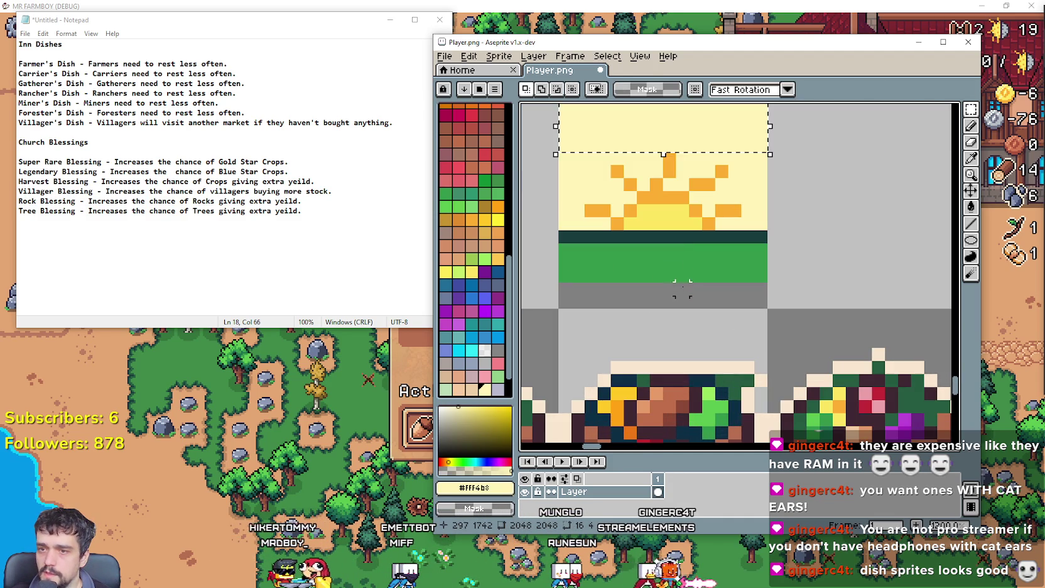
mouse_move(559, 244)
left_mouse_down()
mouse_move(609, 308)
mouse_move(622, 306)
left_mouse_up()
scroll(891, 275, "down", 1)
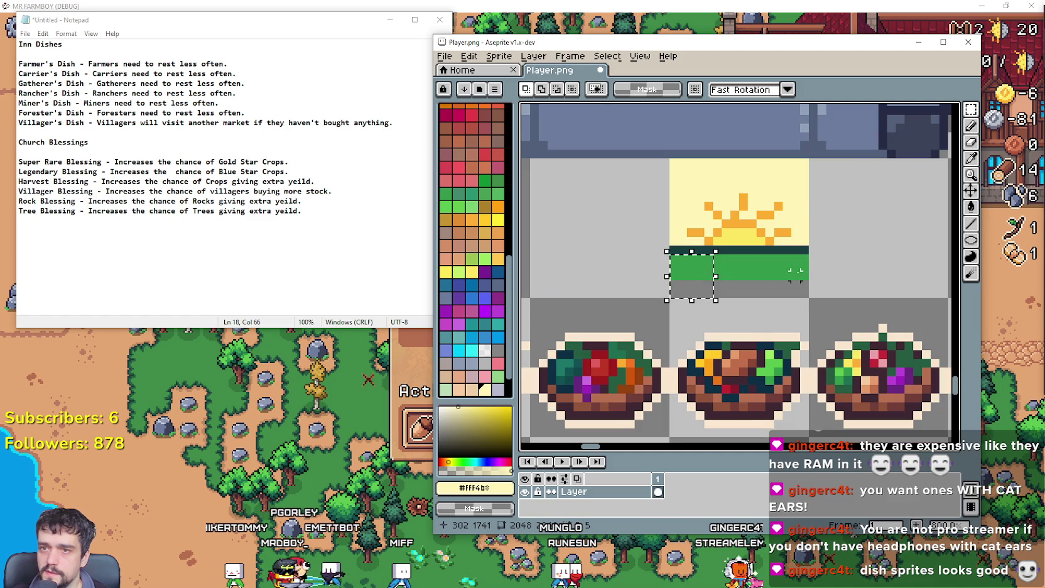
scroll(796, 272, "down", 1)
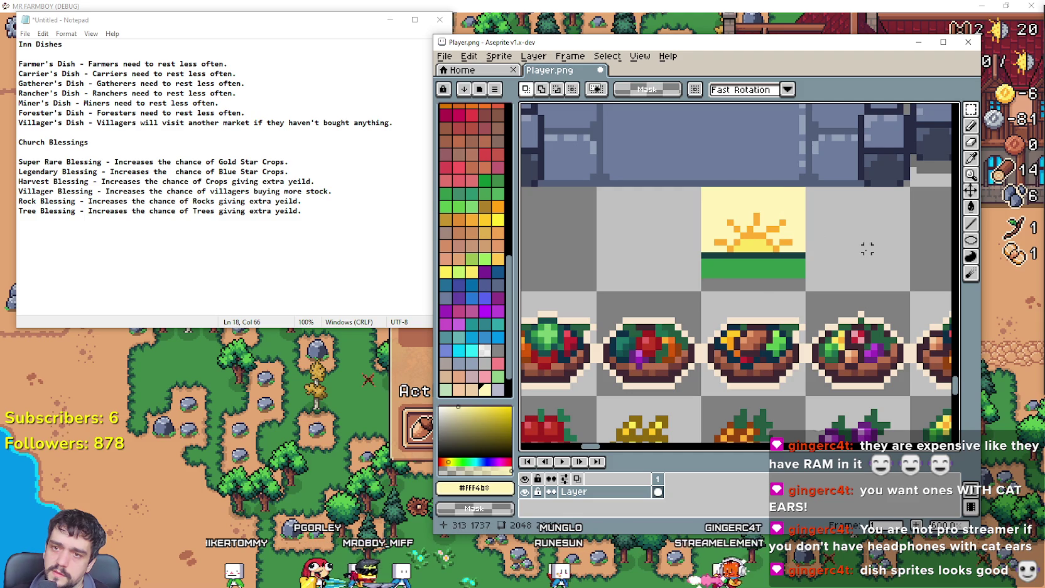
Deselect the strip, eyedrop the green and draw a green line along the tile's bottom row
key("ctrl+d")
key("z")
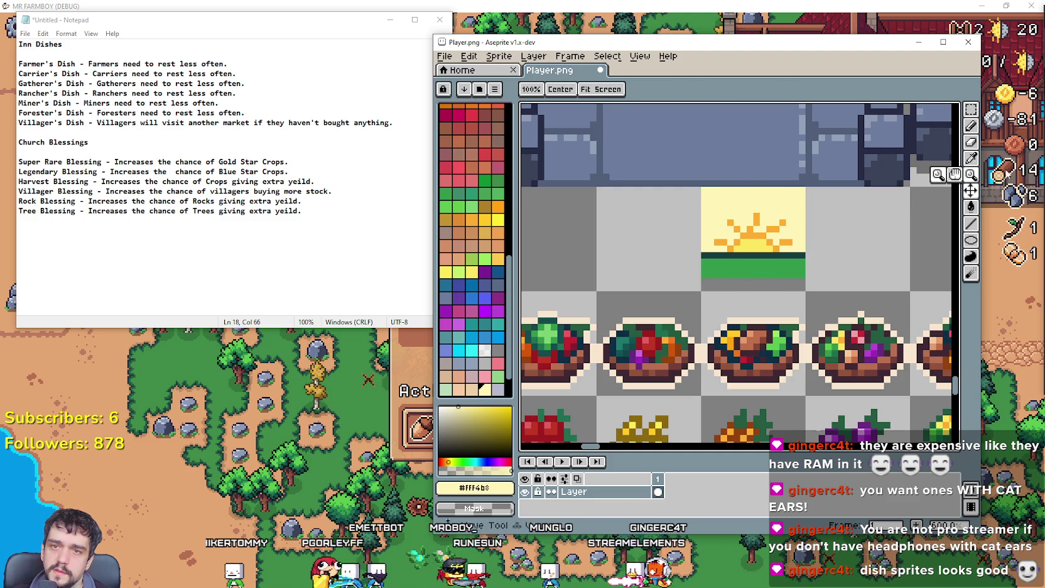
left_click(971, 158)
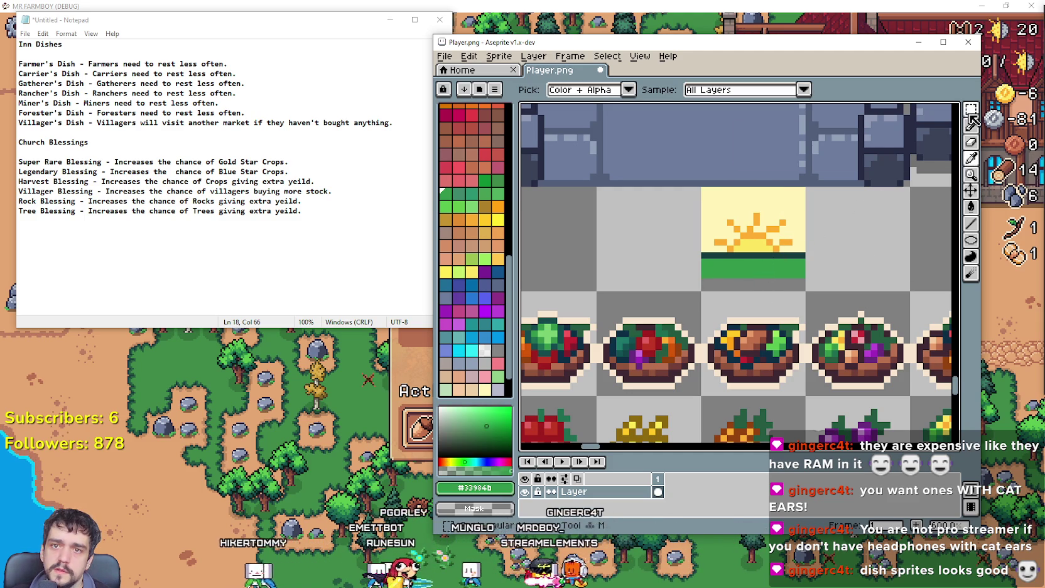
key("b")
key("l")
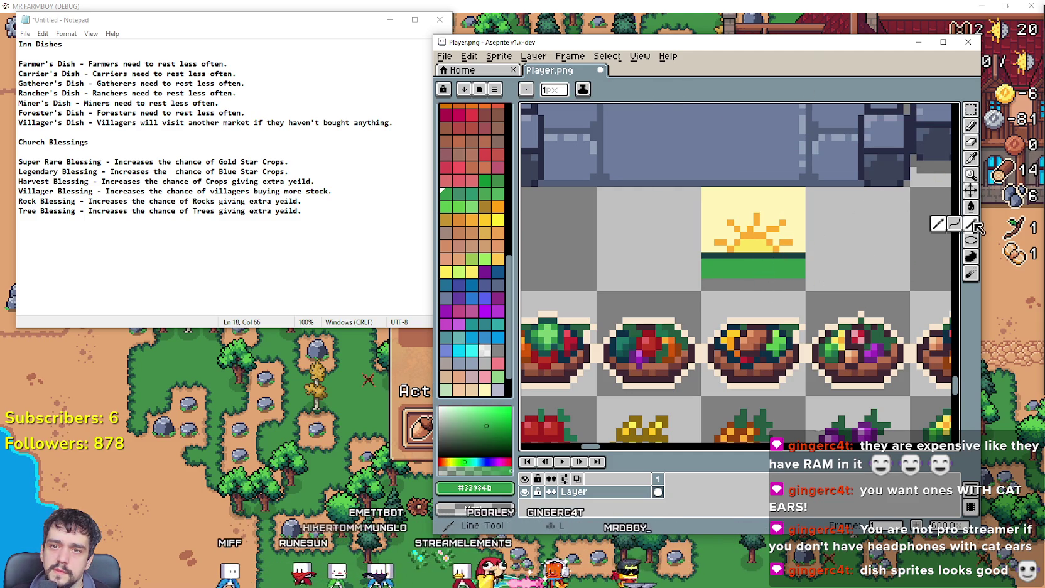
left_click_drag(705, 287, 794, 287)
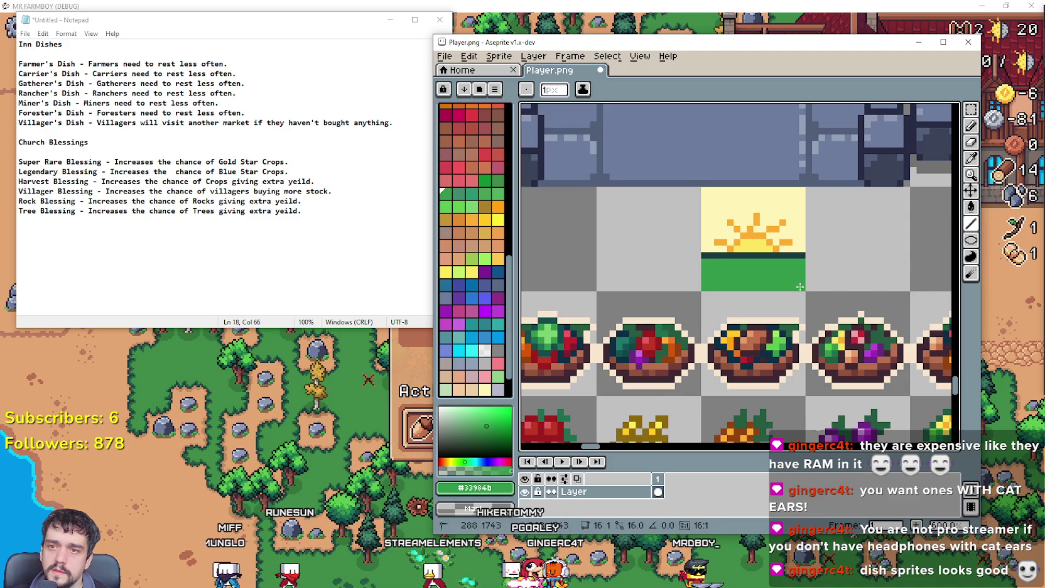
scroll(793, 287, "up", 1)
scroll(784, 284, "up", 2)
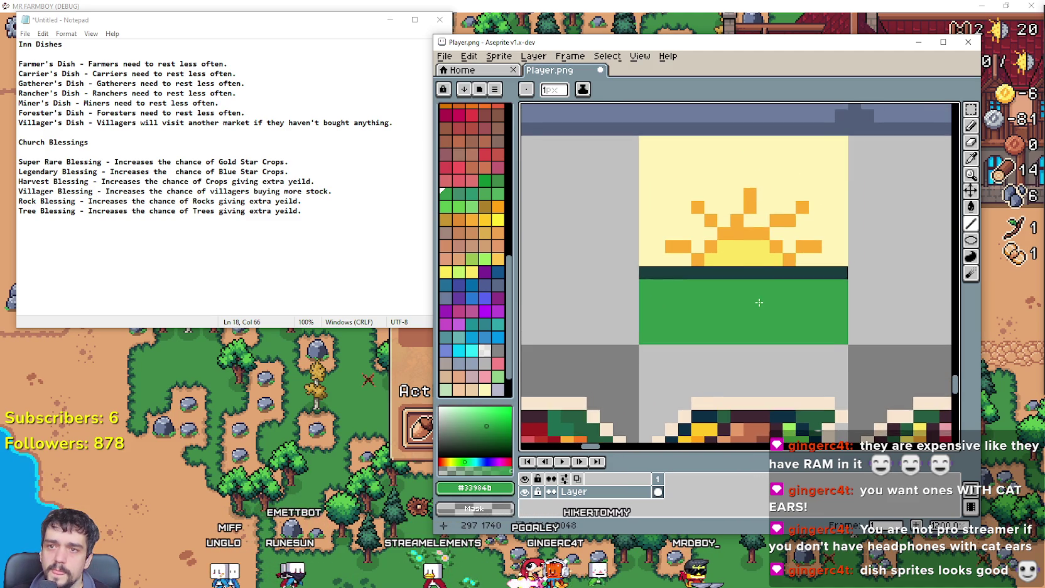
scroll(786, 286, "down", 2)
Eyedrop the cream colour and draw a cream rectangle outline around the sun tile
key("i")
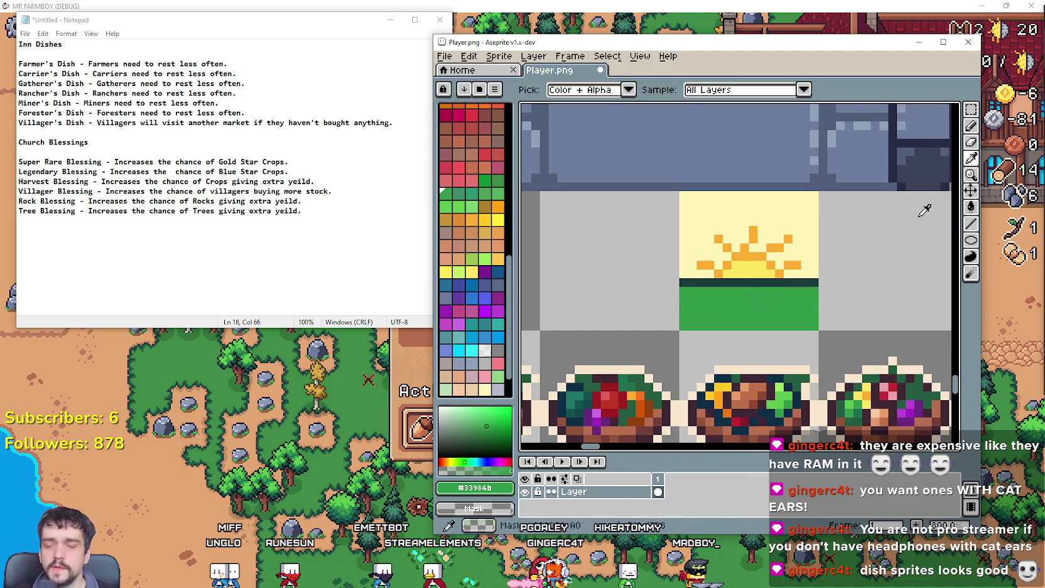
scroll(691, 295, "down", 3)
scroll(692, 296, "up", 5)
left_click(690, 299)
scroll(639, 410, "down", 2)
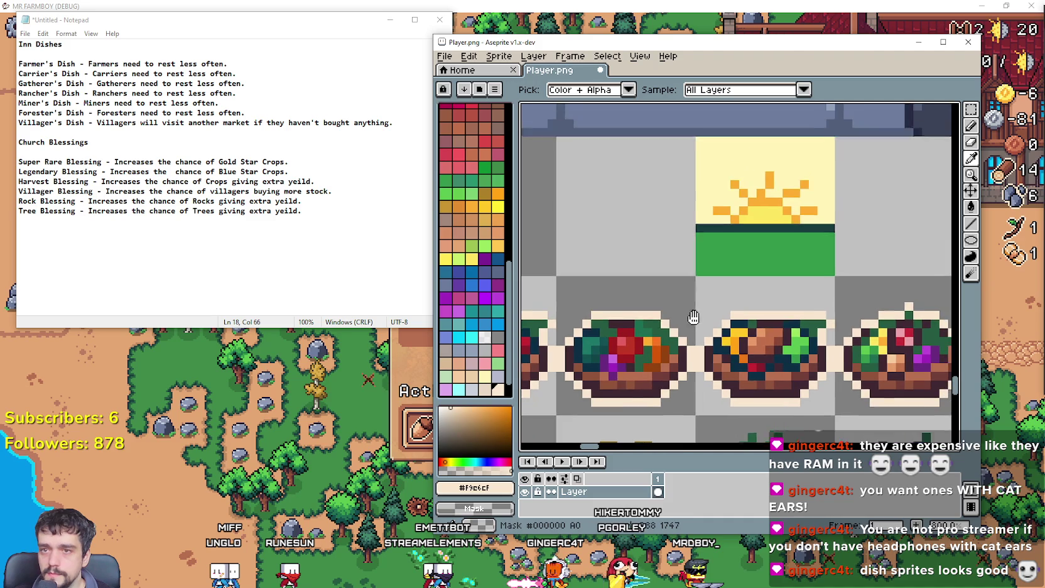
left_click(972, 240)
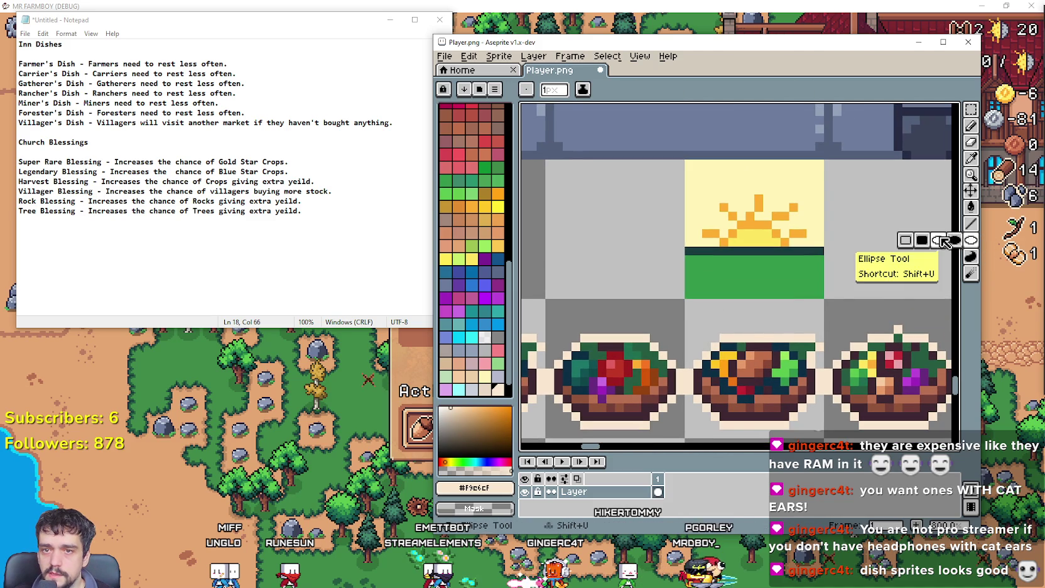
left_click(941, 240)
left_click_drag(729, 215, 824, 299)
scroll(852, 286, "down", 1)
scroll(849, 281, "up", 1)
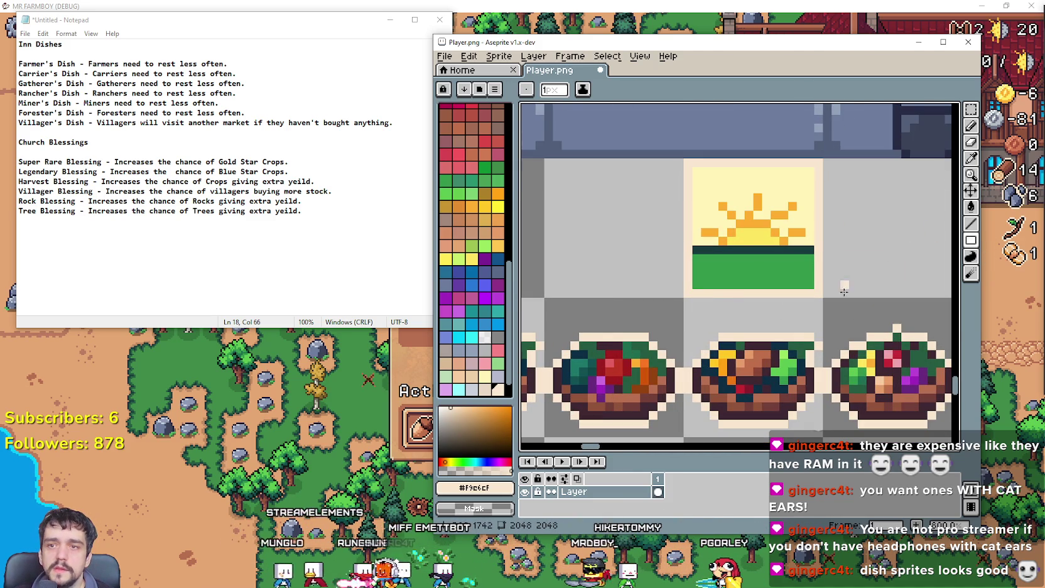
scroll(848, 280, "down", 1)
scroll(848, 280, "up", 1)
Pick black #000000 as the drawing colour and bring the sun tile back into view
left_click(971, 158)
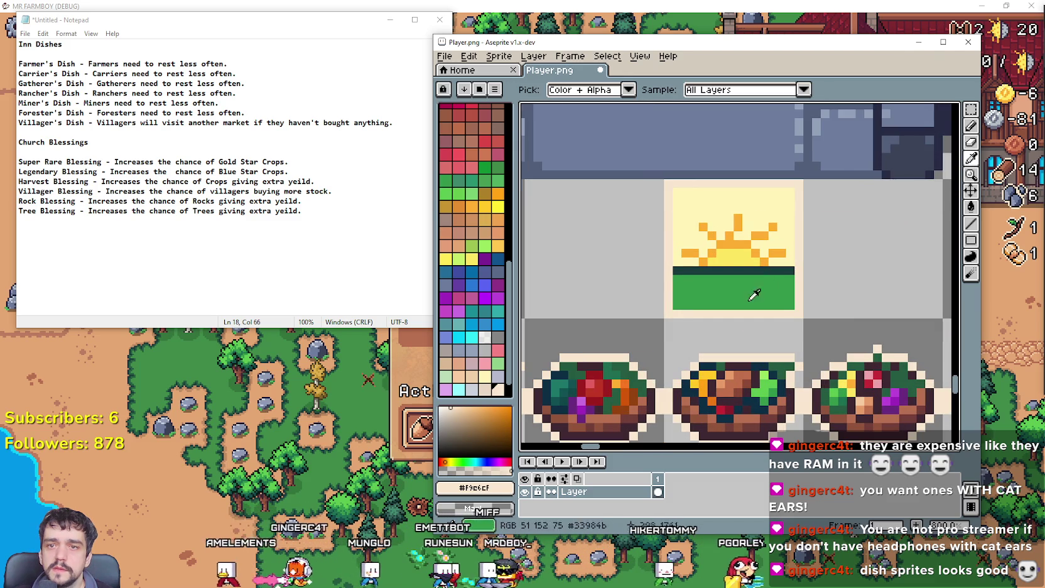
scroll(769, 286, "down", 3)
scroll(769, 308, "down", 2)
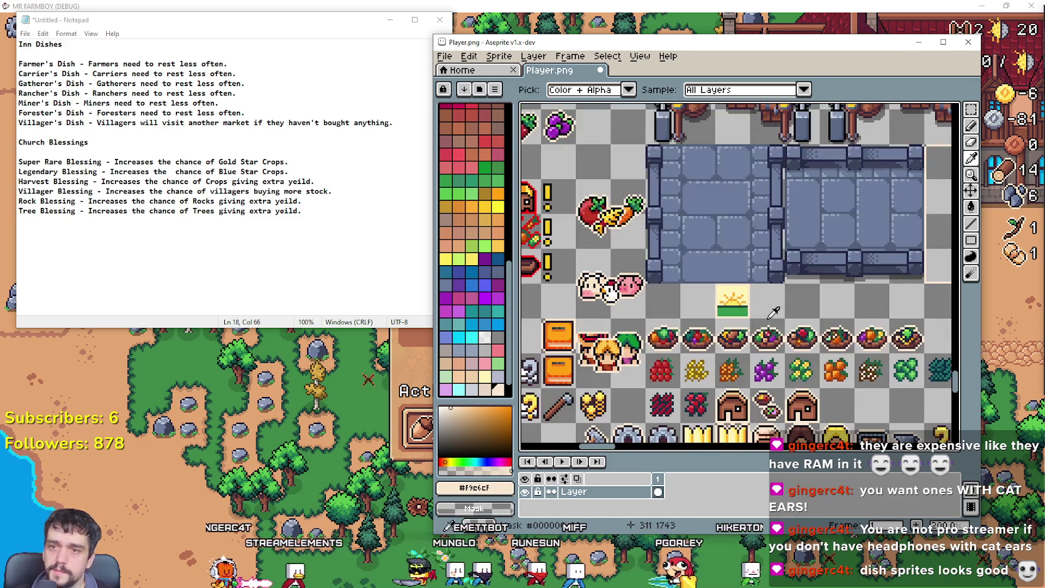
scroll(770, 308, "up", 4)
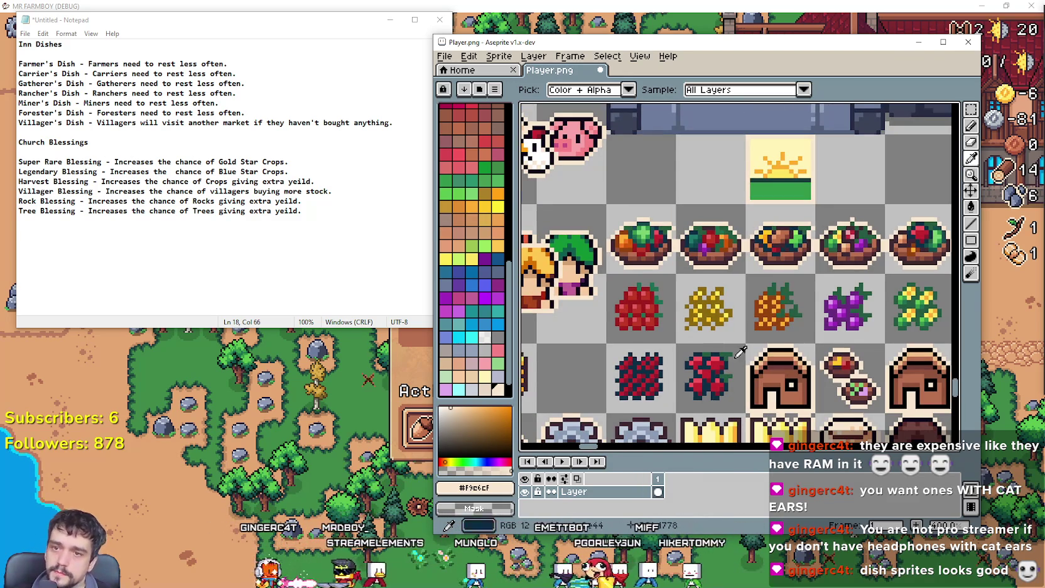
scroll(768, 396, "up", 3)
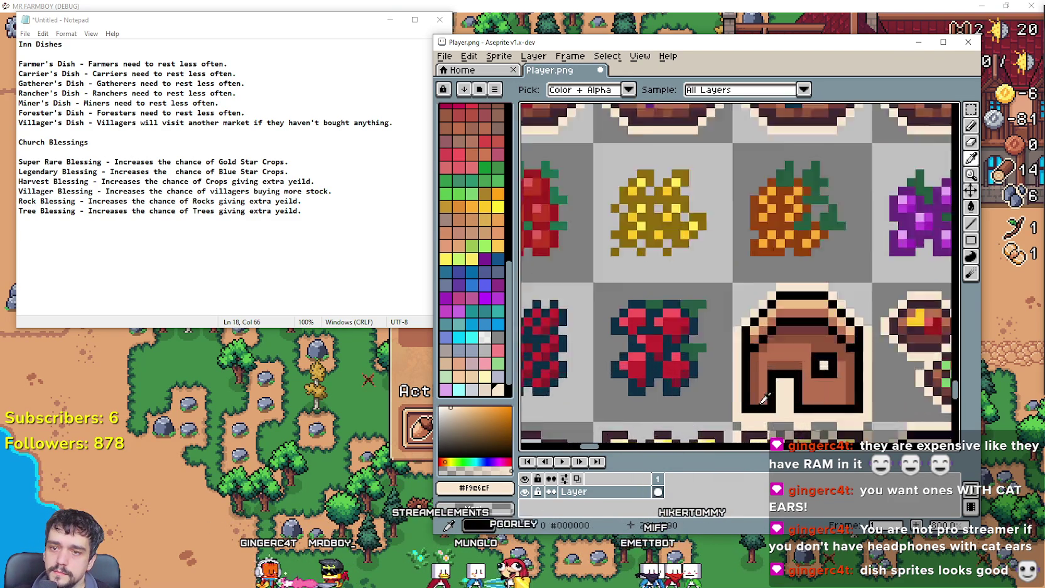
scroll(777, 314, "down", 2)
left_click_drag(776, 315, 753, 402)
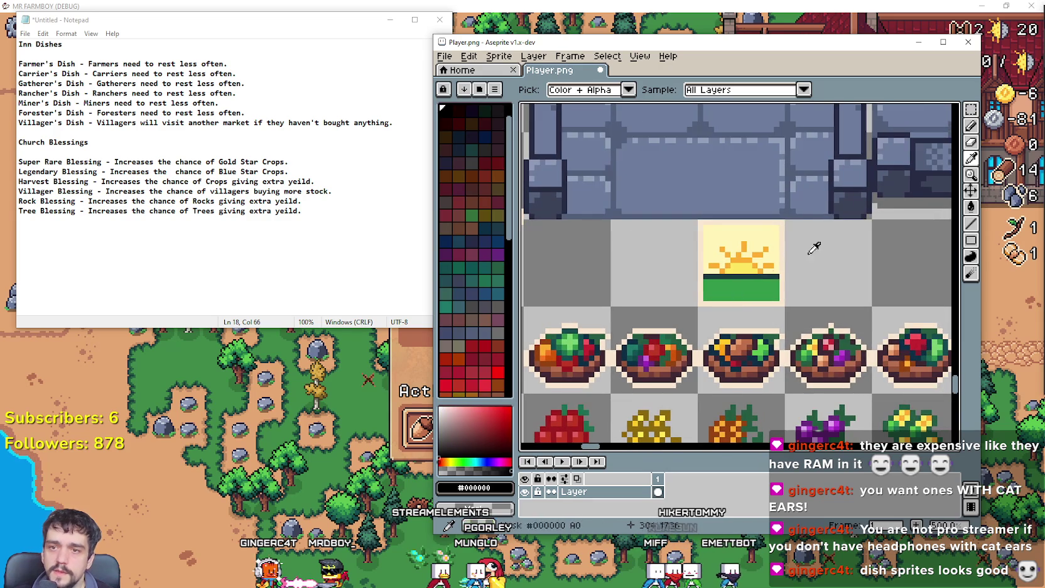
Draw a black rectangle border around the sun picture, redrawing it after undoing a misplaced attempt
left_click(972, 240)
mouse_move(706, 228)
left_mouse_down()
mouse_move(727, 285)
mouse_move(779, 293)
left_mouse_up()
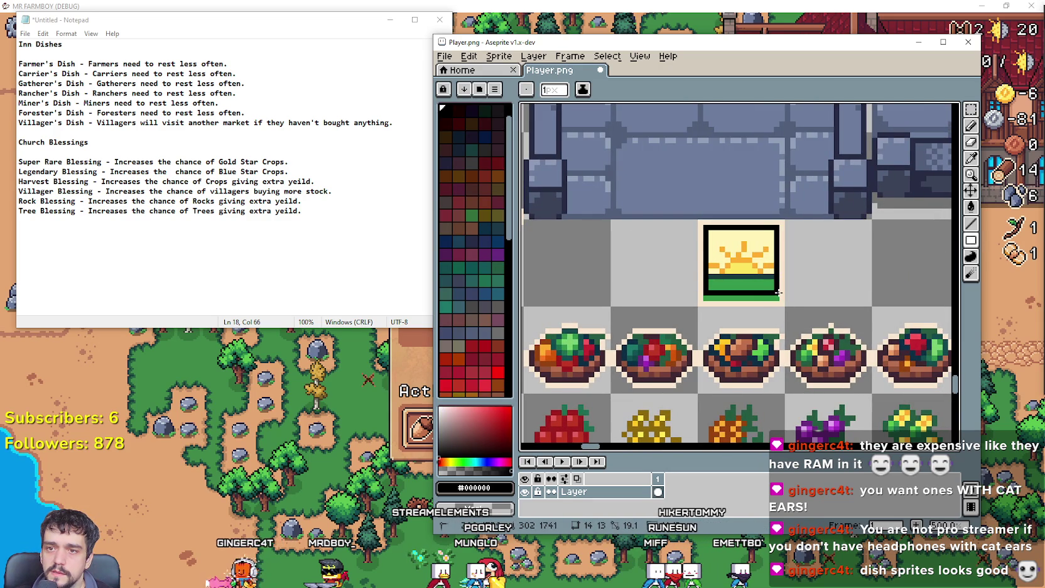
key("ctrl+z")
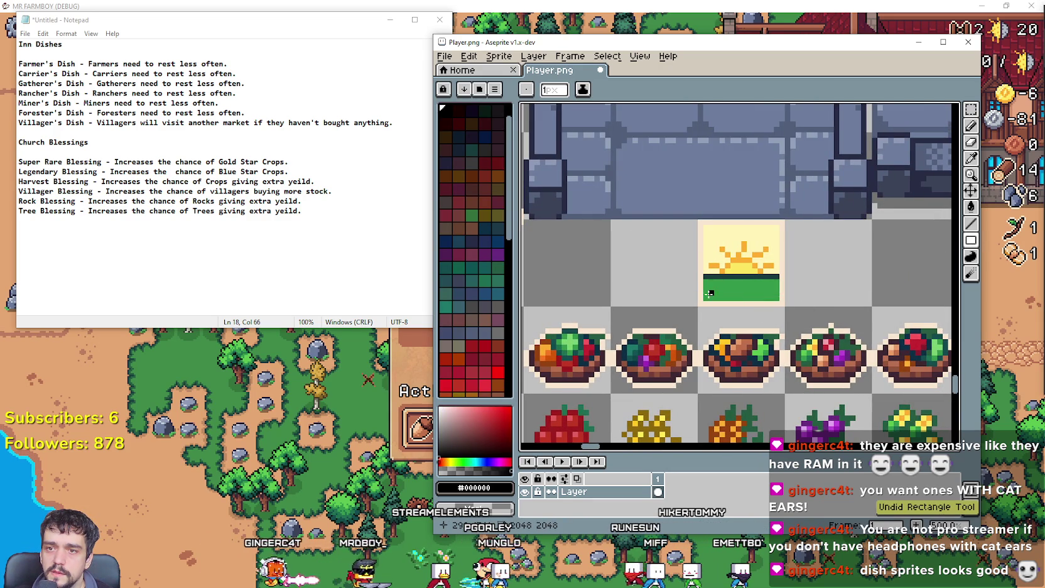
mouse_move(707, 297)
left_mouse_down()
mouse_move(808, 234)
mouse_move(779, 229)
left_mouse_up()
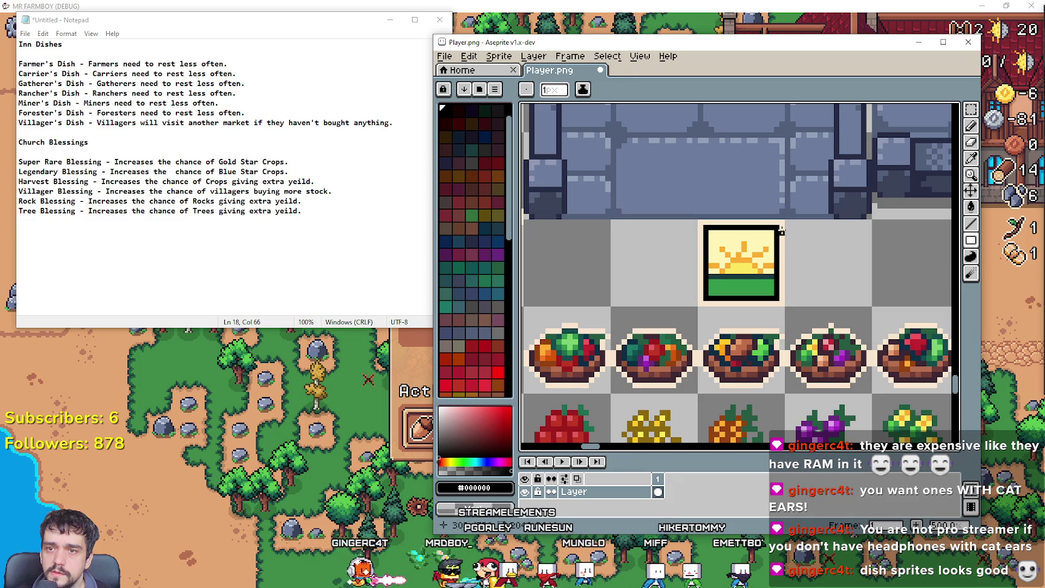
scroll(811, 304, "up", 1)
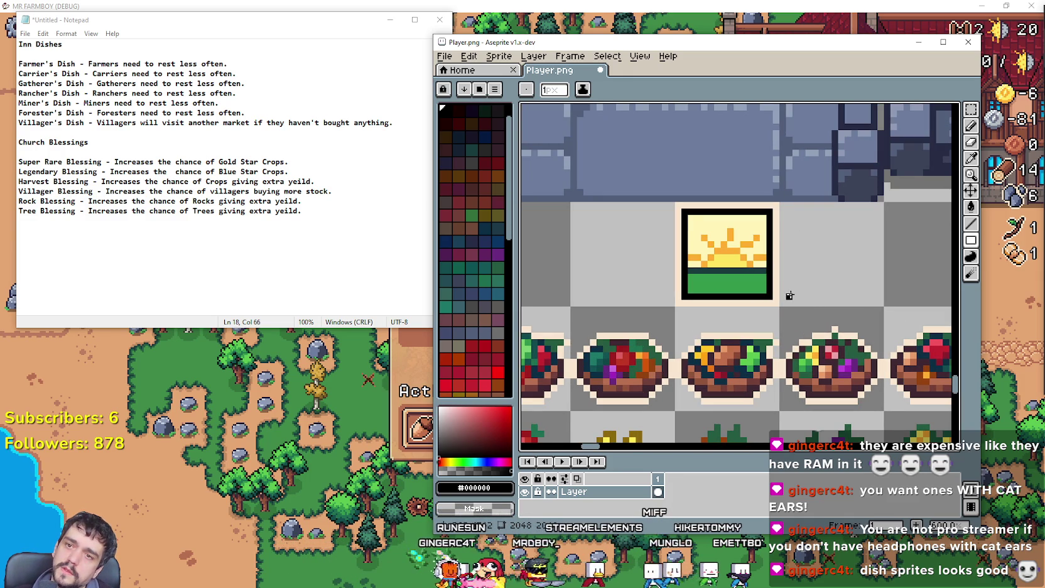
scroll(790, 295, "up", 2)
scroll(787, 296, "down", 5)
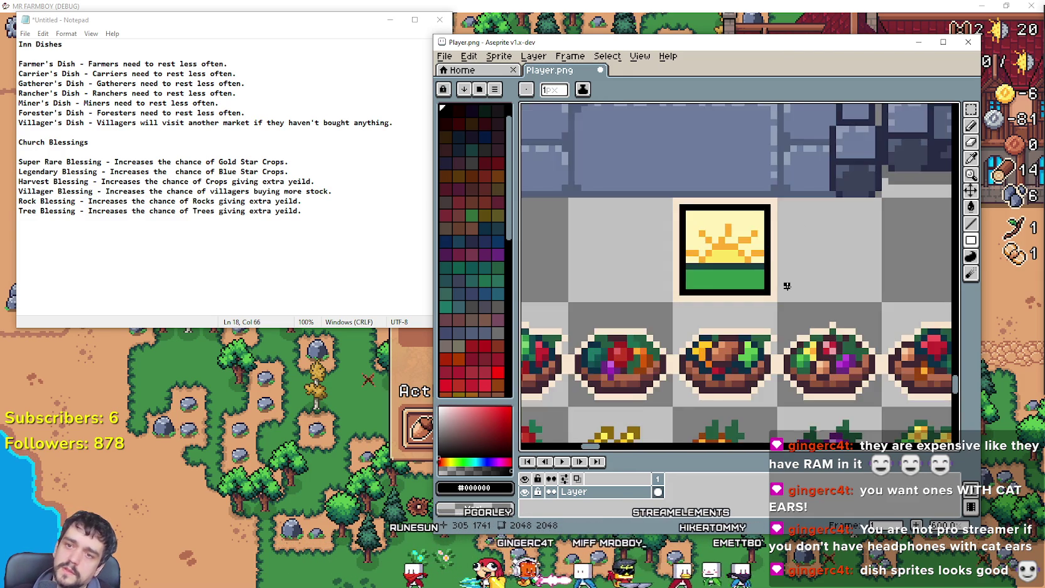
scroll(776, 293, "up", 1)
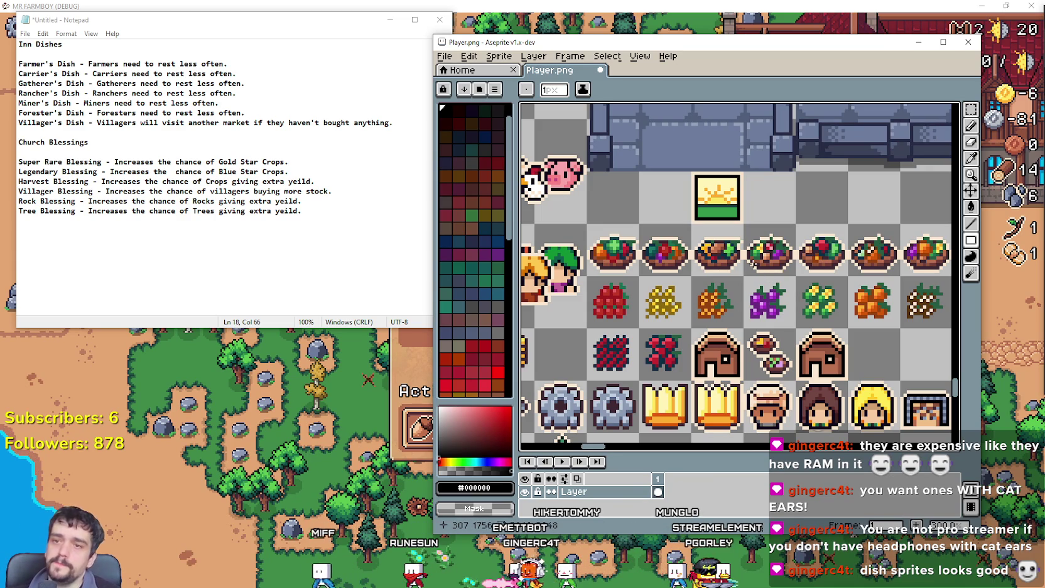
scroll(723, 182, "up", 2)
scroll(763, 245, "down", 1)
scroll(768, 295, "down", 1)
scroll(695, 305, "up", 2)
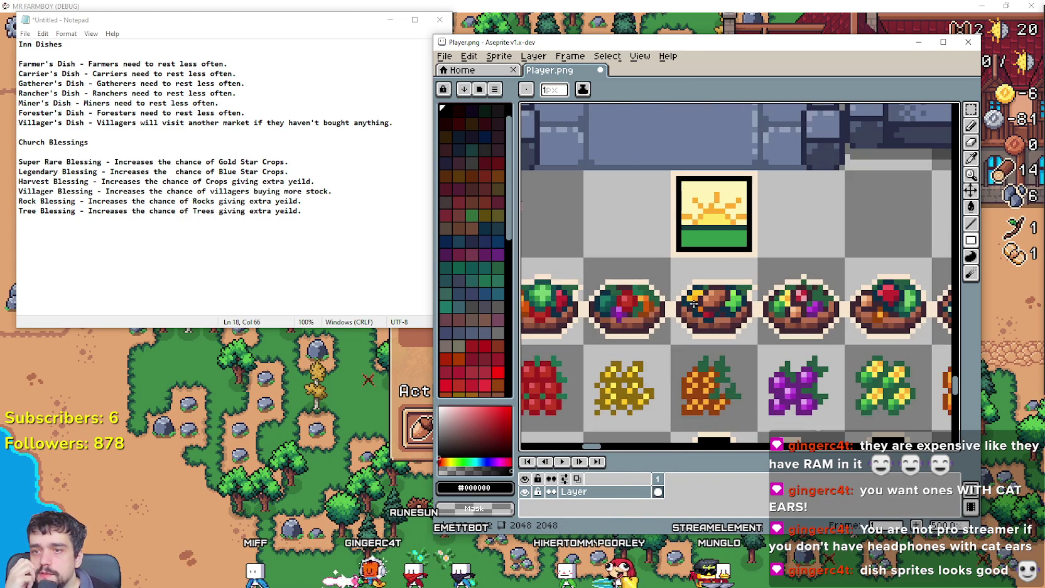
scroll(669, 300, "down", 3)
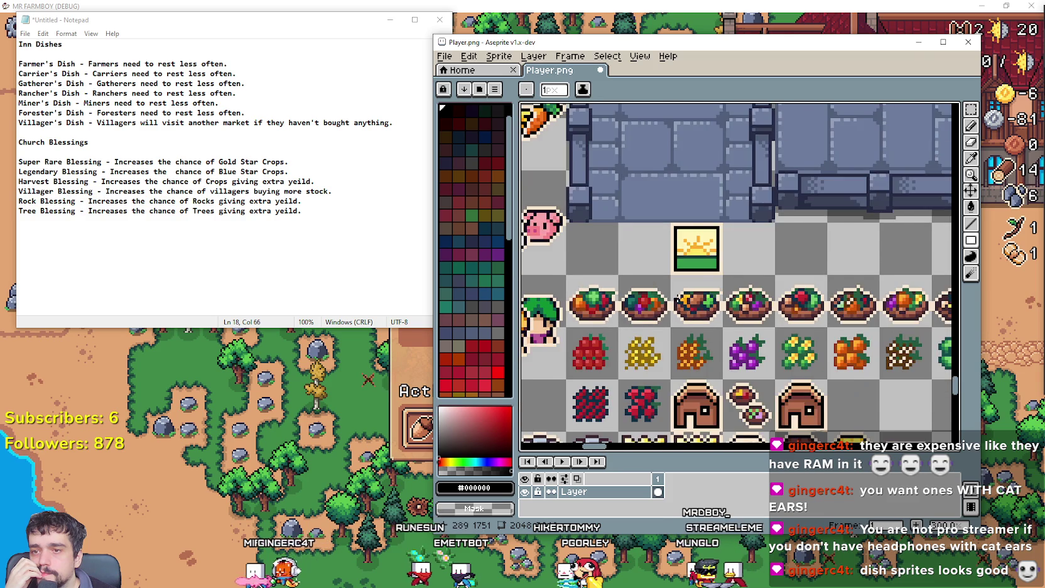
scroll(704, 279, "up", 3)
scroll(704, 280, "up", 2)
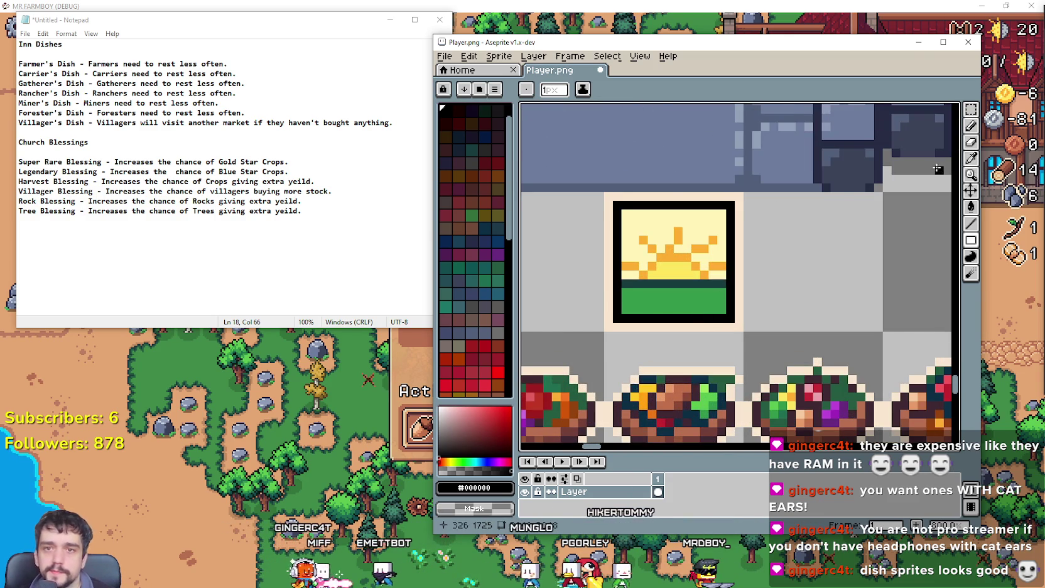
Trim the top-left corner of the cream outline with the Pencil
left_click(972, 142)
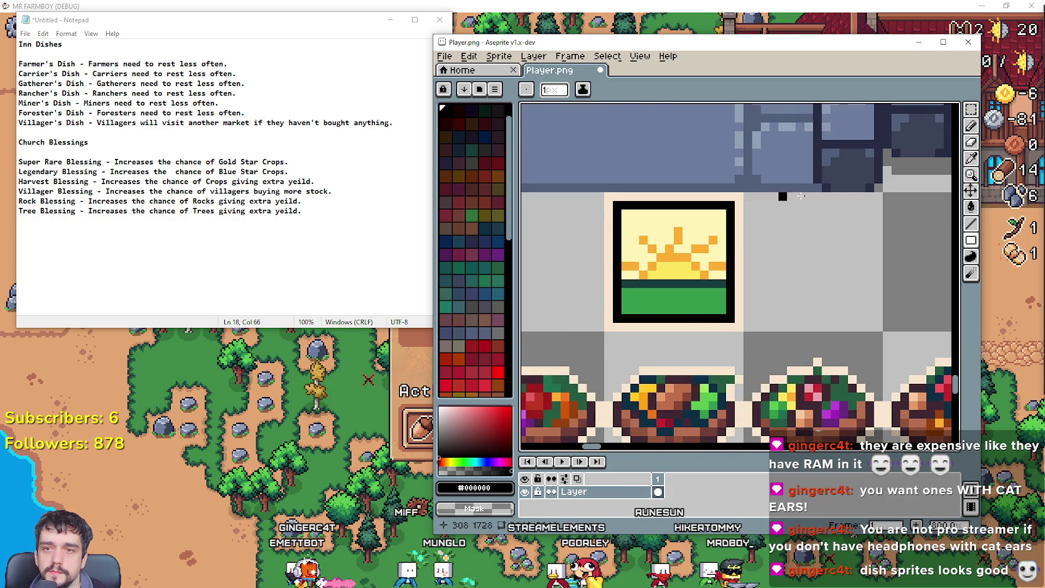
left_click(971, 158)
scroll(640, 198, "up", 1)
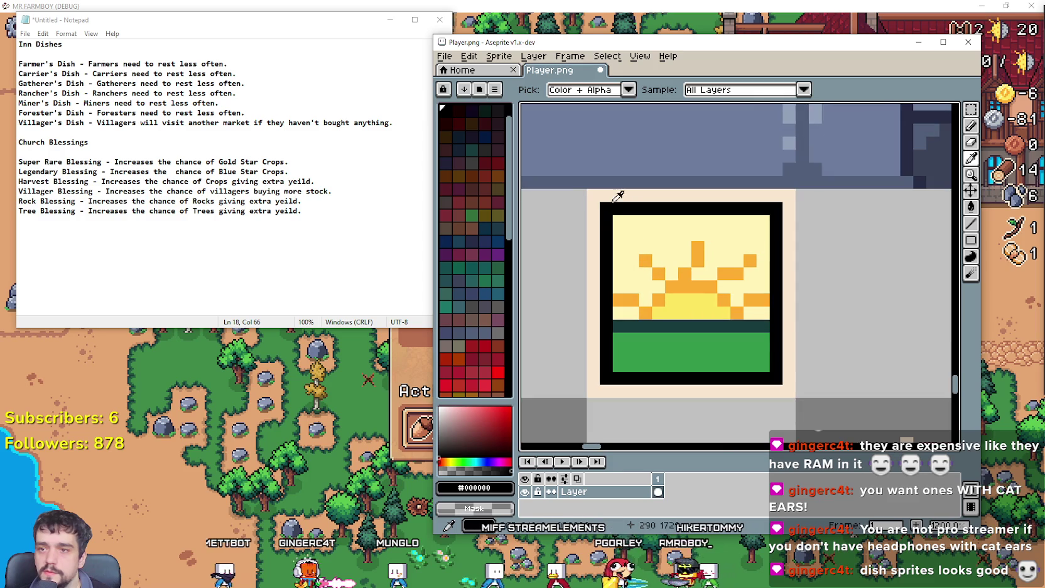
key("b")
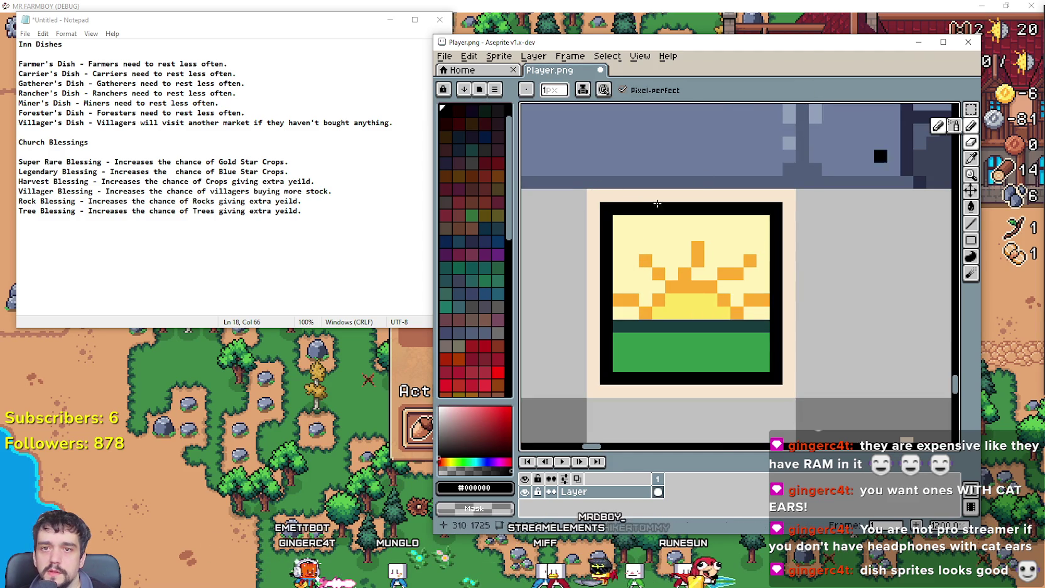
left_click(592, 195)
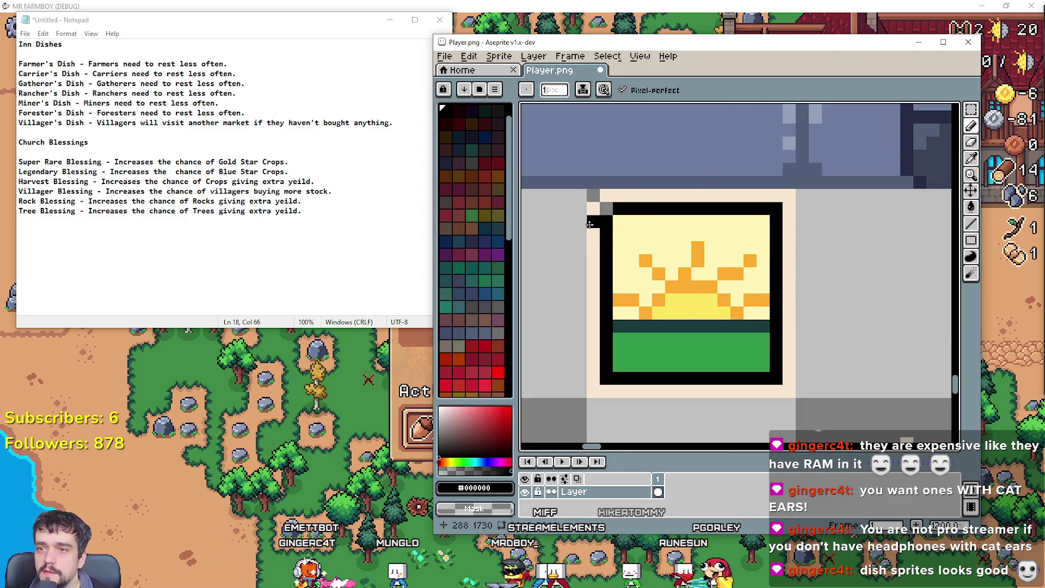
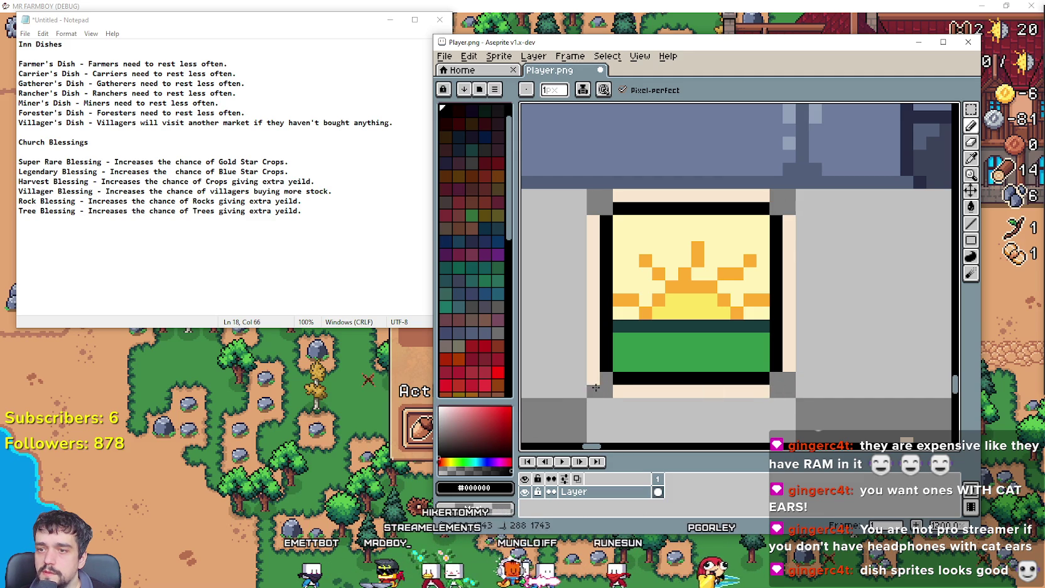
Sample the cream tile-border colour and select the framed sunrise tile sprite
key("i")
scroll(790, 217, "up", 1)
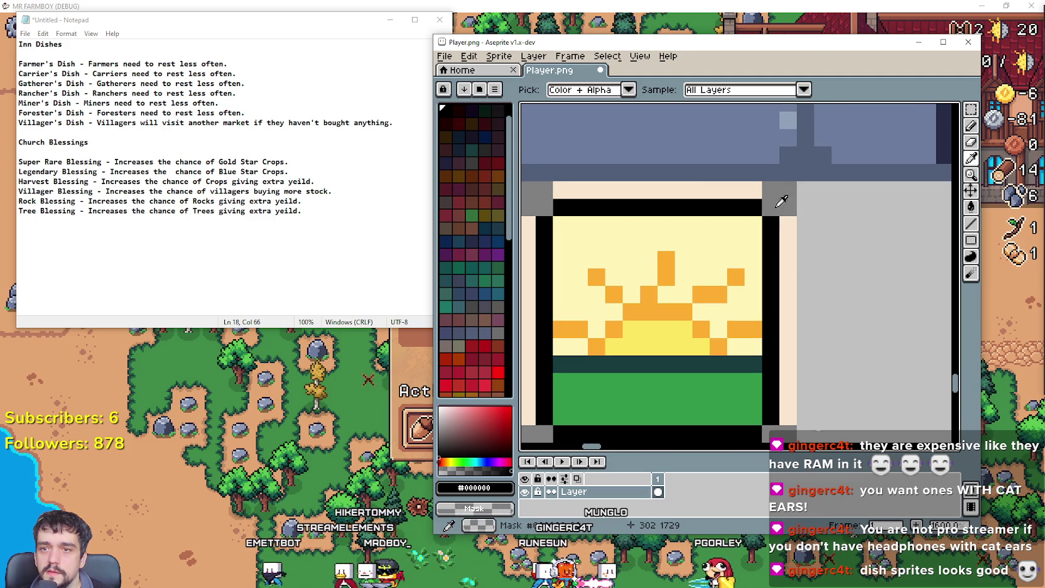
left_click(790, 216)
left_click(972, 126)
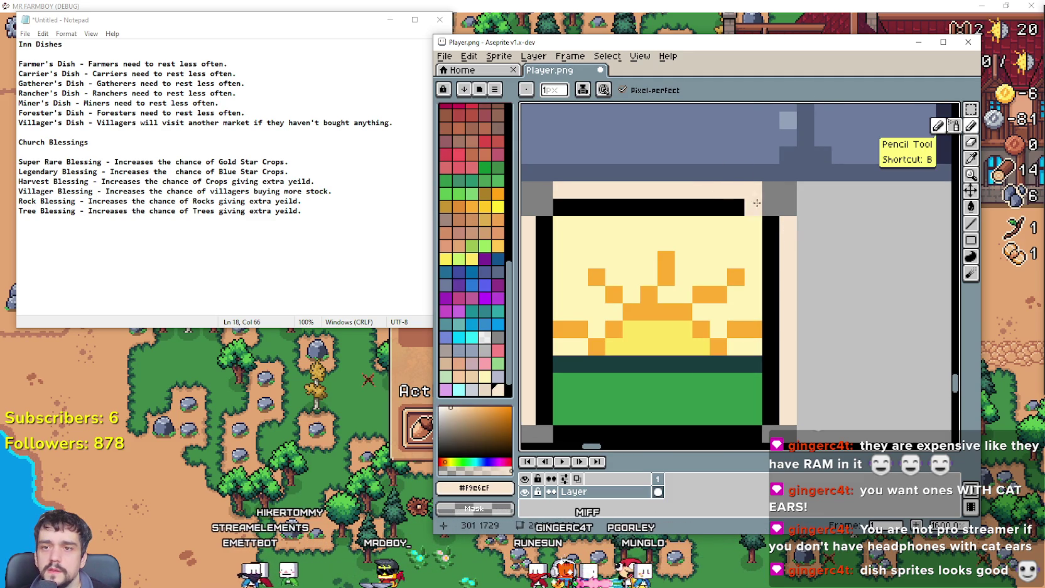
scroll(666, 257, "down", 2)
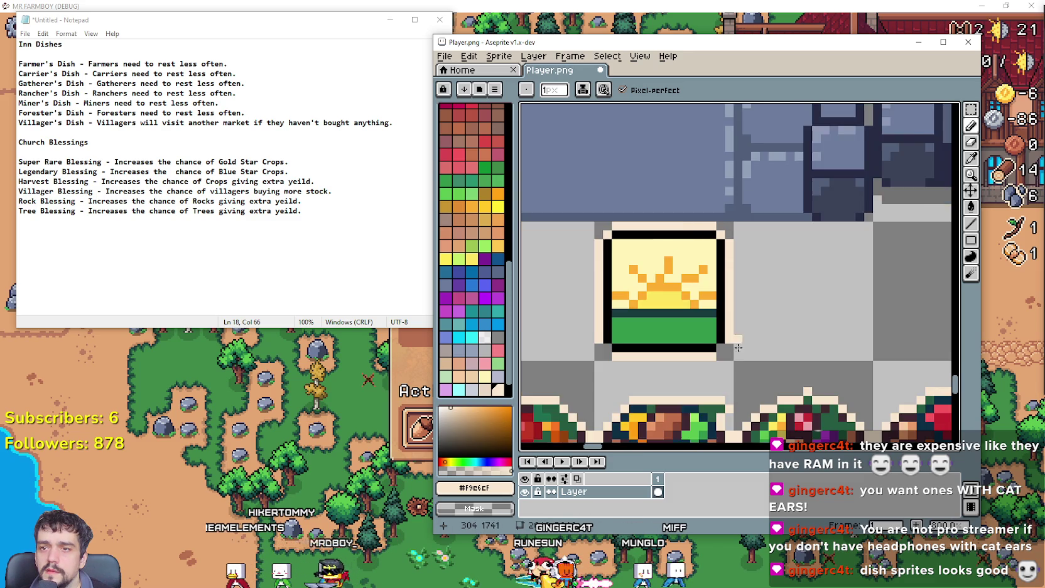
scroll(720, 341, "up", 1)
scroll(723, 342, "down", 1)
scroll(613, 337, "up", 1)
scroll(638, 348, "down", 6)
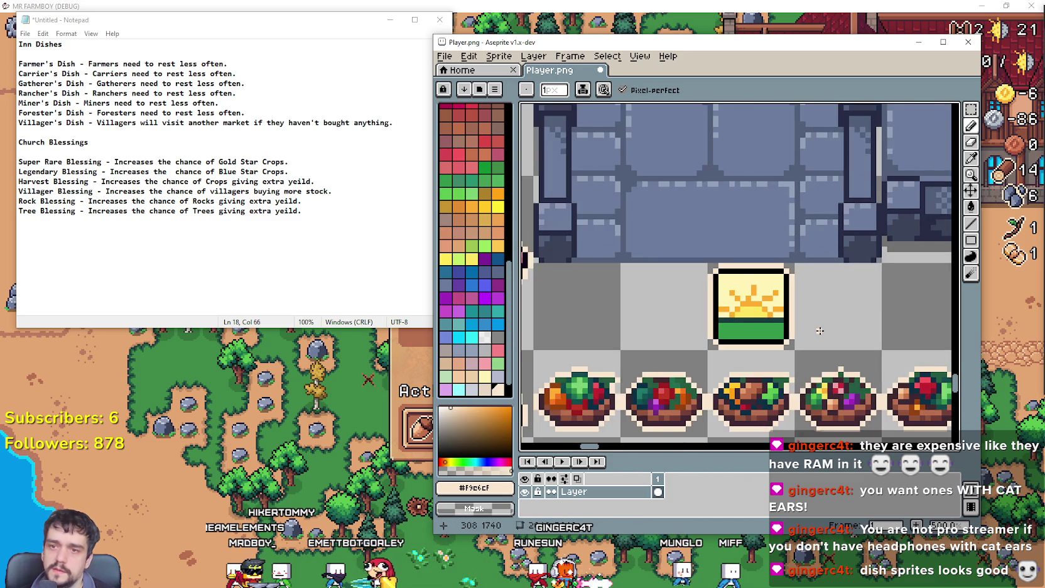
scroll(719, 306, "up", 1)
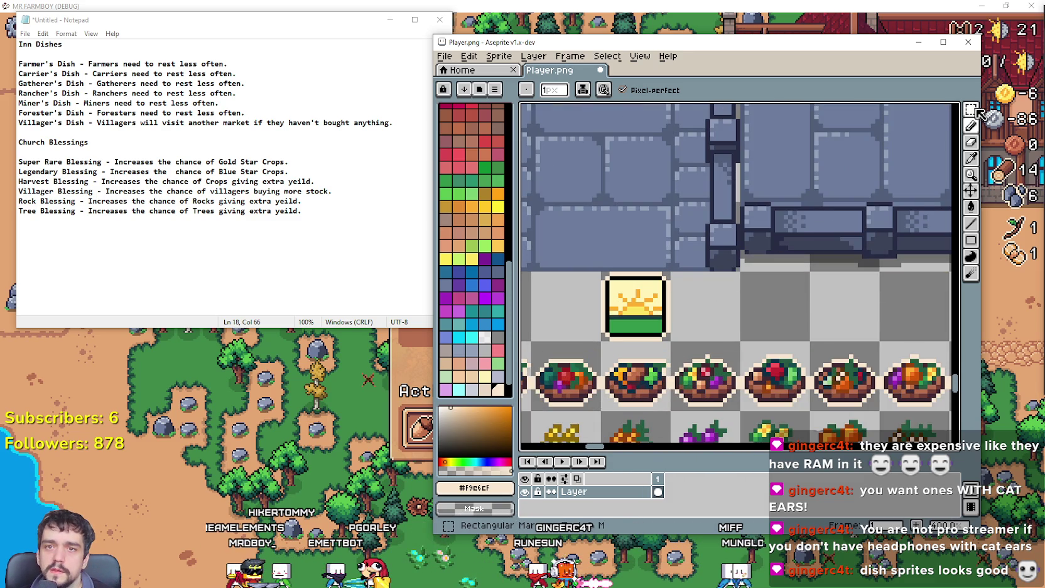
left_click(972, 110)
left_click_drag(599, 270, 673, 343)
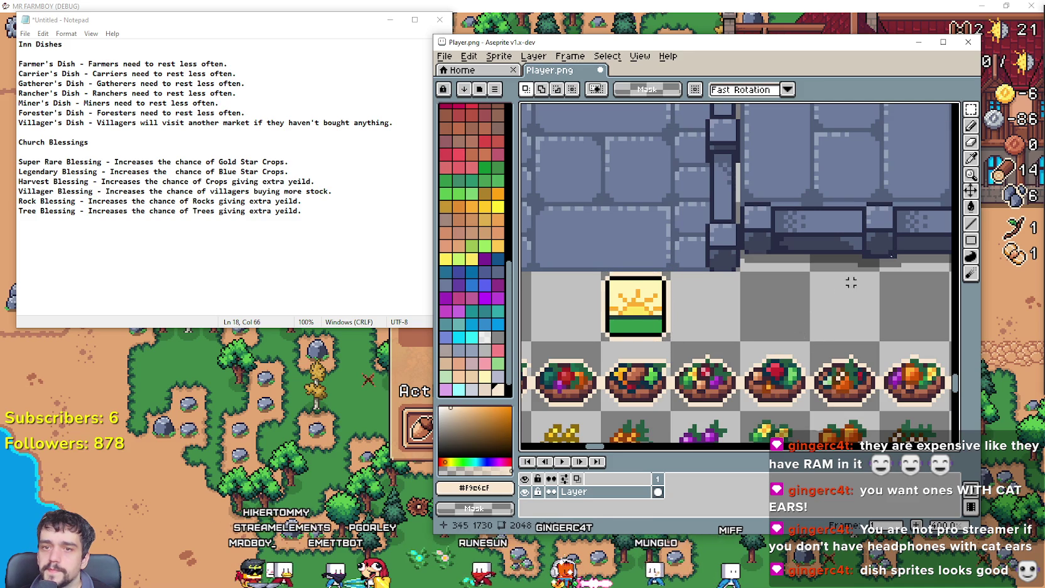
Pick dark red from a fruit bowl and place one dot in the green strip
left_click(971, 158)
scroll(599, 376, "up", 2)
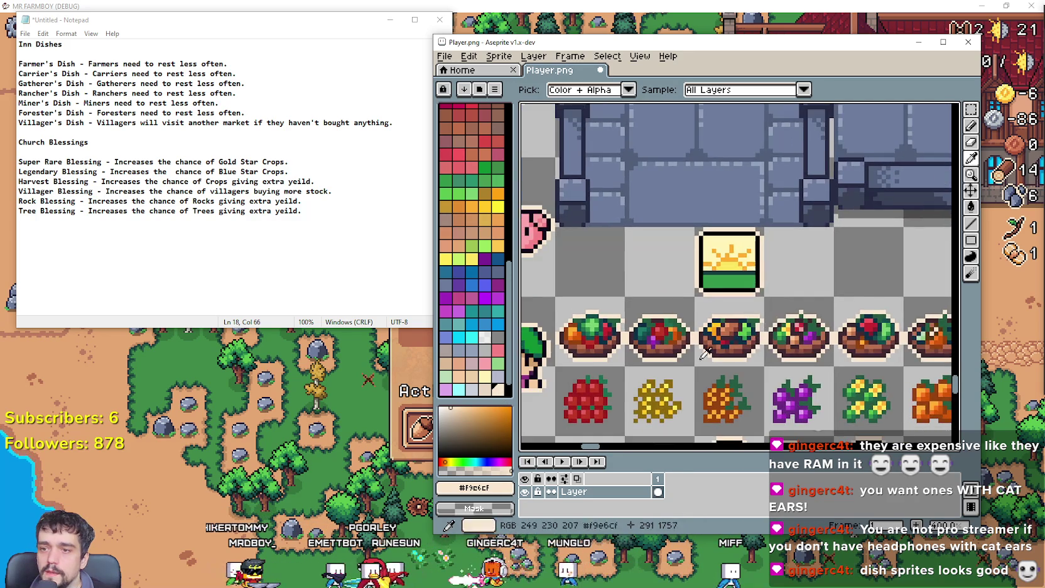
scroll(590, 386, "up", 1)
left_click(572, 408)
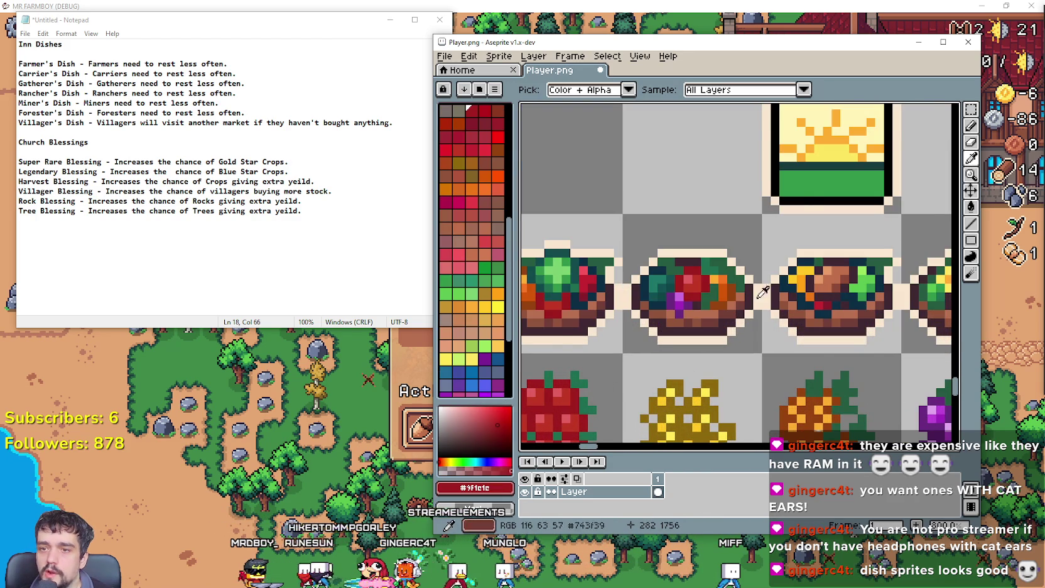
scroll(807, 182, "up", 1)
left_click(972, 127)
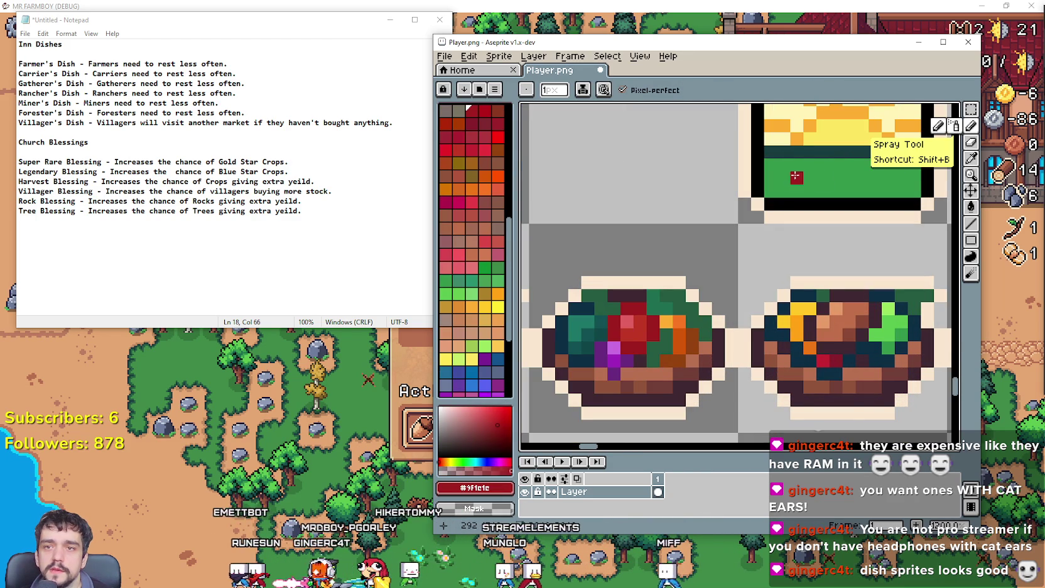
left_click(795, 177)
scroll(763, 309, "down", 3)
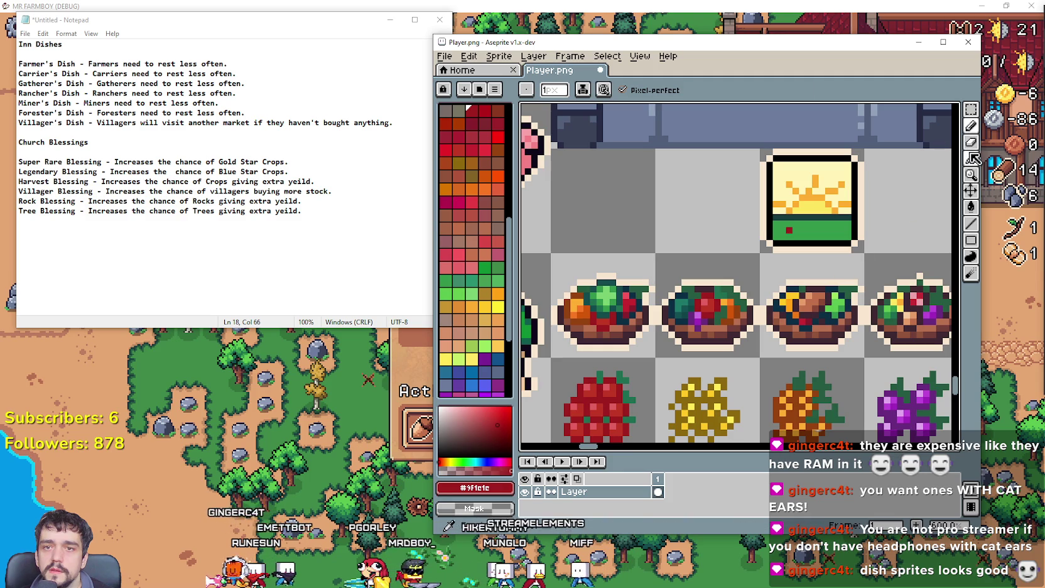
Sample purple from the fruit bowl with the Eyedropper
left_click(972, 158)
scroll(693, 337, "up", 4)
left_click(704, 339)
scroll(704, 339, "down", 2)
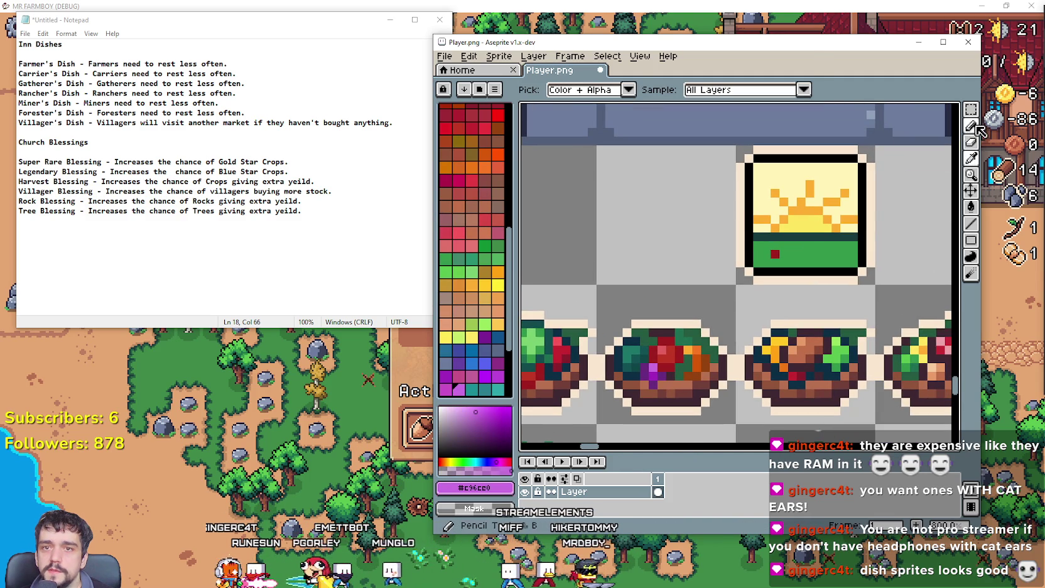
Undo the dark red dot and add a red fruit-bowl dot to the green strip
left_click(972, 127)
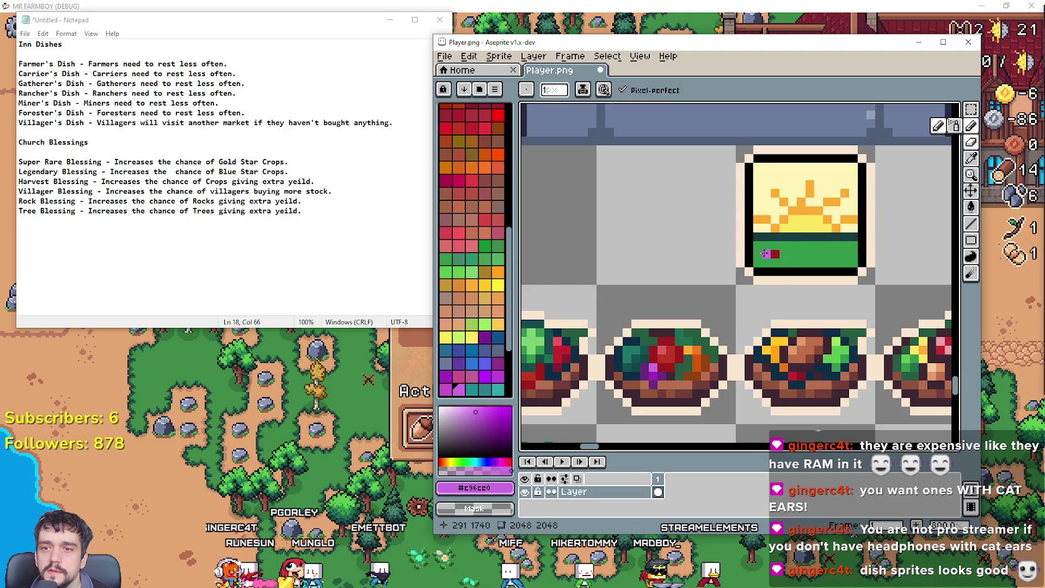
key("ctrl+z")
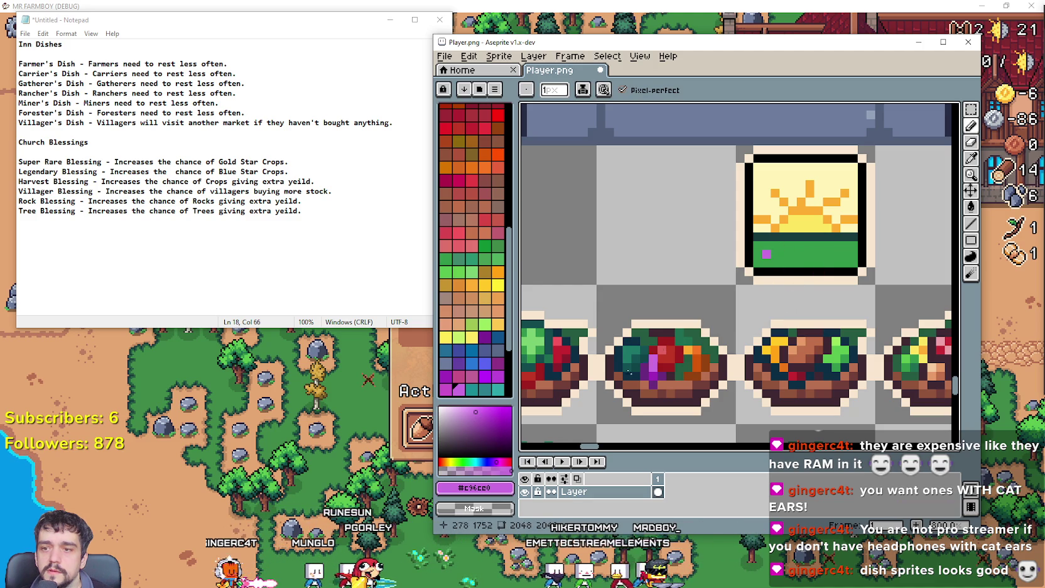
left_click(972, 159)
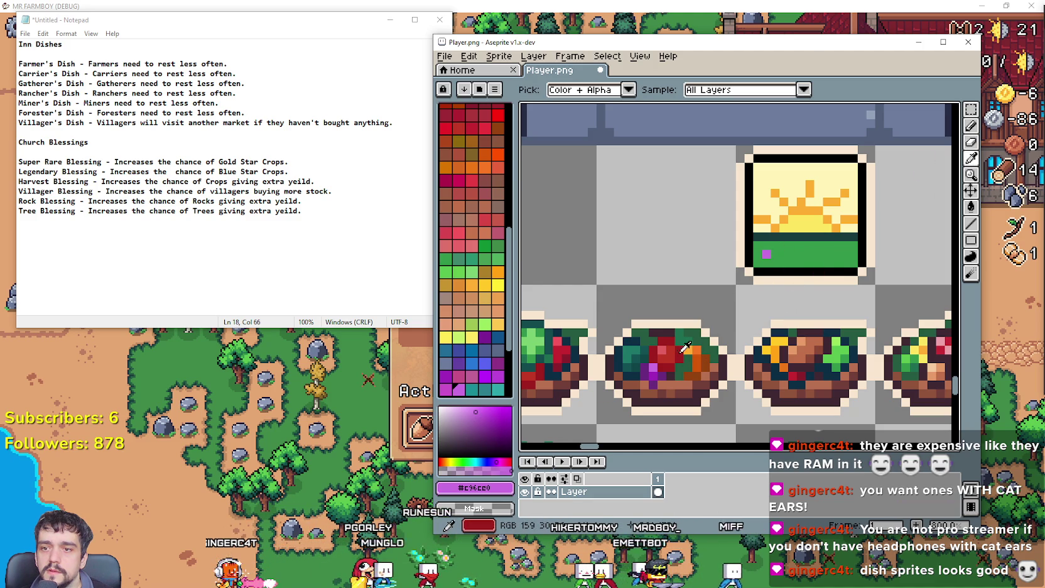
left_click(674, 347)
key("b")
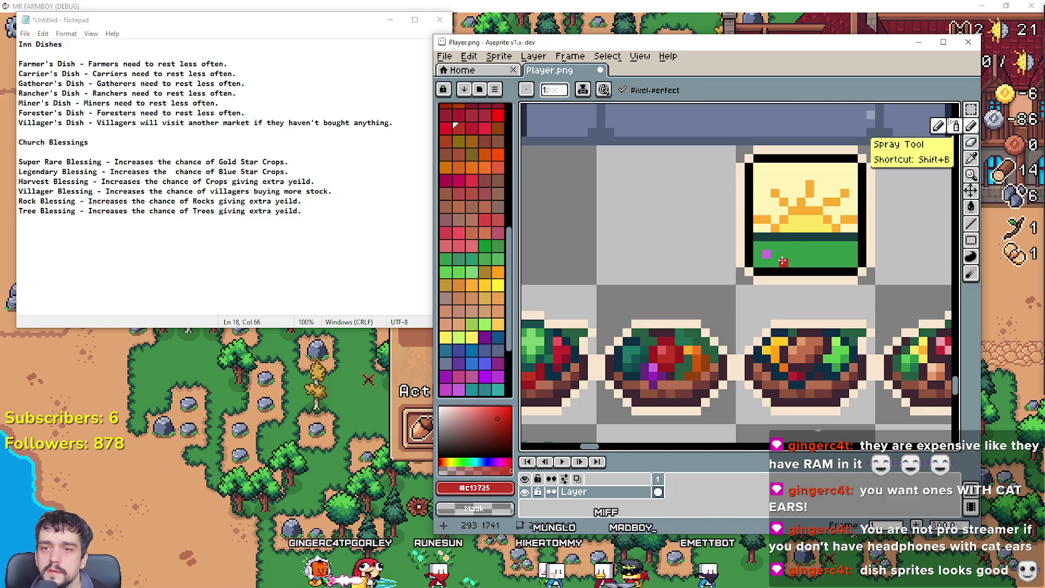
left_click(723, 342)
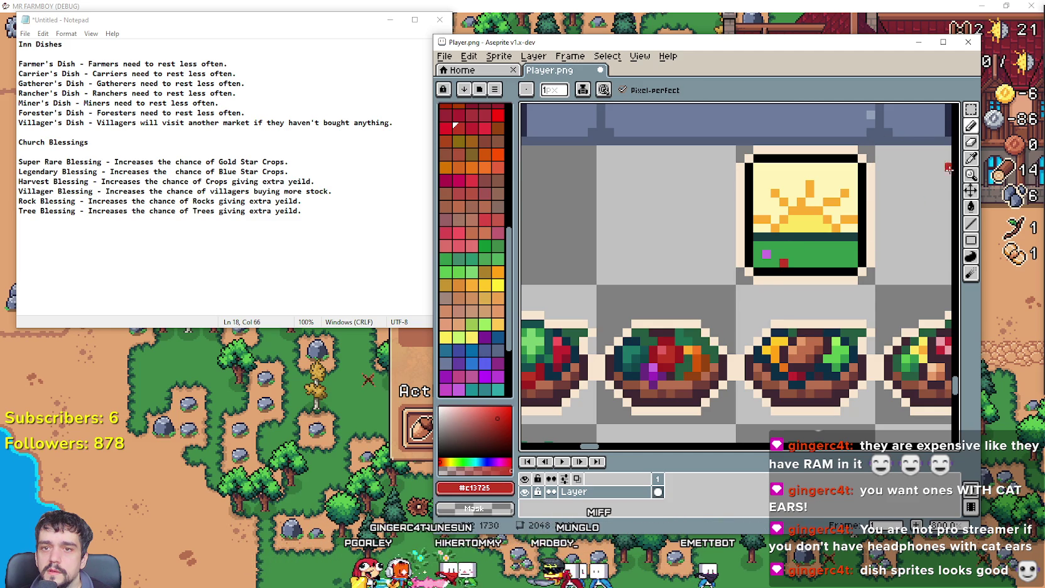
Sample orange, then brown from the middle bowl
left_click(971, 158)
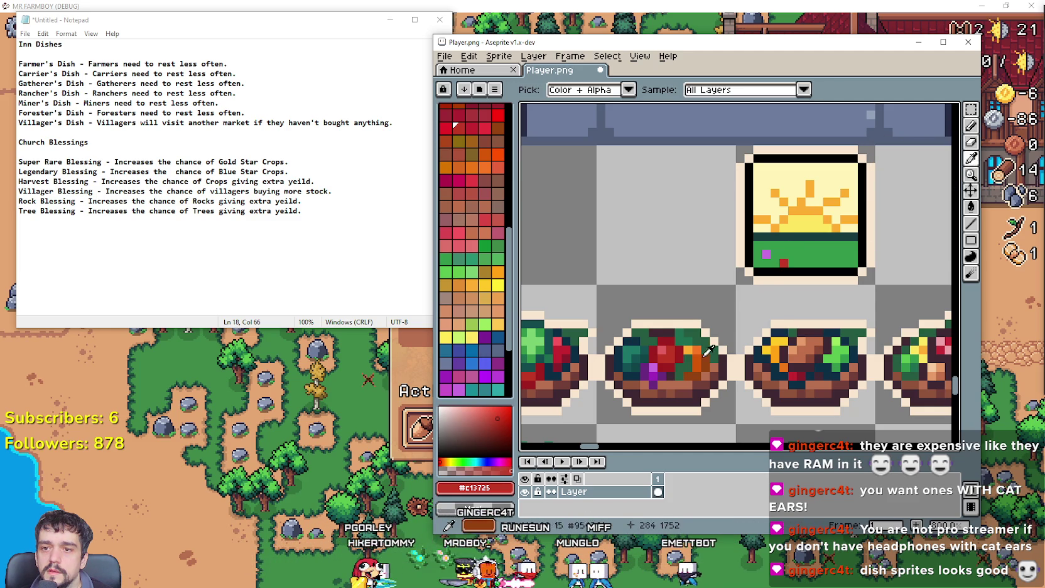
left_click(691, 349)
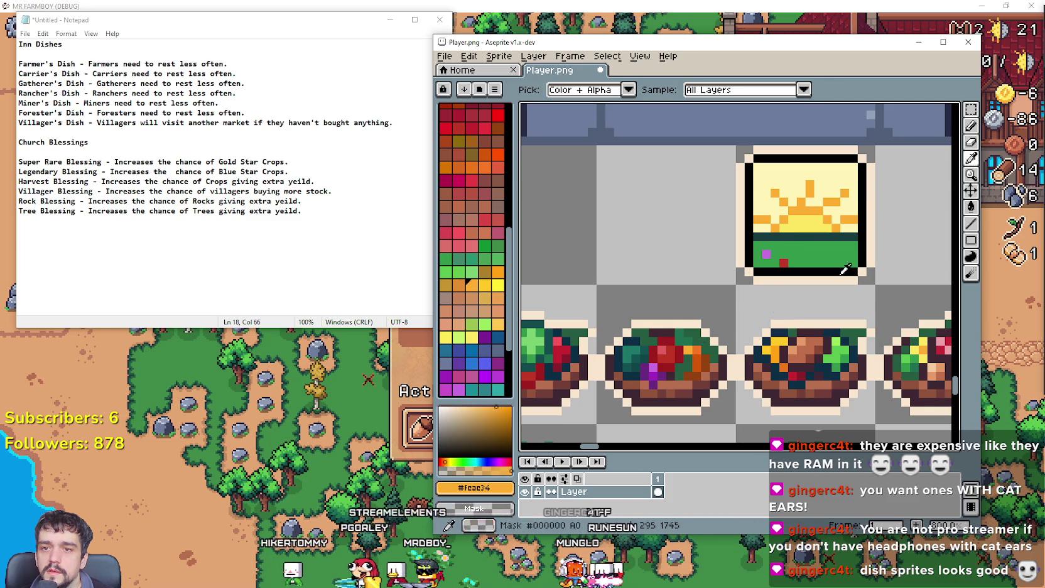
left_click(972, 127)
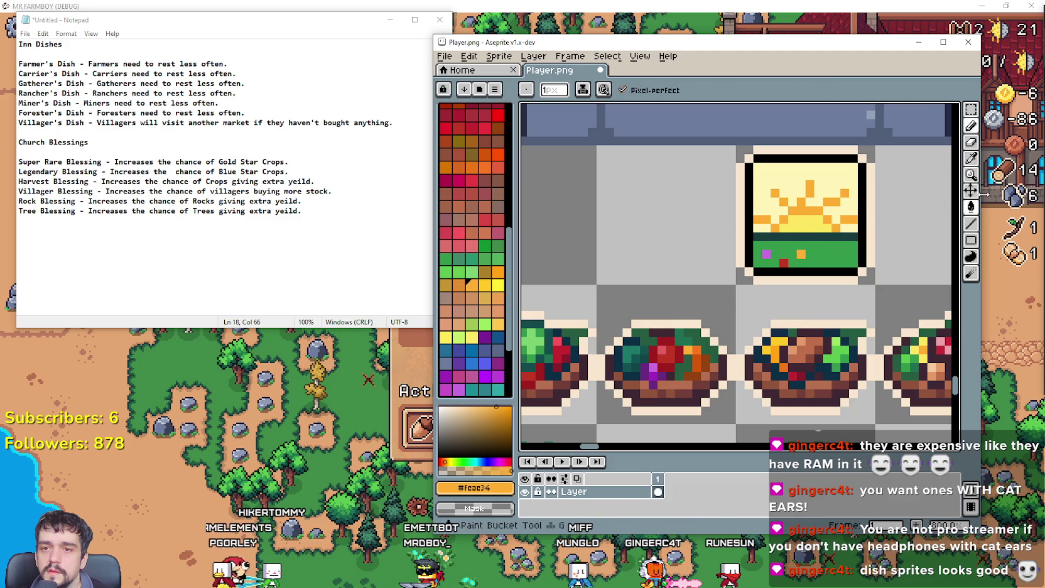
left_click(971, 158)
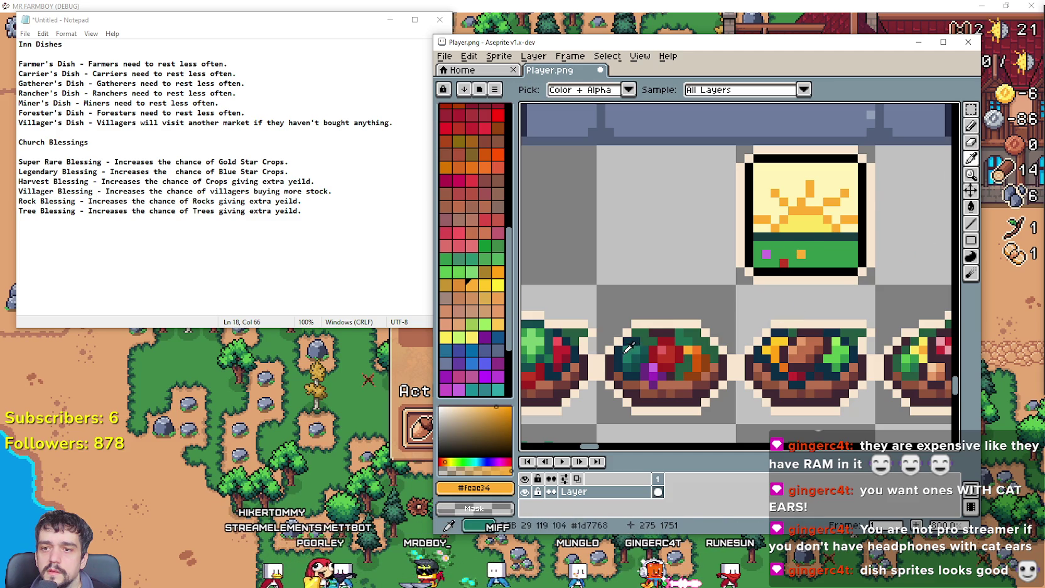
scroll(635, 351, "up", 2)
scroll(632, 348, "down", 2)
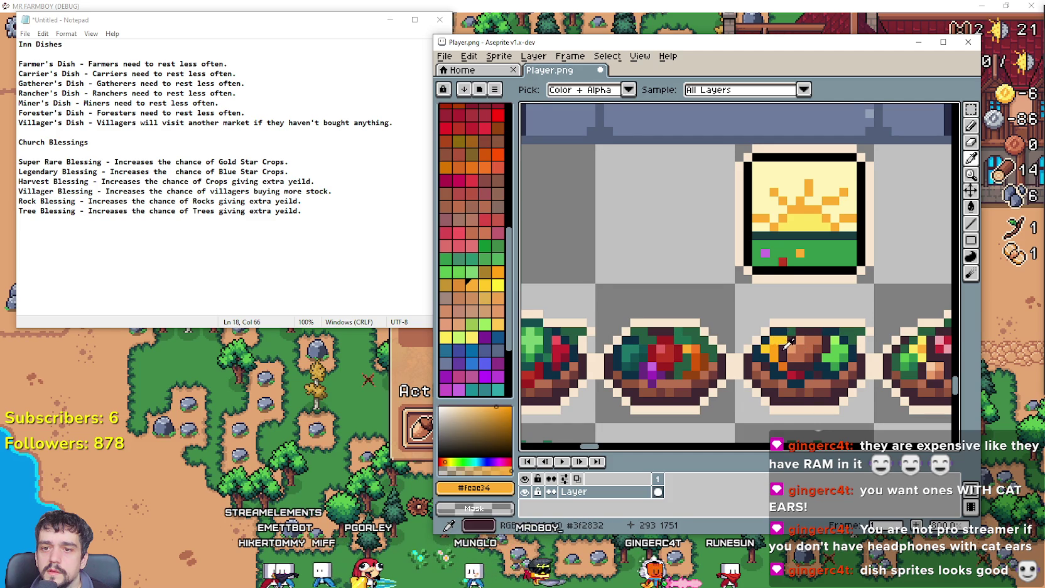
scroll(789, 345, "right", 2)
left_click(757, 343)
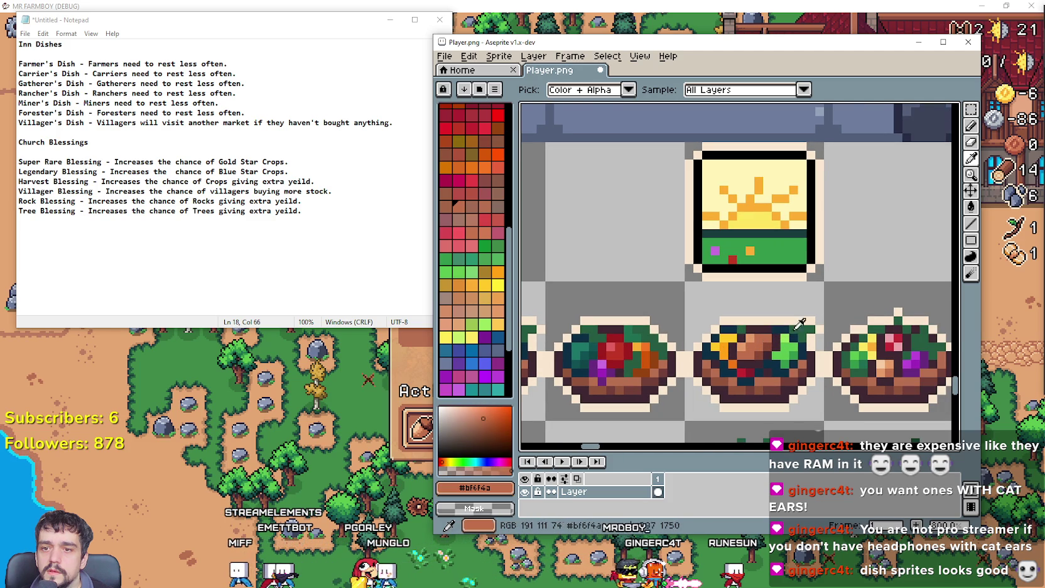
key("b")
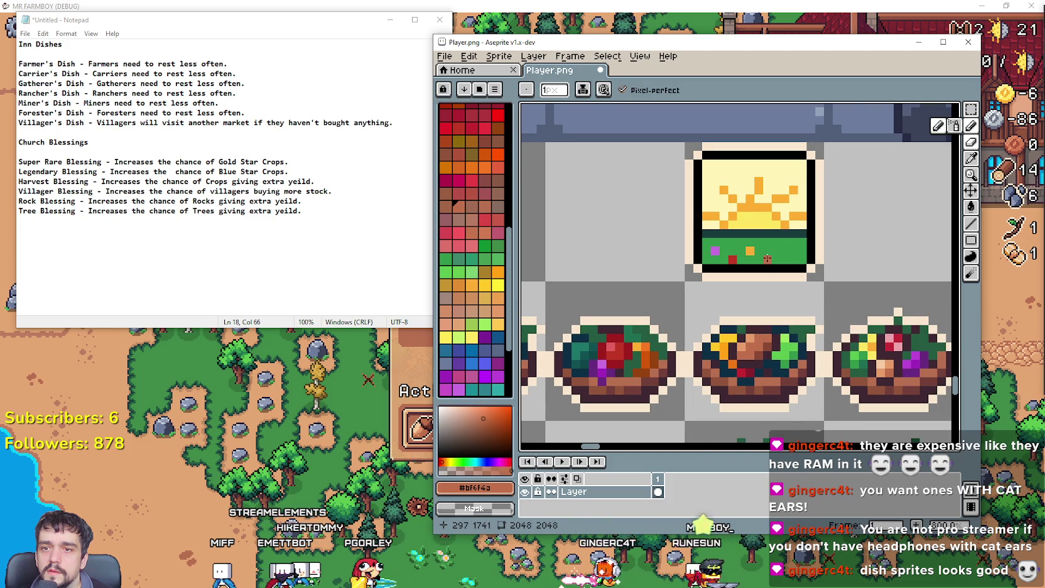
scroll(848, 227, "right", 3)
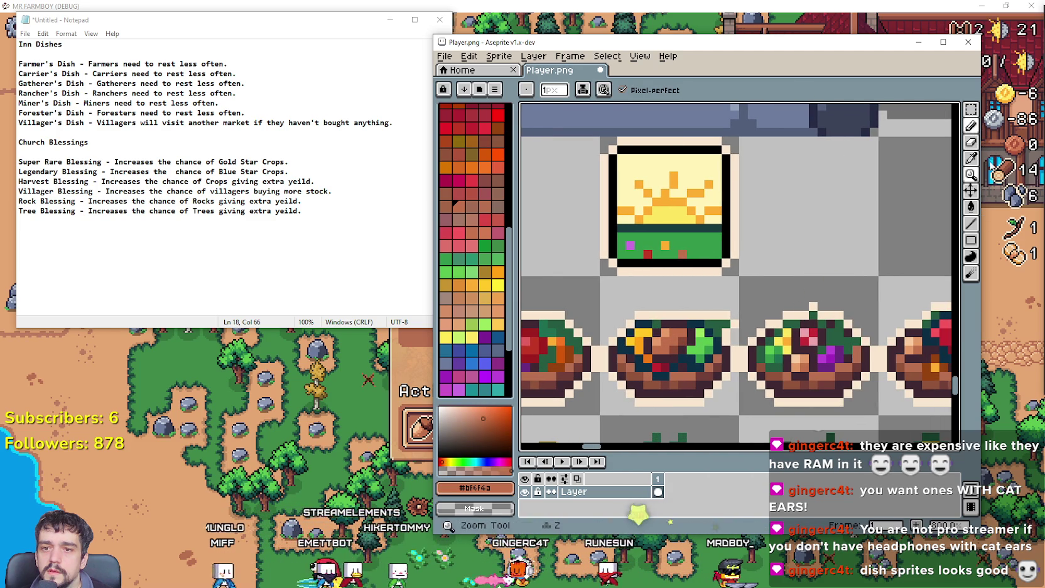
Pick pink-red from the third bowl and add a pink dot to the green strip
left_click(971, 158)
scroll(787, 315, "right", 2)
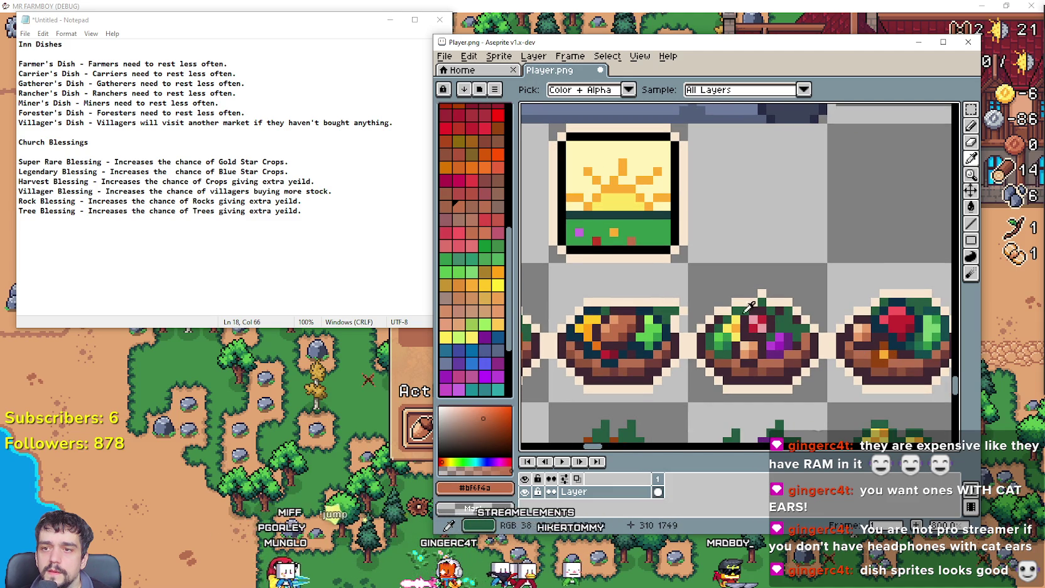
left_click(906, 302)
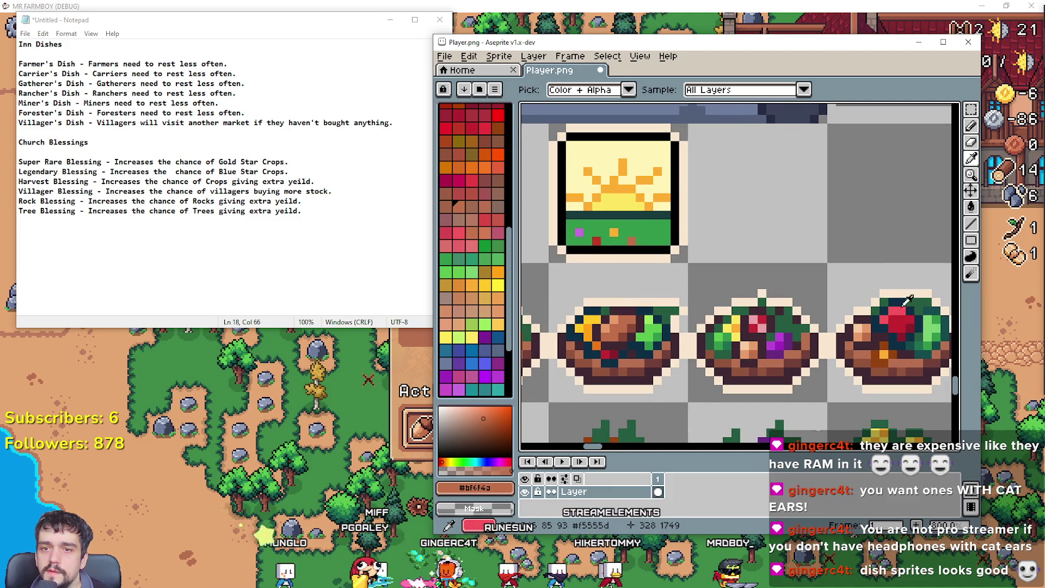
left_click(883, 306)
left_click(893, 305)
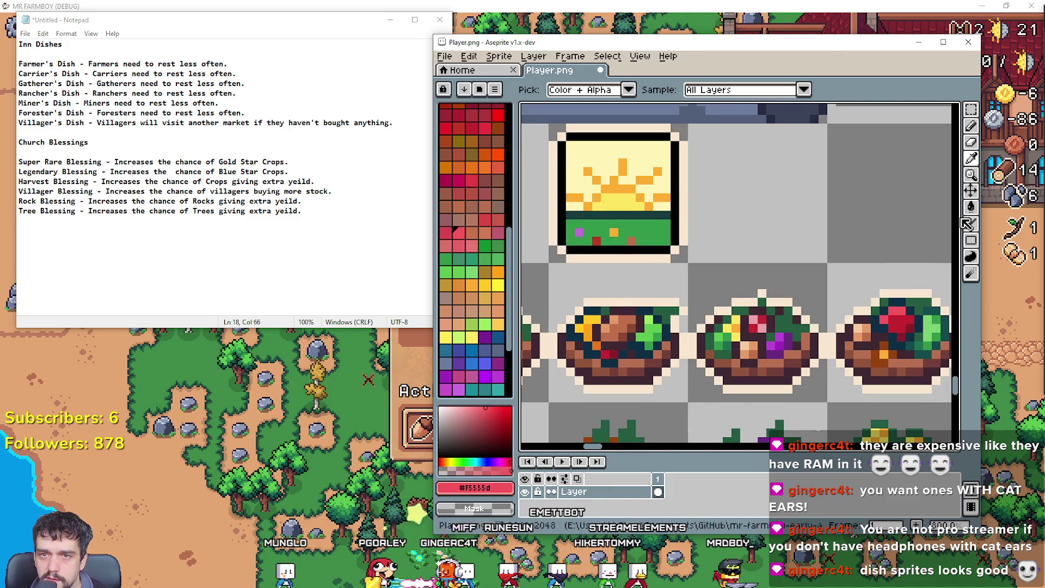
left_click(972, 126)
left_click(649, 226)
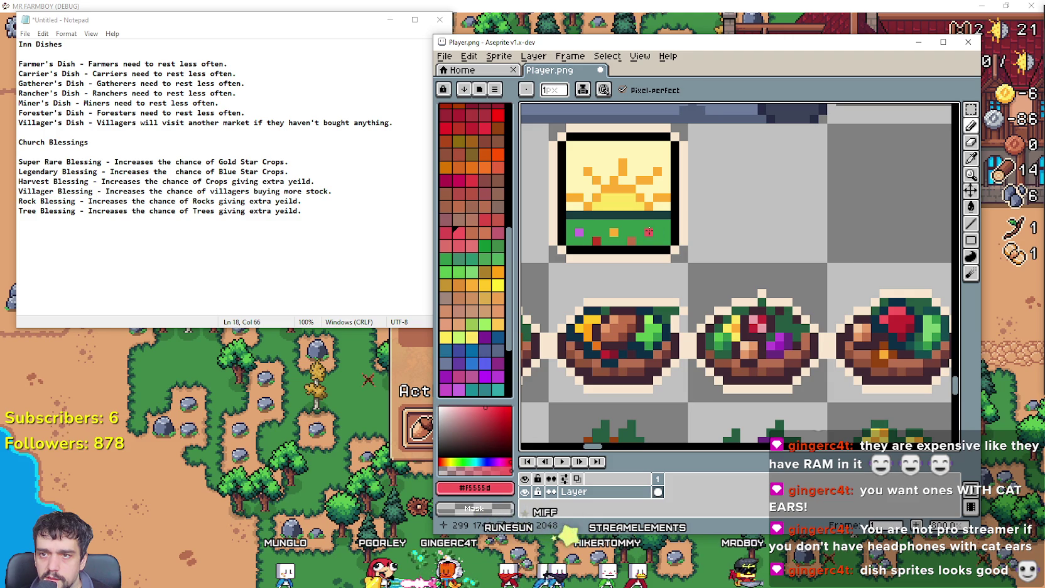
left_click(972, 164)
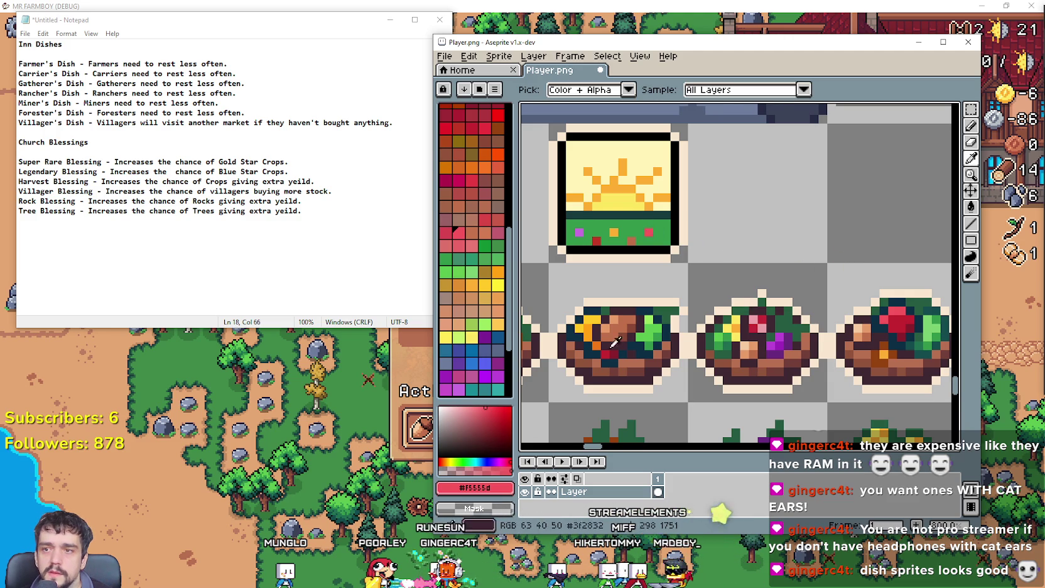
scroll(798, 333, "down", 2)
mouse_move(872, 294)
left_mouse_down()
mouse_move(628, 286)
mouse_move(521, 226)
mouse_move(877, 392)
mouse_move(775, 382)
mouse_move(950, 379)
mouse_move(930, 327)
mouse_move(742, 289)
mouse_move(583, 303)
left_mouse_up()
Sample pale green #bbdcb7 from a dish sprite for the Pencil
scroll(521, 226, "down", 1)
scroll(629, 299, "up", 3)
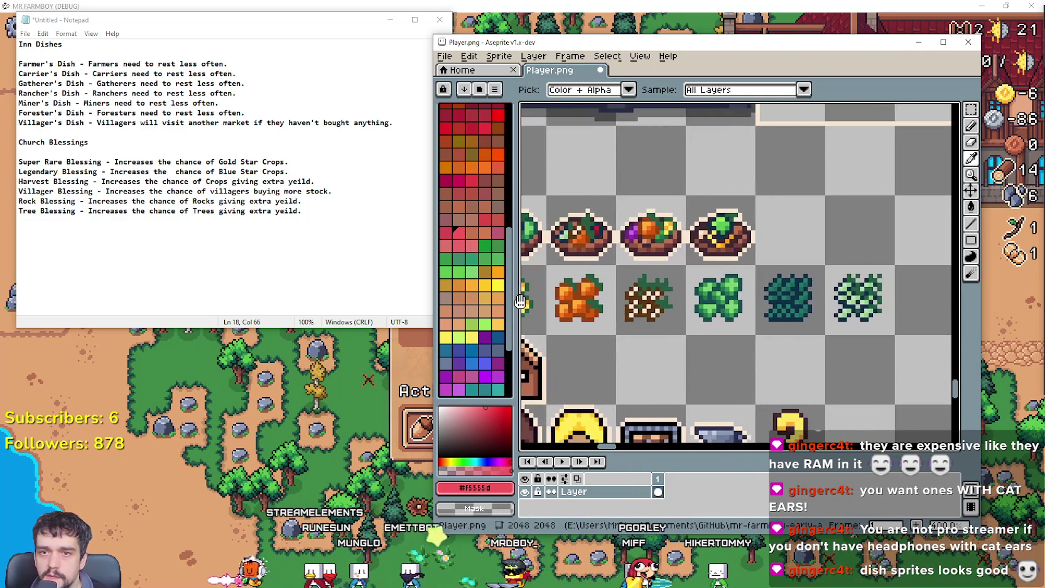
scroll(671, 296, "down", 3)
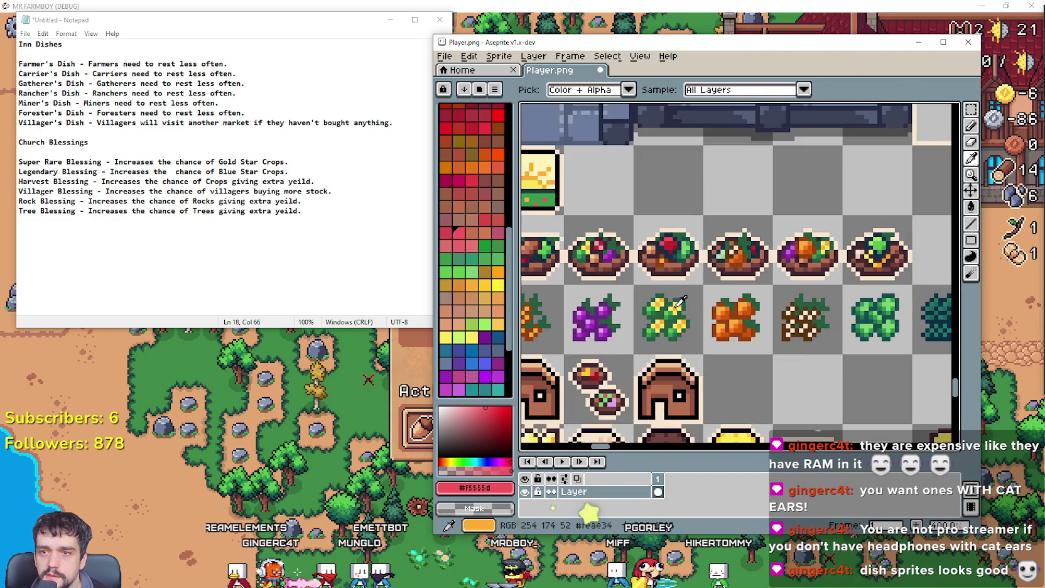
scroll(817, 345, "up", 1)
scroll(862, 359, "up", 1)
scroll(862, 358, "right", 2)
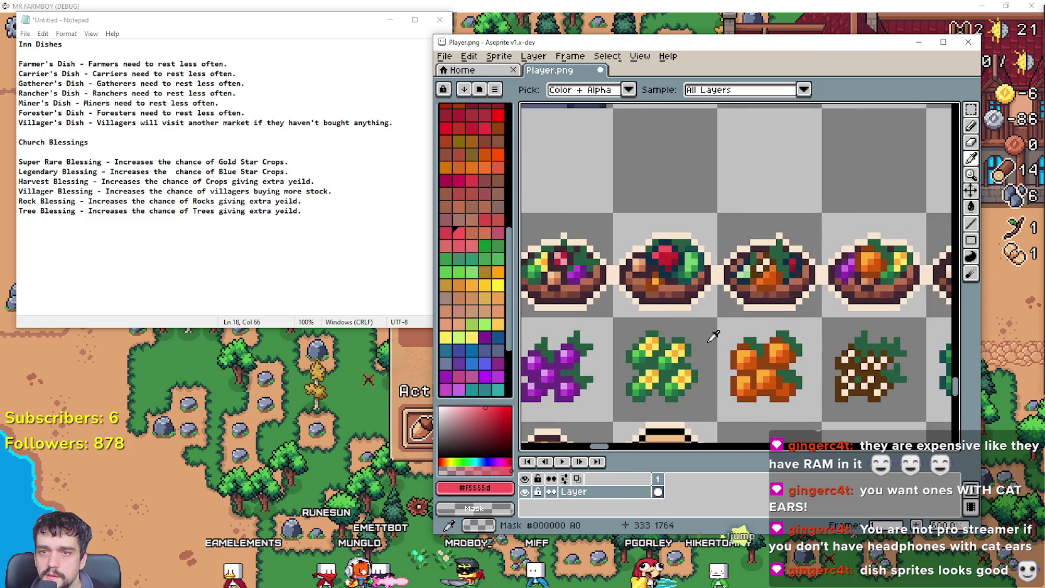
scroll(631, 242, "up", 1)
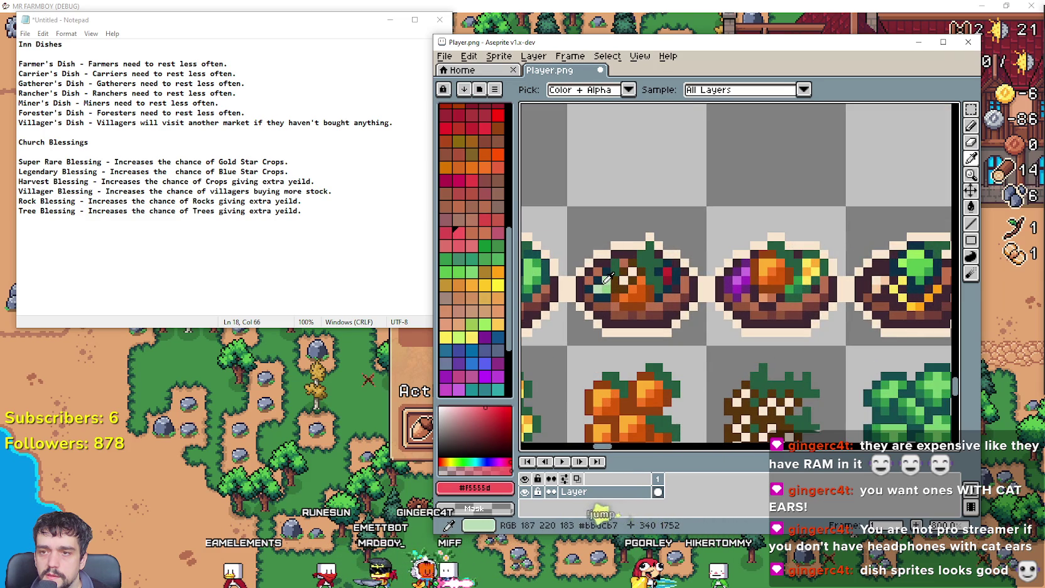
left_click(608, 274)
scroll(691, 274, "up", 3)
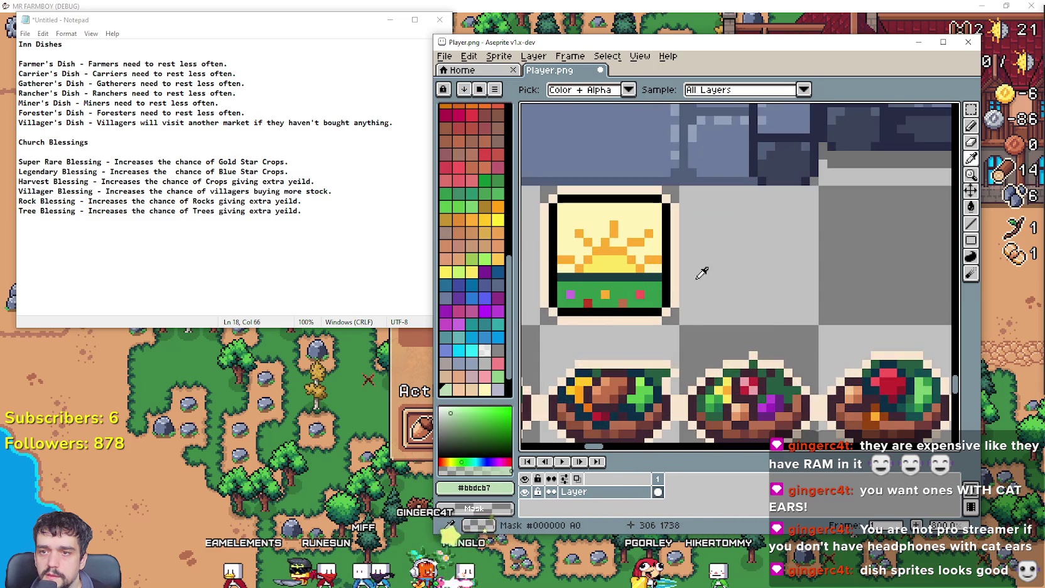
left_click(972, 128)
scroll(550, 303, "up", 1)
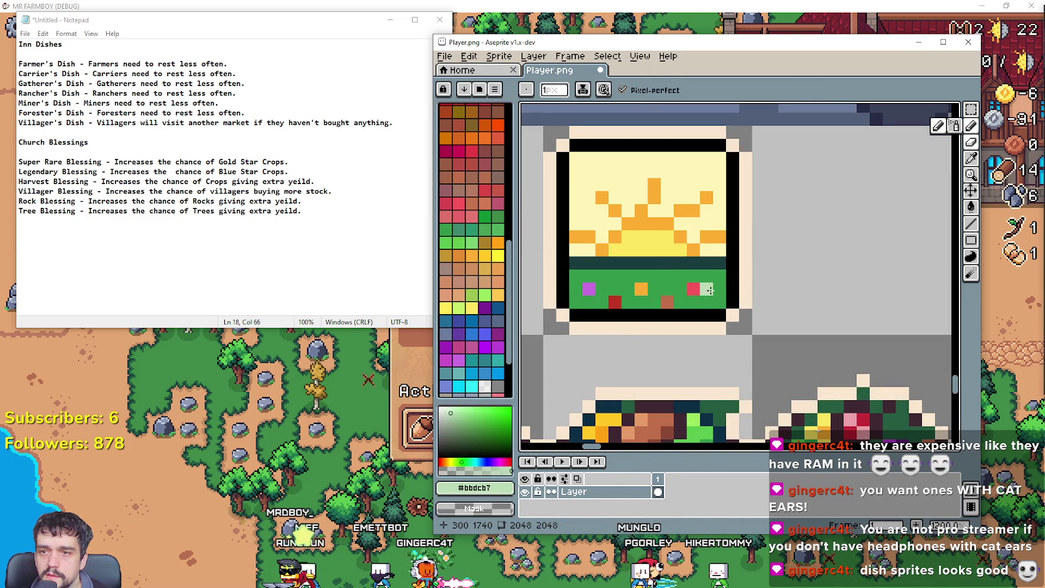
Undo the trial pencil stroke on the sun card
scroll(794, 379, "down", 4)
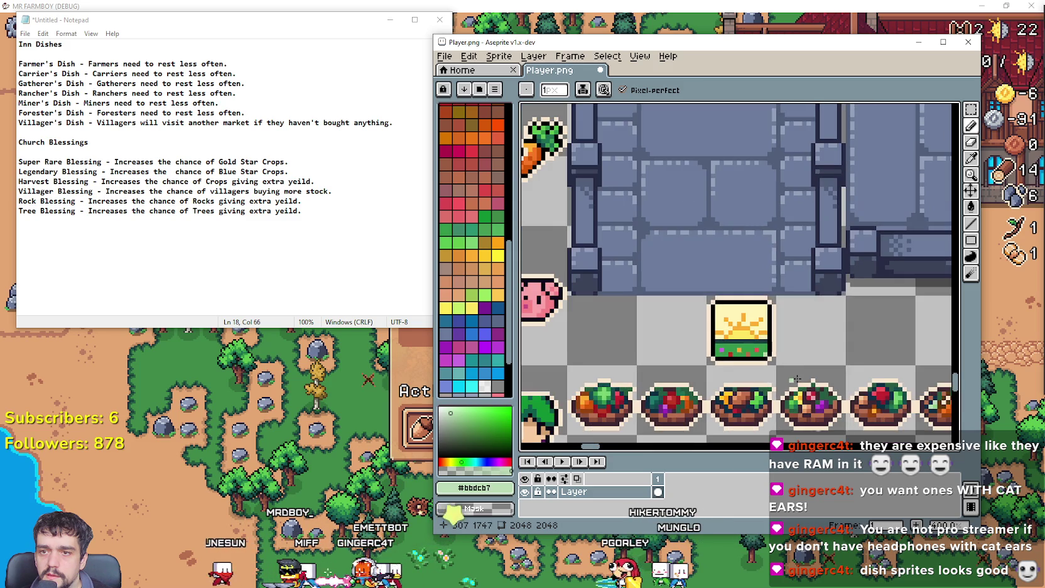
scroll(795, 379, "down", 1)
left_click_drag(794, 379, 713, 335)
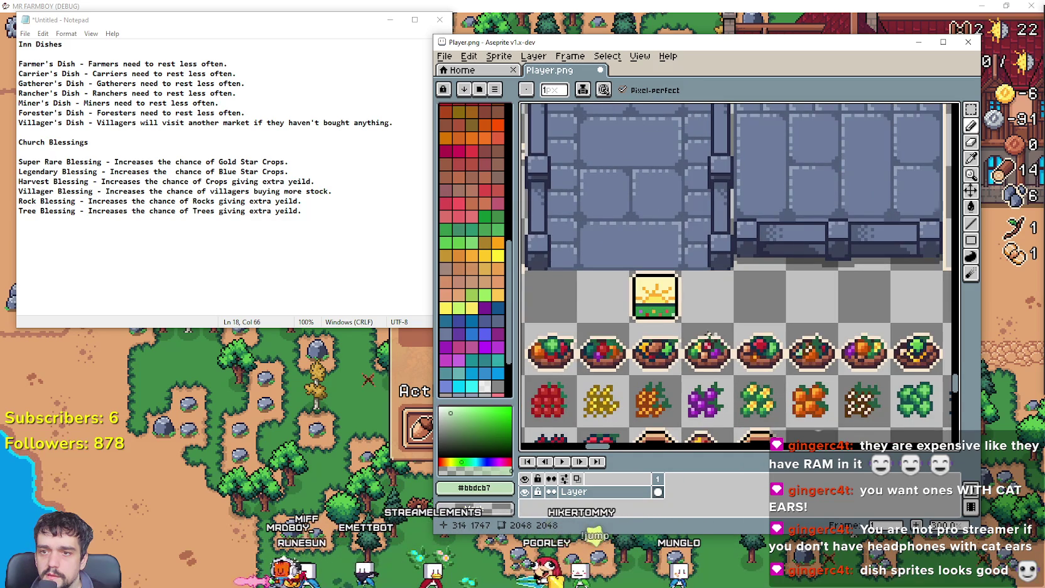
scroll(647, 324, "up", 2)
key("ctrl+z")
scroll(647, 324, "up", 1)
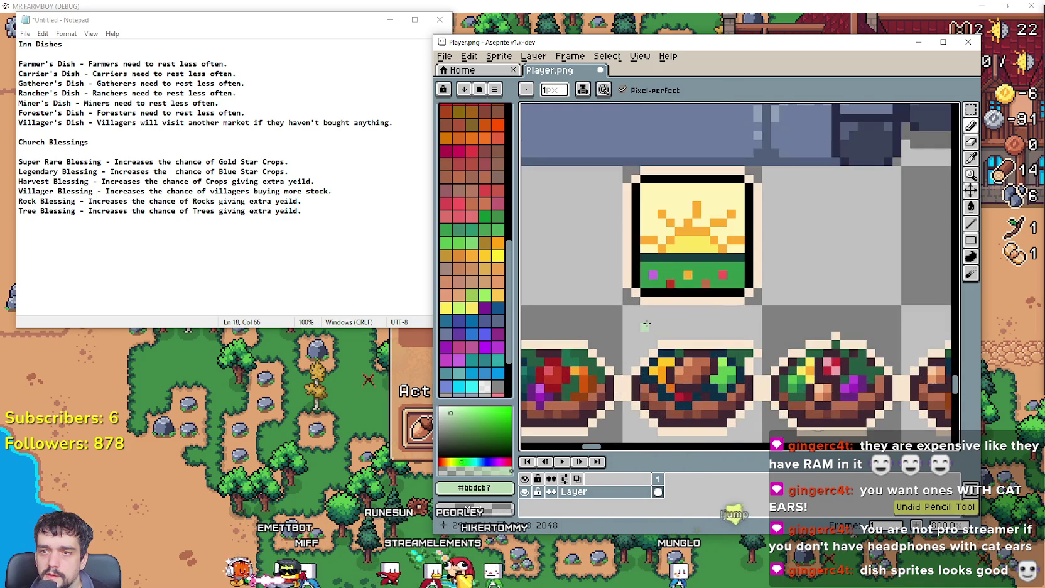
scroll(647, 323, "up", 1)
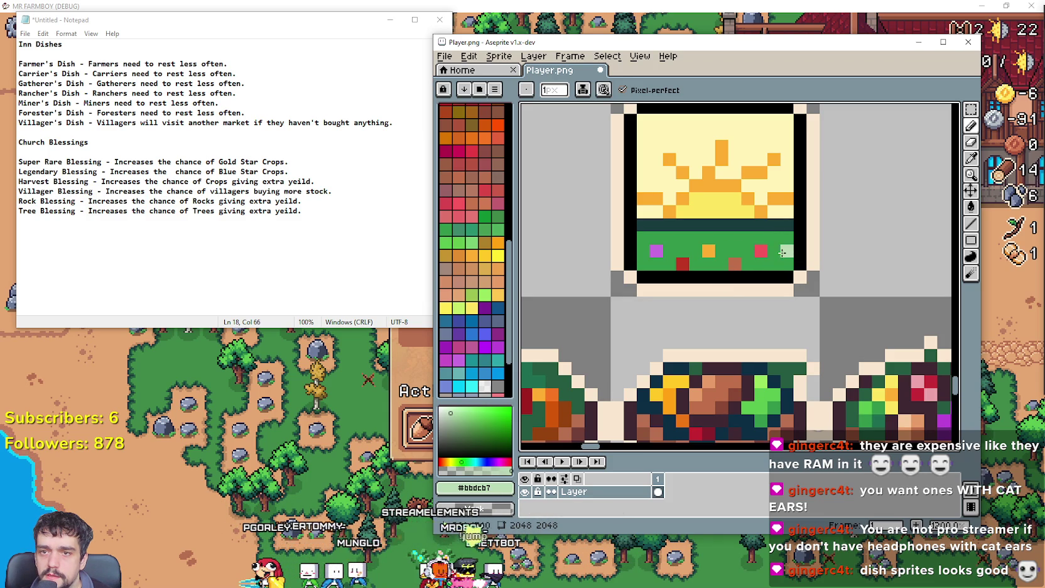
scroll(780, 320, "down", 5)
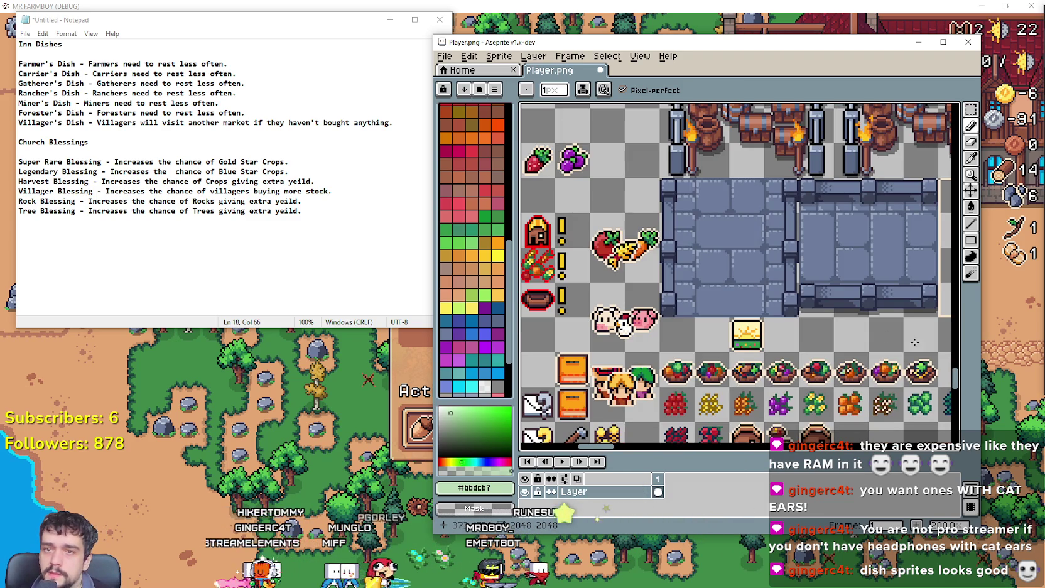
scroll(777, 363, "up", 3)
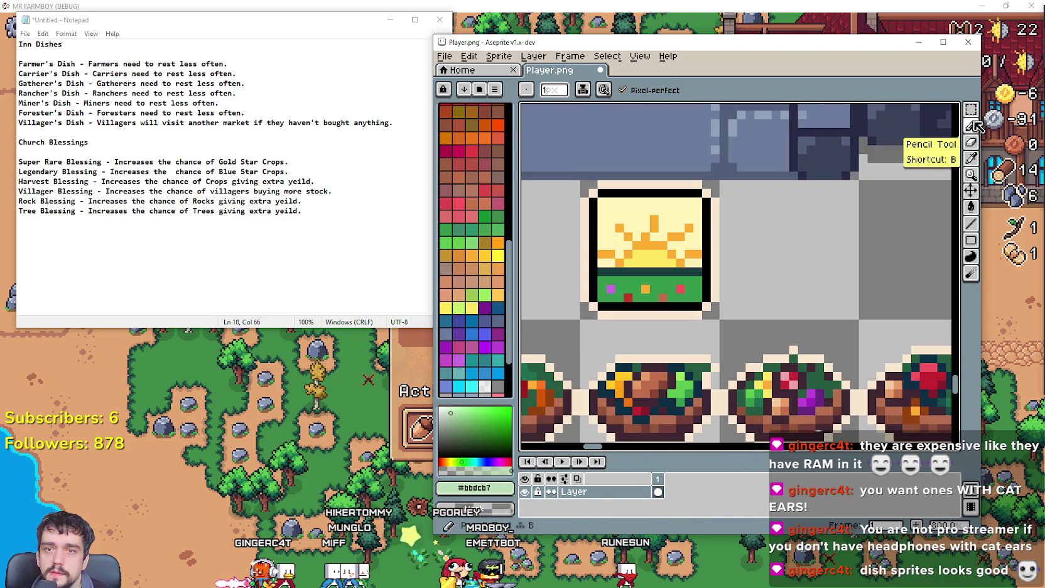
left_click(974, 162)
Sample dark green #265c42 from the green dish near the bread and tree sprites
scroll(722, 283, "down", 2)
mouse_move(722, 283)
left_mouse_down()
mouse_move(629, 270)
mouse_move(716, 280)
mouse_move(608, 199)
left_mouse_up()
scroll(715, 279, "down", 1)
scroll(608, 198, "up", 2)
left_click_drag(565, 306, 712, 293)
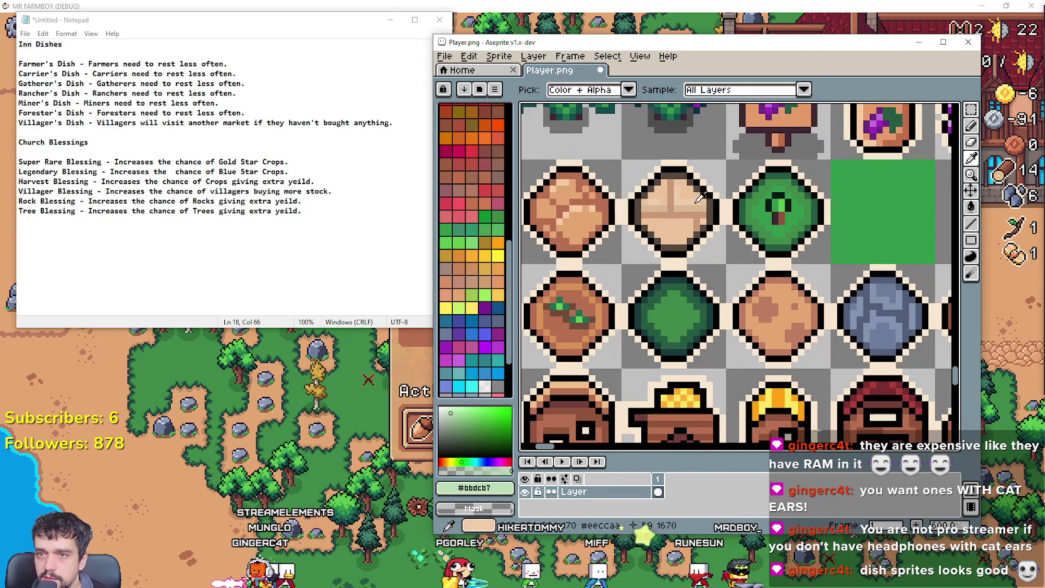
scroll(688, 308, "up", 2)
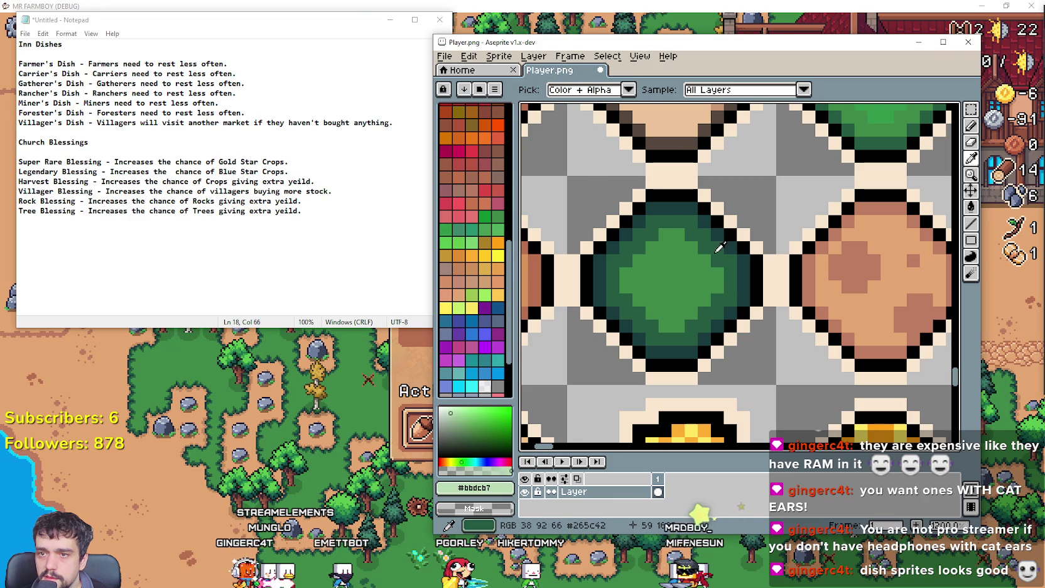
left_click(720, 248)
scroll(720, 249, "down", 5)
scroll(773, 235, "up", 2)
scroll(773, 235, "down", 2)
scroll(723, 207, "up", 4)
scroll(685, 157, "up", 3)
Add dark green #265c42 shading pixels to the green strip, undoing misplaced ones
left_click(972, 126)
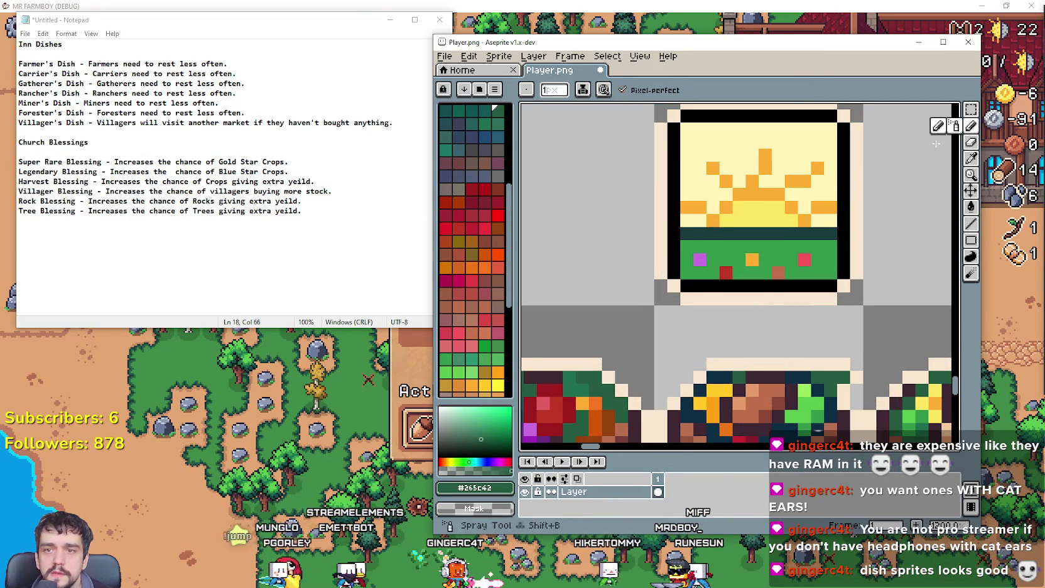
left_click(688, 247)
scroll(688, 263, "up", 1)
left_click(686, 273)
key("ctrl+z")
left_click_drag(735, 230, 684, 256)
key("ctrl+z")
scroll(684, 263, "down", 1)
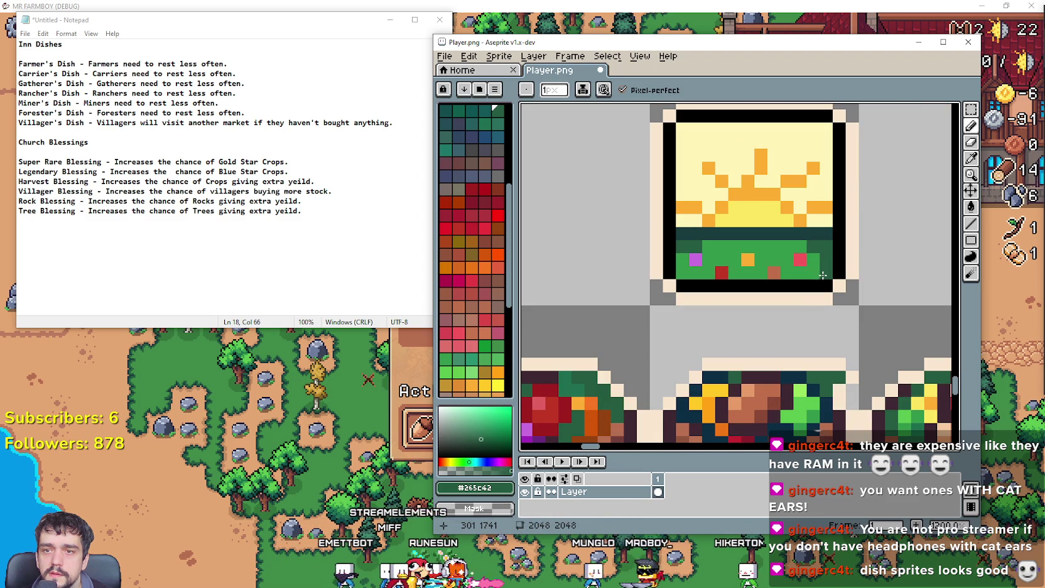
left_click(771, 303)
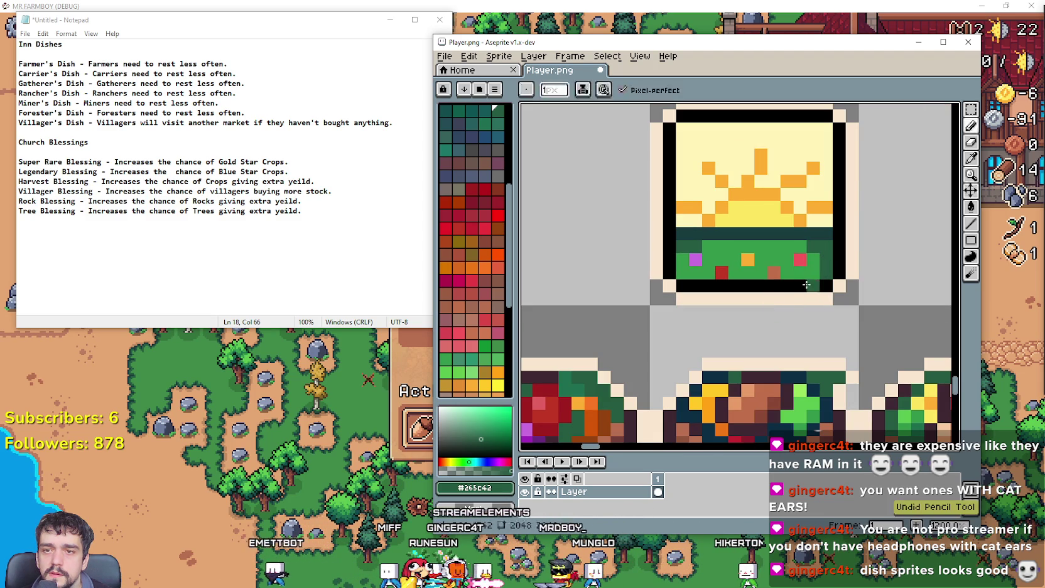
left_click(769, 349)
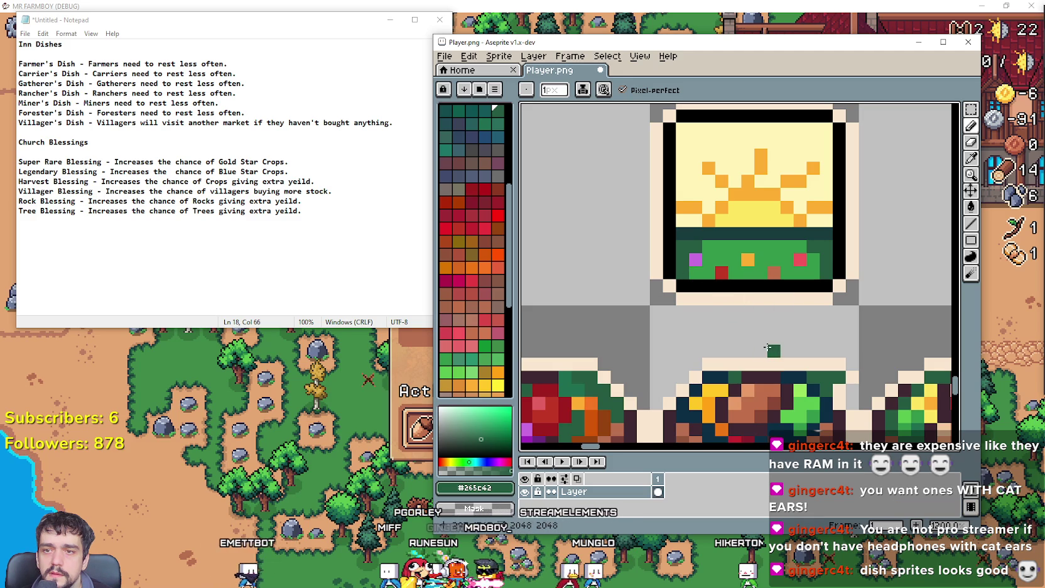
Sample orange #fcac34 from the crown sprite beside the sun card
scroll(761, 339, "down", 4)
scroll(812, 338, "up", 2)
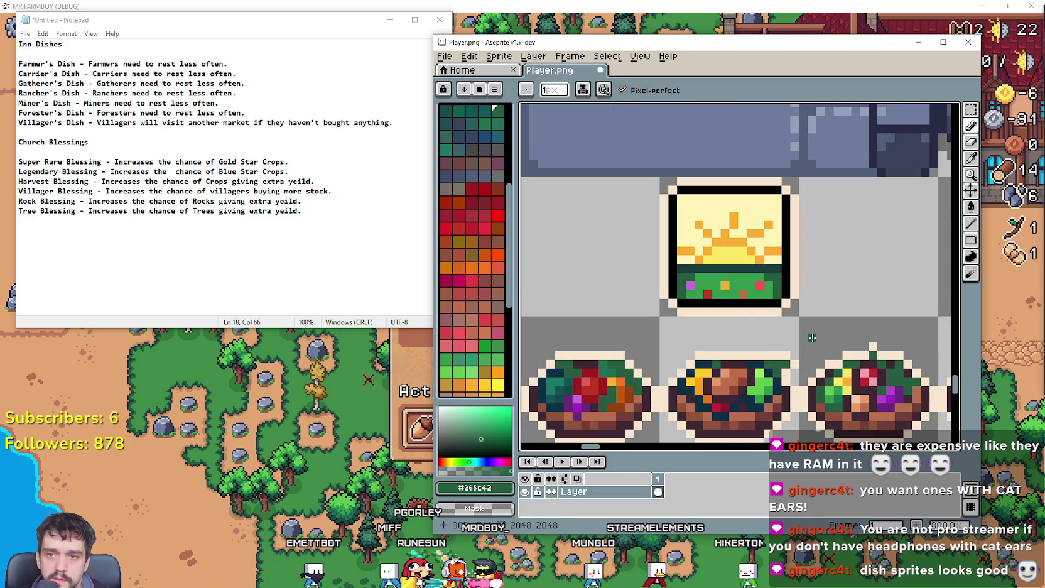
scroll(812, 338, "up", 3)
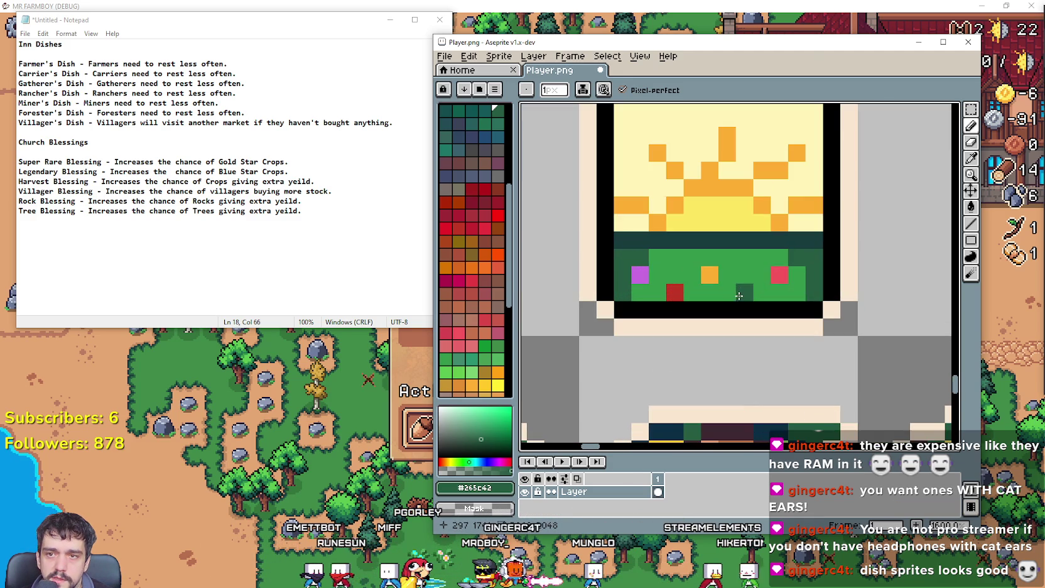
scroll(754, 292, "down", 4)
left_click_drag(770, 301, 780, 303)
scroll(780, 303, "down", 2)
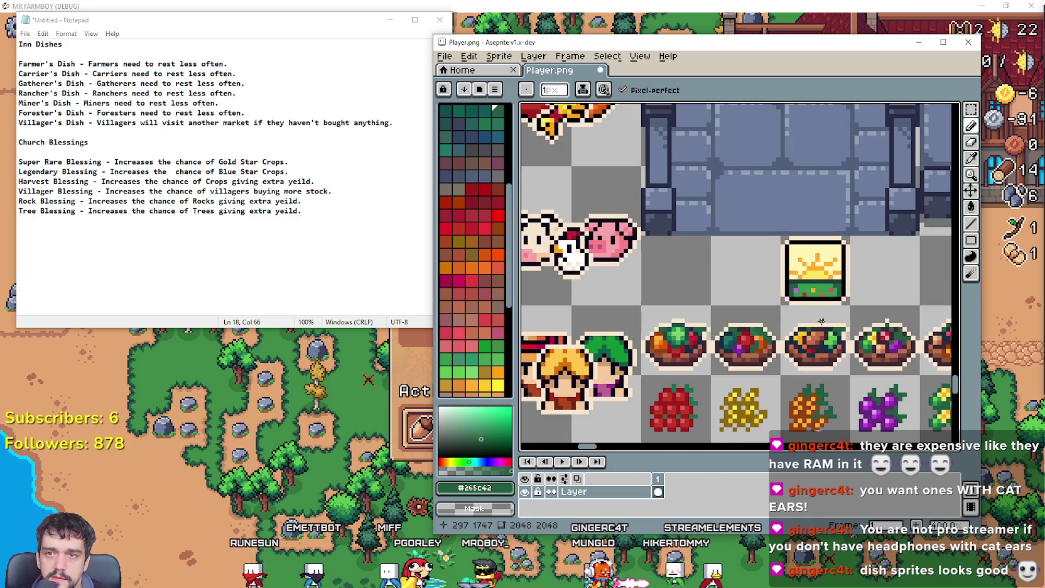
scroll(817, 320, "up", 4)
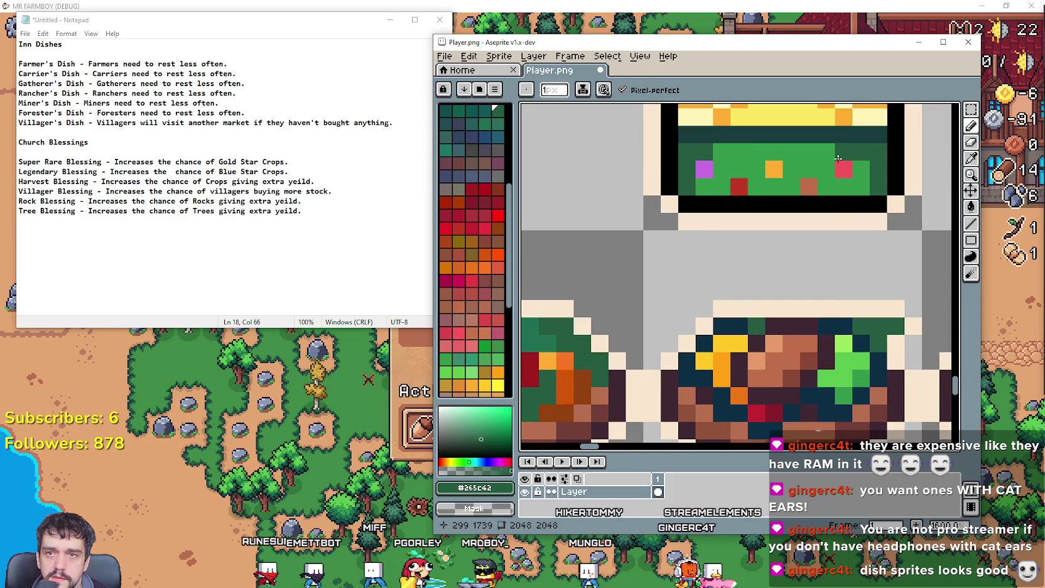
scroll(808, 321, "down", 3)
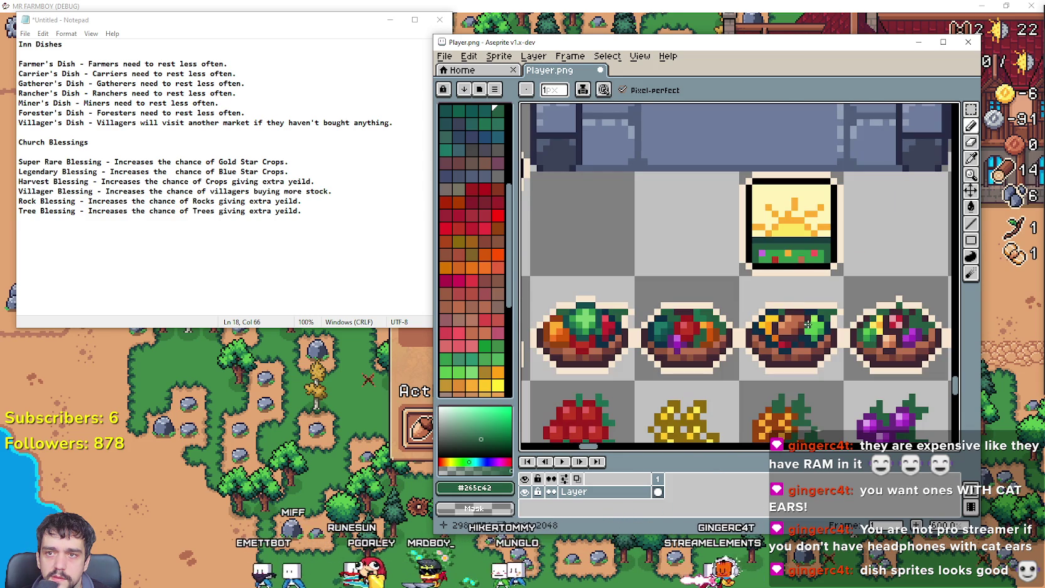
scroll(805, 322, "down", 2)
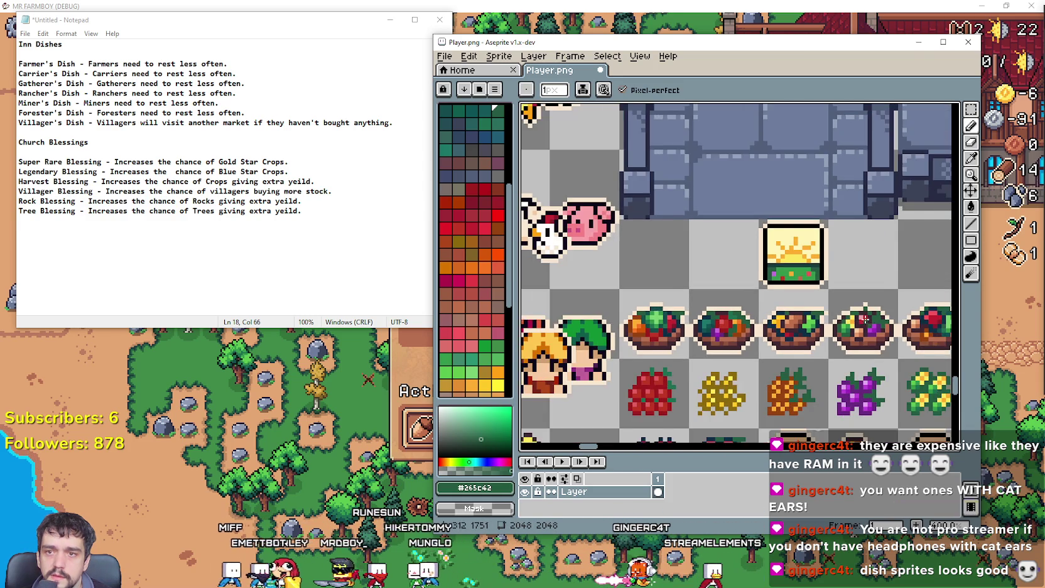
scroll(716, 258, "up", 1)
scroll(752, 220, "up", 1)
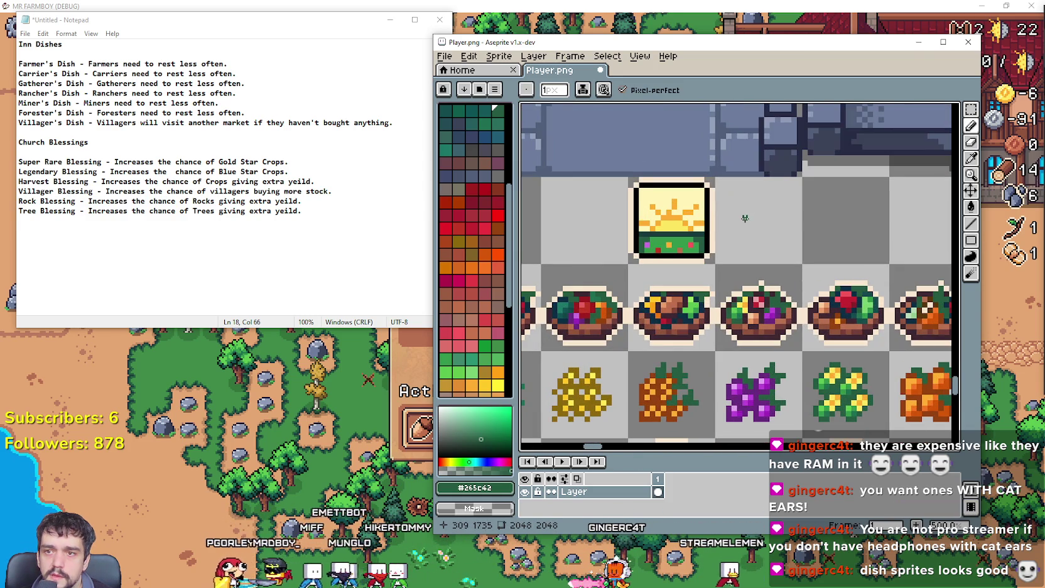
left_click_drag(743, 227, 784, 274)
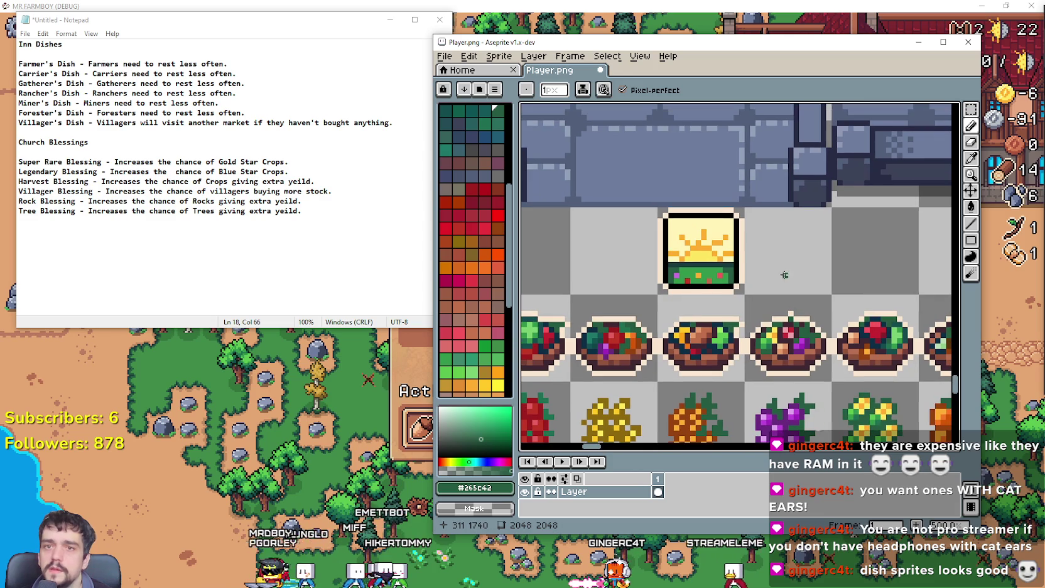
left_click(971, 158)
scroll(719, 375, "down", 3)
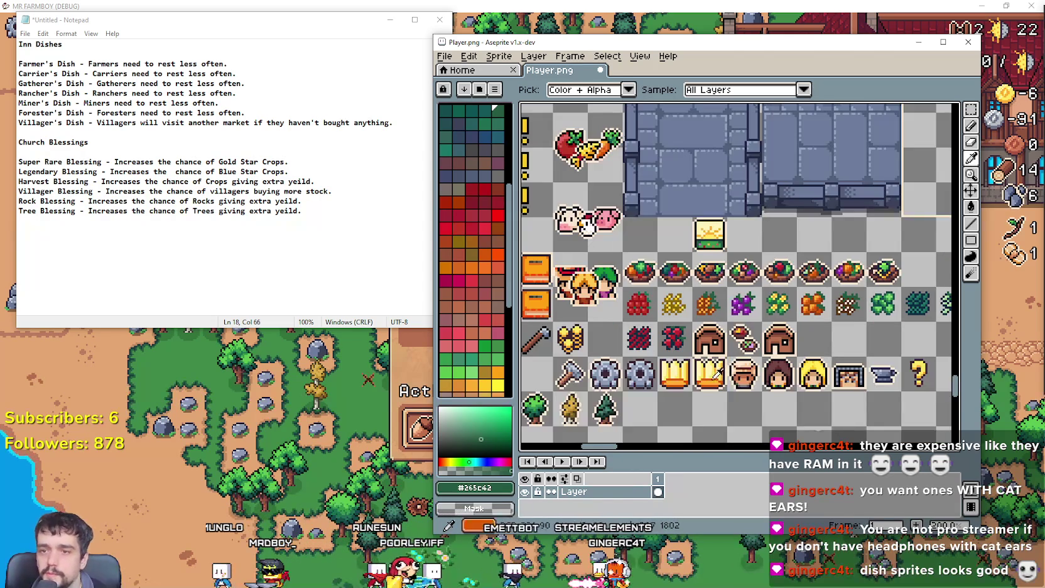
scroll(716, 372, "up", 3)
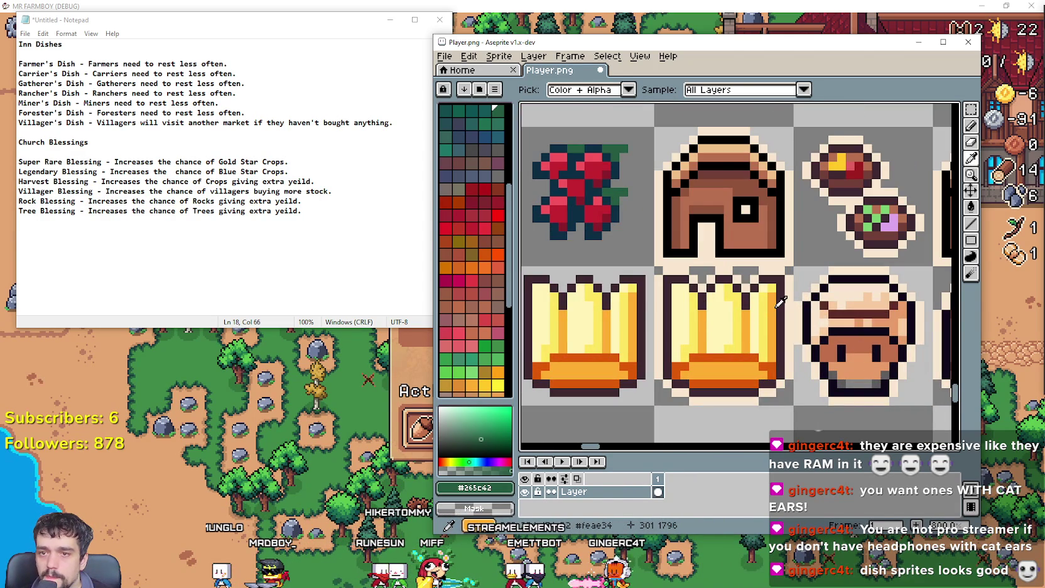
left_click(781, 302)
scroll(716, 276, "up", 6)
scroll(714, 271, "up", 3)
Add orange pixels to the top-left and top-right corners of the sun's cream sky
left_click(971, 125)
left_click(893, 170)
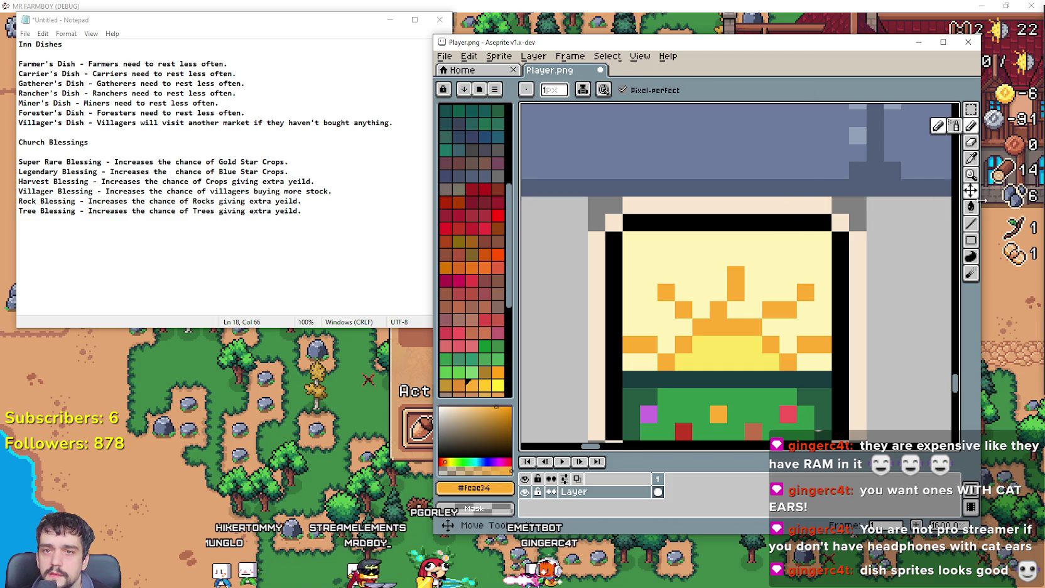
left_click(971, 223)
left_click(670, 253)
left_click(645, 237)
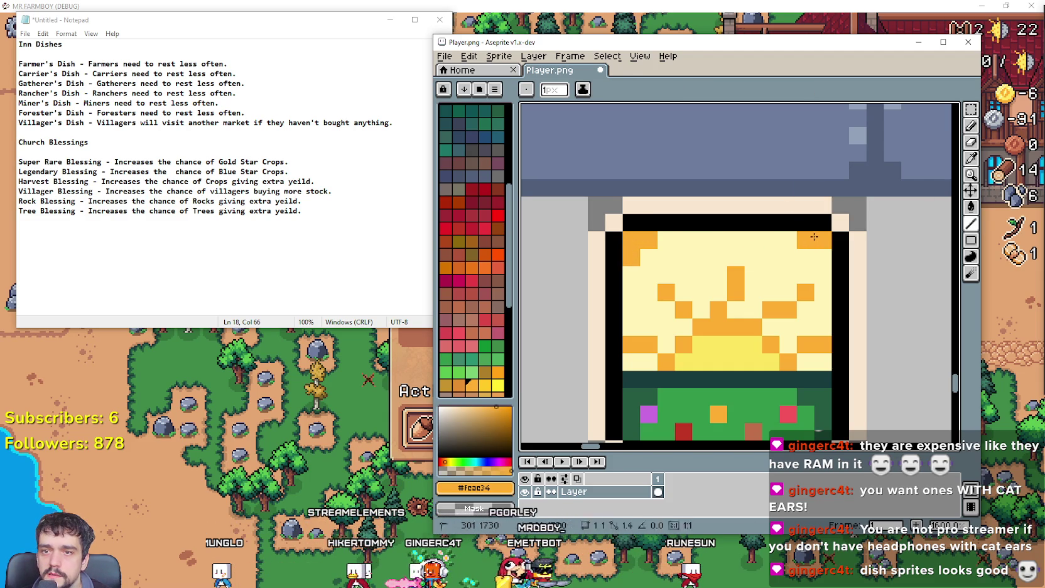
scroll(820, 251, "down", 6)
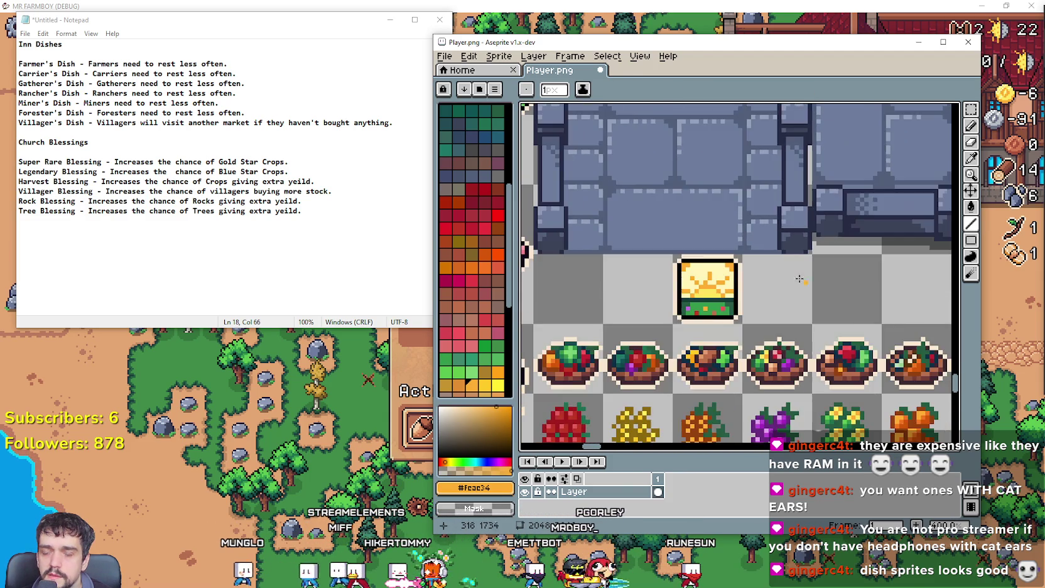
scroll(783, 326, "down", 2)
scroll(710, 307, "up", 3)
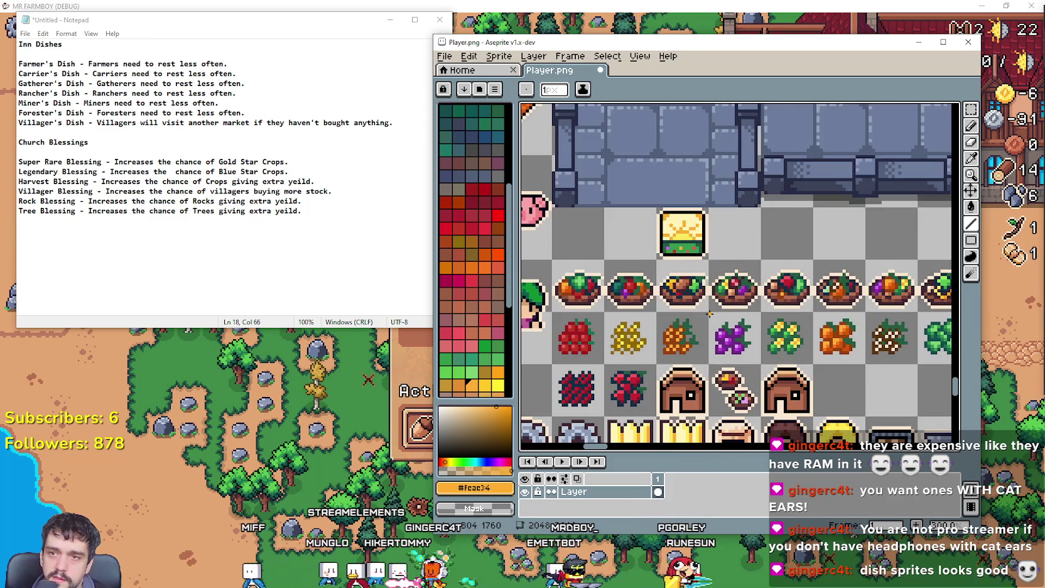
scroll(710, 306, "down", 2)
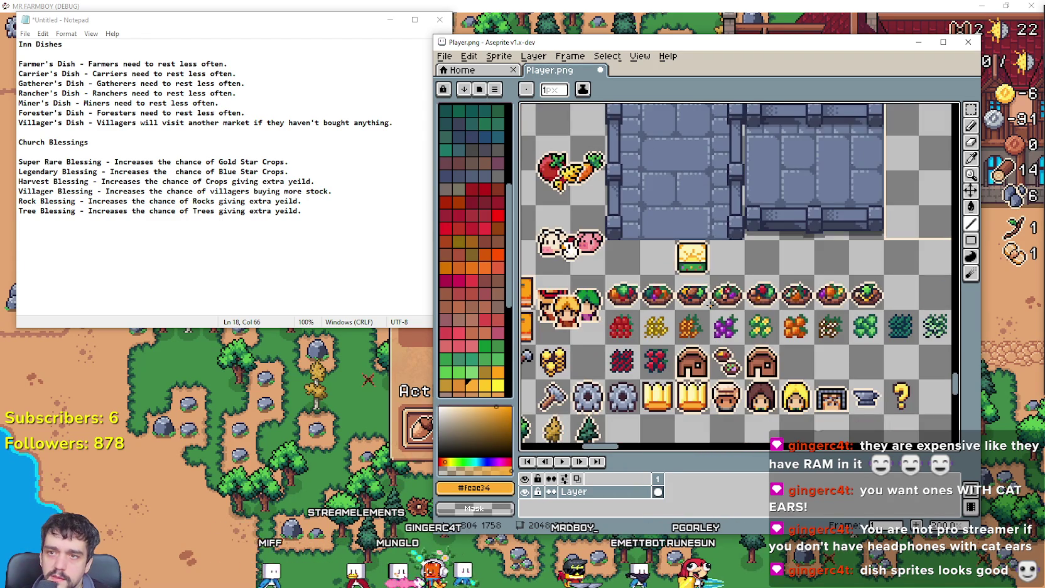
scroll(751, 300, "up", 1)
left_click(972, 110)
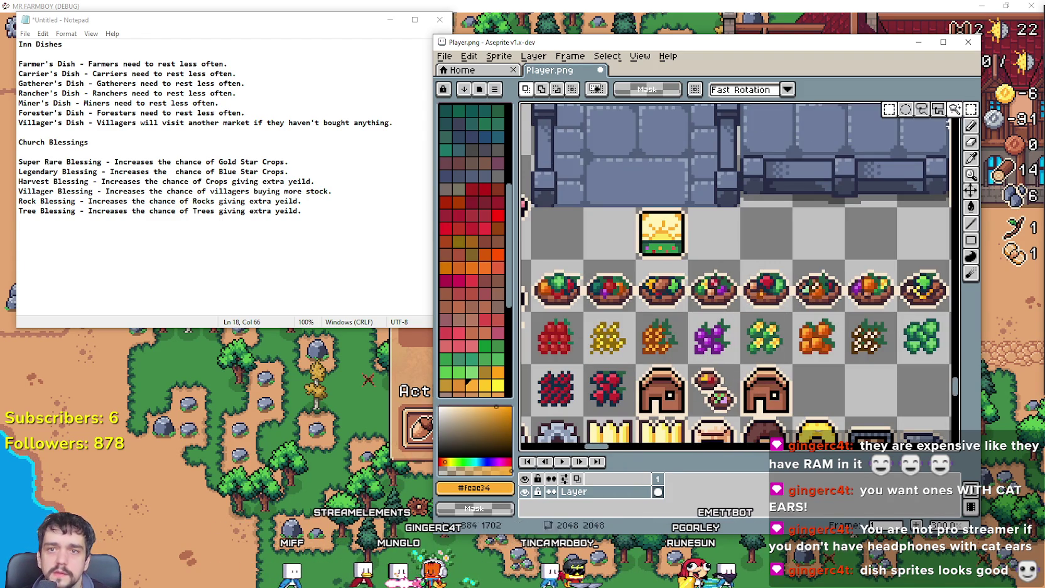
Duplicate the 16x16 sun icon into the empty cell beside it
mouse_move(638, 208)
left_mouse_down()
mouse_move(687, 259)
mouse_move(729, 247)
left_mouse_up()
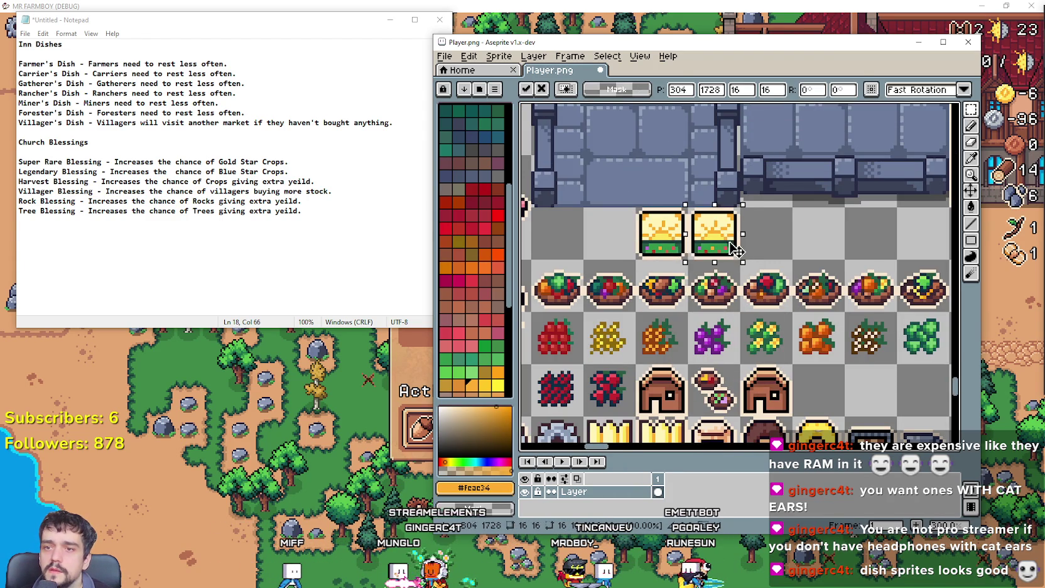
key("ctrl+d")
scroll(700, 253, "up", 2)
scroll(700, 253, "down", 2)
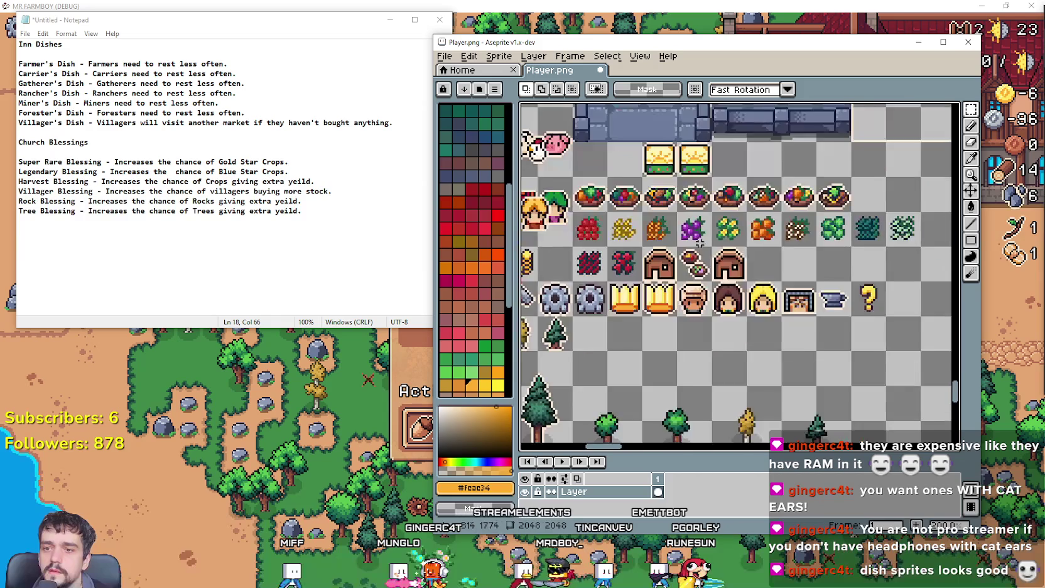
scroll(701, 253, "up", 1)
scroll(712, 312, "up", 2)
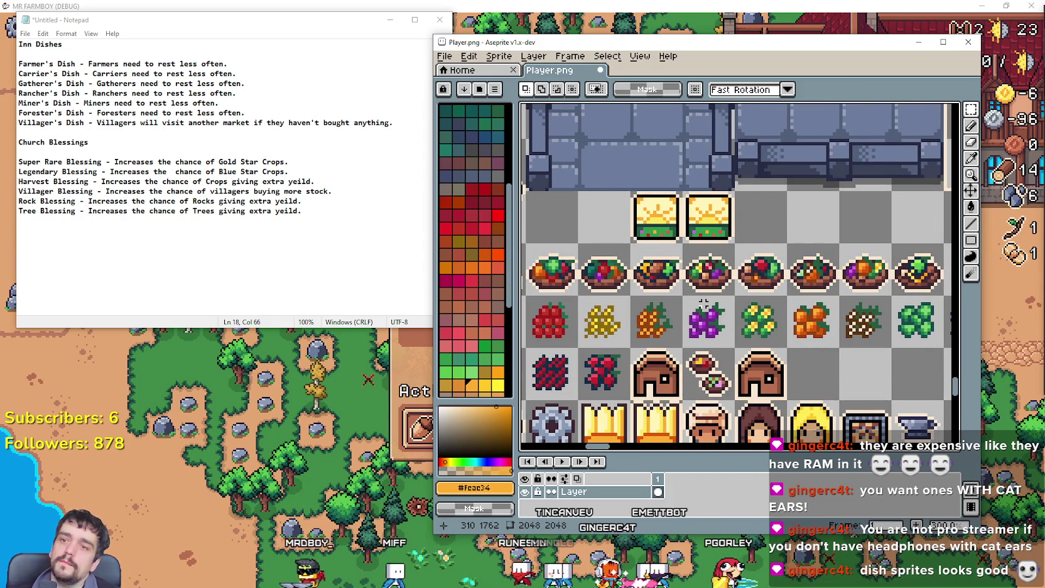
scroll(715, 201, "up", 1)
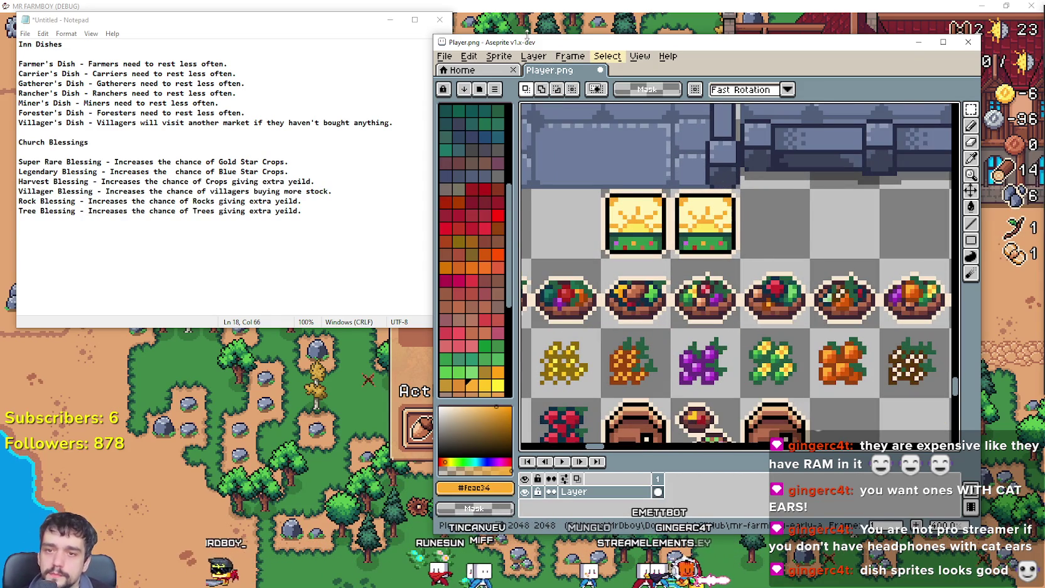
scroll(760, 247, "up", 1)
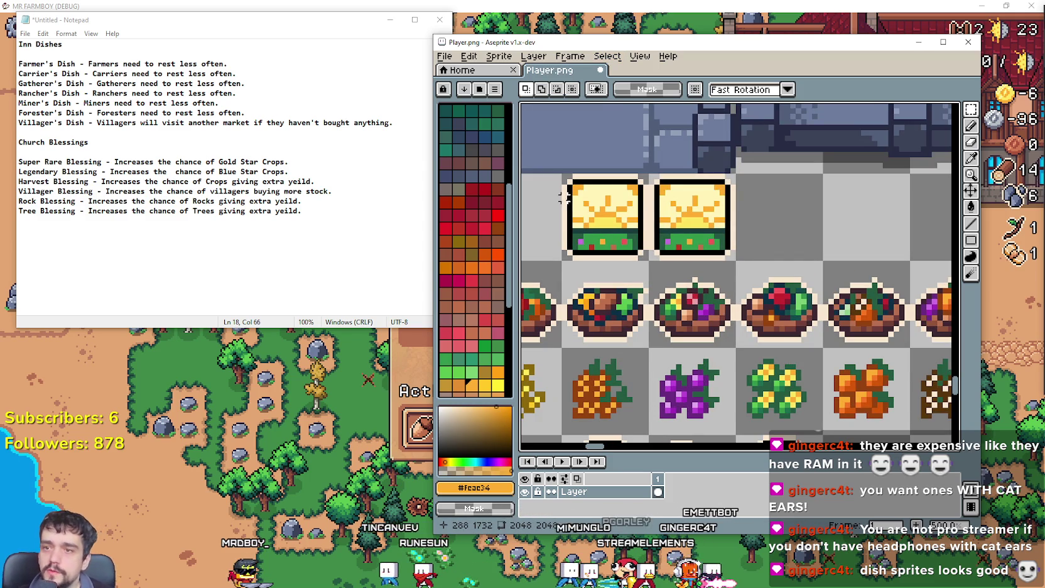
scroll(798, 264, "down", 2)
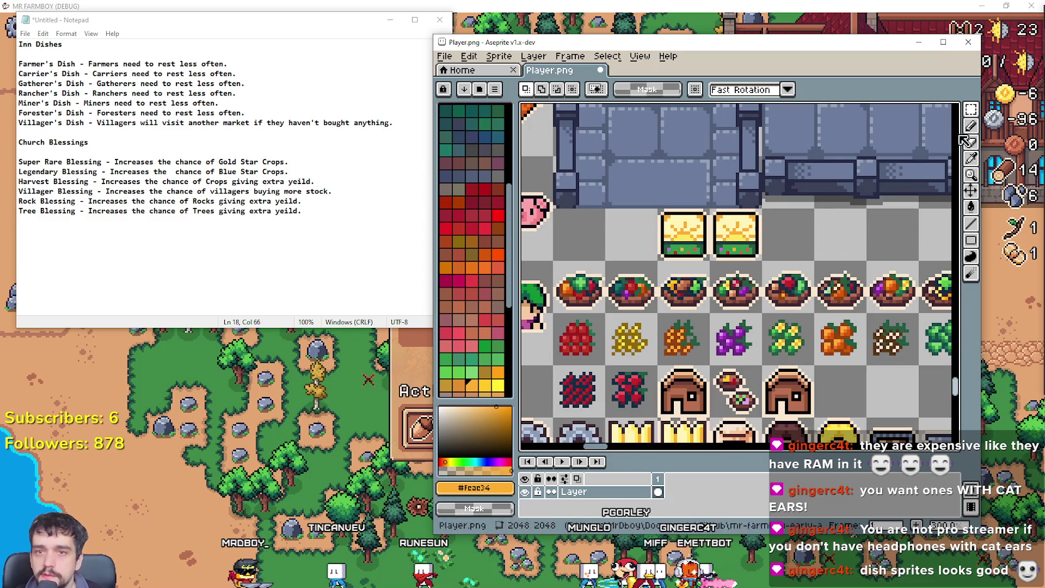
Sample the clover sprite's light green #7bd071 as the drawing colour
left_click(971, 158)
scroll(770, 325, "down", 1)
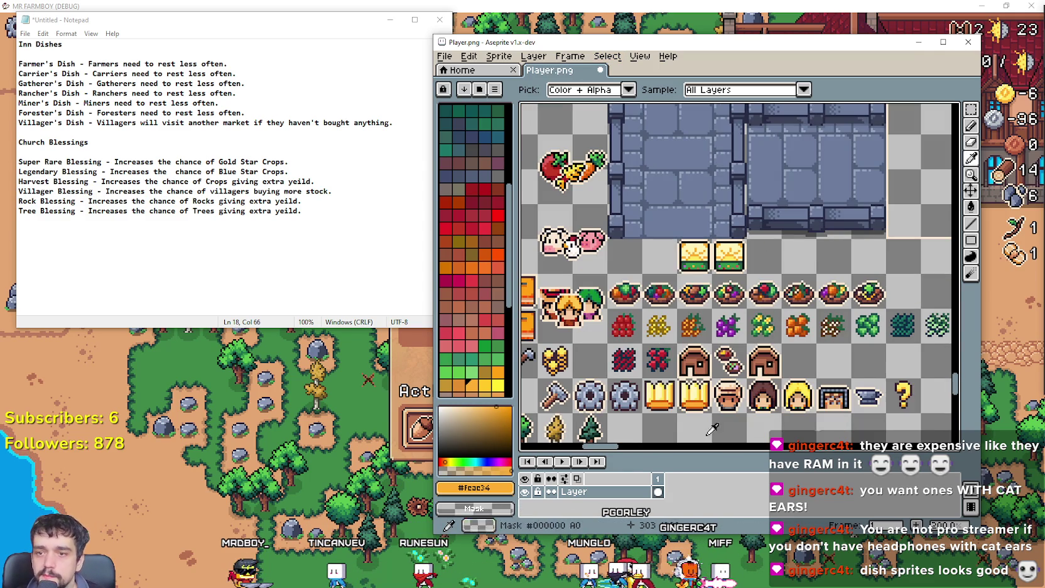
scroll(711, 386, "up", 1)
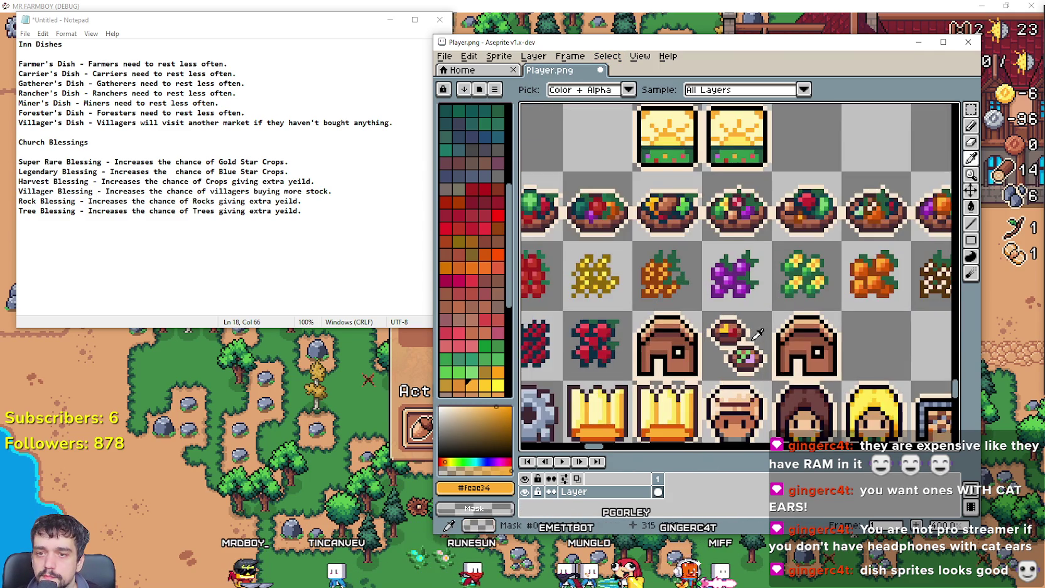
scroll(690, 290, "up", 3)
scroll(875, 324, "right", 2)
scroll(875, 324, "up", 1)
scroll(877, 363, "up", 1)
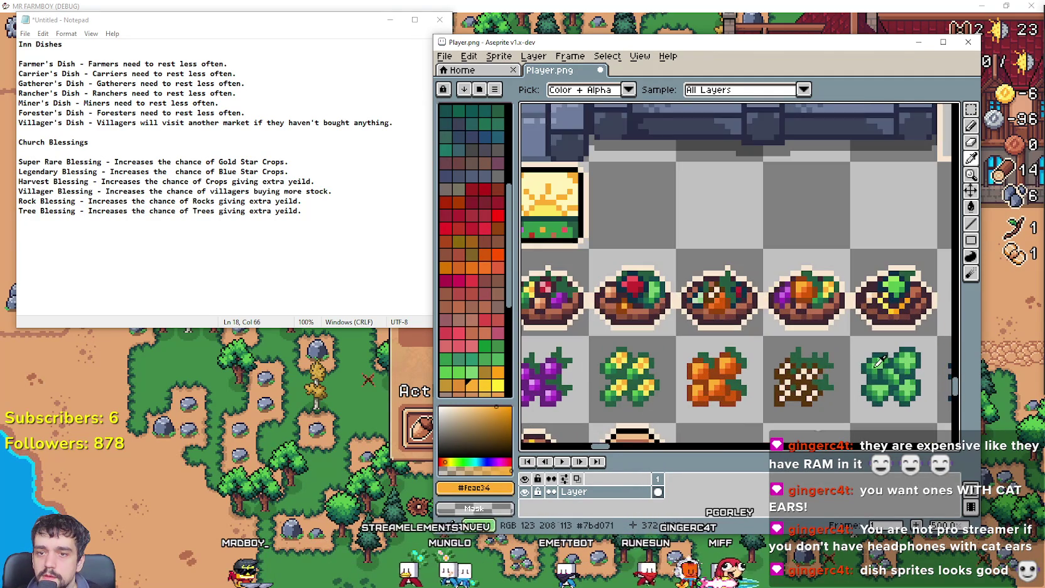
left_click(876, 363)
scroll(778, 308, "up", 1)
scroll(778, 308, "left", 1)
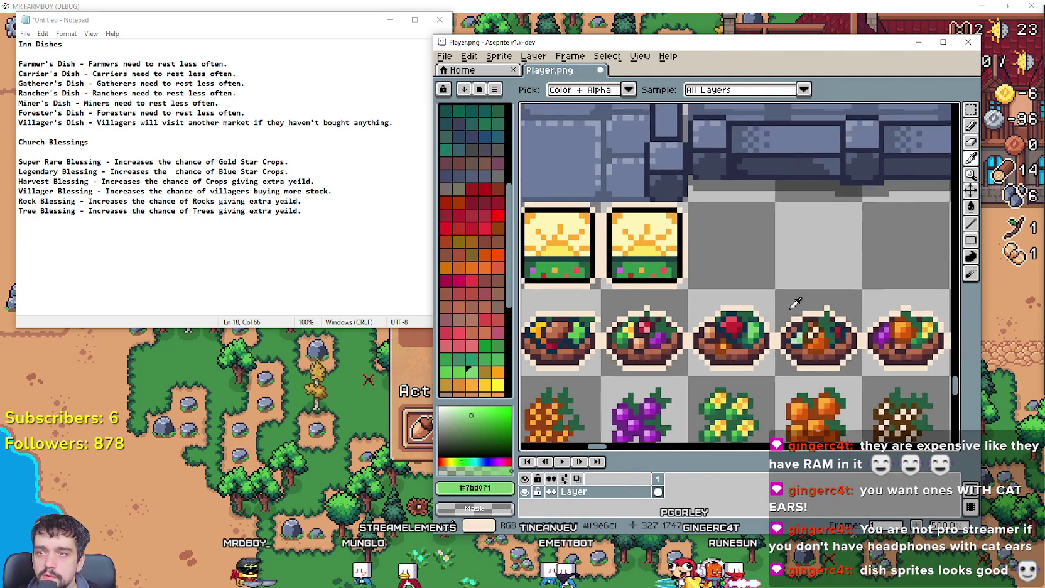
Flood-fill the copied sun icon's sky with the light green
scroll(777, 308, "left", 1)
key("g")
left_click(661, 231)
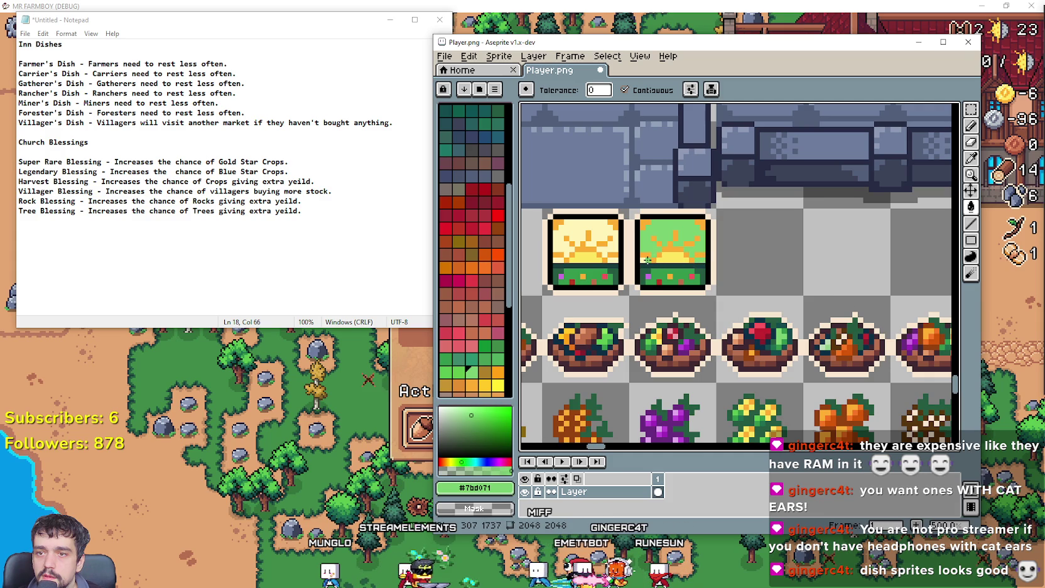
scroll(801, 255, "down", 1)
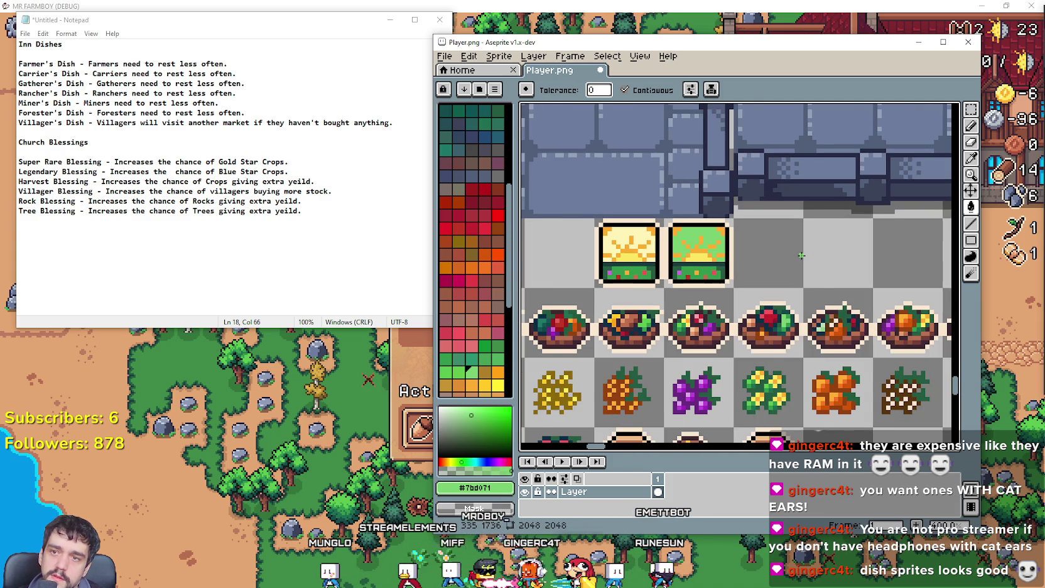
scroll(802, 255, "down", 1)
scroll(774, 274, "up", 1)
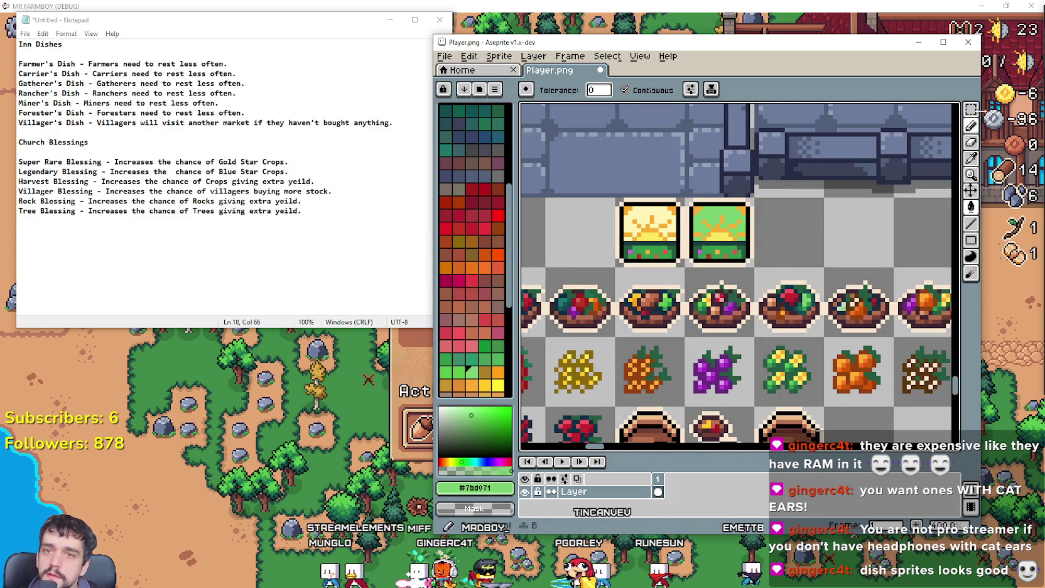
Copy the green-sky icon into the next three cells to the right
key("m")
mouse_move(682, 195)
left_mouse_down()
mouse_move(757, 271)
mouse_move(810, 270)
left_mouse_up()
scroll(653, 242, "right", 1)
left_click_drag(655, 242, 872, 254)
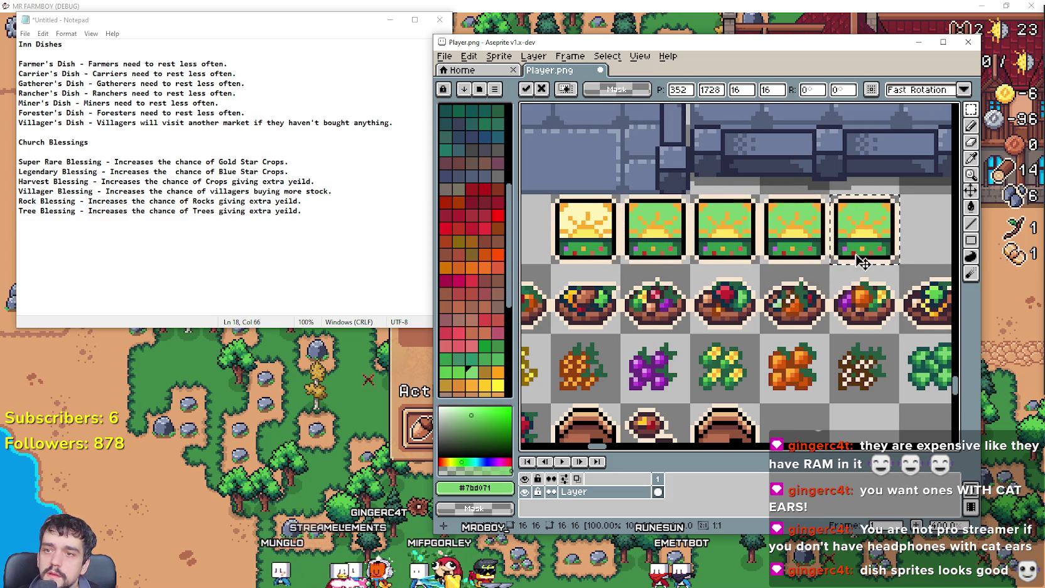
scroll(872, 254, "down", 3)
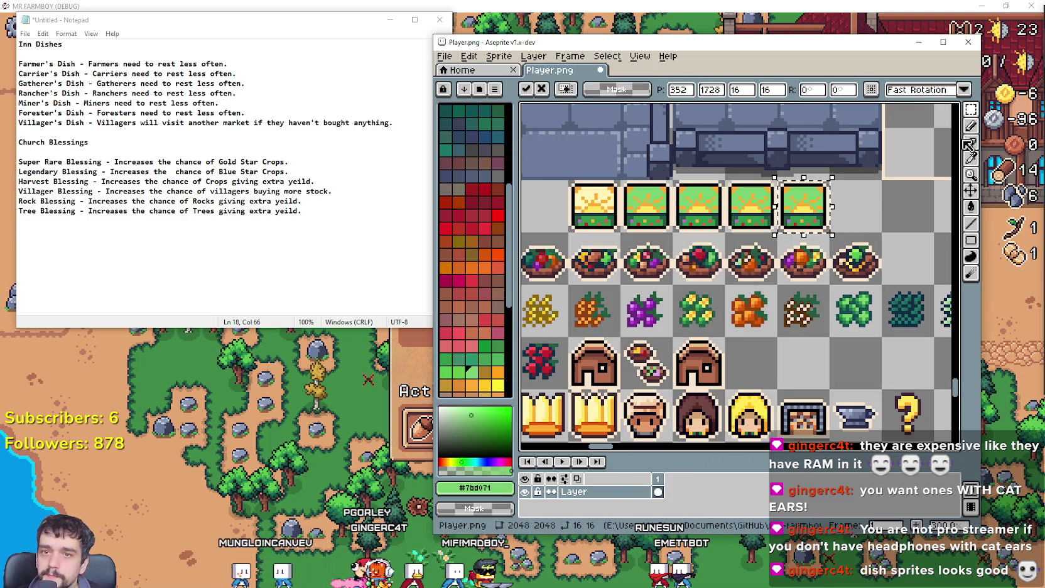
key("i")
scroll(692, 278, "up", 2)
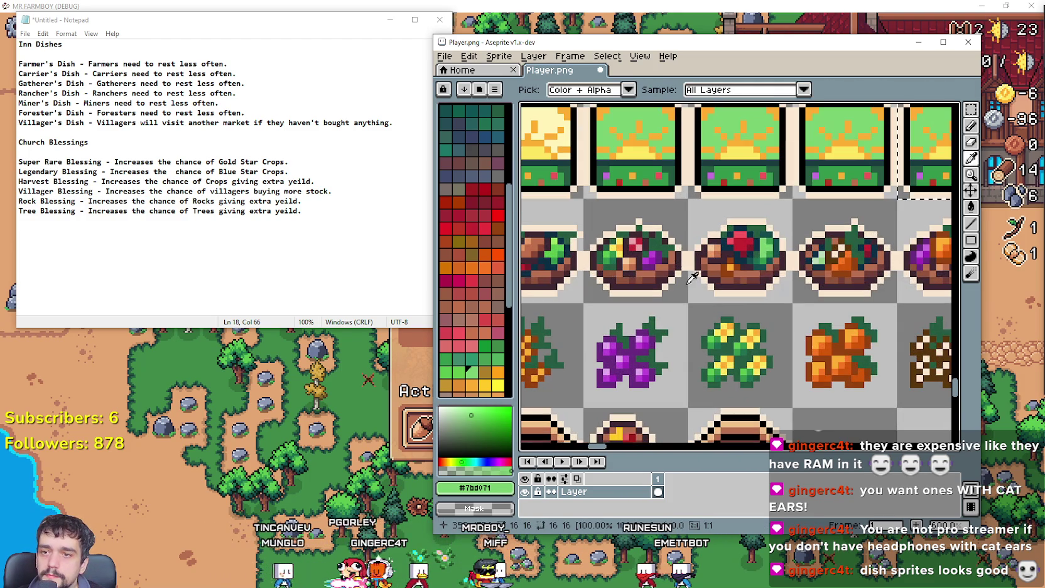
Give the third sun tile a purple sky sampled from the grape sprite, replacing a pink fill
left_click(642, 338)
left_click(972, 207)
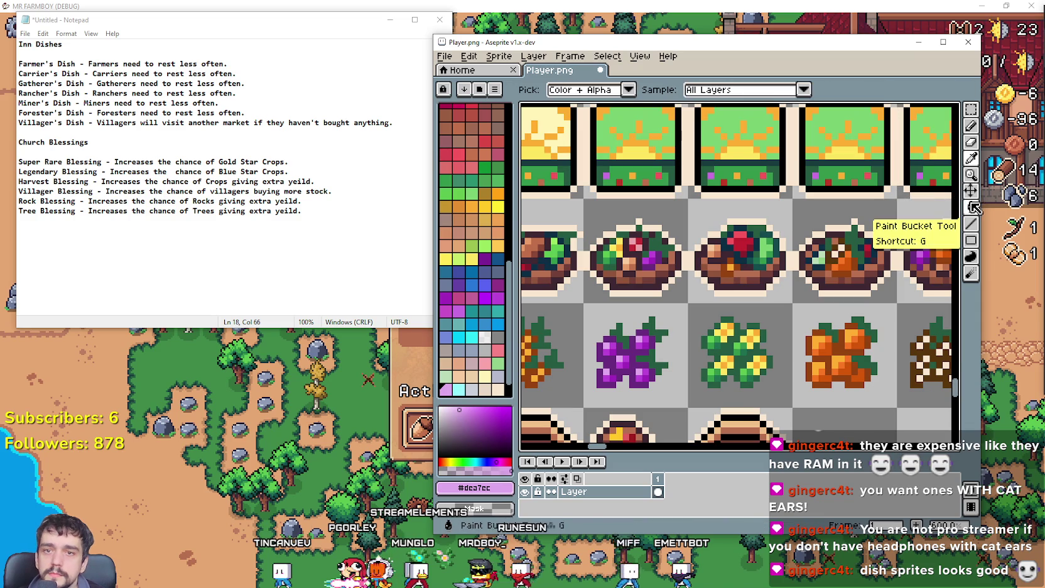
scroll(750, 196, "down", 1)
left_click(725, 128)
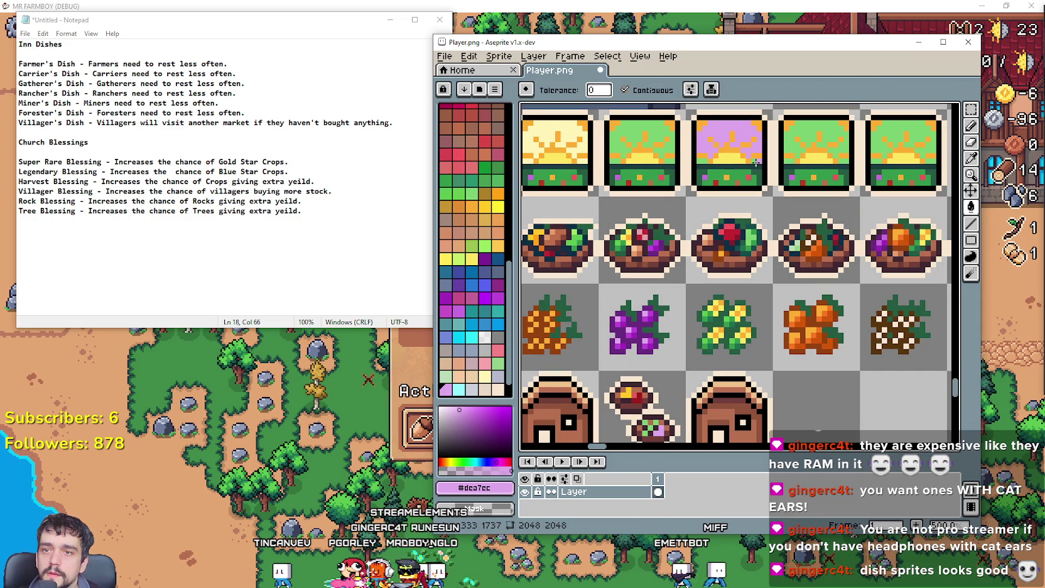
scroll(778, 239, "down", 2)
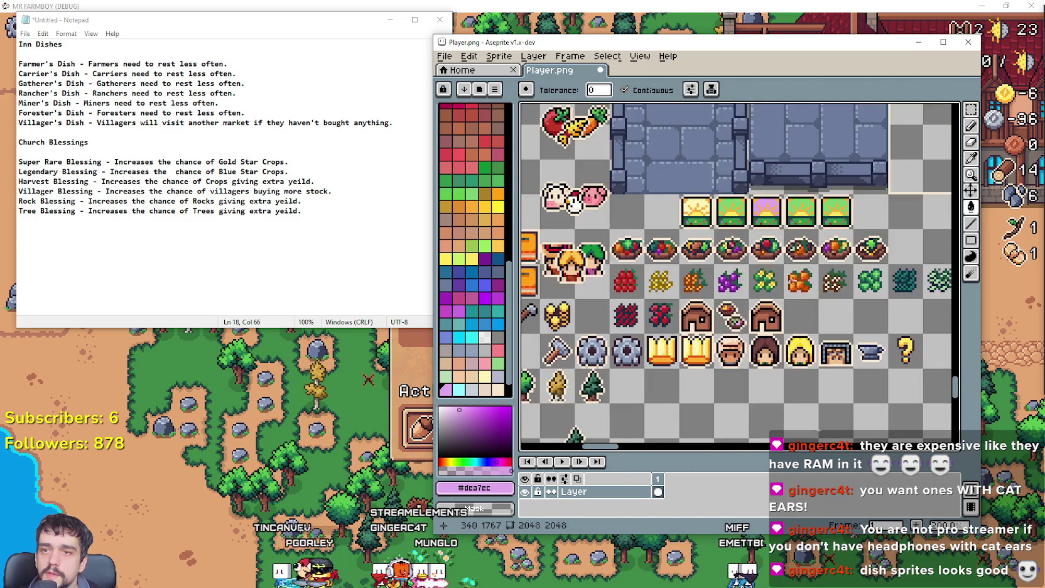
scroll(779, 238, "up", 1)
key("i")
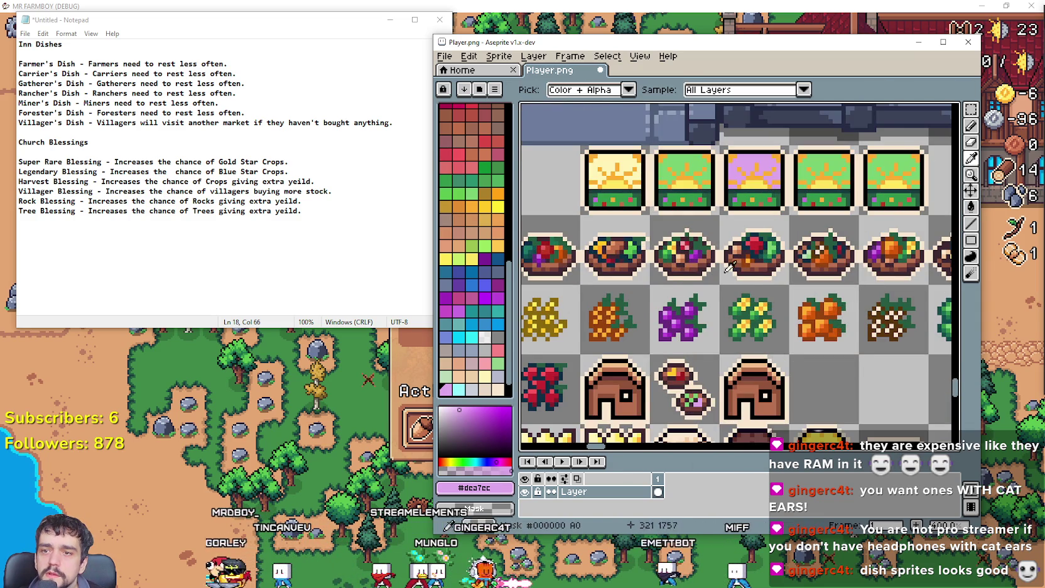
scroll(653, 327, "up", 1)
left_click(653, 327)
scroll(691, 301, "up", 1)
scroll(817, 251, "down", 2)
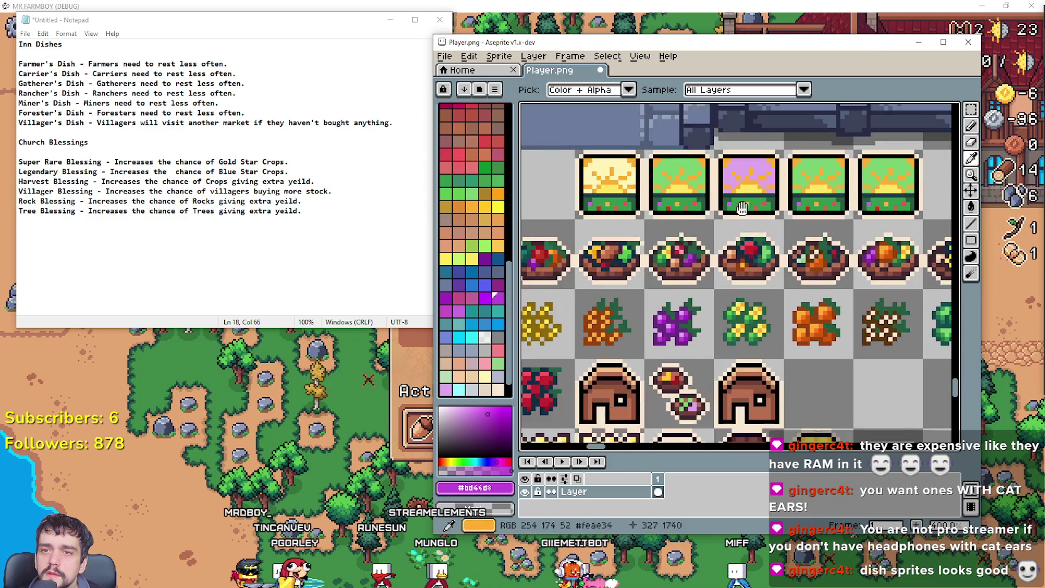
left_click(972, 207)
left_click(740, 230)
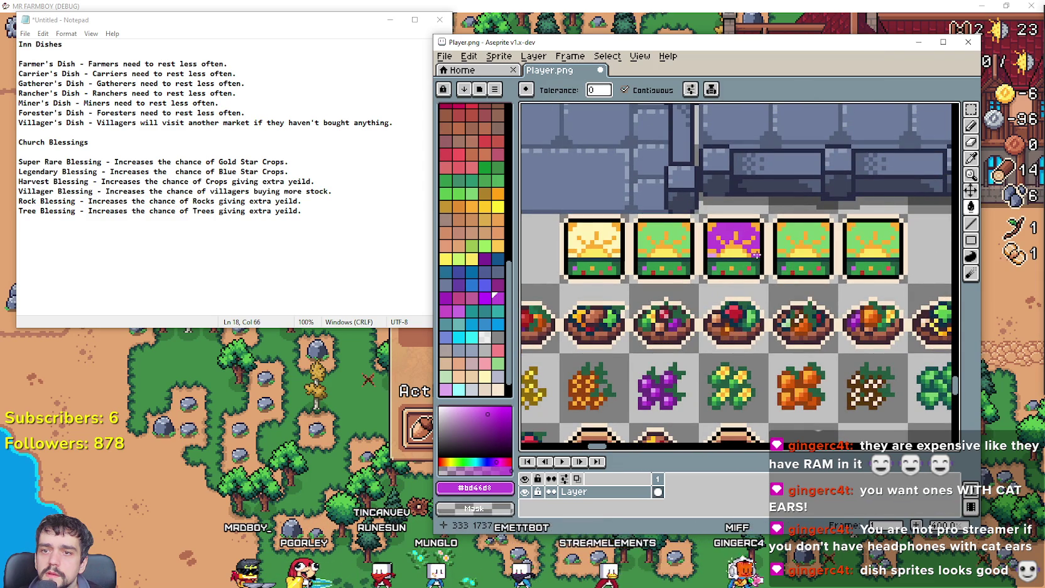
left_click_drag(804, 305, 763, 275)
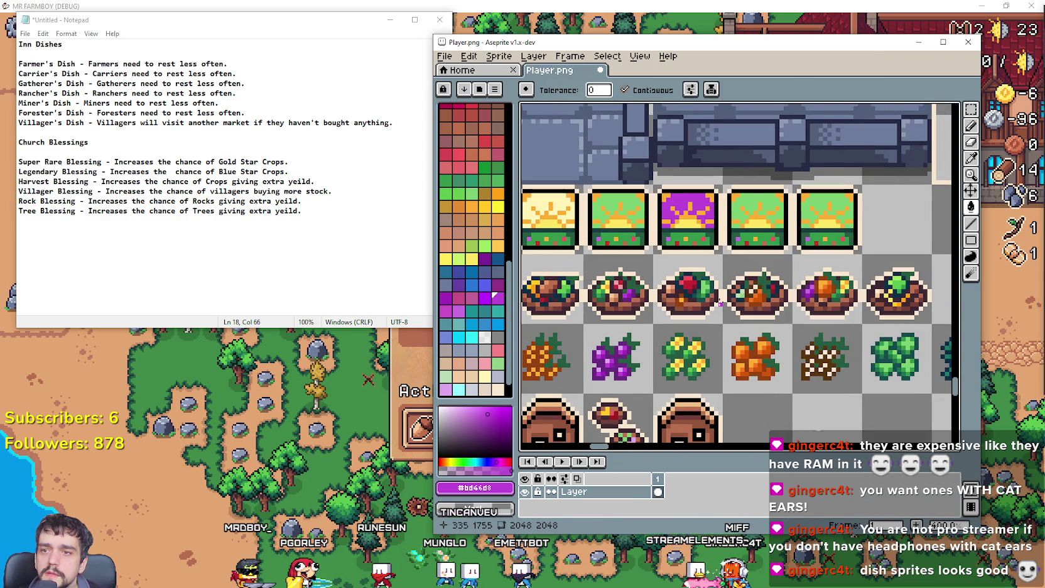
Sample the dark green #33984b from the crop sprite's leaves
left_click(972, 159)
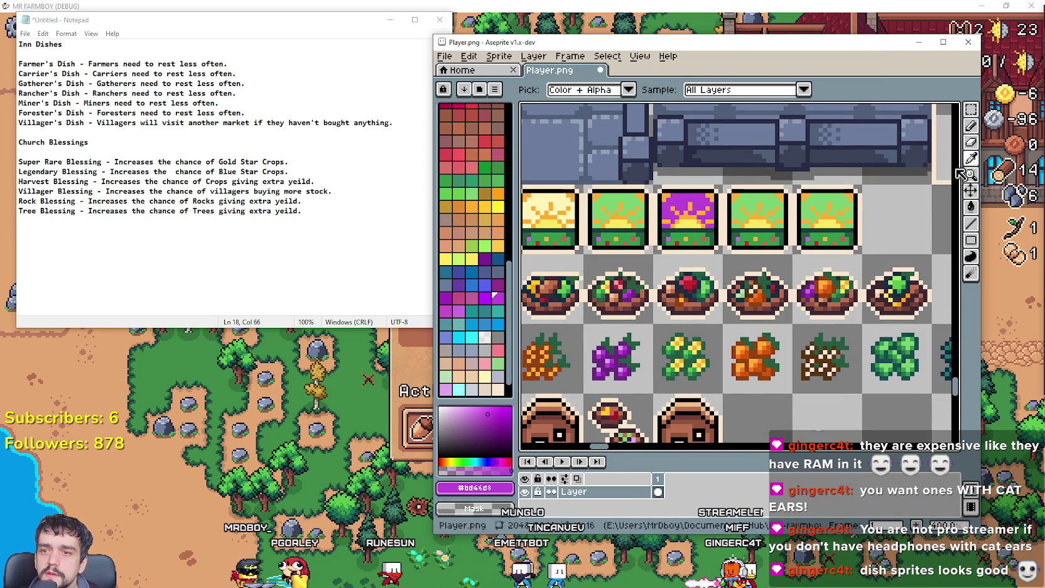
scroll(688, 343, "up", 2)
left_click(649, 360)
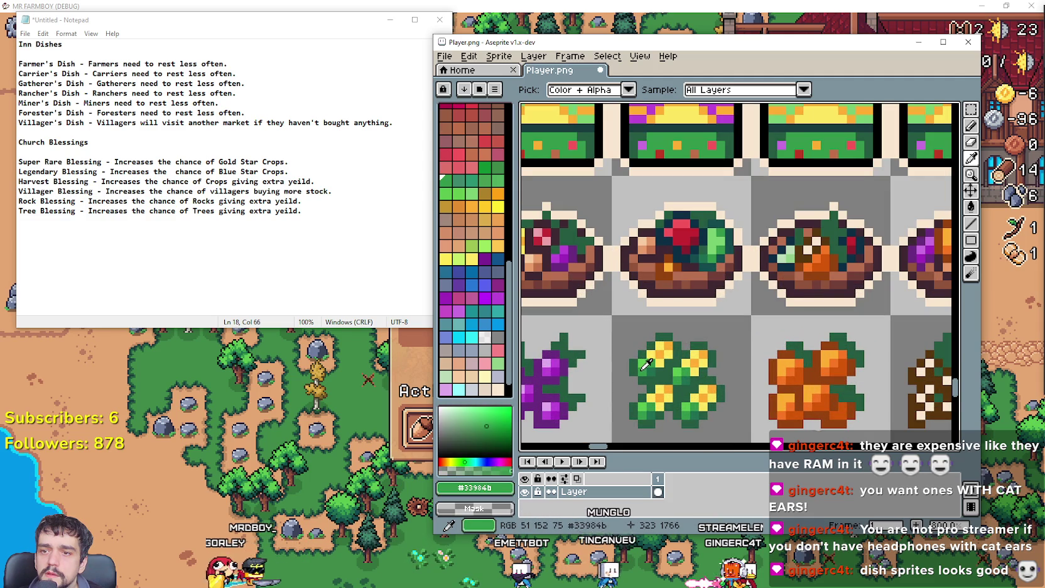
Fill the second sun tile's sky with the dark green
left_click_drag(649, 360, 743, 448)
left_click(971, 206)
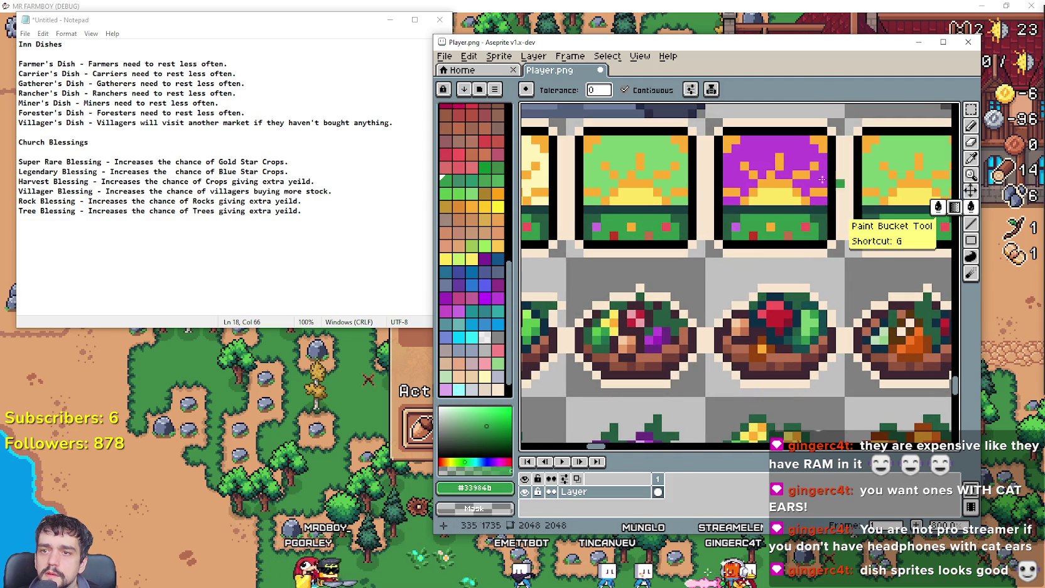
left_click(686, 200)
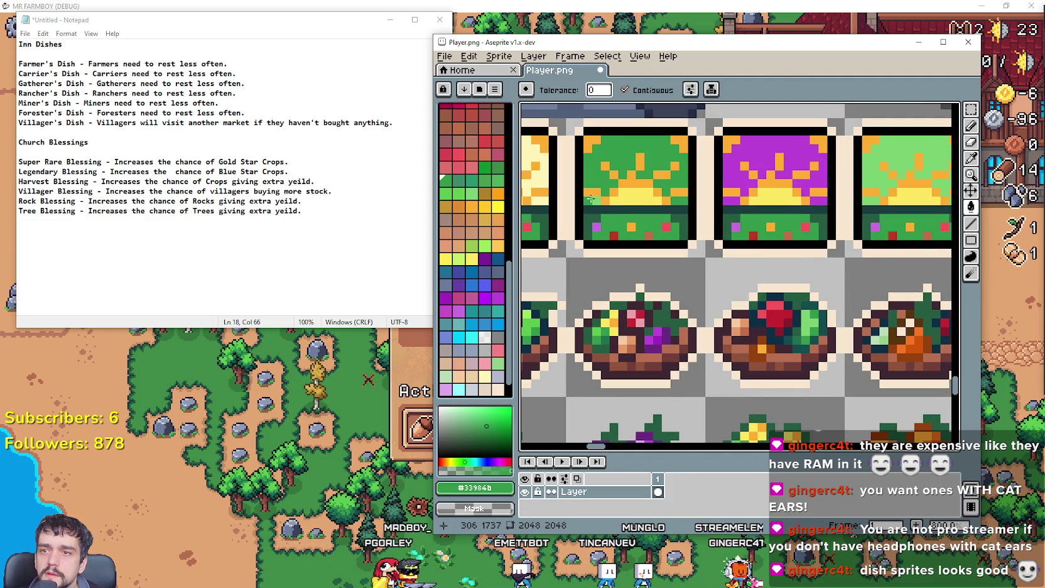
scroll(590, 199, "down", 2)
scroll(704, 309, "down", 1)
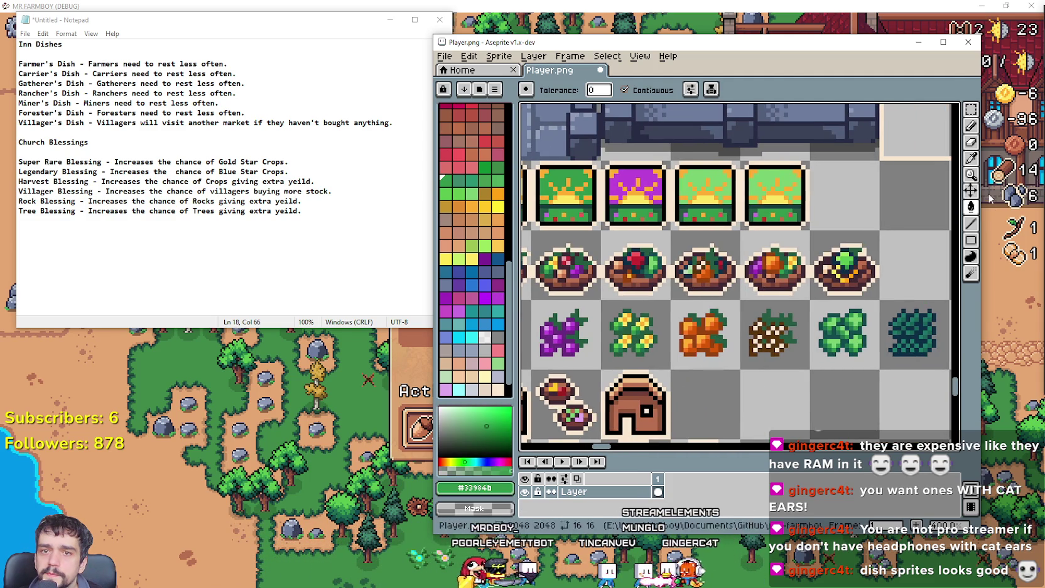
Sample orange from the orange fruit sprite and undo the last fill
left_click(973, 159)
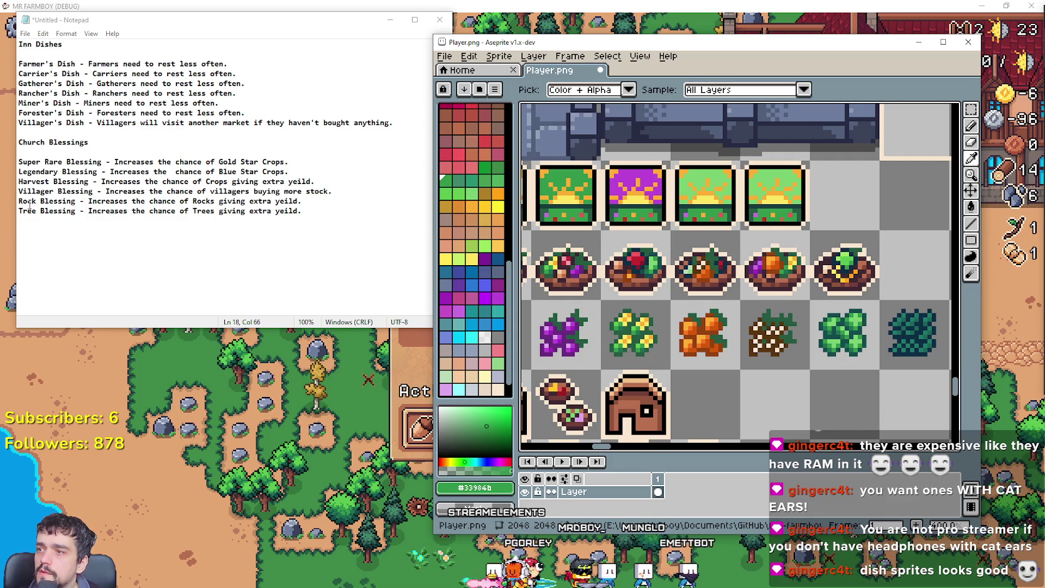
scroll(729, 332, "left", 2)
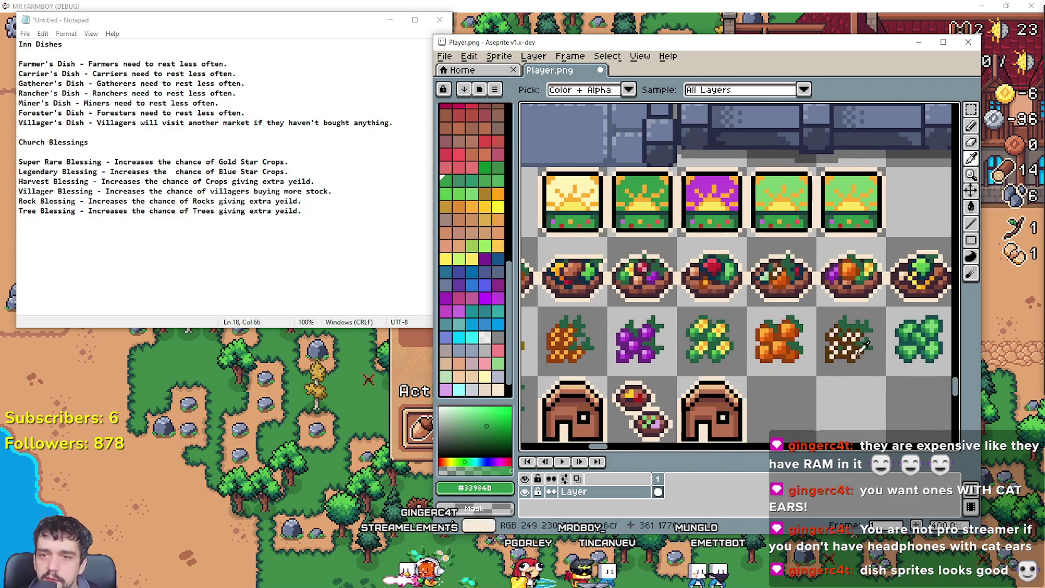
scroll(733, 333, "up", 3)
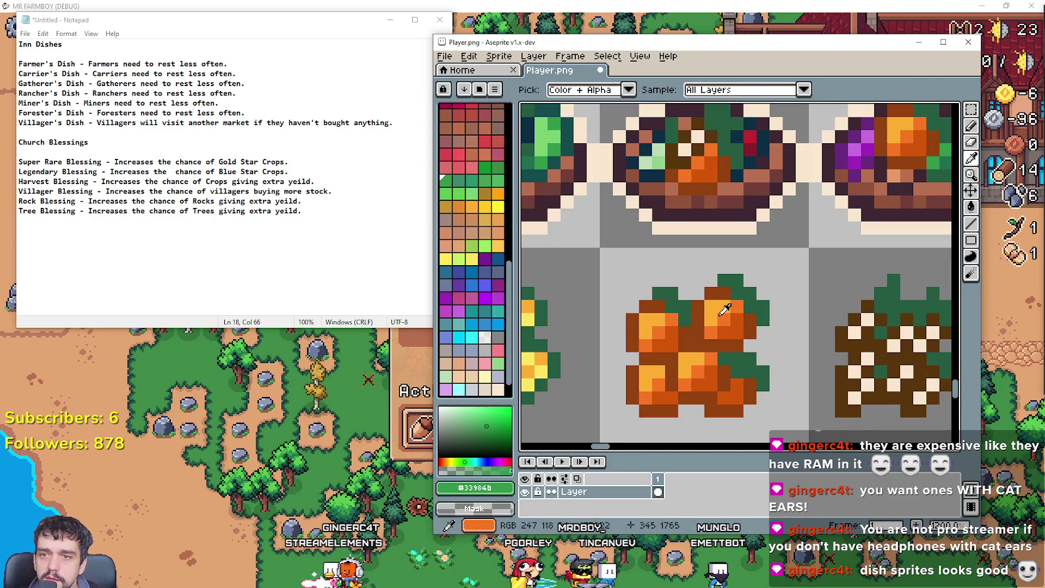
left_click(722, 313)
scroll(728, 302, "down", 3)
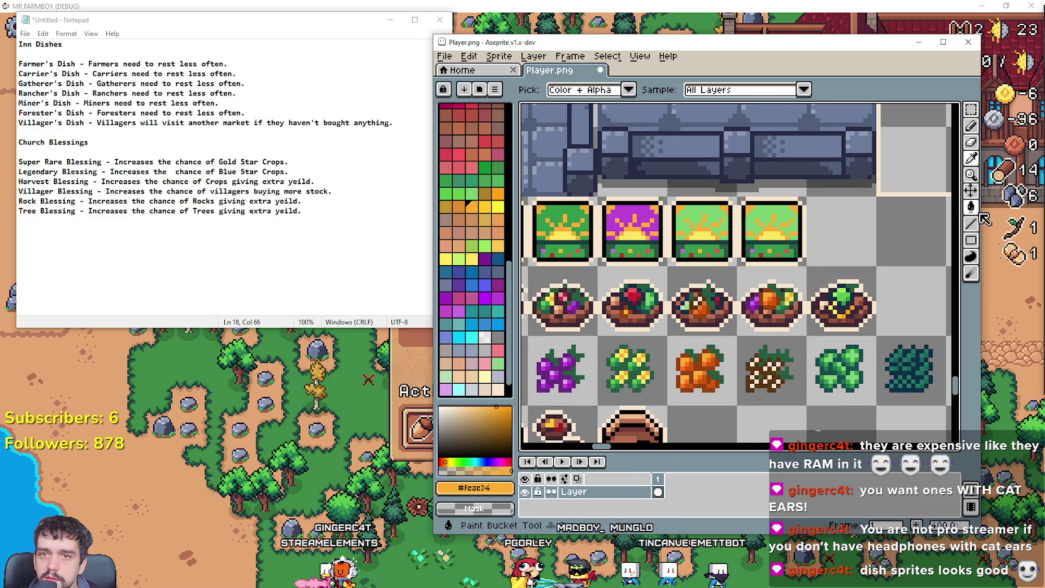
left_click(972, 206)
key("ctrl+z")
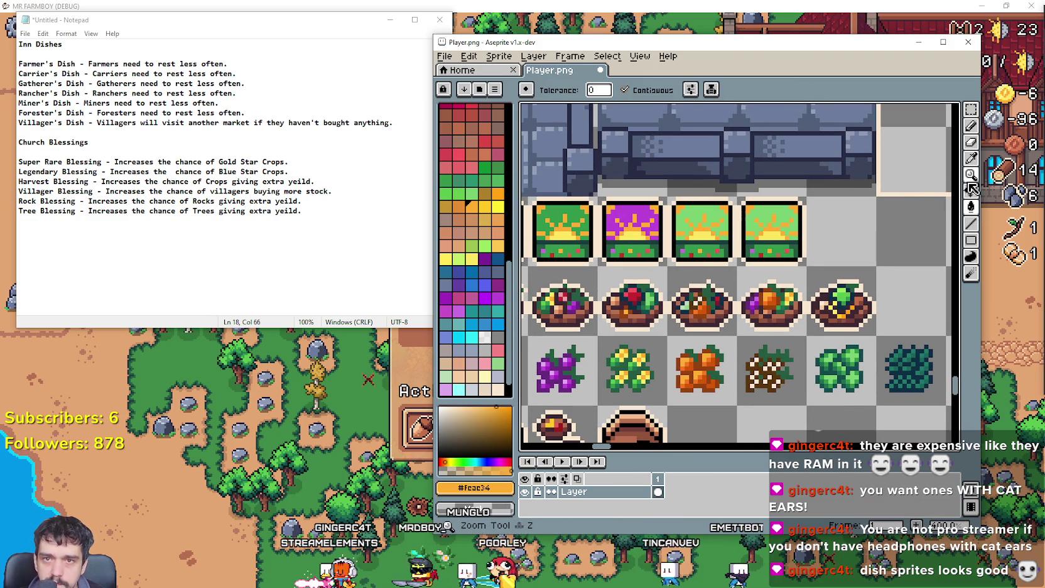
Fill the fourth sun tile's sky with red sampled from the berry sprite
left_click(972, 158)
scroll(716, 339, "down", 1)
scroll(716, 339, "down", 4)
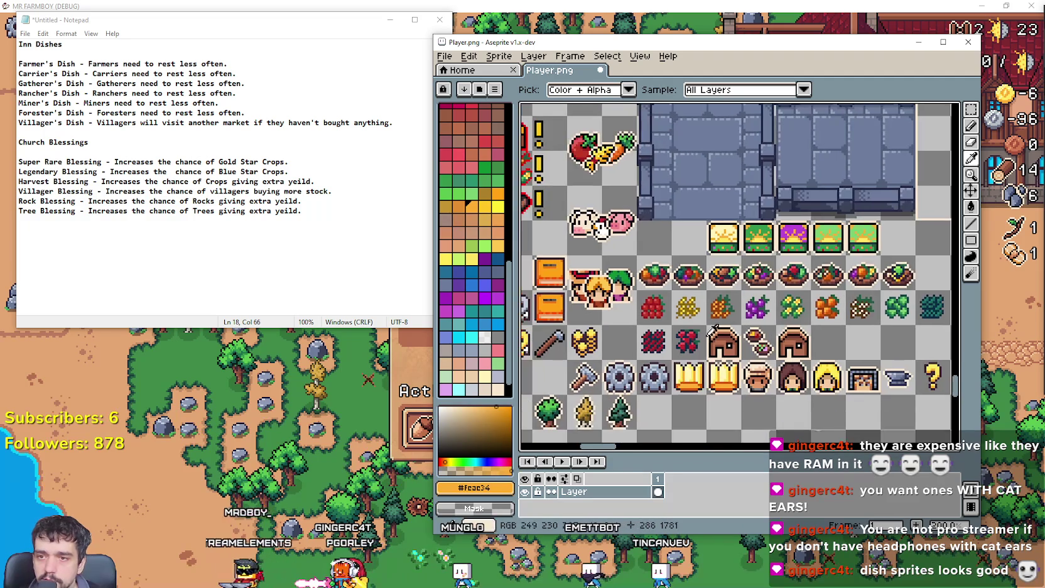
scroll(715, 329, "up", 2)
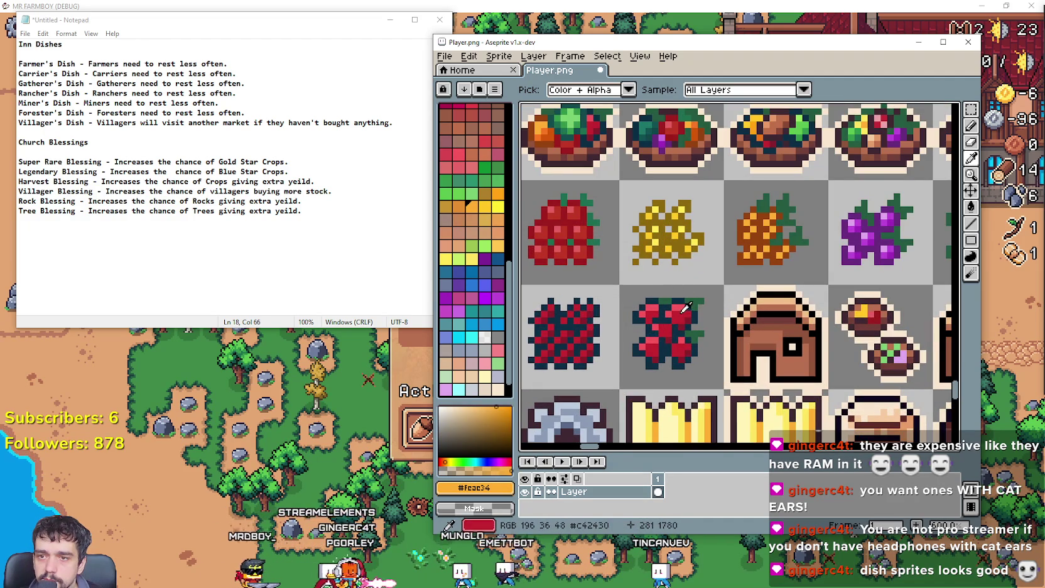
left_click(686, 306)
scroll(720, 249, "down", 2)
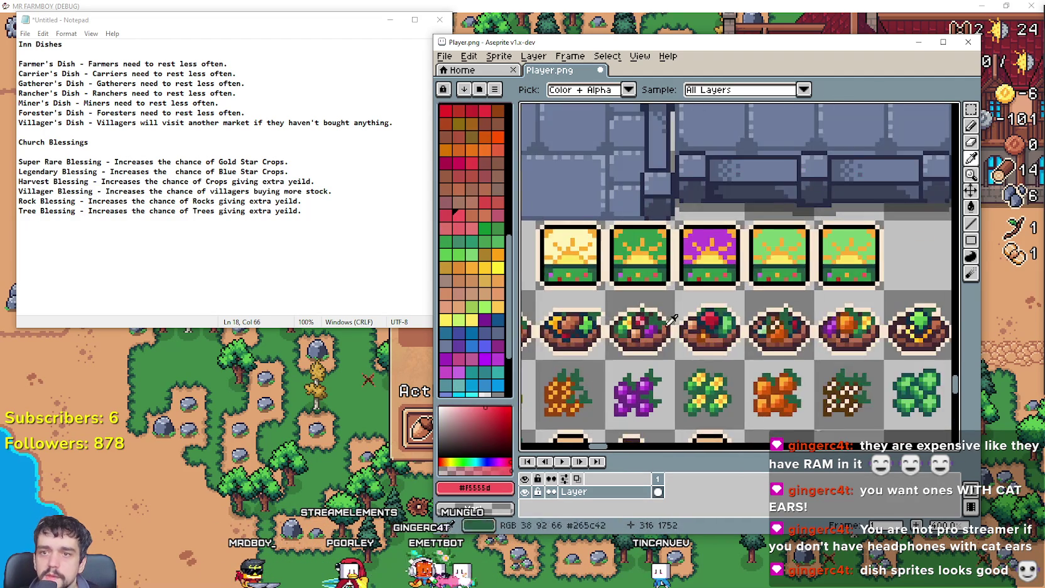
scroll(816, 252, "up", 1)
left_click(975, 207)
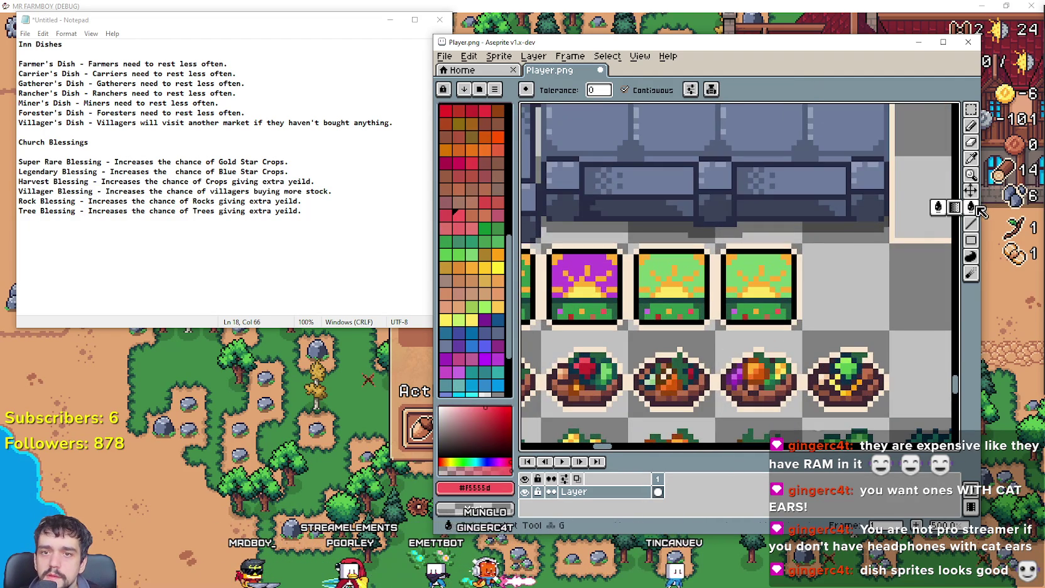
left_click(686, 257)
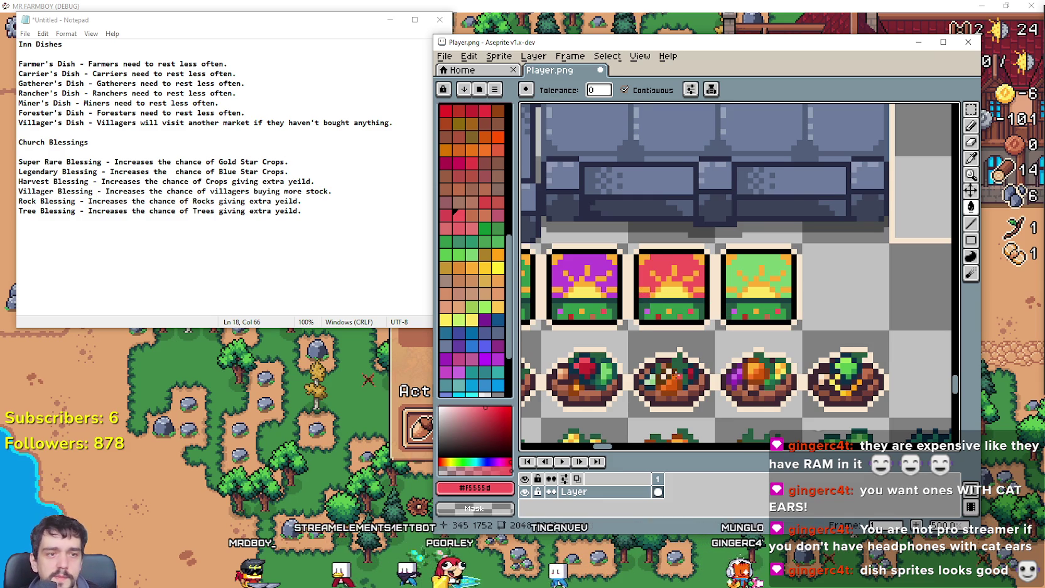
Fill the fifth sun tile's sky with cream sampled from the speckled crop sprite
scroll(745, 386, "down", 4)
mouse_move(755, 294)
left_mouse_down()
mouse_move(766, 257)
mouse_move(679, 296)
mouse_move(741, 274)
left_mouse_up()
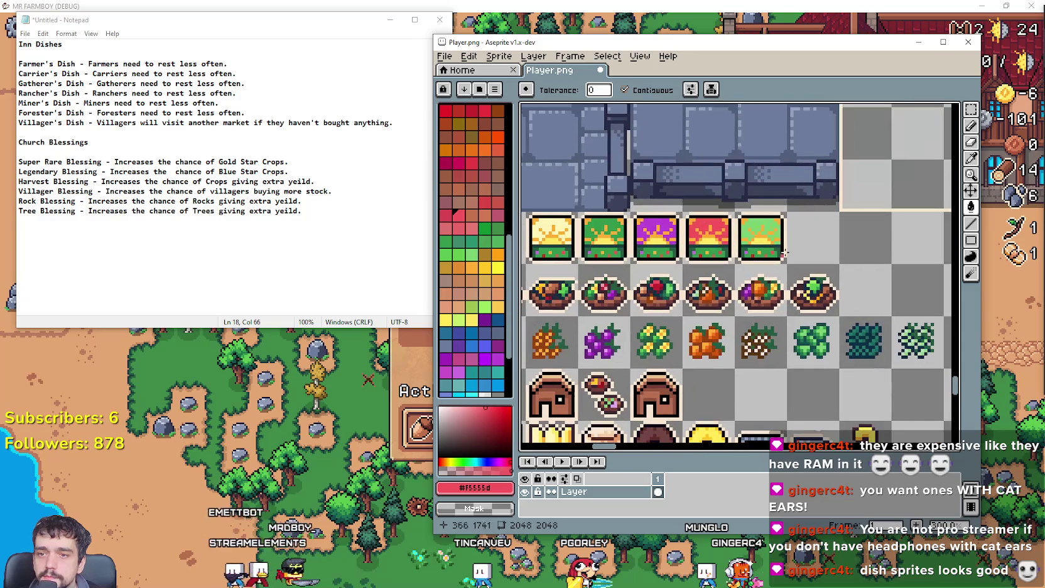
key("i")
scroll(718, 328, "up", 2)
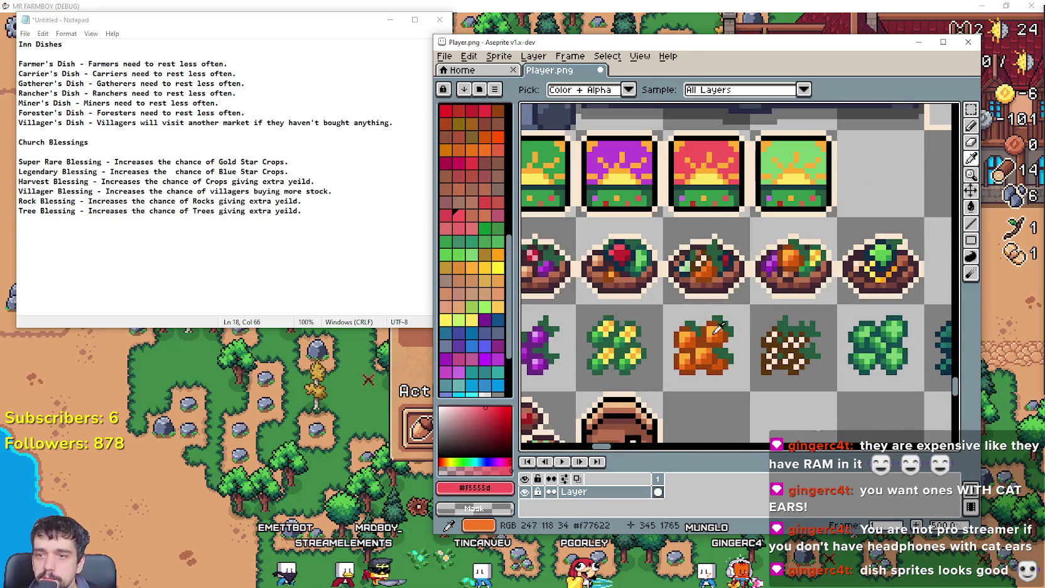
scroll(718, 327, "right", 3)
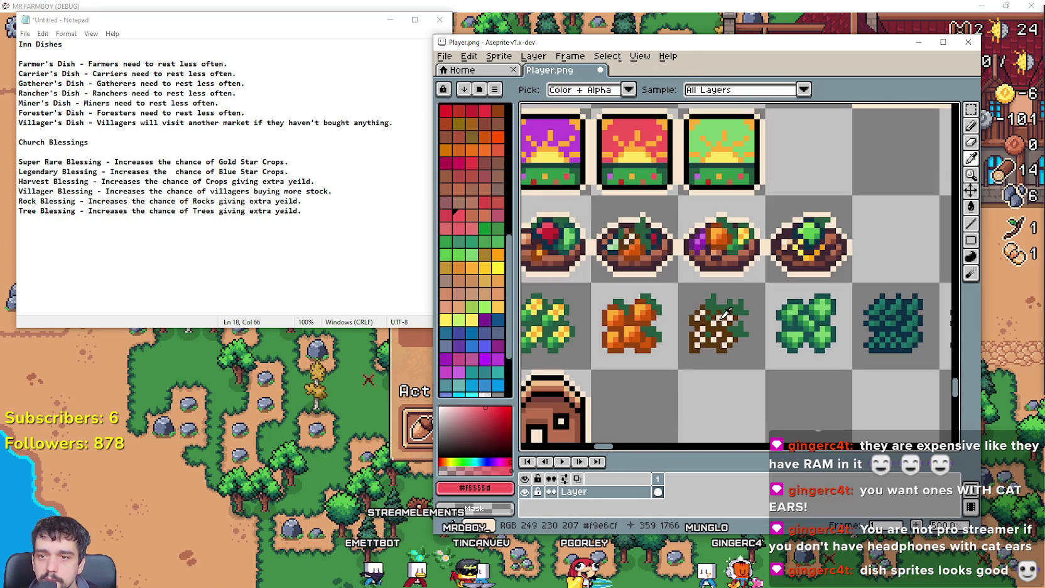
left_click(720, 314)
key("g")
left_click(736, 127)
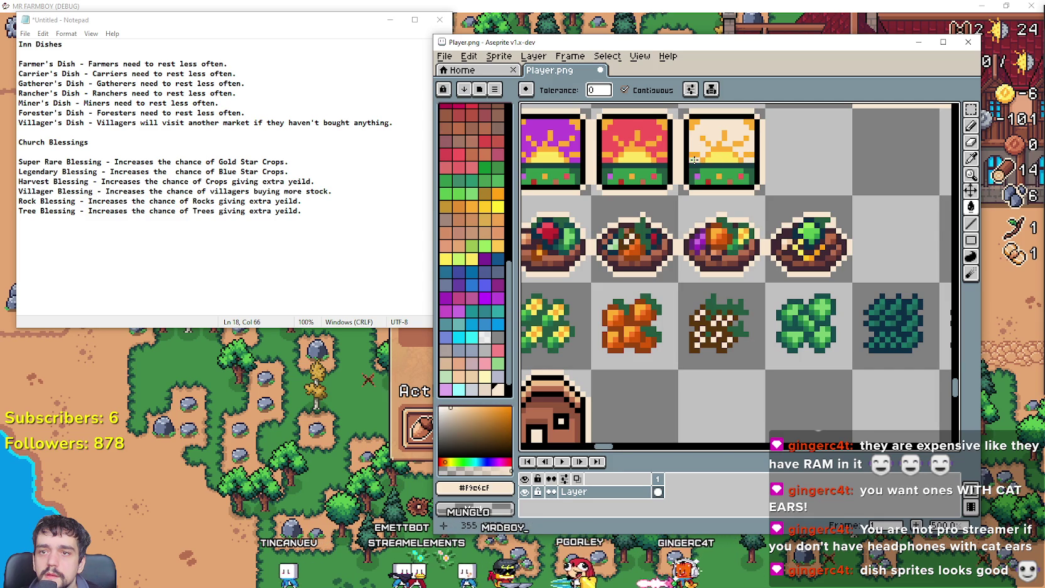
scroll(820, 292, "down", 2)
scroll(821, 292, "right", 2)
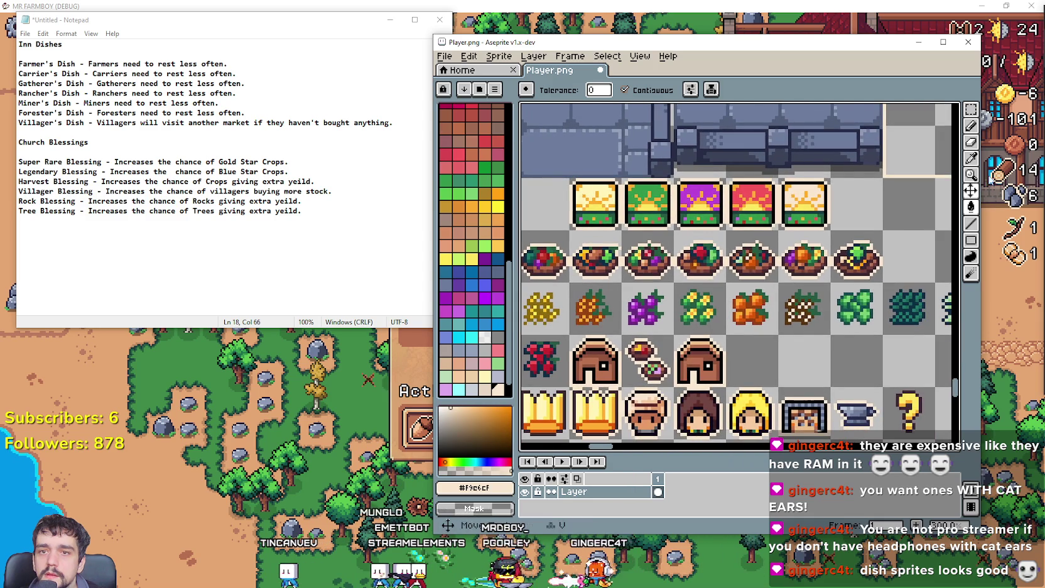
key("ctrl+v")
Place the red sunset copy in the empty slot after the row as a sixth tile
mouse_move(759, 228)
left_mouse_down()
mouse_move(812, 239)
mouse_move(862, 222)
left_mouse_up()
scroll(679, 223, "up", 2)
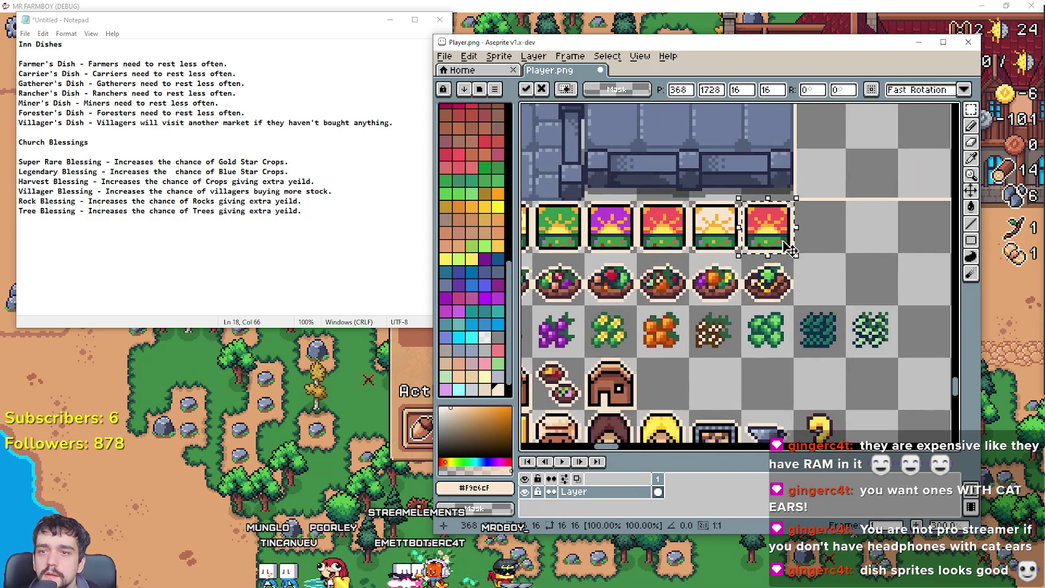
left_click_drag(679, 223, 689, 226)
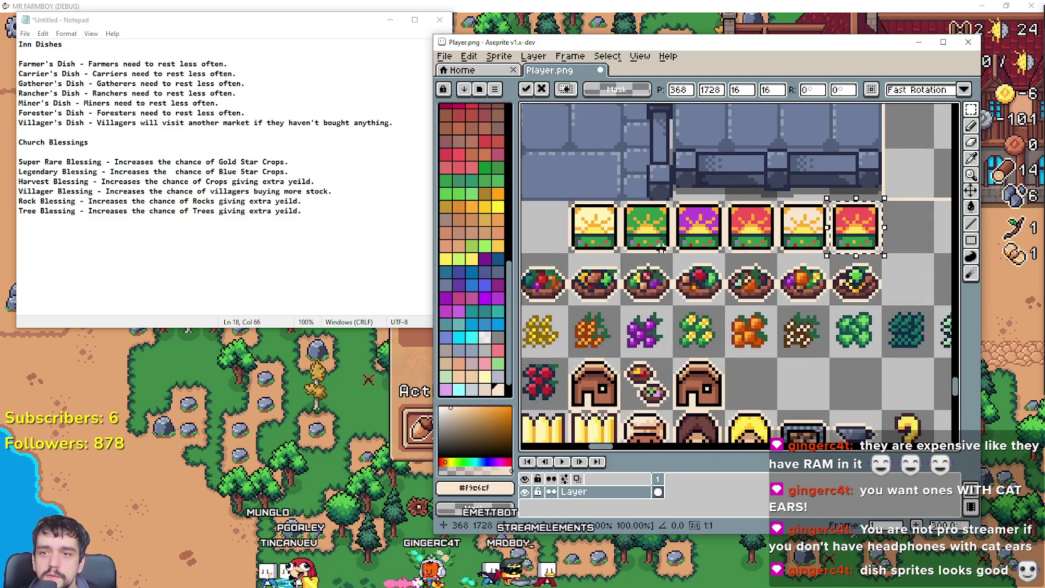
left_click_drag(801, 237, 844, 177)
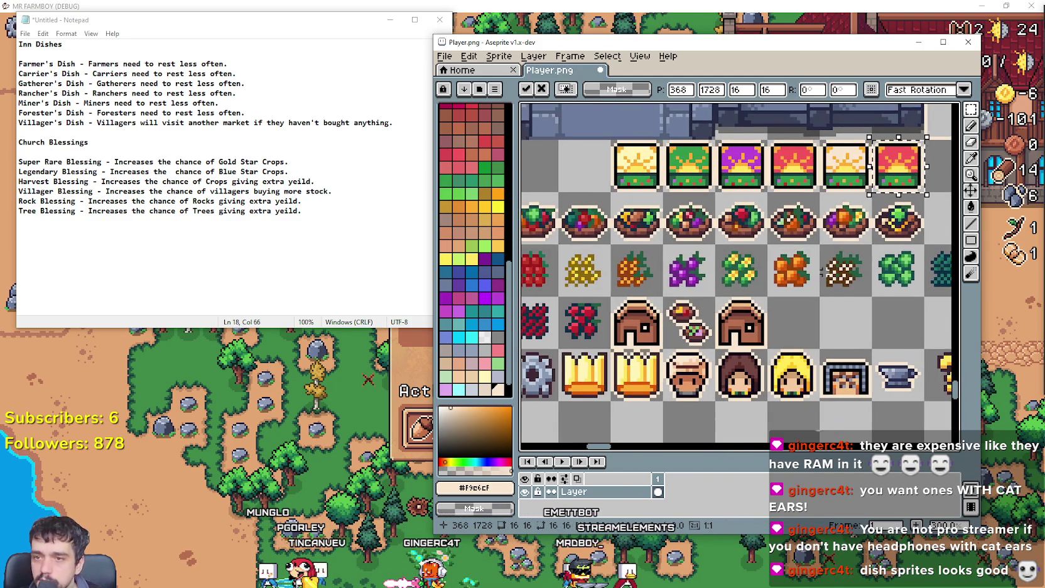
left_click(970, 163)
scroll(614, 316, "up", 2)
mouse_move(614, 252)
left_mouse_down()
mouse_move(615, 352)
mouse_move(562, 314)
mouse_move(785, 289)
mouse_move(784, 257)
left_mouse_up()
left_click_drag(777, 295, 684, 343)
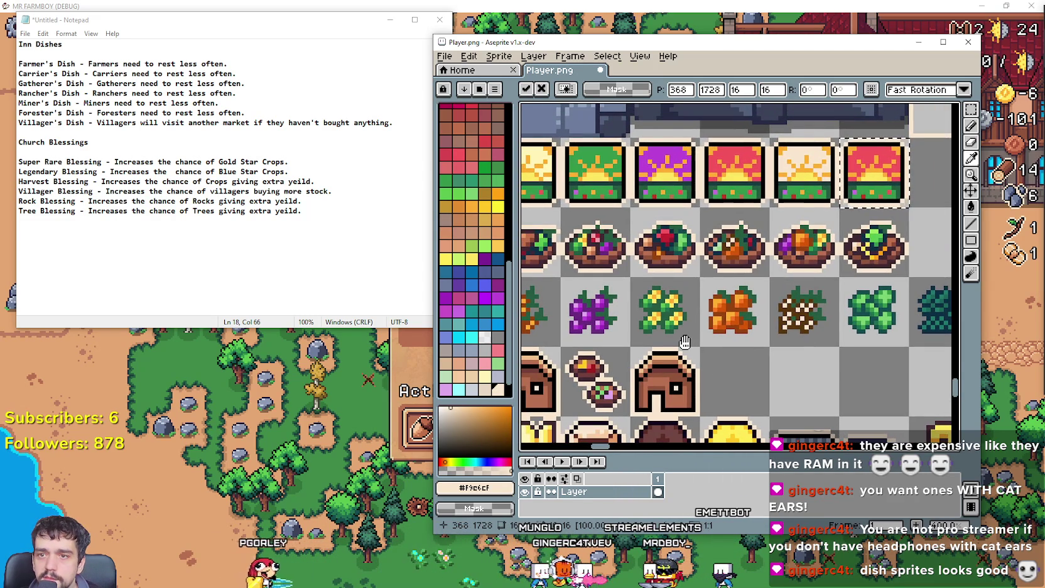
left_click_drag(656, 259, 728, 264)
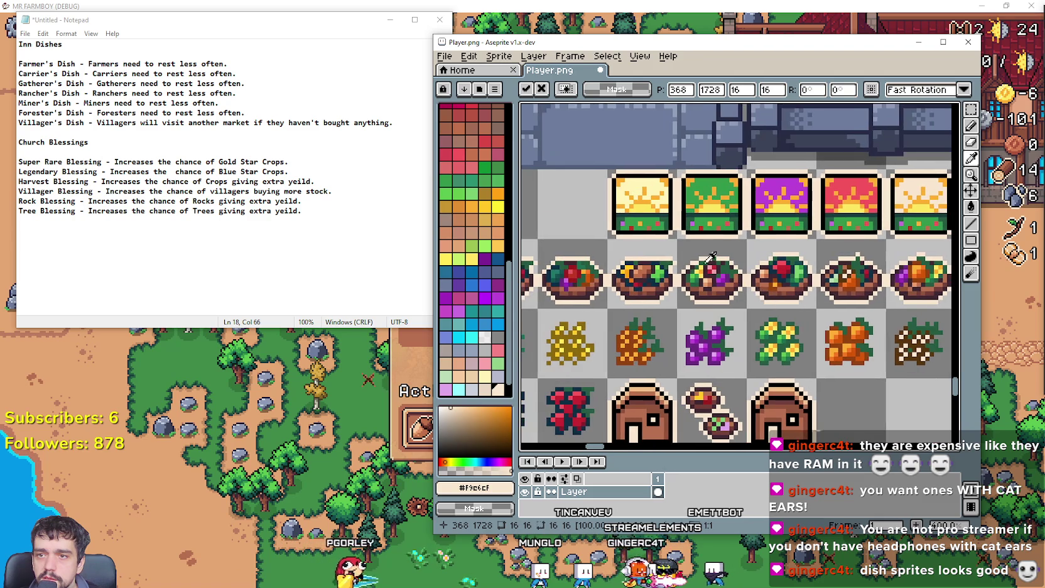
Fill the sixth tile's red sky with tan
scroll(727, 267, "up", 1)
scroll(727, 267, "down", 1)
scroll(691, 276, "up", 4)
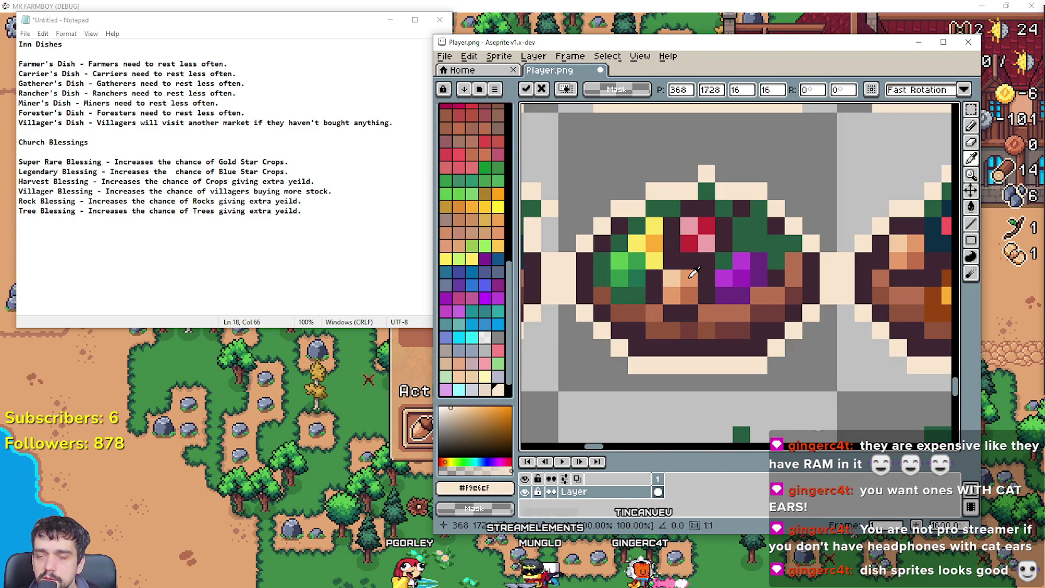
scroll(693, 272, "down", 5)
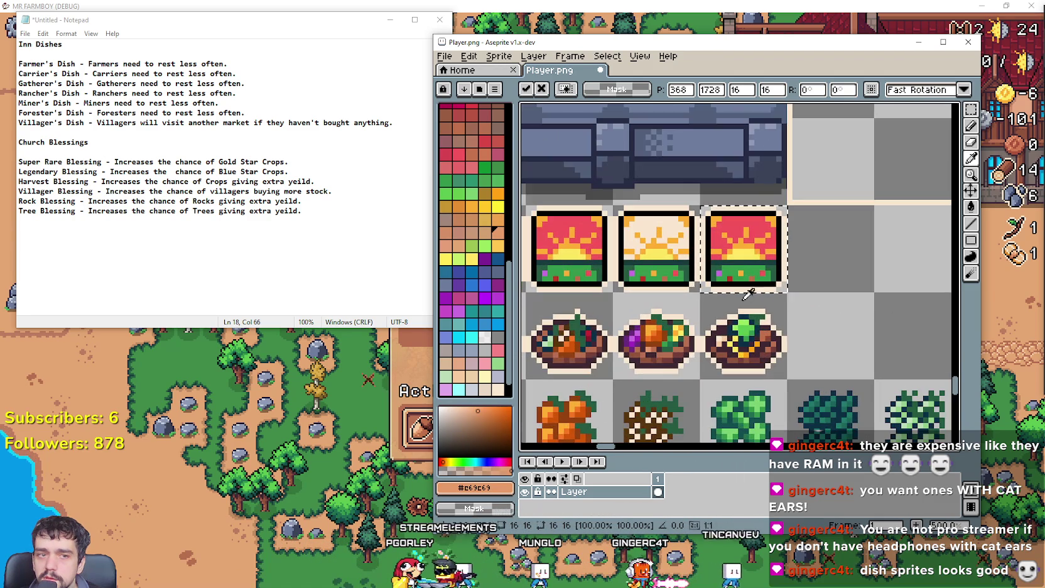
left_click(972, 206)
scroll(767, 234, "up", 1)
left_click(772, 272)
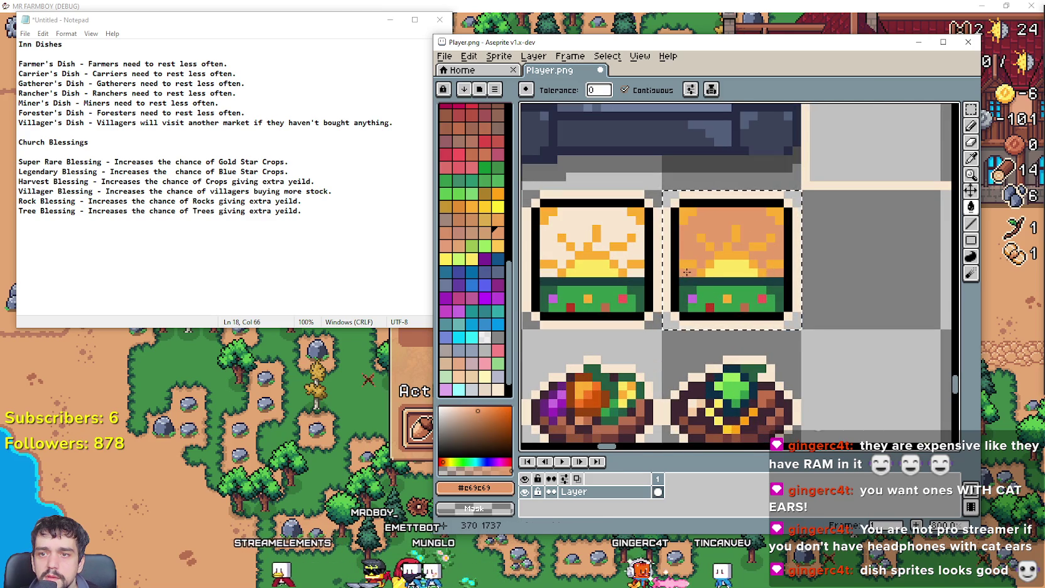
scroll(698, 273, "down", 3)
scroll(721, 288, "down", 1)
Return to the Godot editor showing blue_prayer_data.tres
left_click(971, 158)
mouse_move(528, 330)
left_mouse_down()
mouse_move(681, 330)
mouse_move(645, 296)
left_mouse_up()
scroll(803, 265, "down", 1)
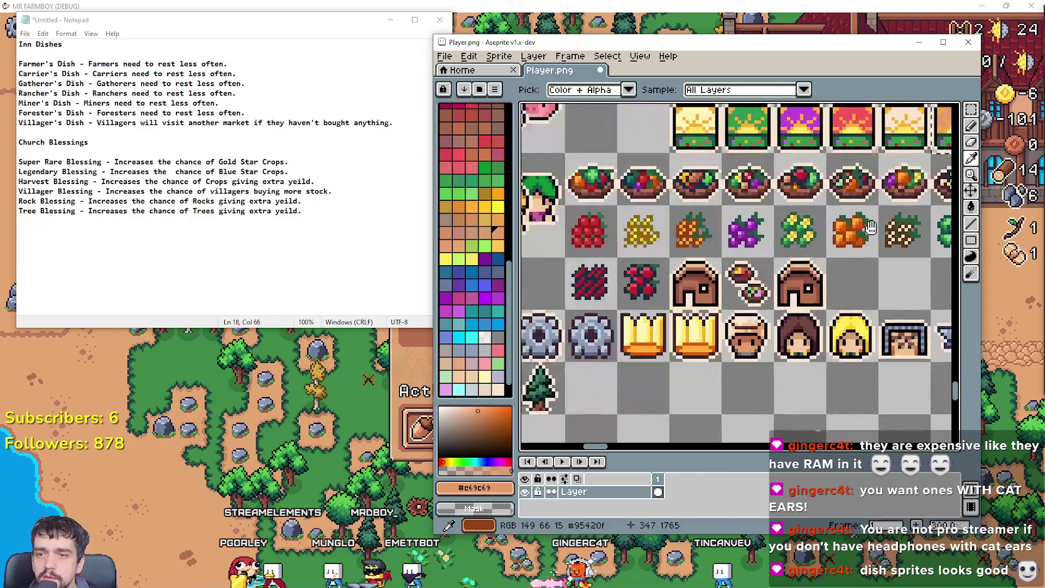
scroll(636, 234, "up", 1)
key("alt+Tab")
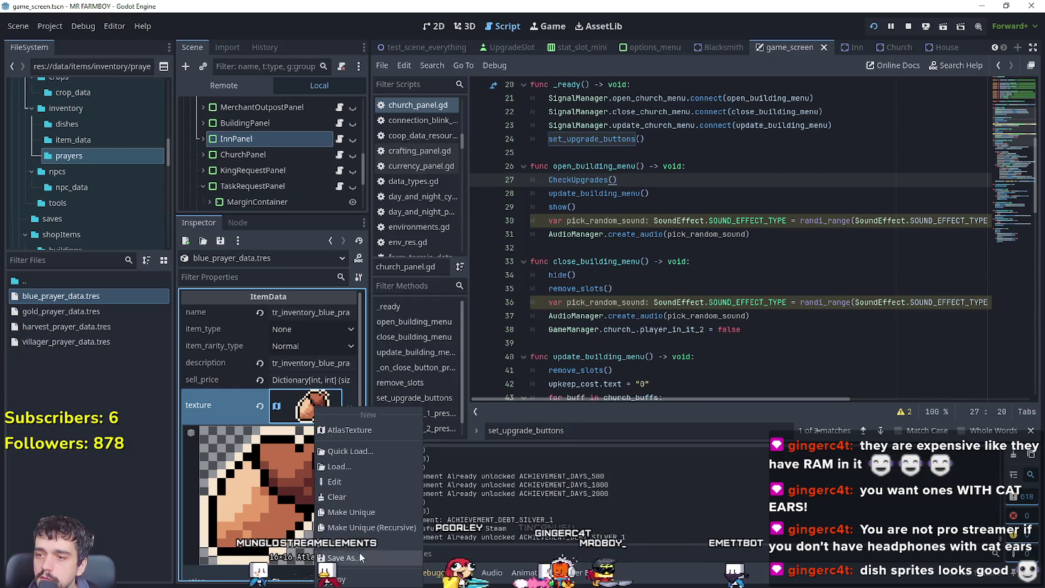
Set blue_prayer_data's texture atlas region to the cream sun tile
left_click(343, 466)
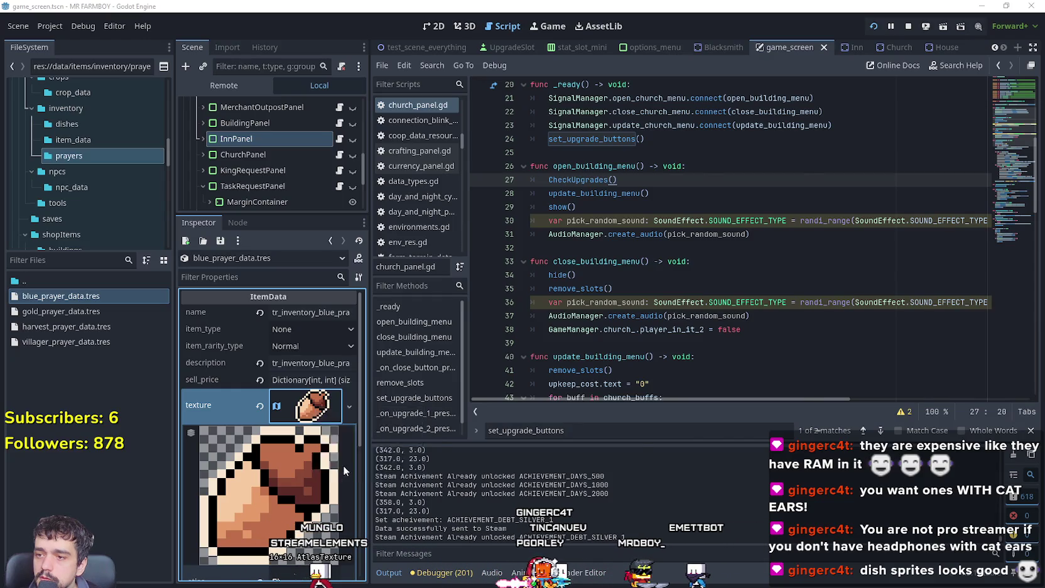
left_click(639, 474)
scroll(259, 484, "down", 2)
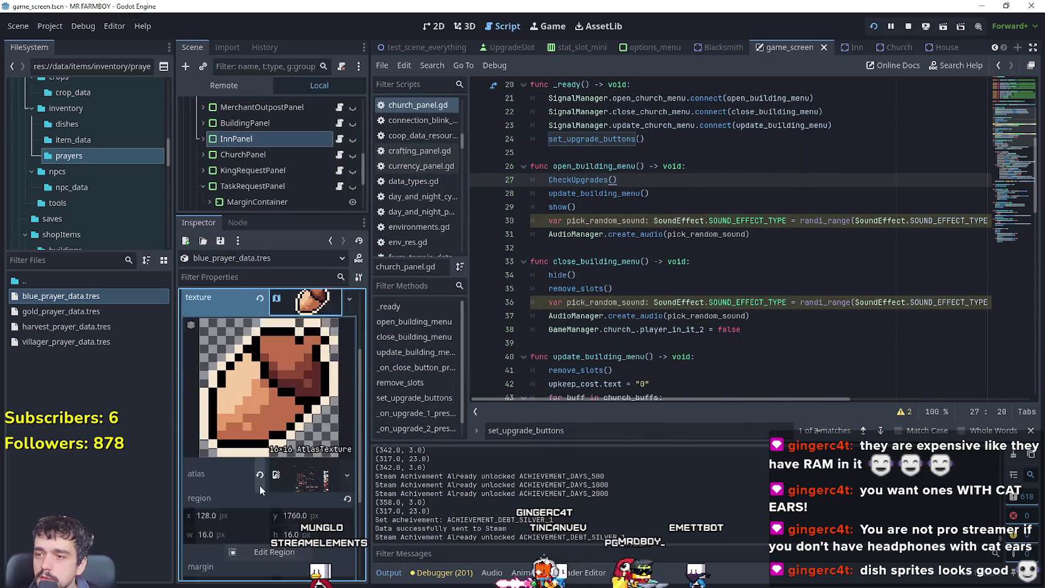
left_click(273, 515)
scroll(428, 297, "down", 5)
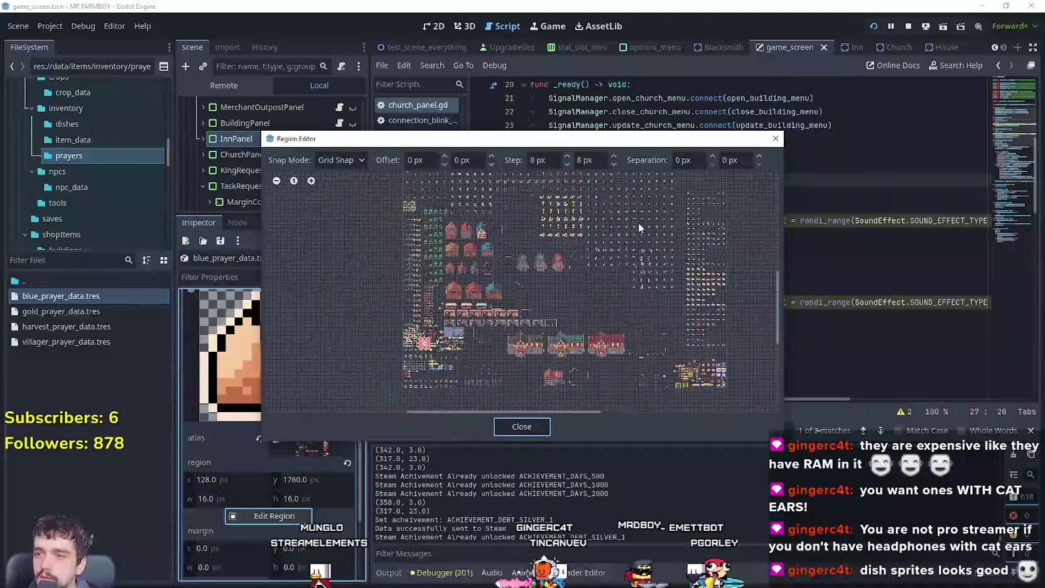
scroll(523, 255, "up", 5)
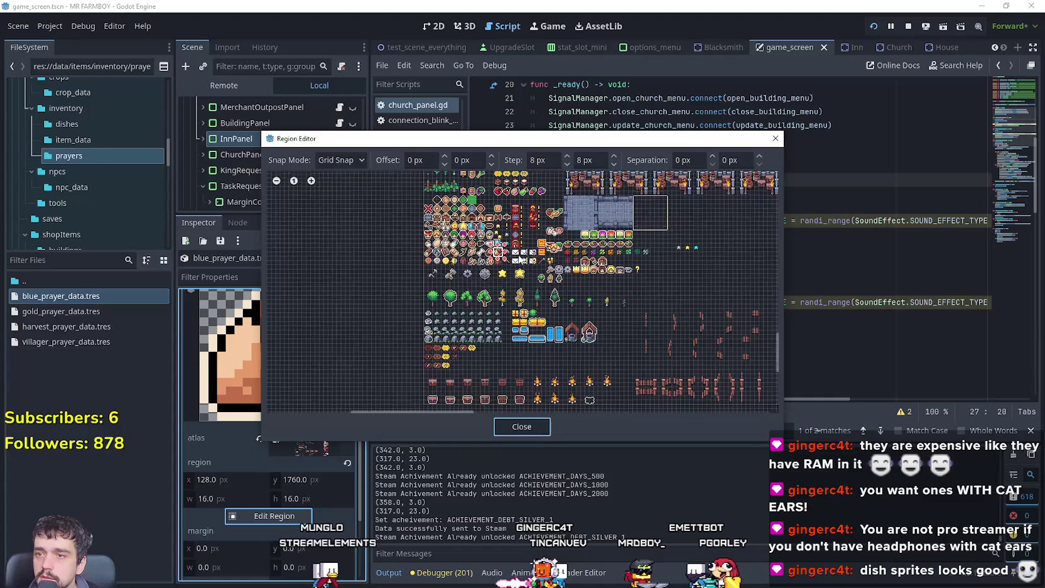
scroll(565, 270, "up", 3)
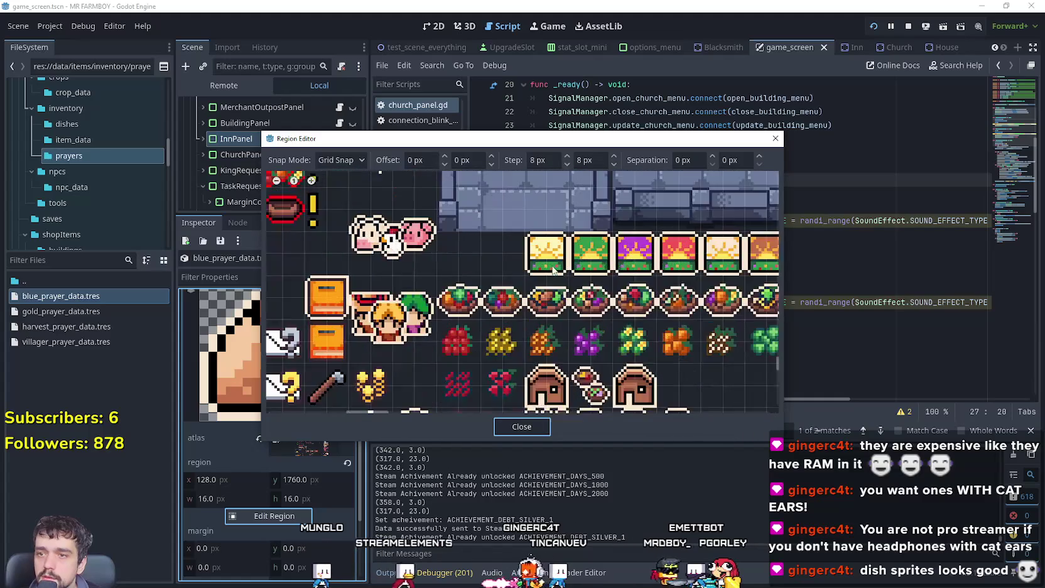
left_click(540, 429)
Set gold_prayer_data's texture region to the cream sun tile at 352, 1728, 16×16
left_click(64, 311)
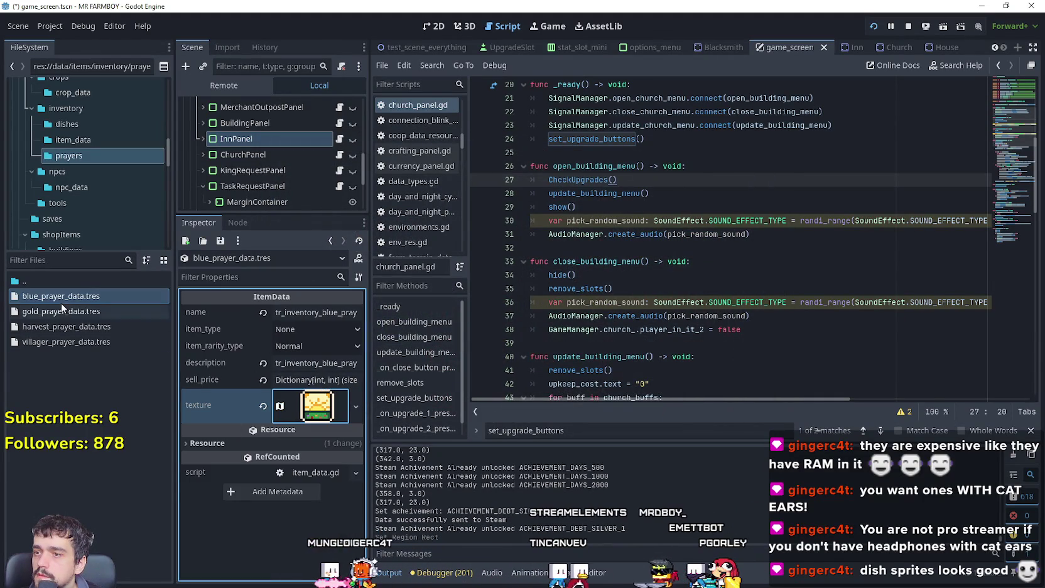
left_click(317, 405)
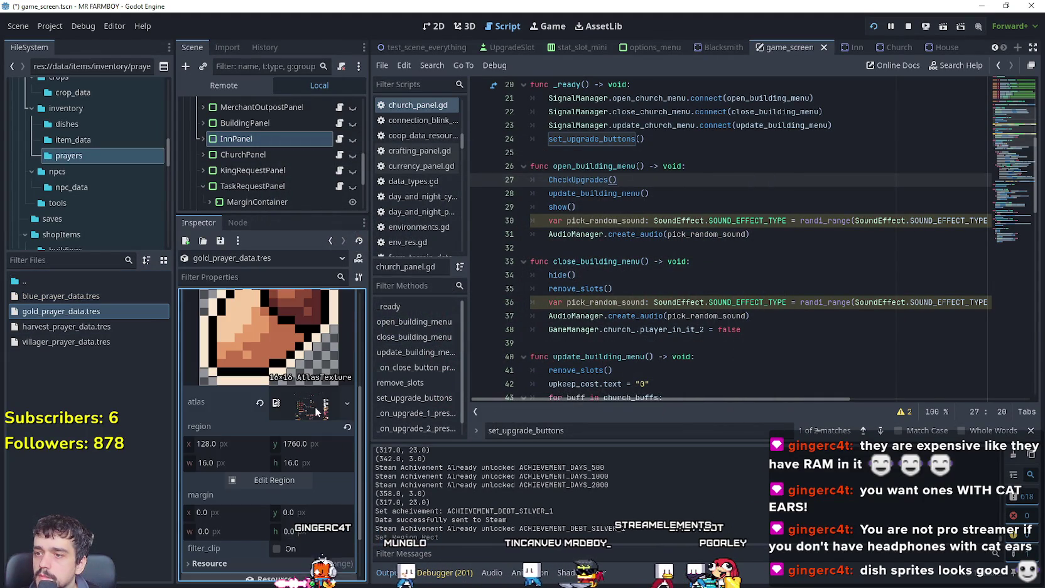
left_click(282, 478)
scroll(478, 310, "down", 10)
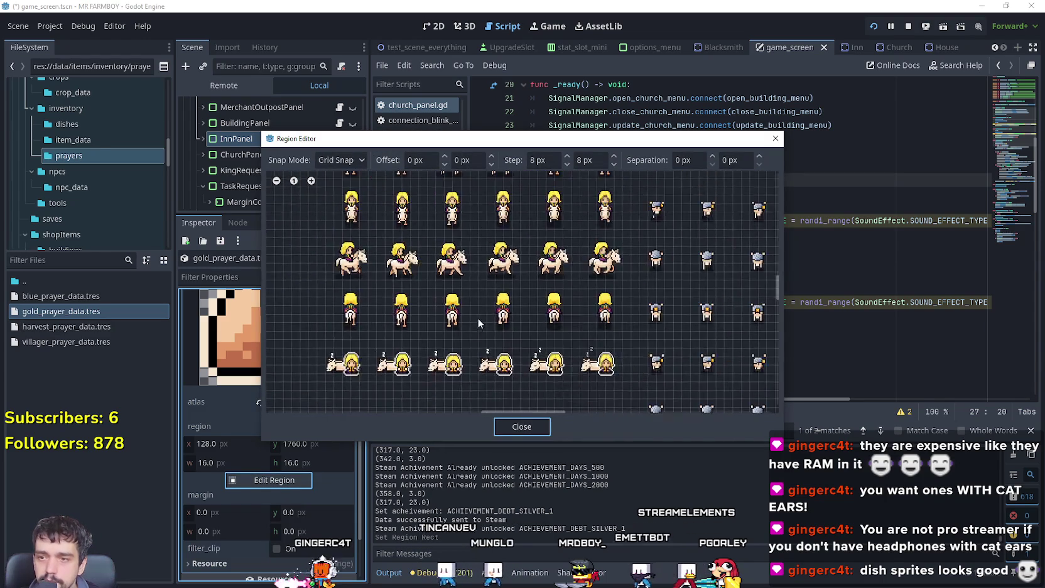
scroll(451, 376, "left", 10)
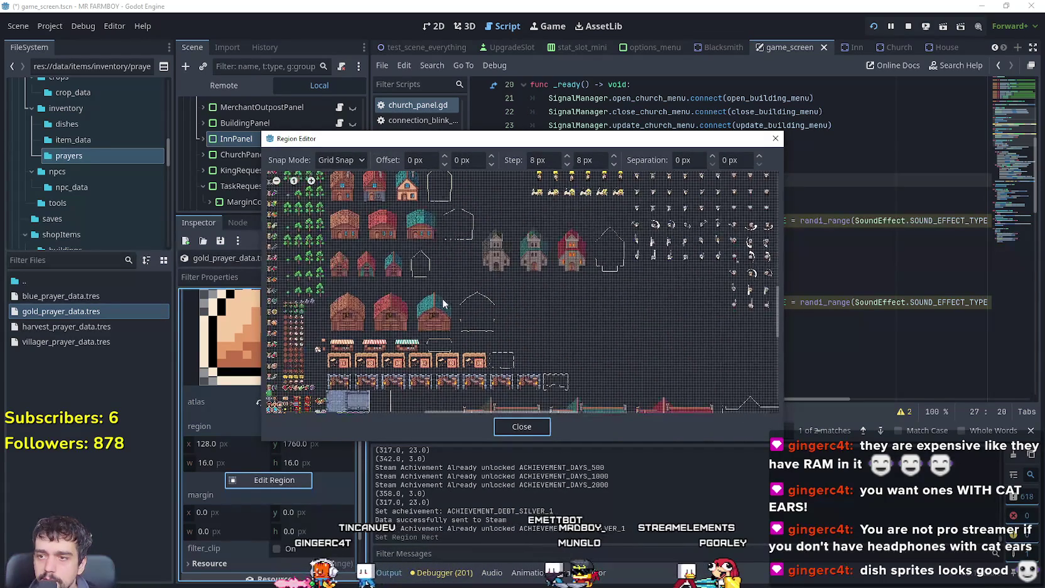
scroll(456, 361, "up", 8)
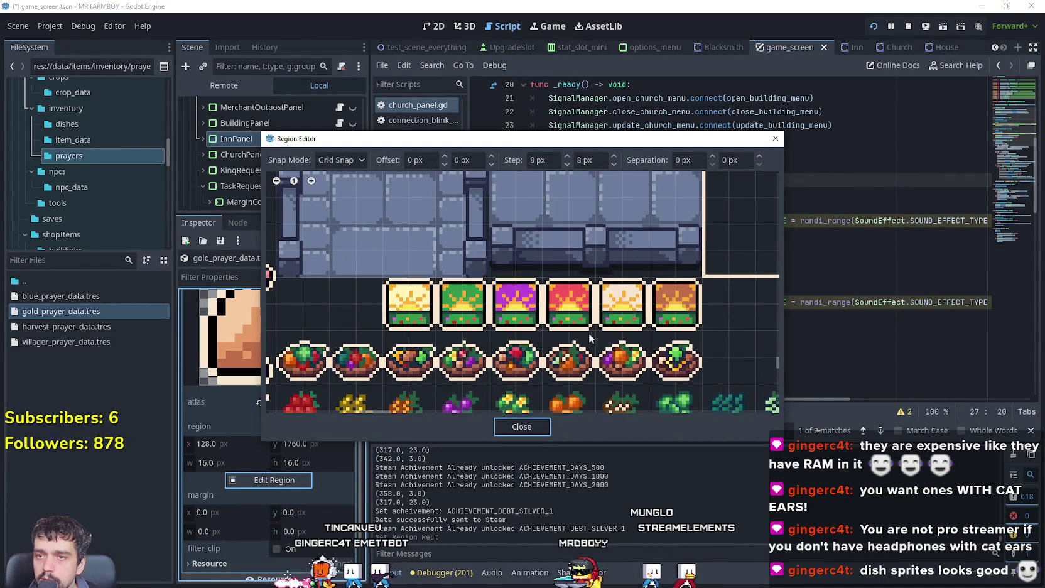
left_click(598, 325)
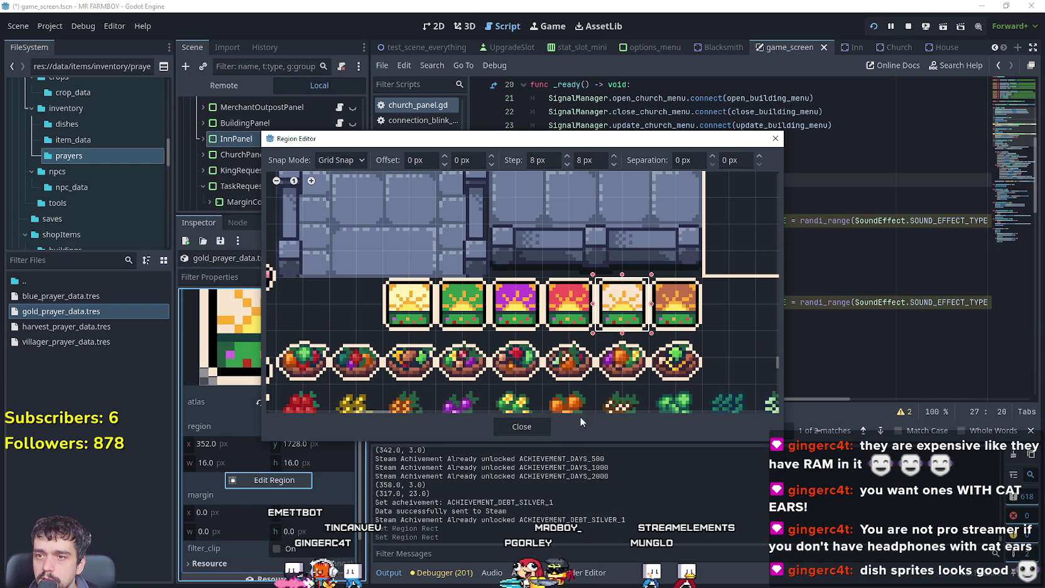
left_click(535, 424)
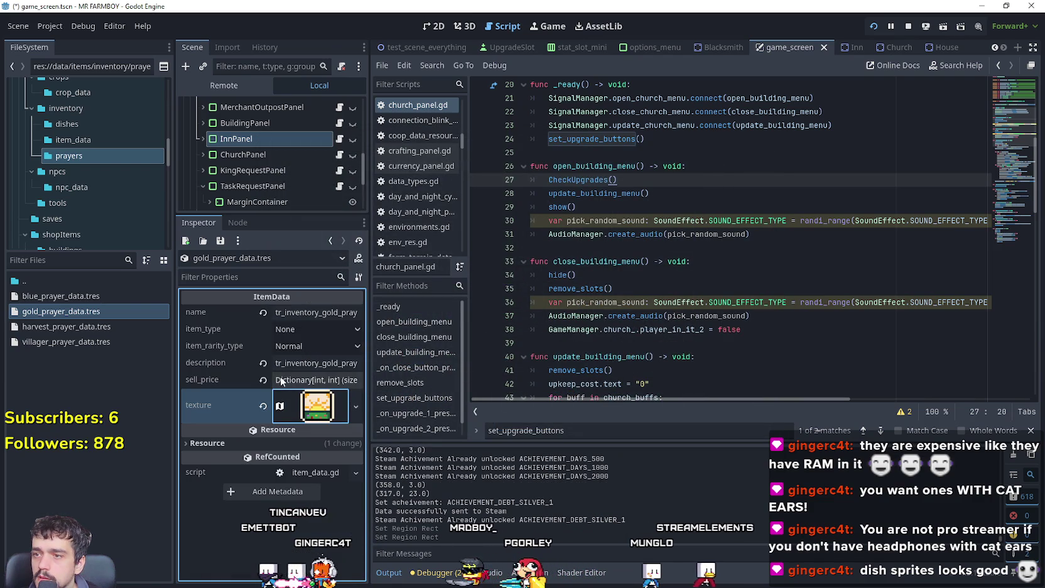
Set harvest_prayer_data's AtlasTexture region to the green sun tile
left_click(111, 321)
left_click(295, 406)
scroll(278, 420, "down", 3)
left_click(291, 406)
scroll(455, 294, "down", 5)
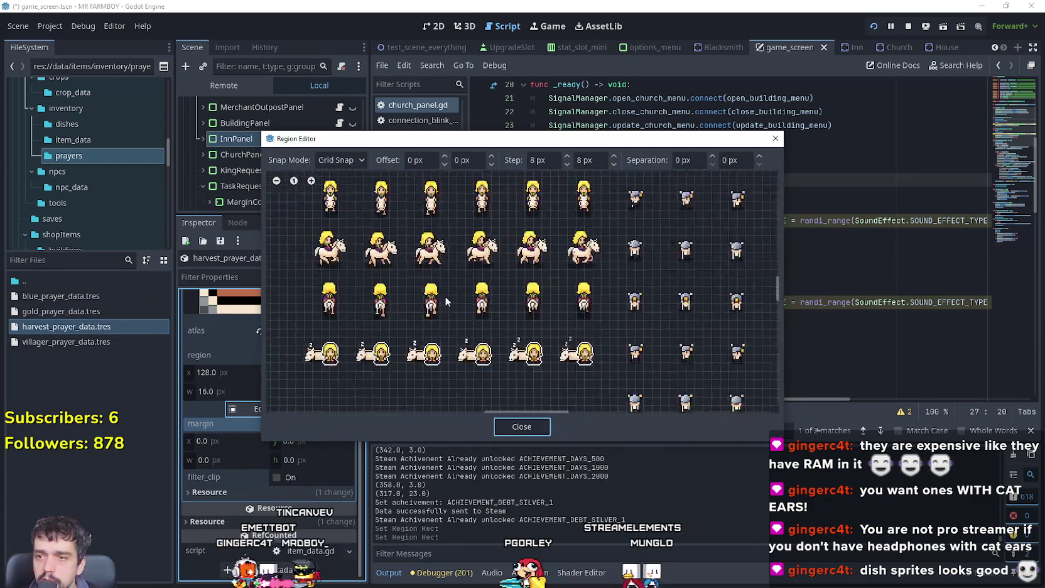
scroll(433, 314, "down", 3)
scroll(452, 283, "up", 3)
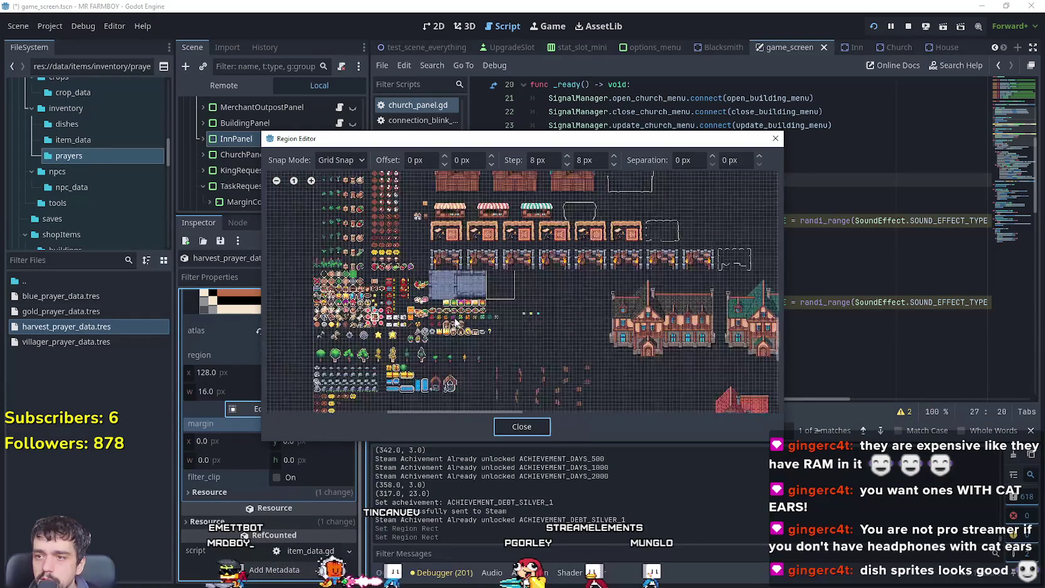
scroll(449, 312, "up", 5)
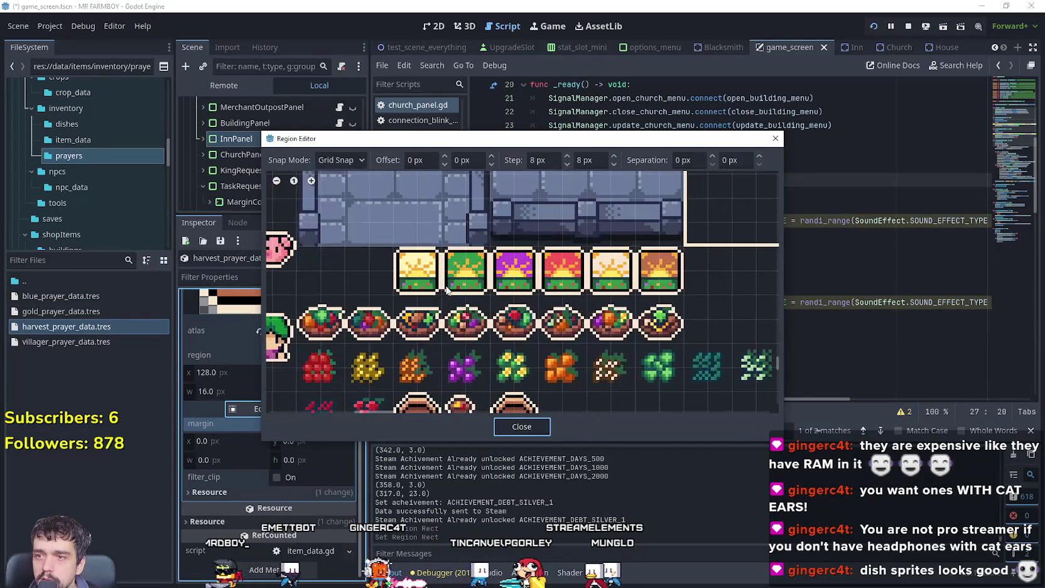
left_click(445, 291)
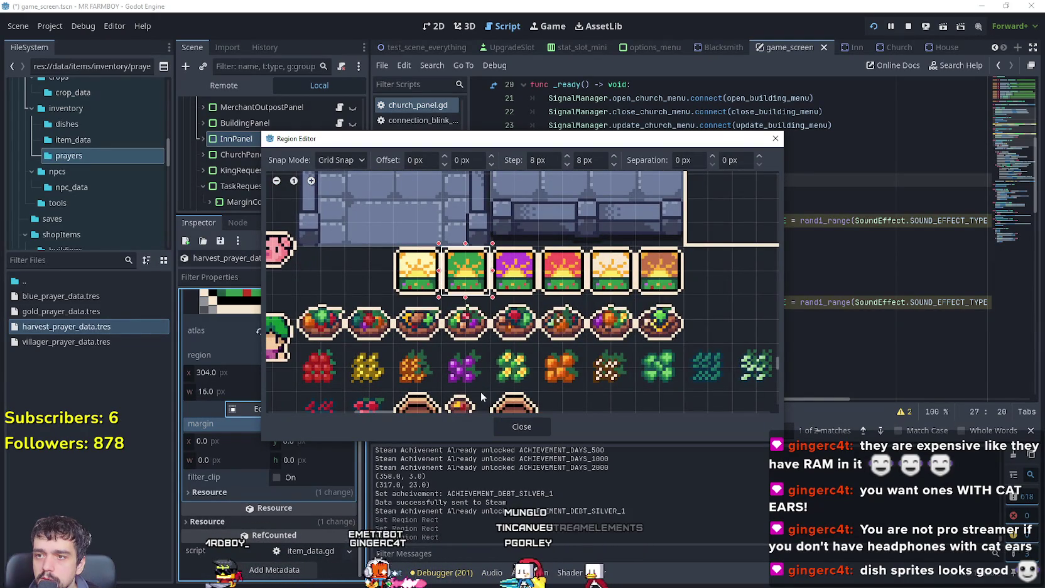
left_click(524, 426)
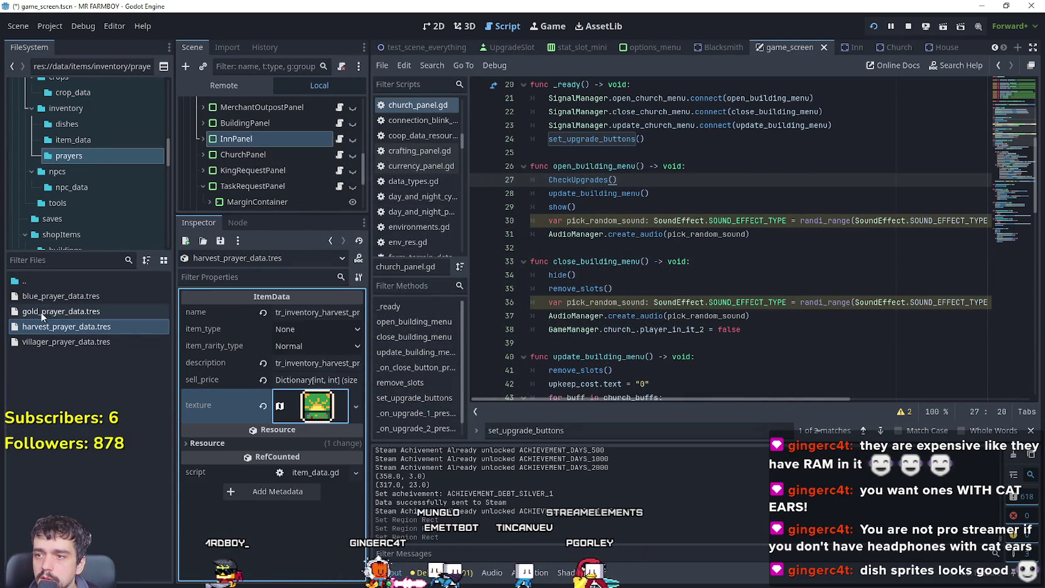
Set villager_prayer_data's AtlasTexture region to the purple sunset tile at x 320
left_click(77, 342)
left_click(317, 405)
scroll(281, 449, "down", 3)
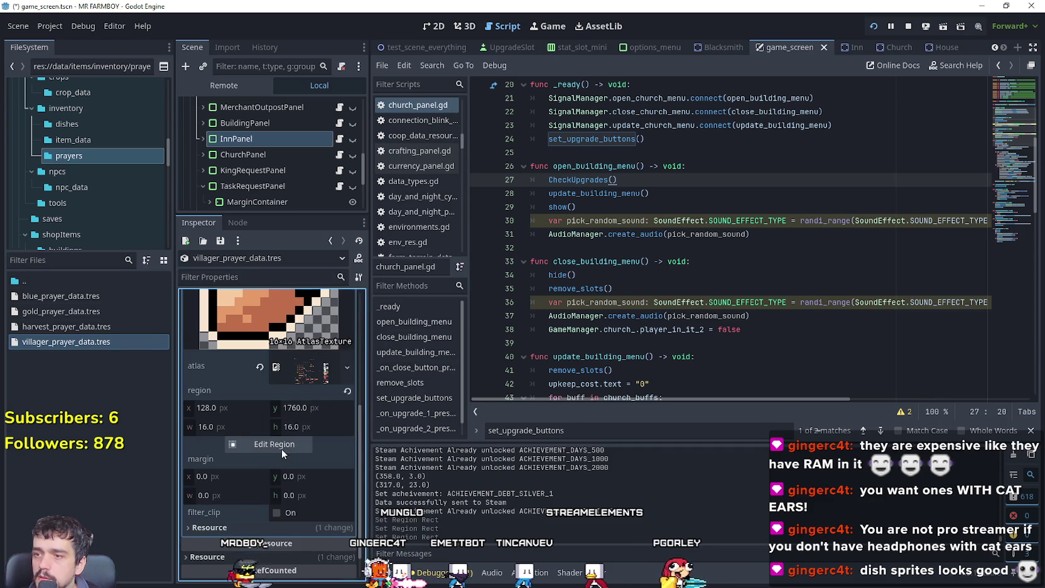
left_click(280, 446)
scroll(481, 286, "down", 6)
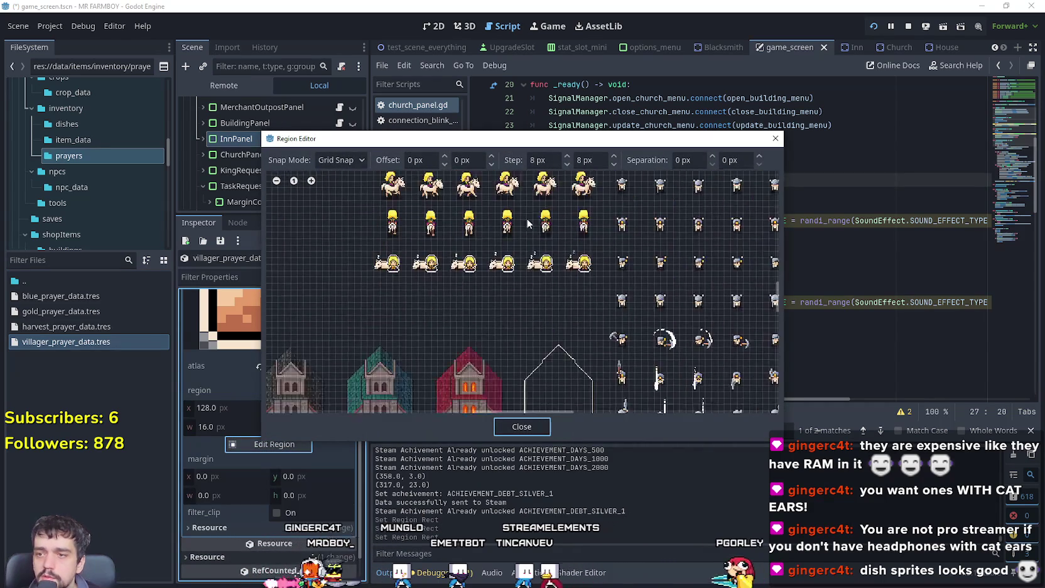
mouse_move(493, 319)
left_mouse_down()
mouse_move(488, 239)
mouse_move(542, 221)
mouse_move(512, 275)
left_mouse_up()
scroll(522, 269, "up", 3)
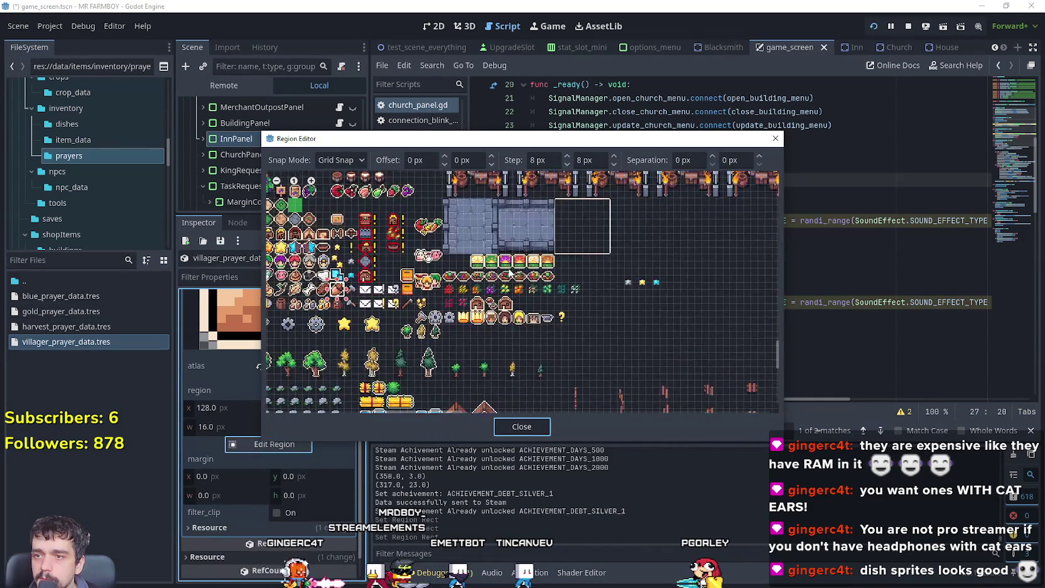
scroll(522, 269, "up", 4)
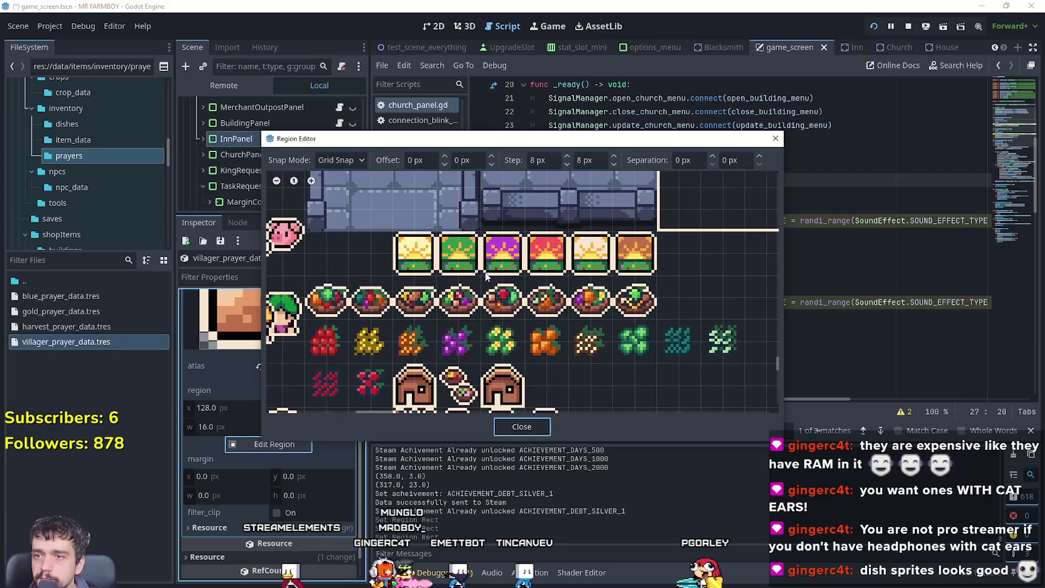
left_click_drag(490, 270, 521, 272)
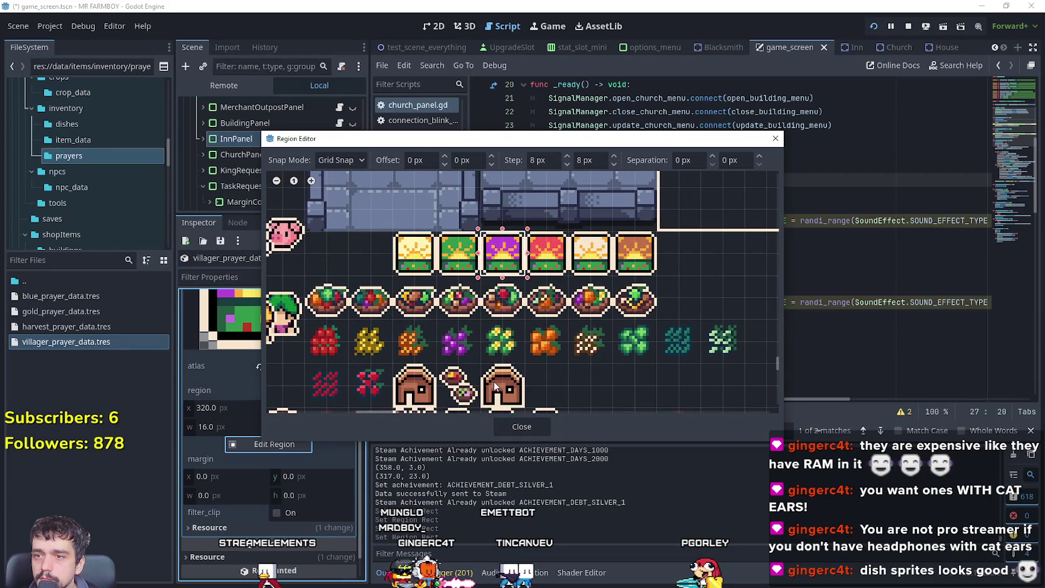
left_click(521, 427)
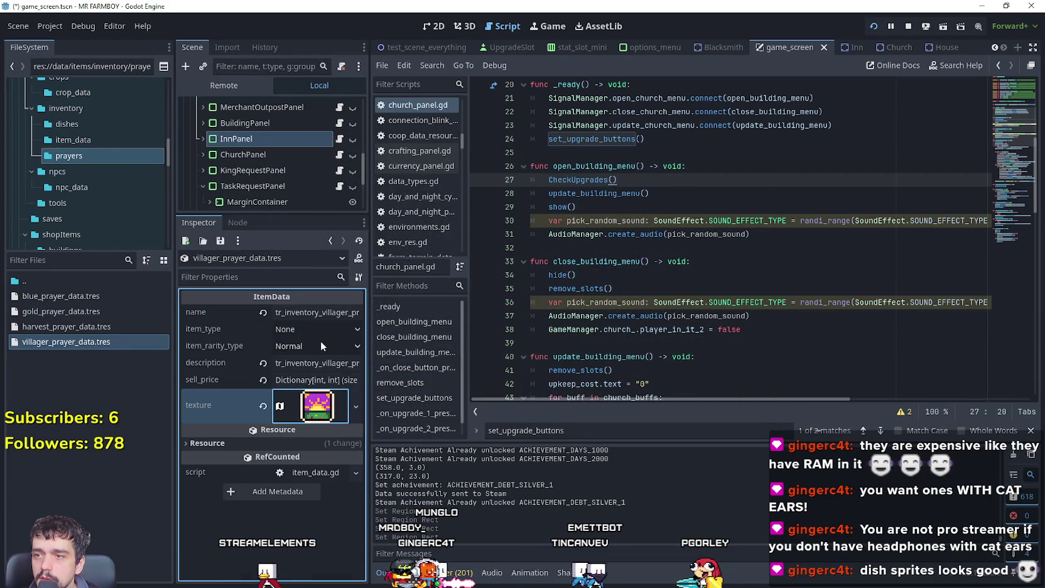
Select harvest_prayer_data.tres and bring up its file actions
right_click(47, 341)
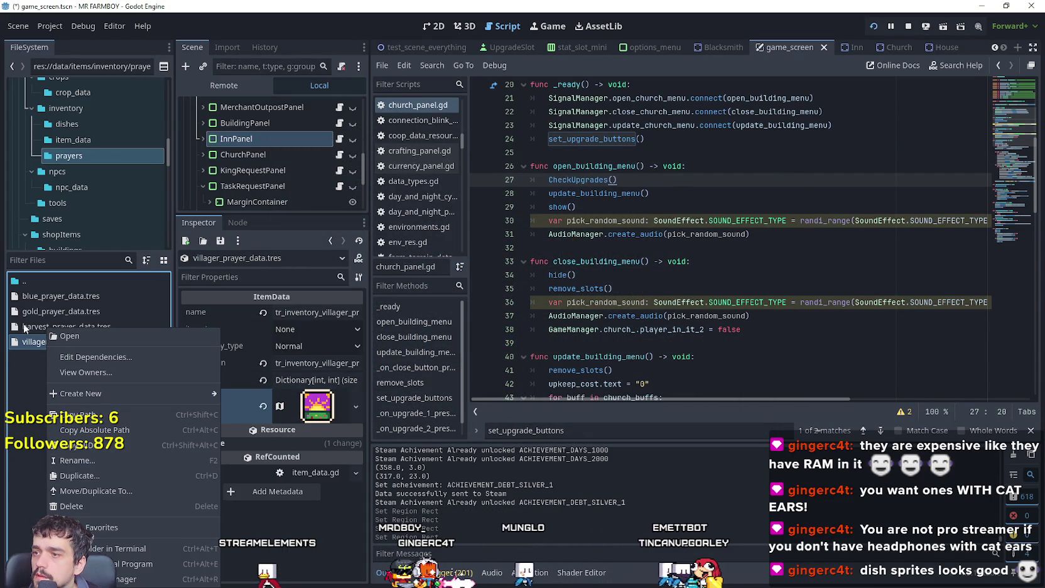
left_click(46, 331)
left_click(47, 328)
right_click(48, 329)
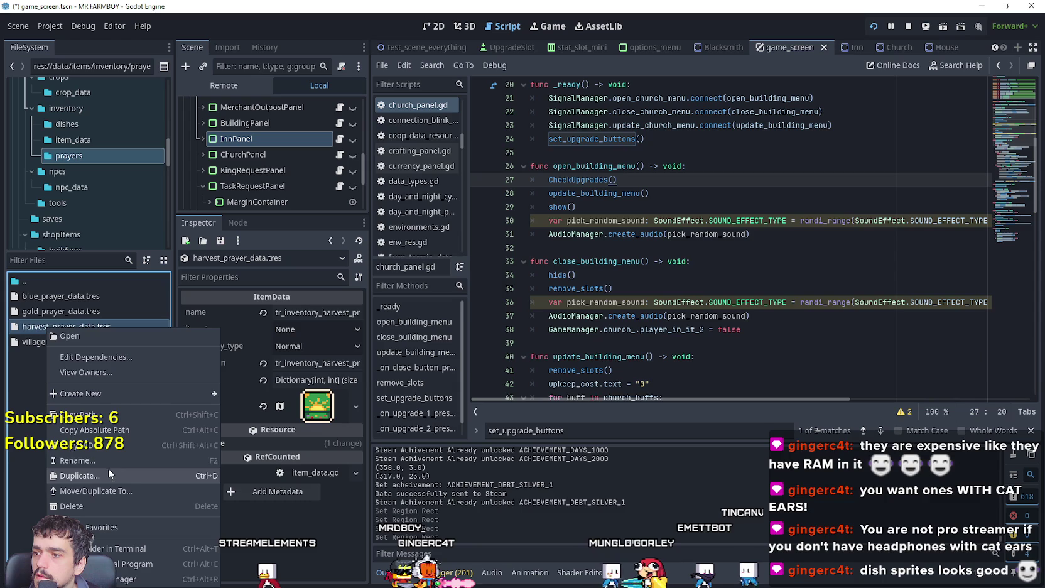
Duplicate harvest_prayer_data.tres as rock_prayer_data.tres
left_click(108, 475)
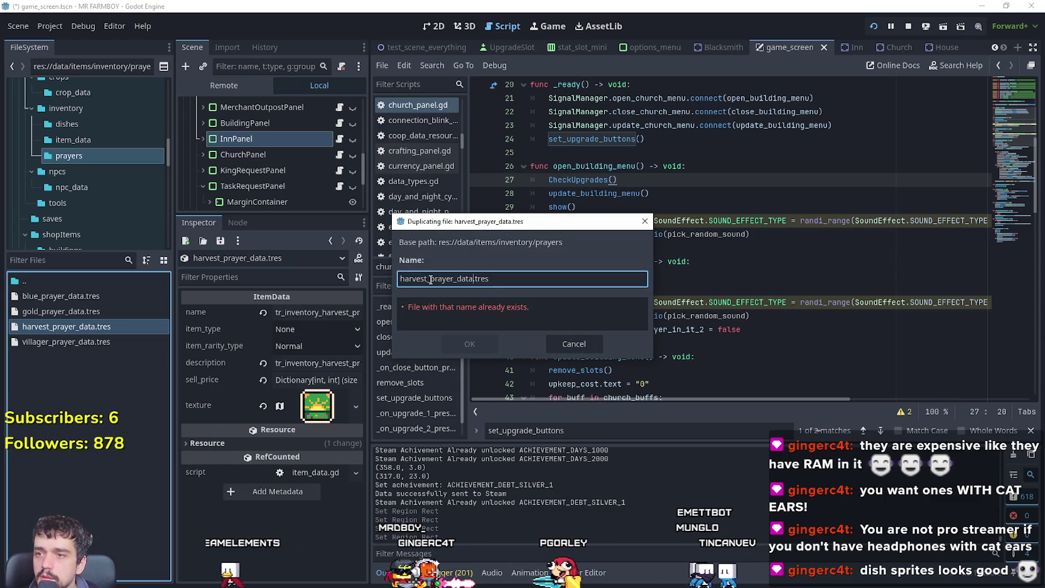
key("shift+Left")
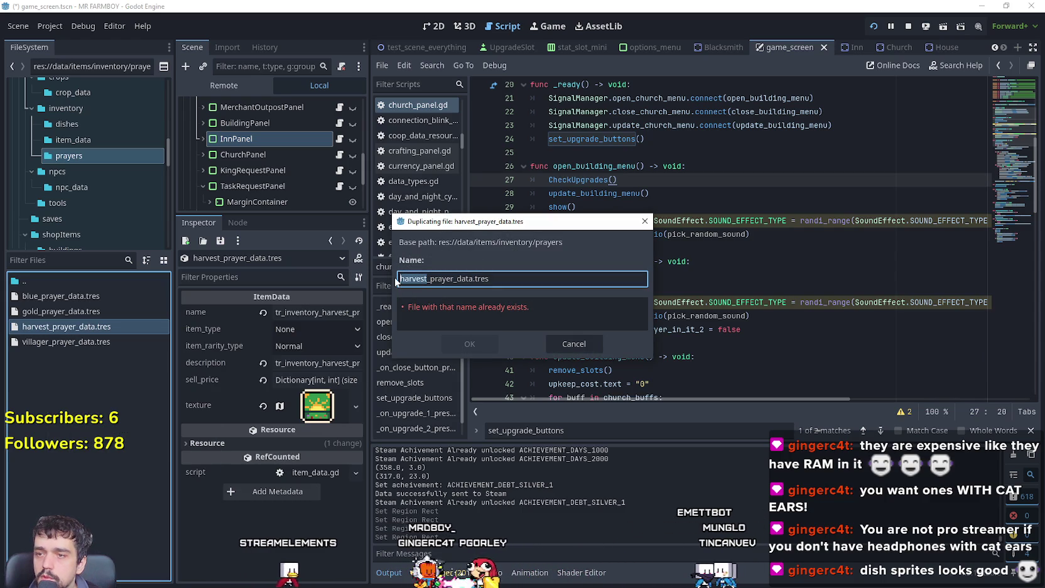
type("rock")
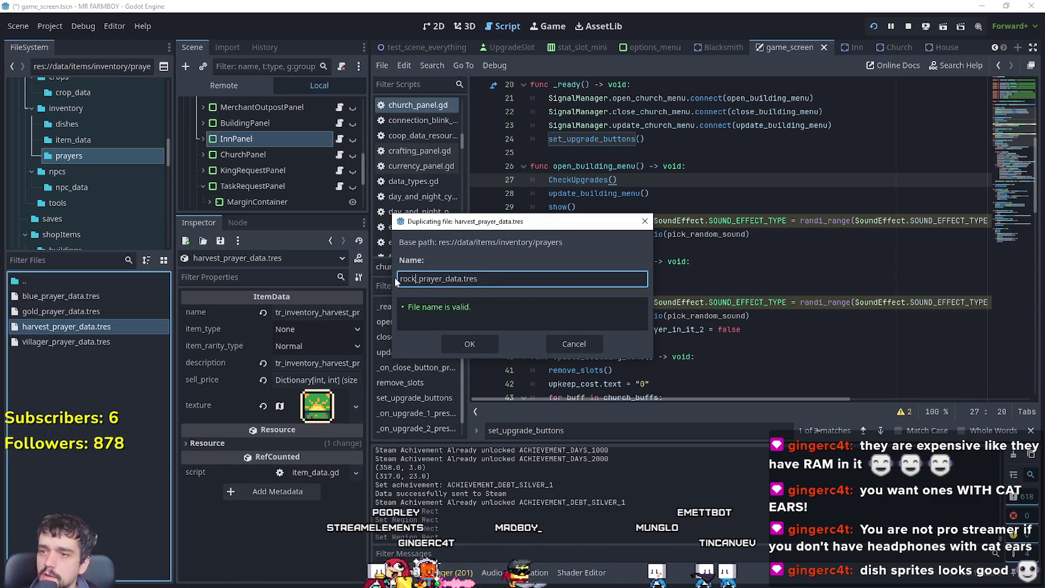
left_click(470, 343)
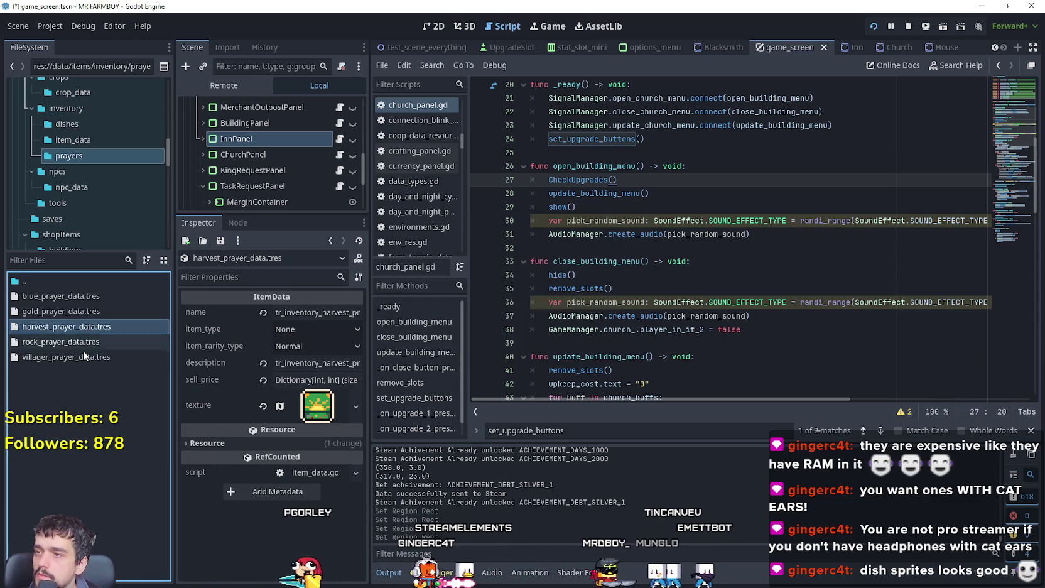
Replace 'harvest' with 'rock' in the rock prayer's name and description
left_click(81, 341)
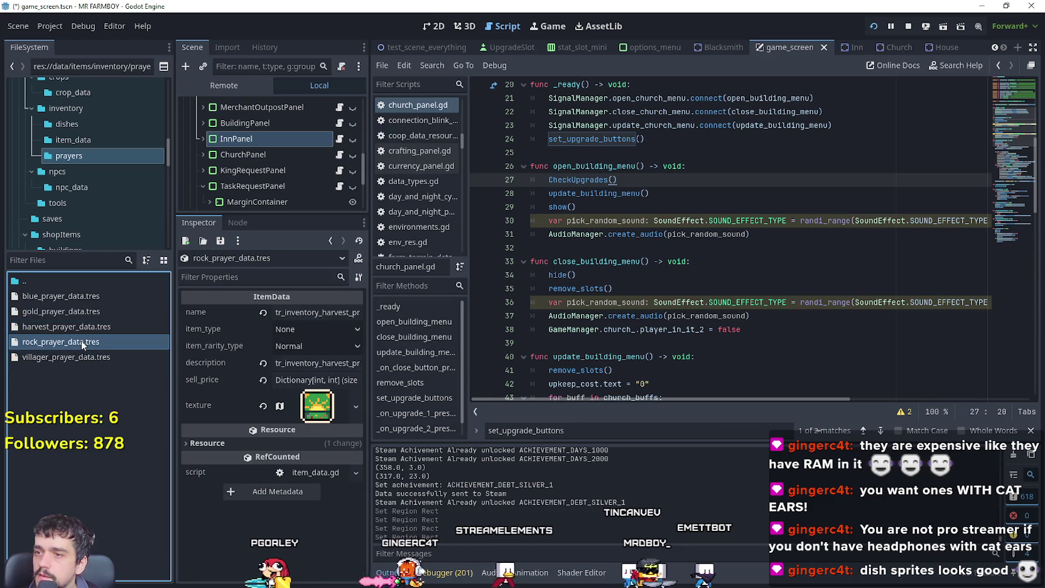
left_click(323, 312)
double_click(323, 312)
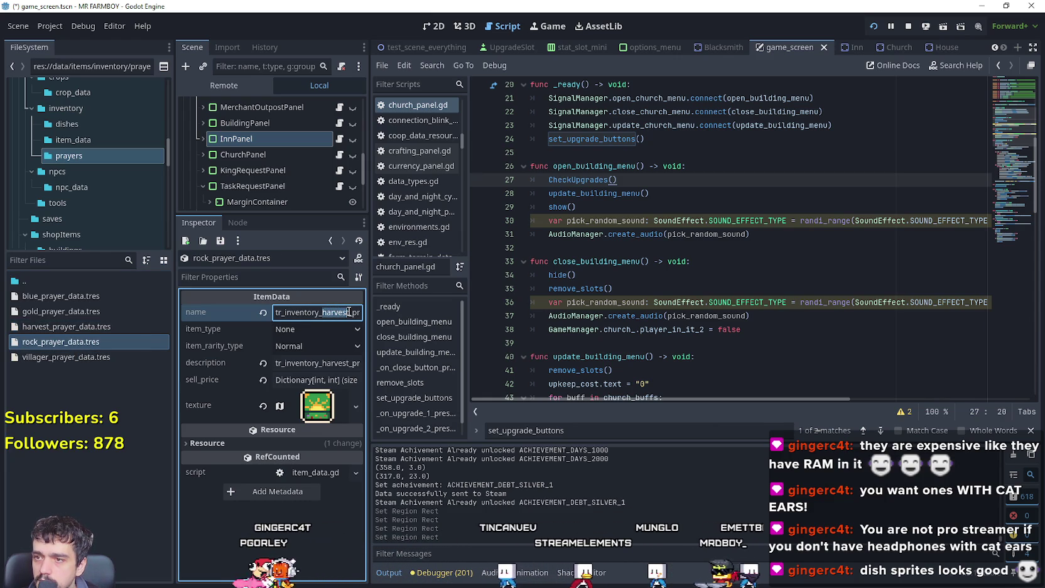
type("rock")
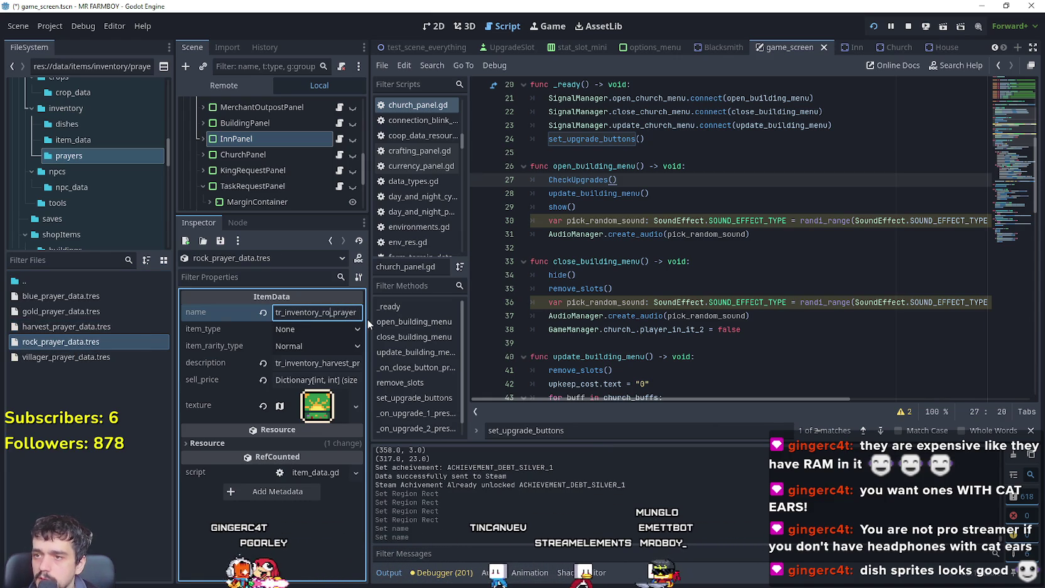
left_click(327, 363)
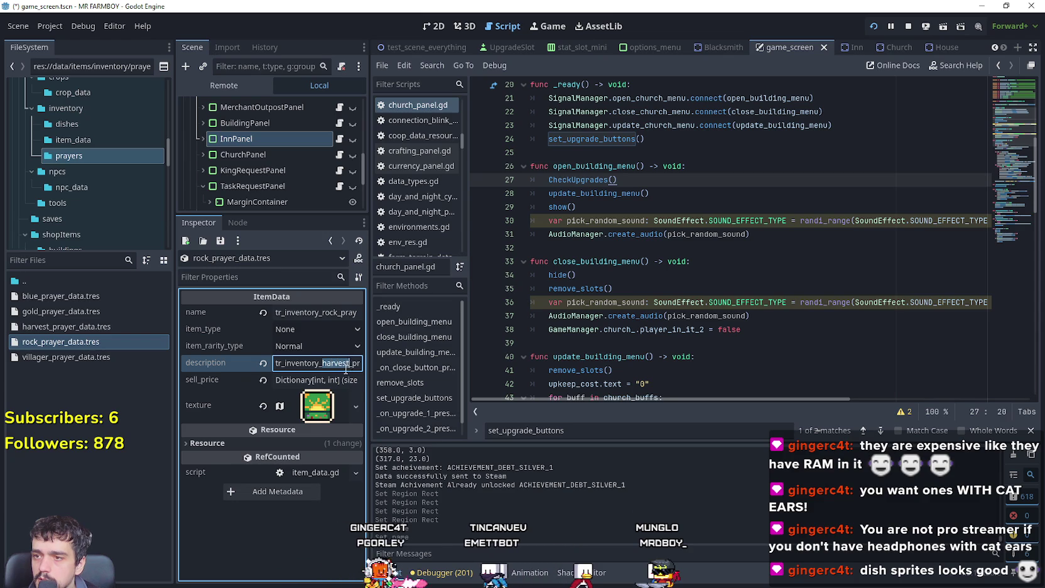
type("rock")
Set the rock prayer's icon region to the orange sun tile
left_click(327, 406)
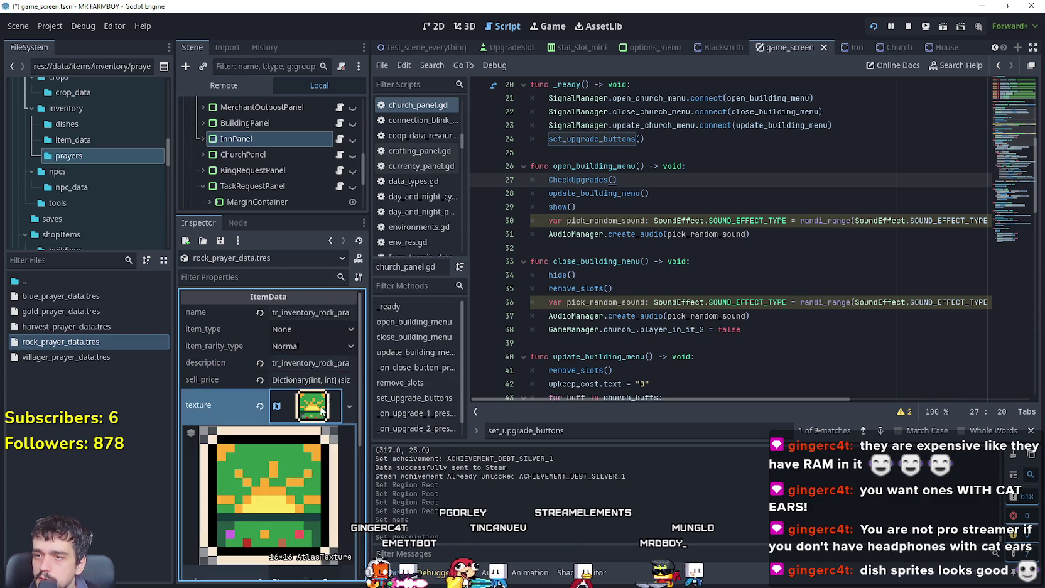
scroll(267, 469, "down", 5)
left_click(301, 447)
scroll(471, 353, "down", 8)
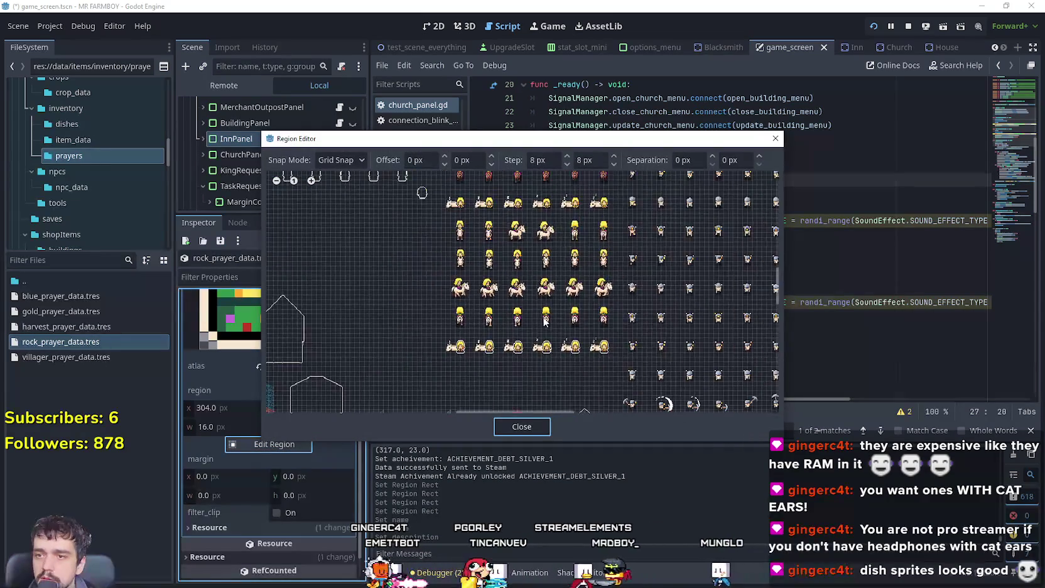
scroll(508, 293, "up", 10)
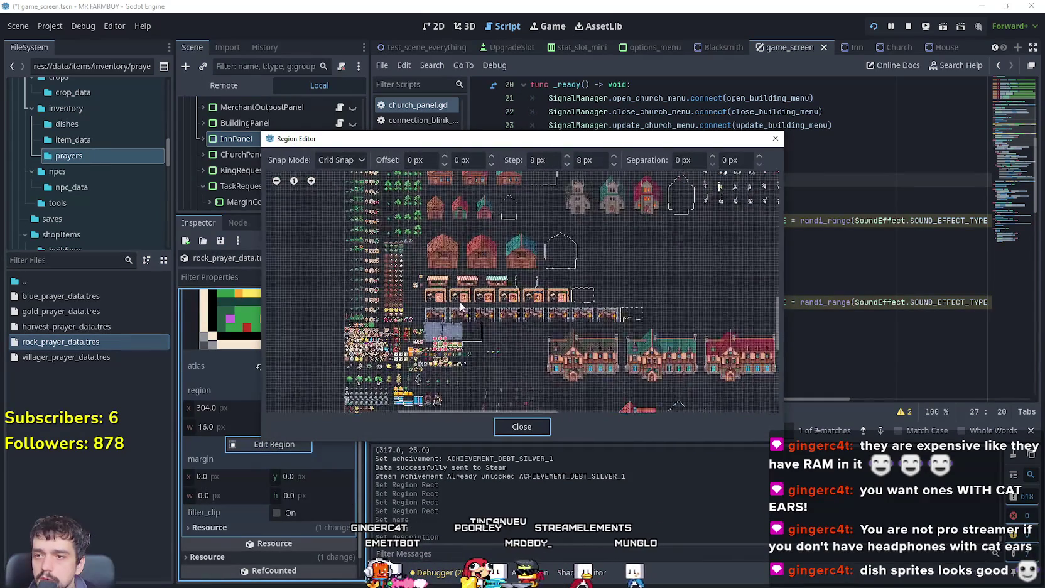
scroll(448, 363, "up", 5)
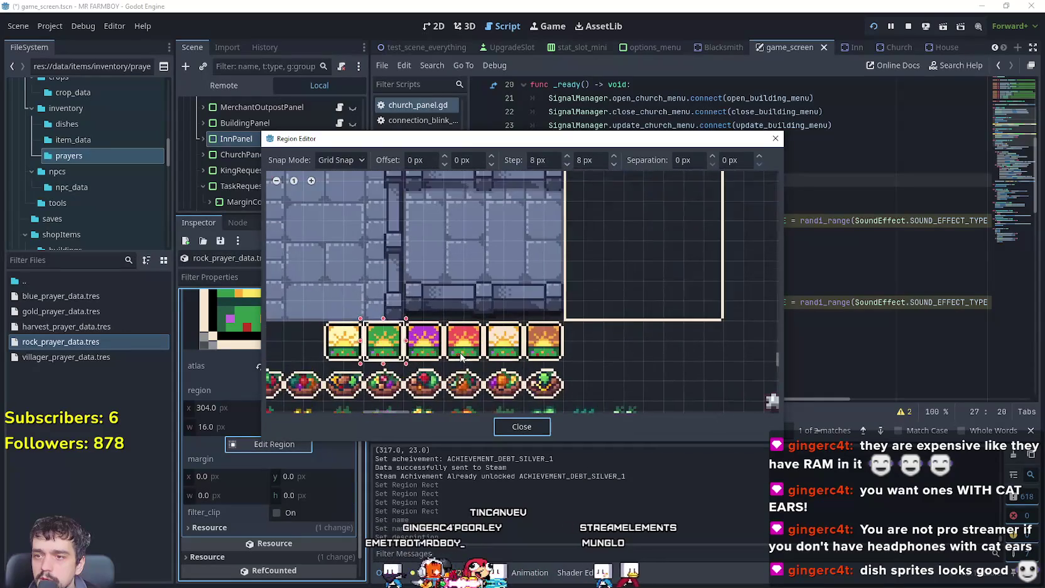
scroll(553, 358, "up", 2)
left_click(528, 355)
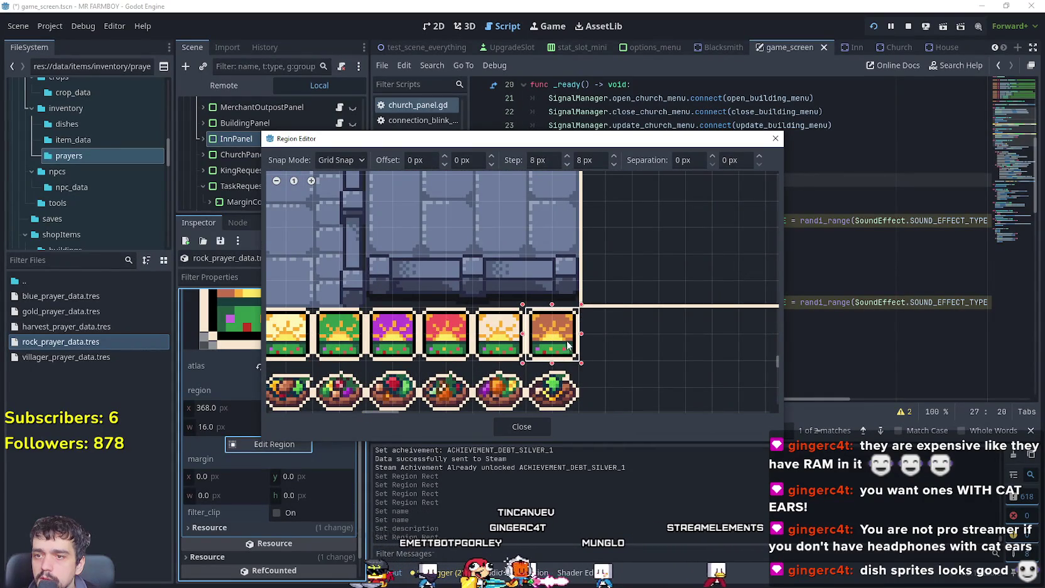
left_click(519, 431)
left_click(312, 410)
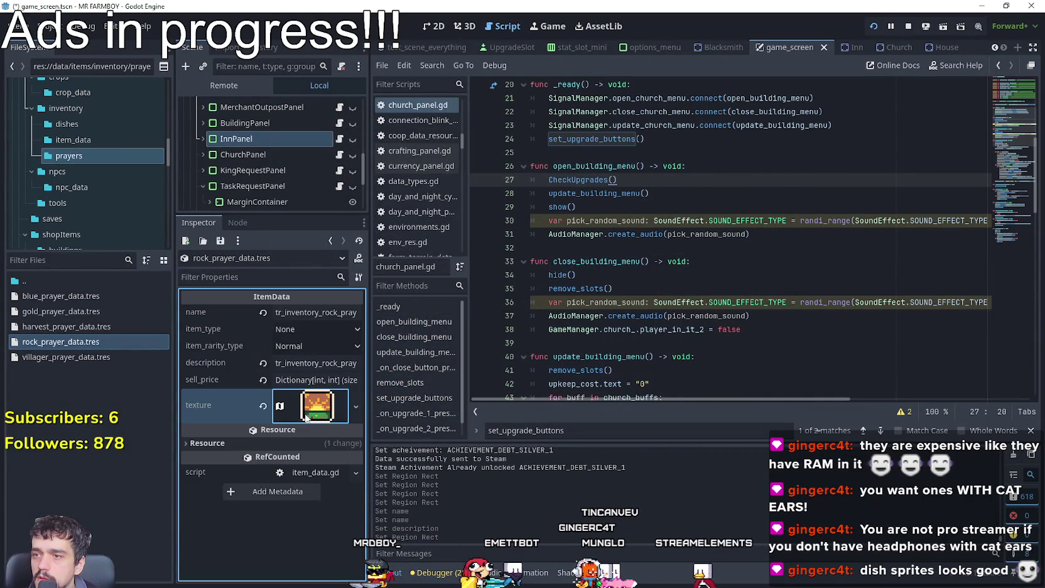
right_click(84, 342)
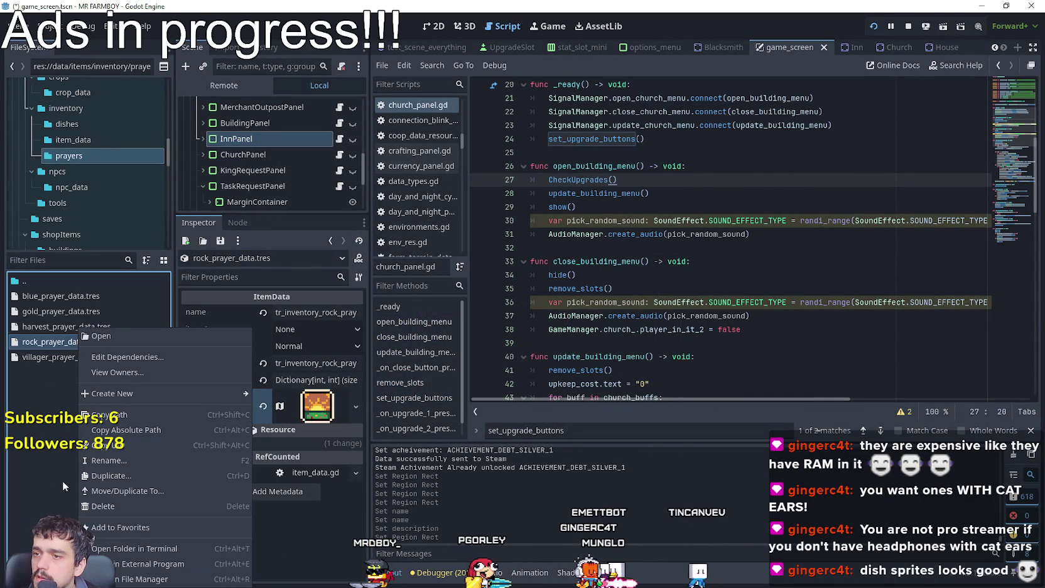
left_click(120, 474)
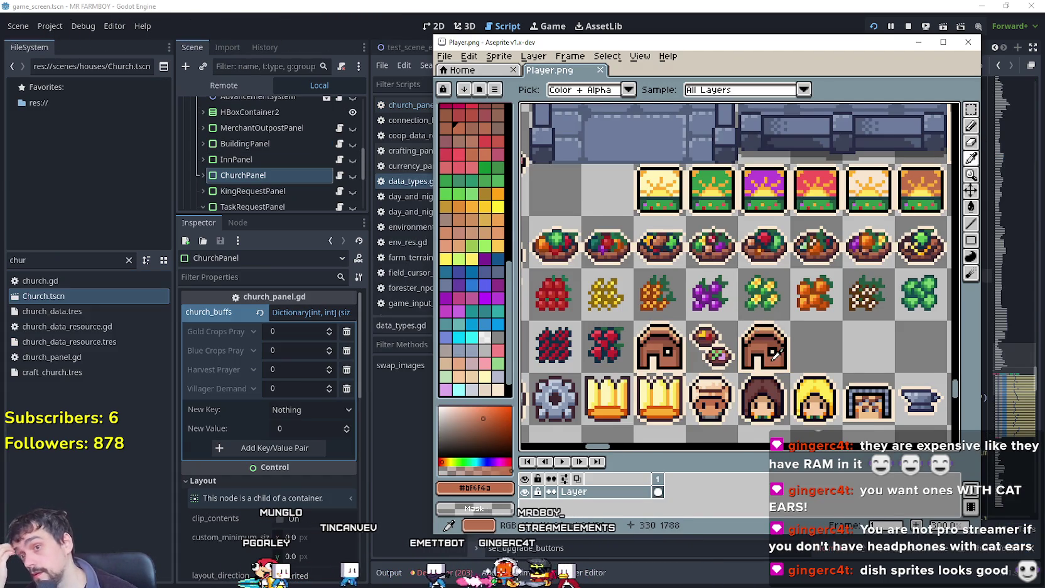
Draw a small orange ellipse and a small bar in the empty tile, using the sun's orange
scroll(773, 365, "up", 1)
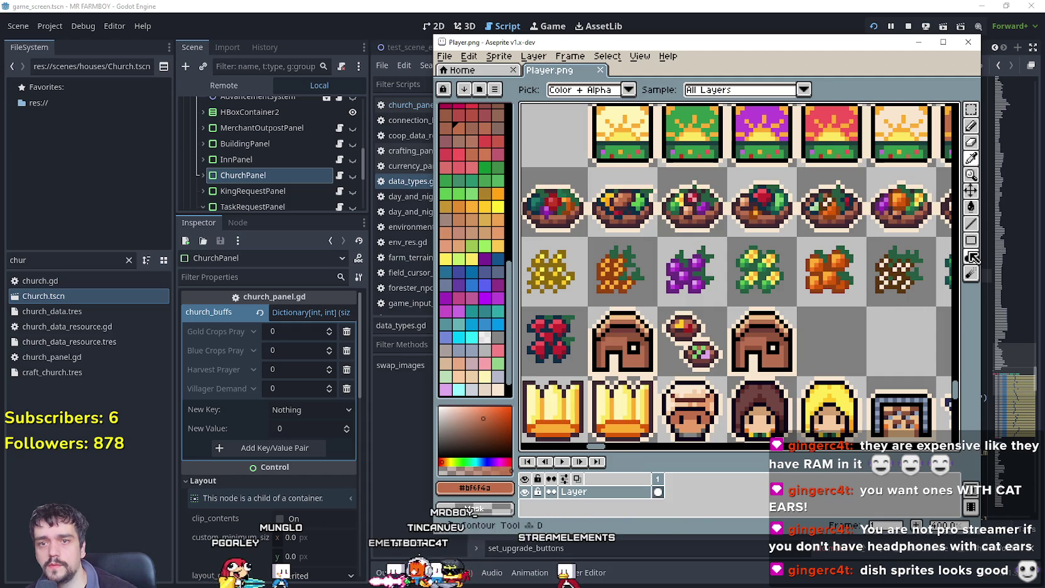
key("plus")
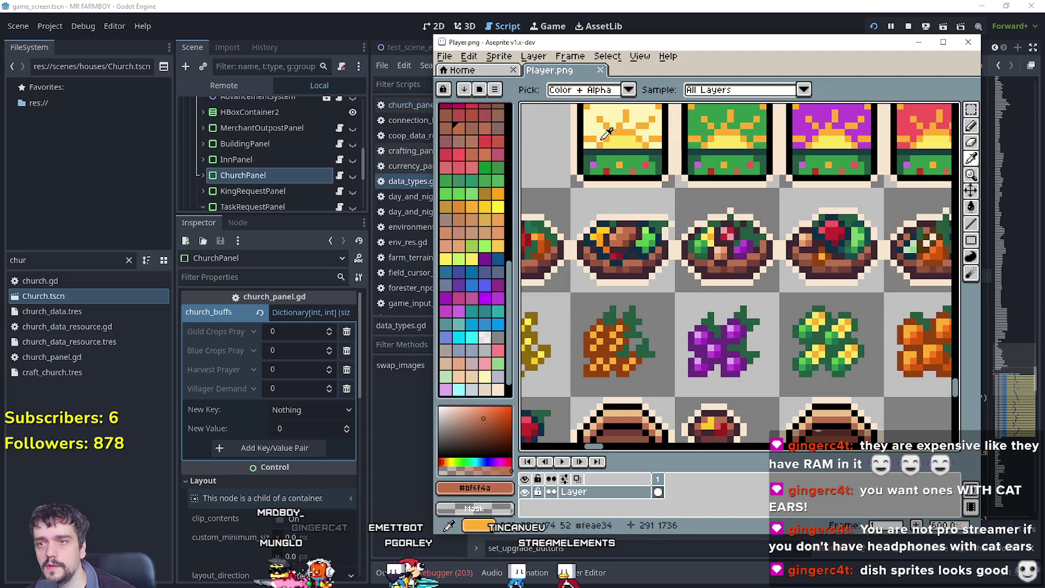
left_click(637, 126)
key("minus")
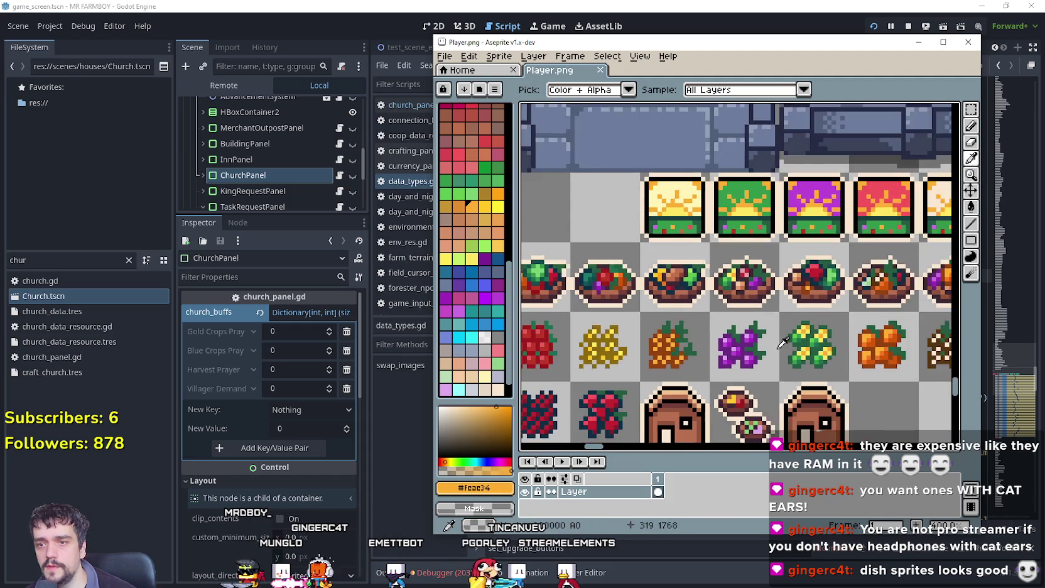
scroll(693, 257, "down", 5)
scroll(694, 256, "up", 1)
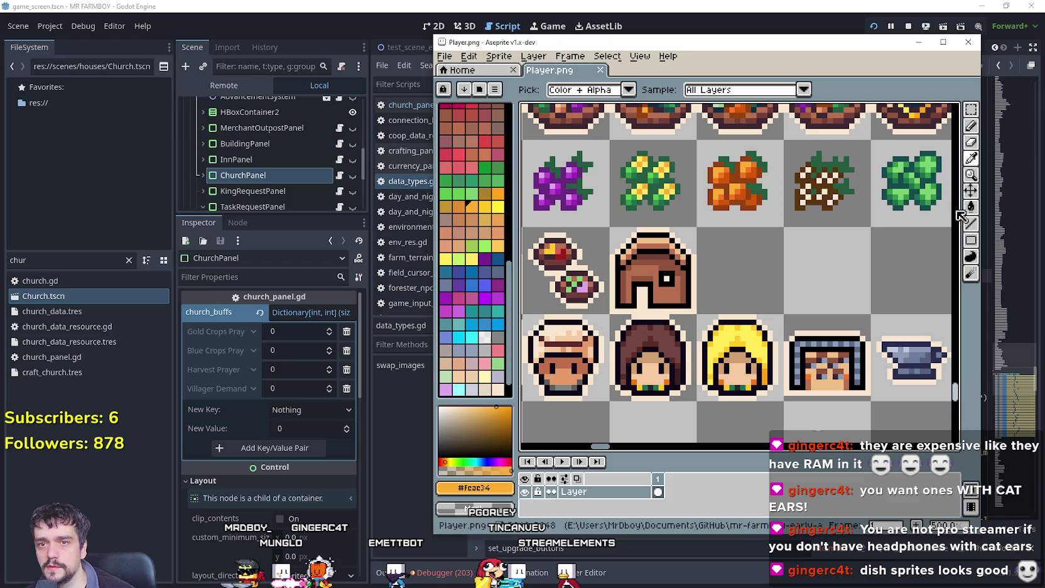
left_click(970, 254)
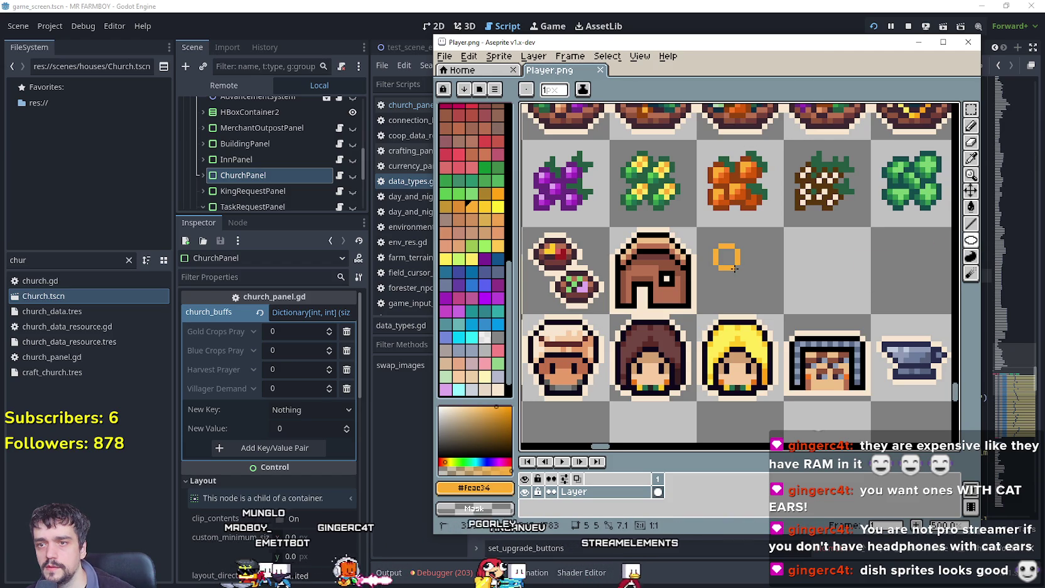
left_click_drag(734, 269, 735, 269)
scroll(745, 281, "up", 1)
left_click_drag(744, 274, 752, 300)
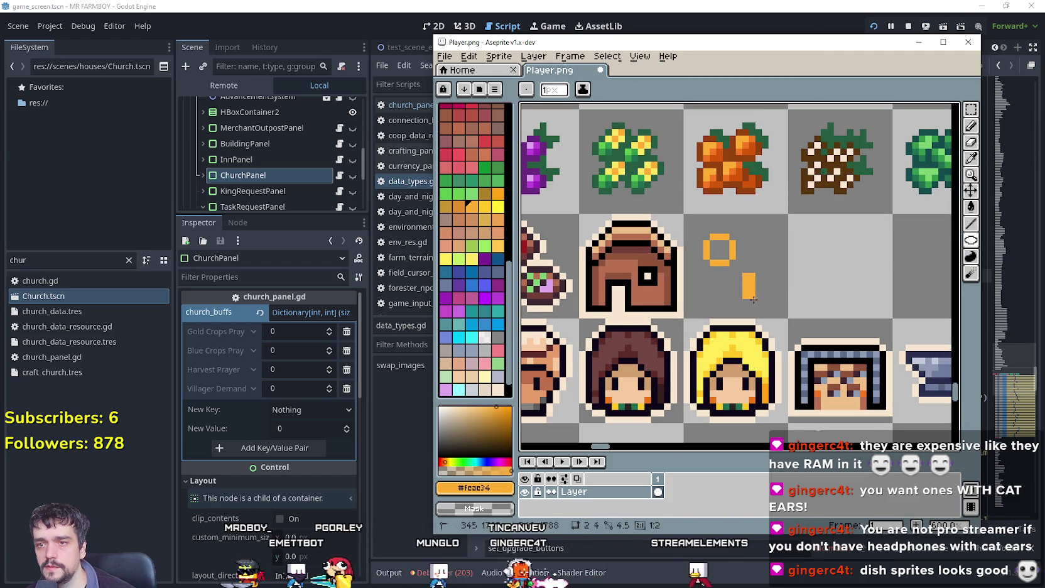
Fill the orange ring with the pale yellow #fee761
scroll(770, 303, "down", 2)
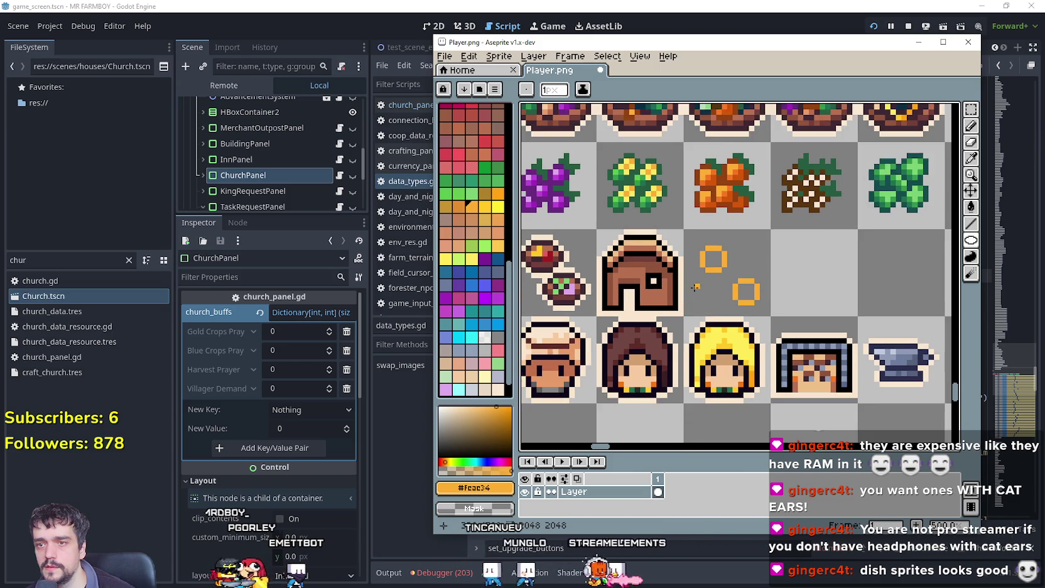
left_click(977, 167)
scroll(654, 234, "up", 2)
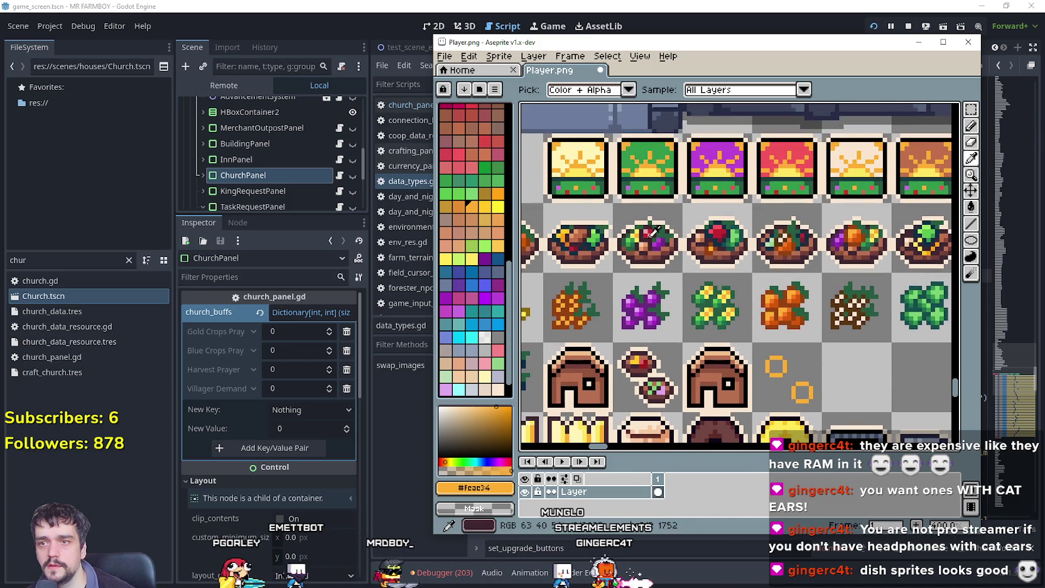
left_click(647, 166)
scroll(945, 227, "down", 1)
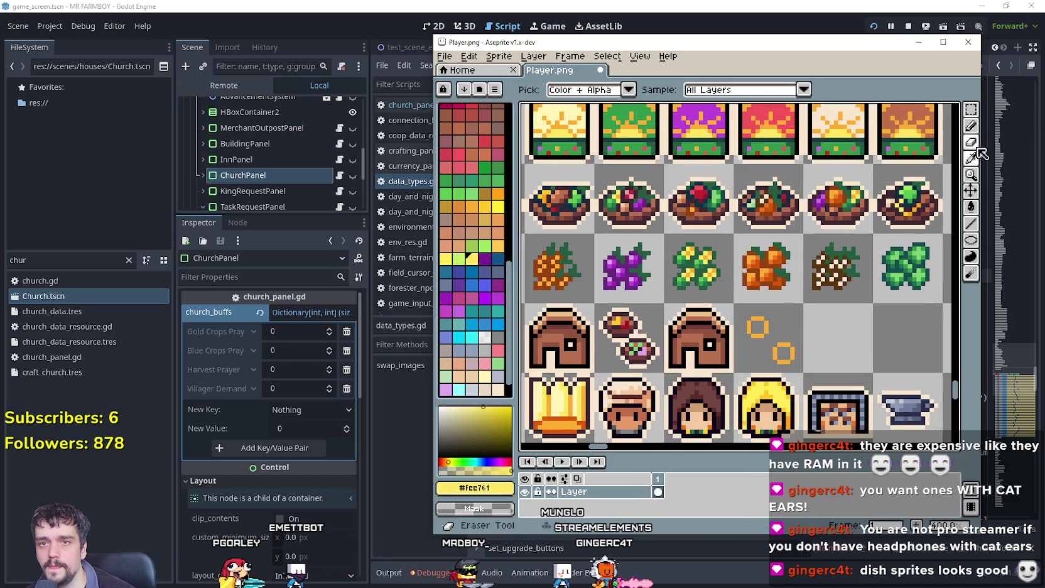
key("b")
scroll(775, 308, "up", 1)
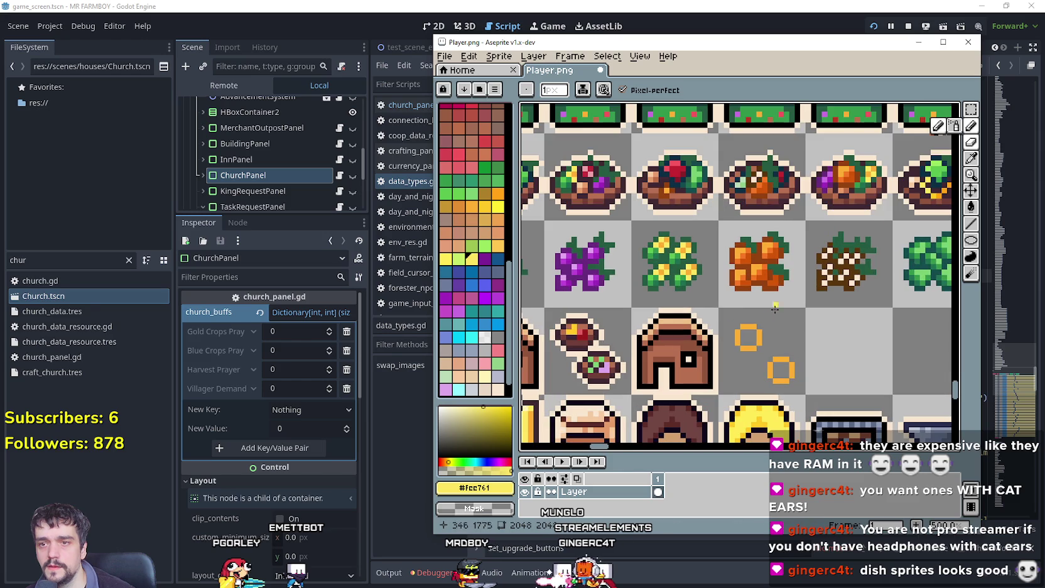
left_click(972, 208)
left_click(750, 335)
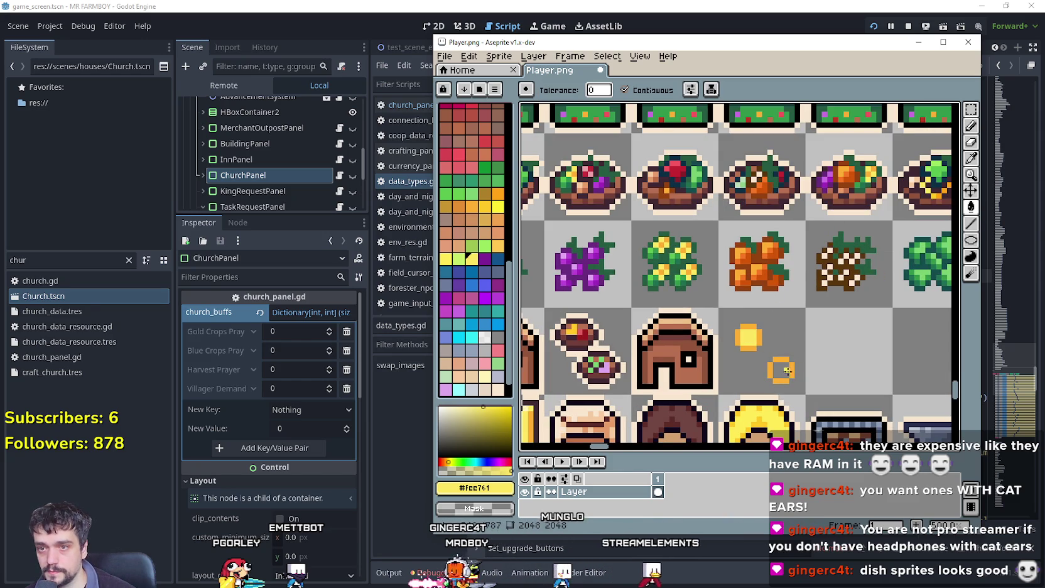
Sample the orange colour again from the canvas
scroll(790, 354, "down", 1)
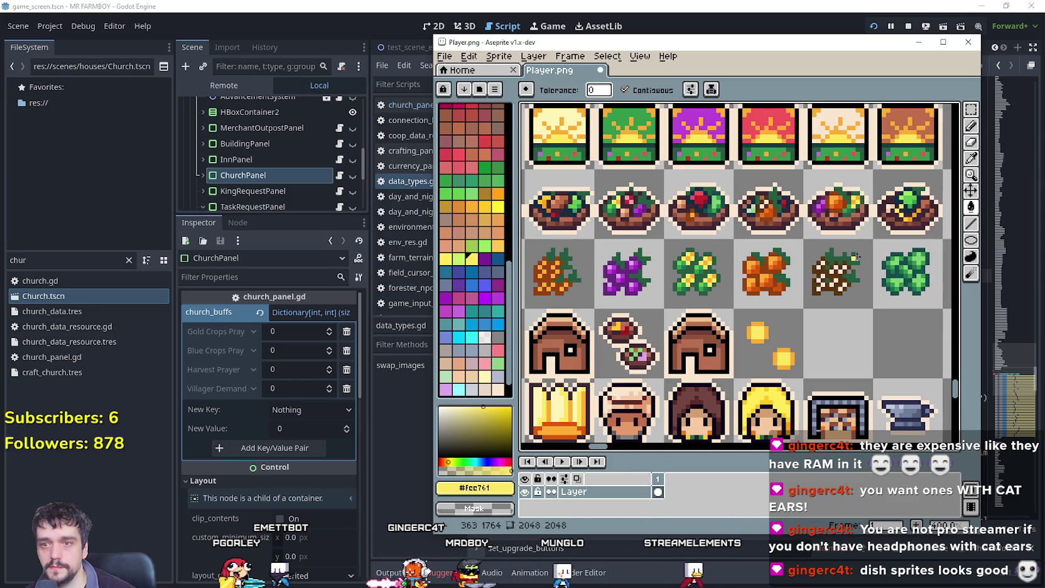
left_click(971, 158)
scroll(785, 304, "up", 2)
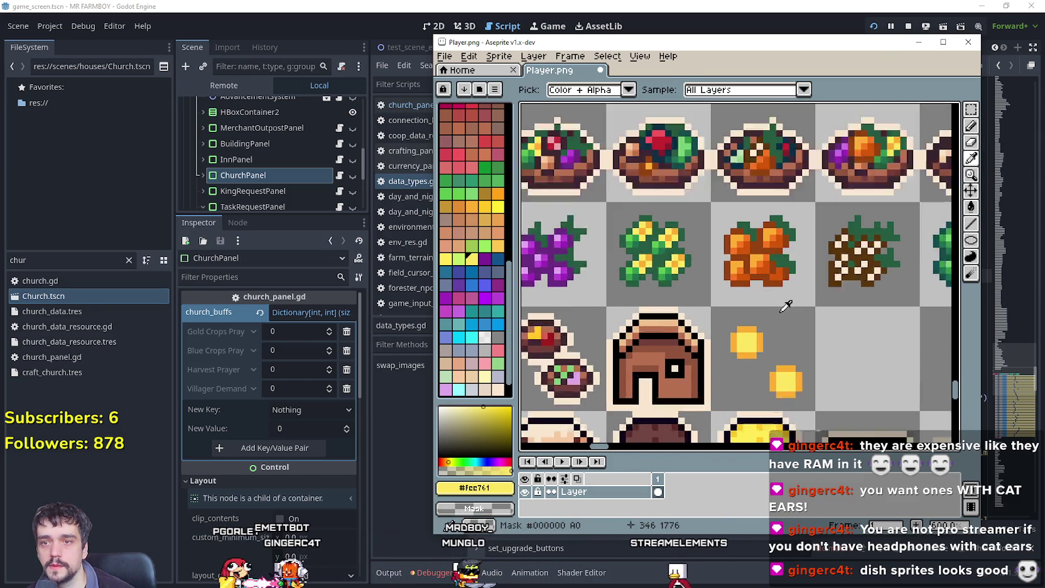
left_click(728, 327)
scroll(816, 282, "down", 1)
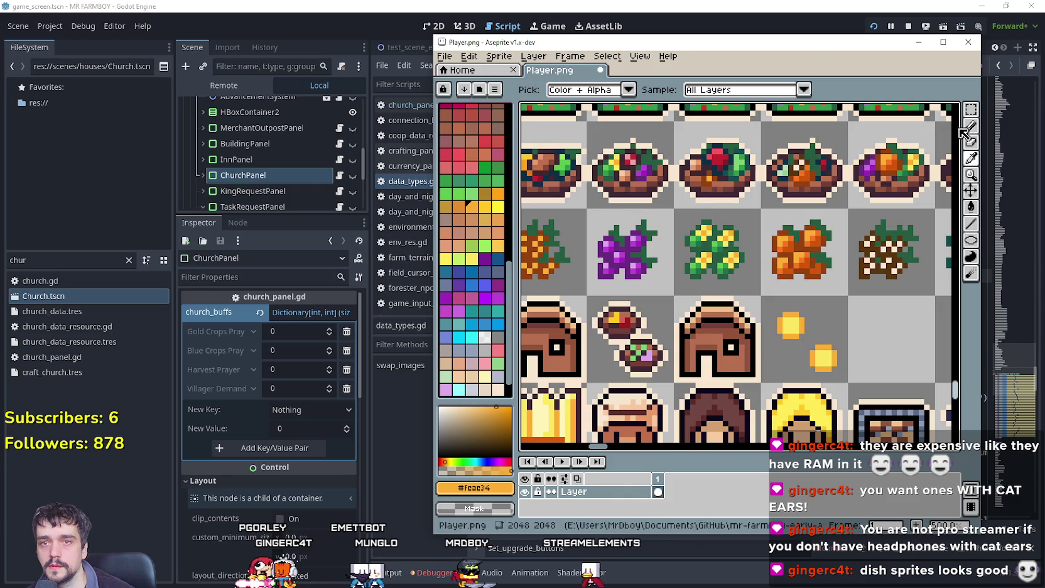
Pan the two sparkle sprites into view with the eyedropper ready to sample the cream outline
left_click(972, 126)
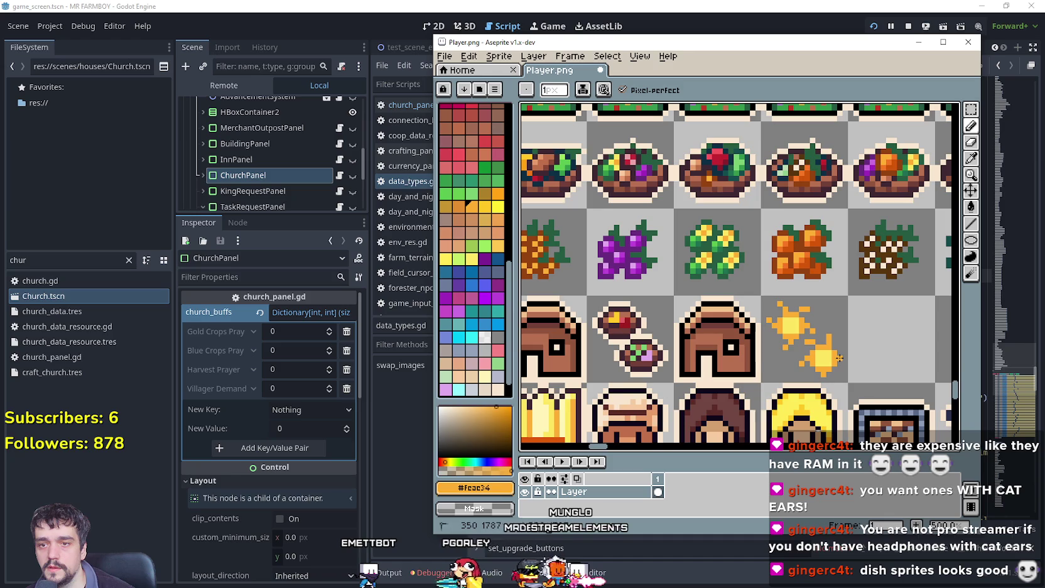
scroll(842, 361, "up", 1)
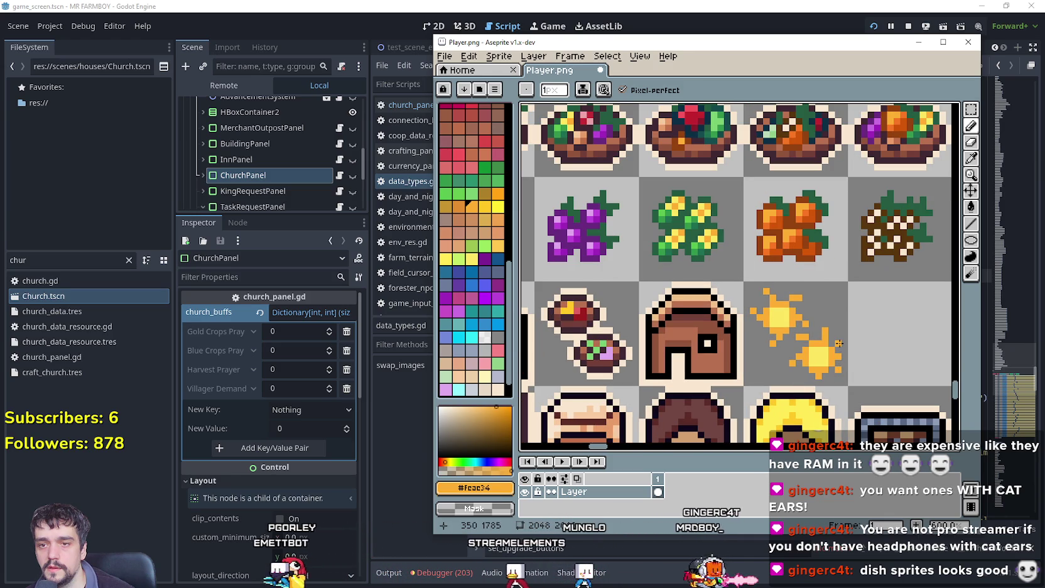
scroll(854, 354, "down", 3)
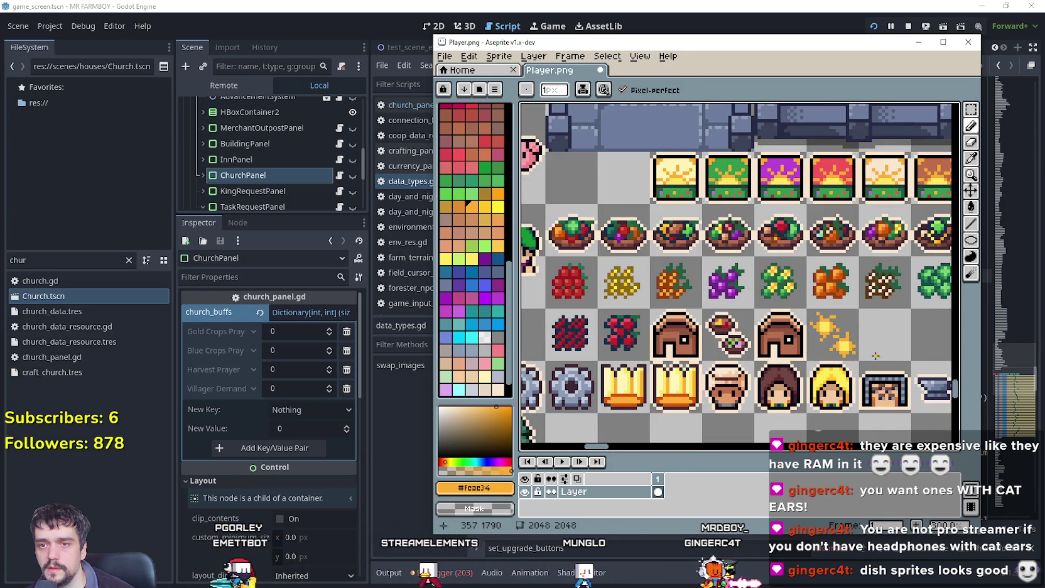
scroll(777, 307, "up", 2)
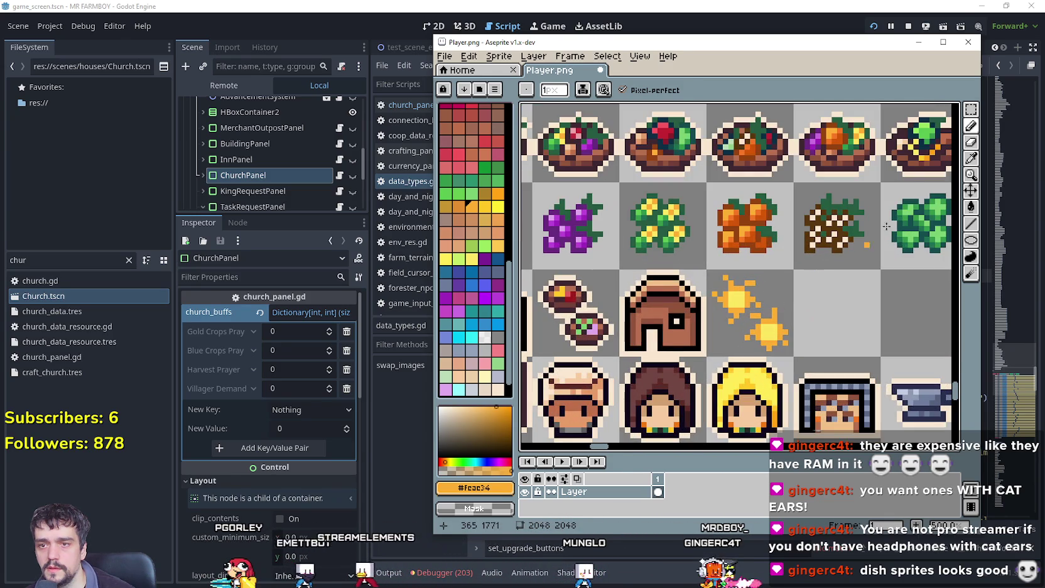
left_click(972, 164)
scroll(741, 276, "down", 3)
scroll(683, 195, "up", 3)
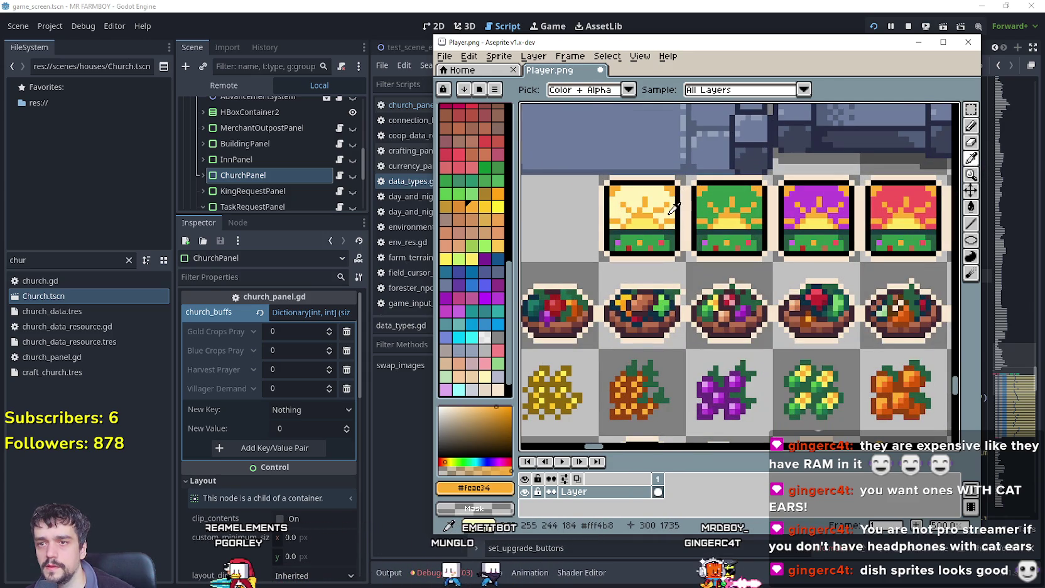
scroll(712, 250, "down", 2)
scroll(749, 321, "up", 2)
scroll(655, 345, "up", 1)
left_click_drag(885, 334, 745, 285)
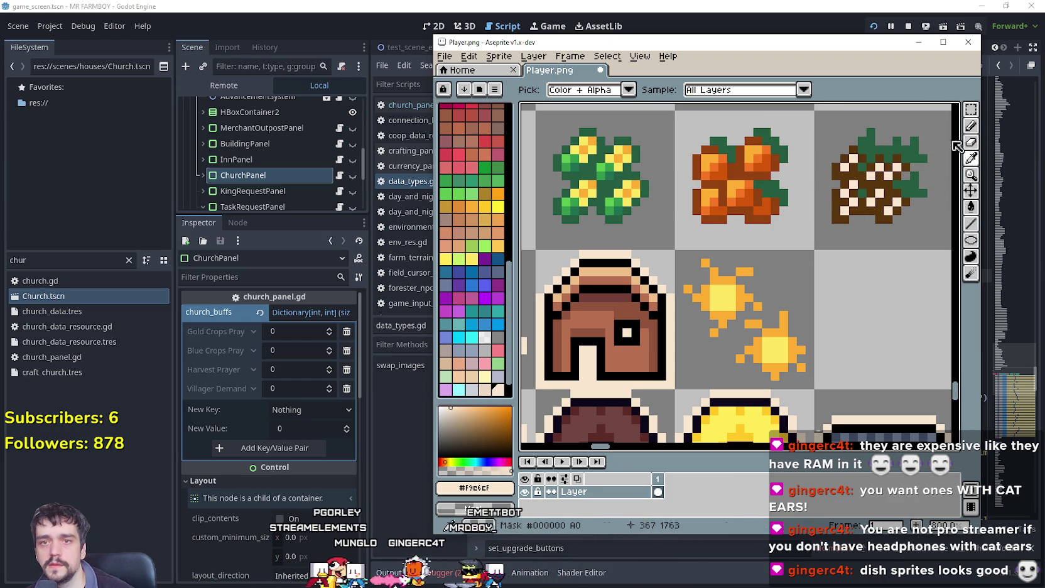
Paint cream line rays and pixels around the upper sparkle
left_click(971, 224)
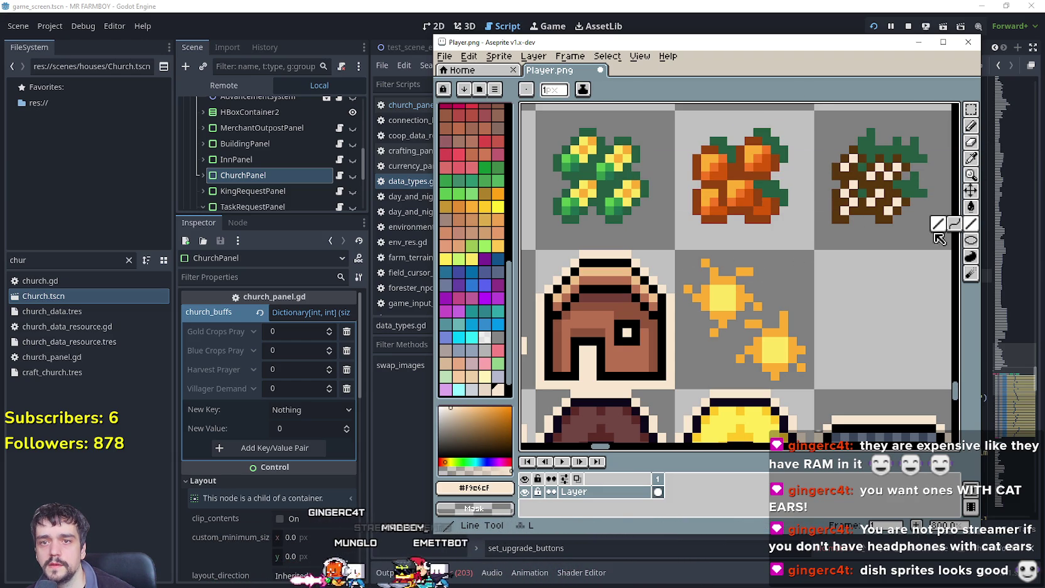
scroll(761, 292, "up", 3)
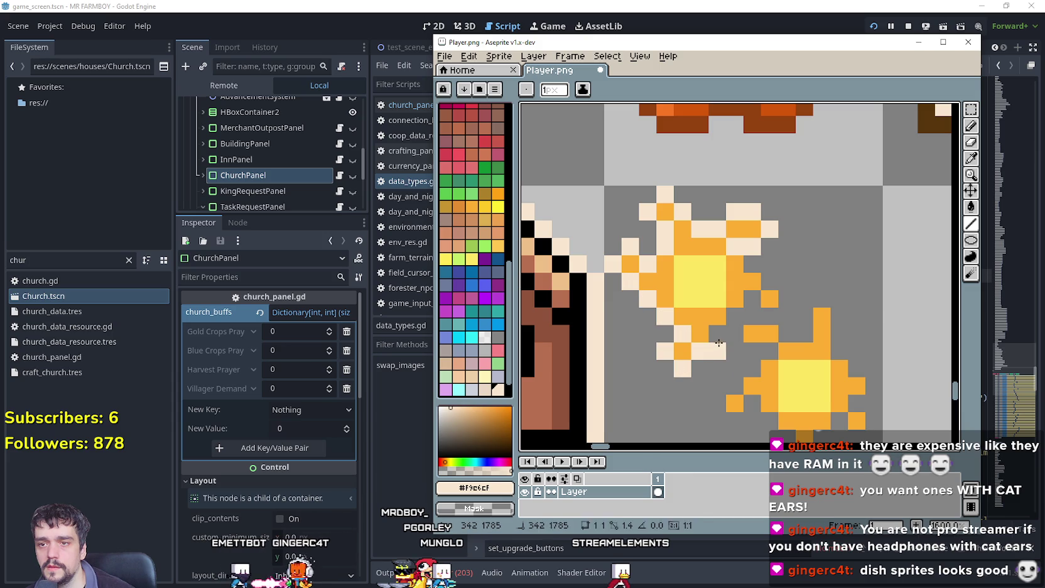
mouse_move(718, 338)
left_mouse_down()
mouse_move(787, 298)
mouse_move(760, 267)
left_mouse_up()
scroll(759, 267, "down", 2)
scroll(776, 315, "up", 2)
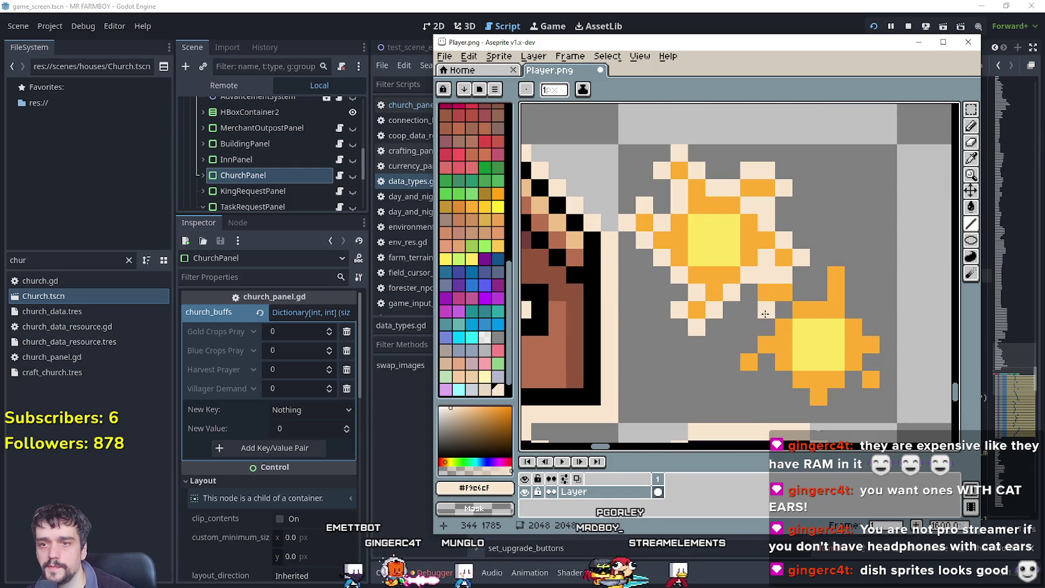
mouse_move(776, 315)
left_mouse_down()
mouse_move(784, 293)
mouse_move(757, 296)
left_mouse_up()
left_click(866, 286)
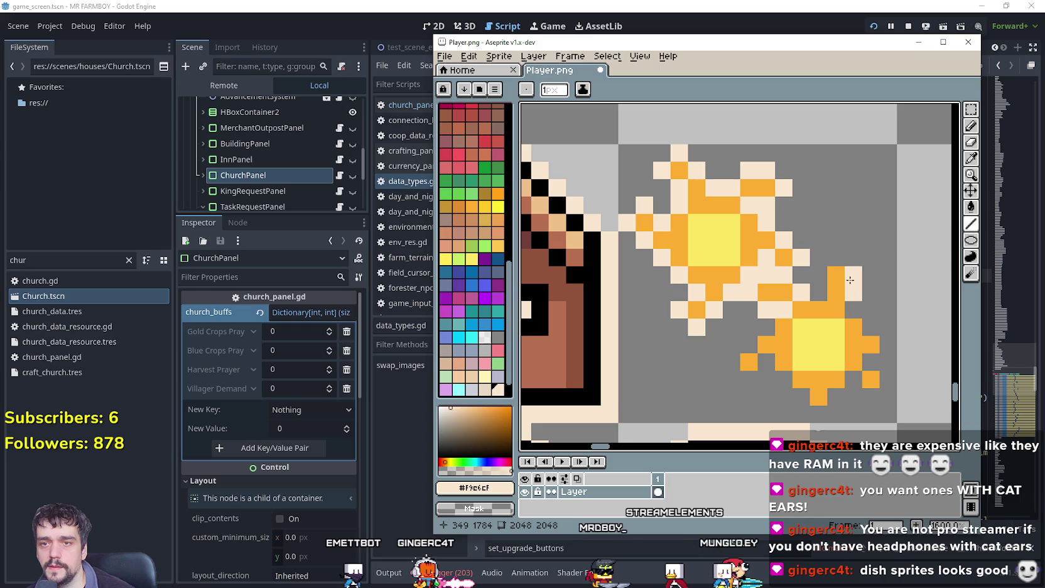
Sample the sparkle's orange, then its cream outline, as the drawing colour
scroll(820, 289, "down", 2)
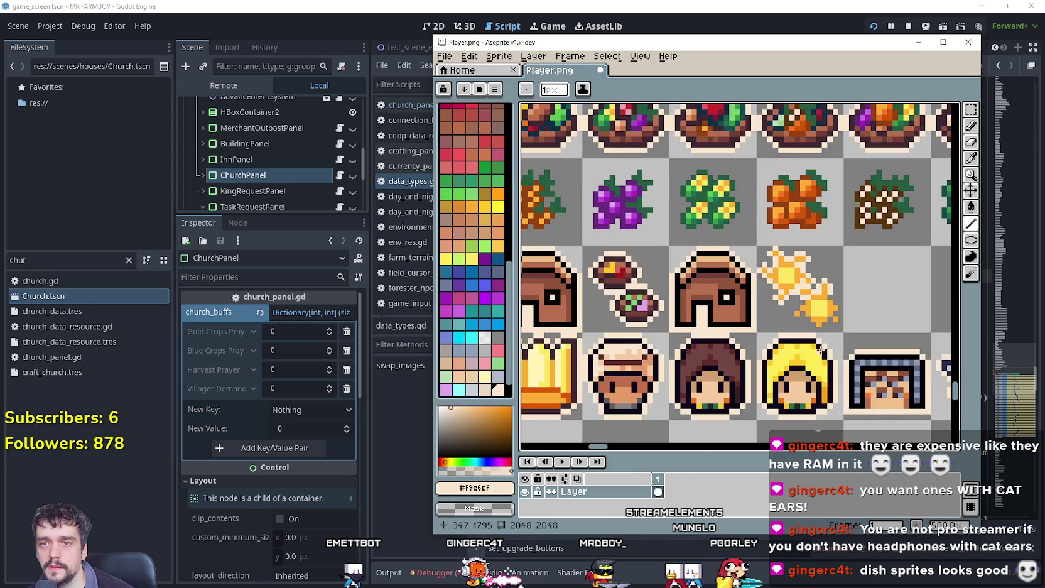
scroll(807, 303, "up", 1)
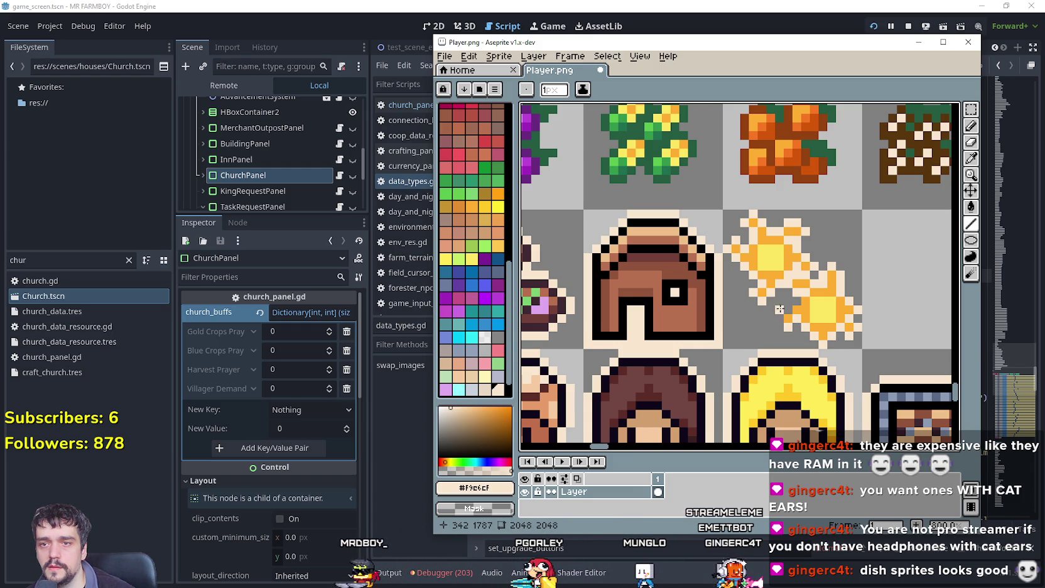
scroll(780, 318, "down", 2)
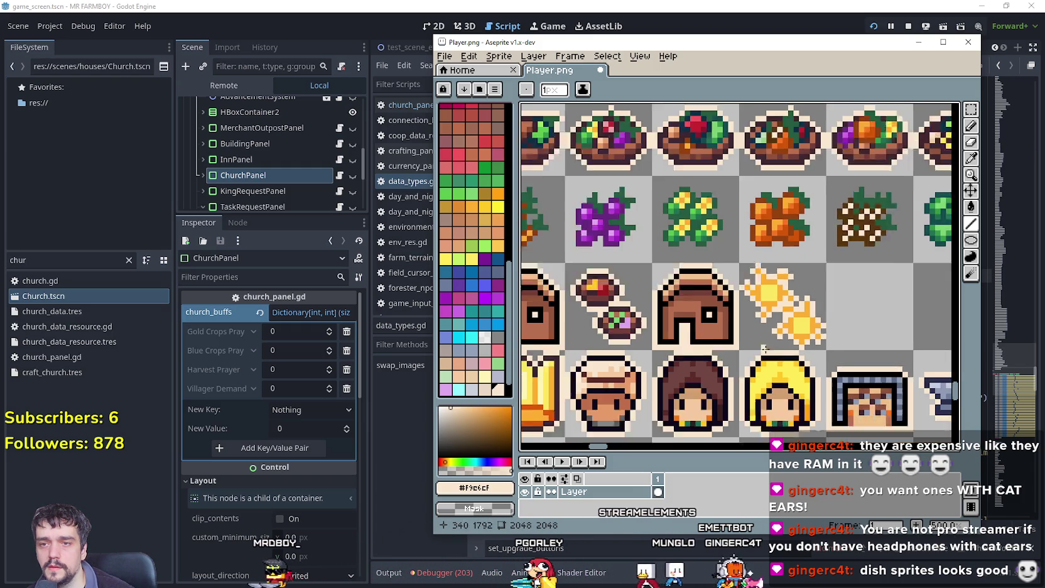
scroll(851, 325, "down", 2)
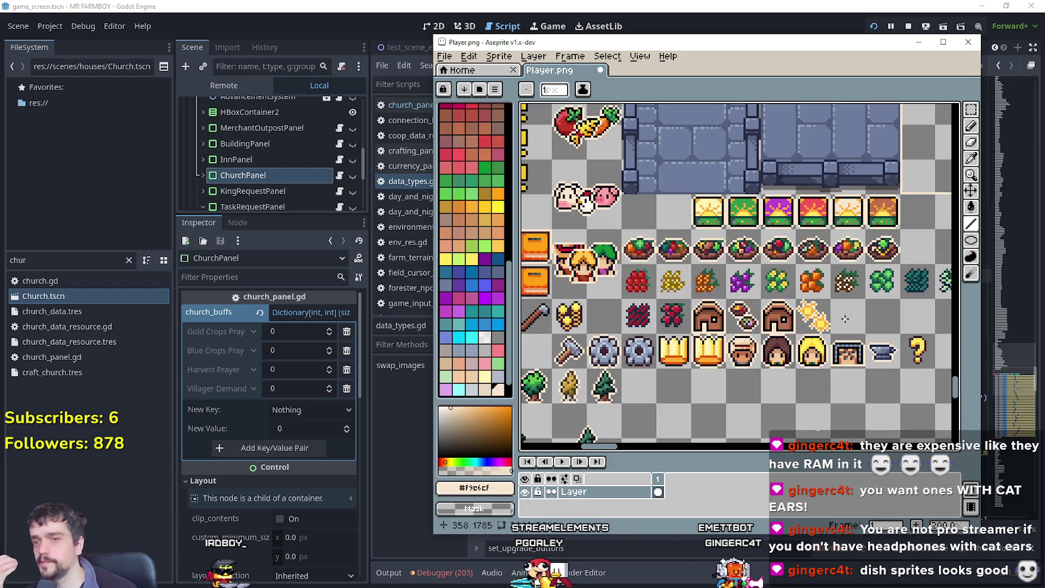
scroll(845, 319, "up", 2)
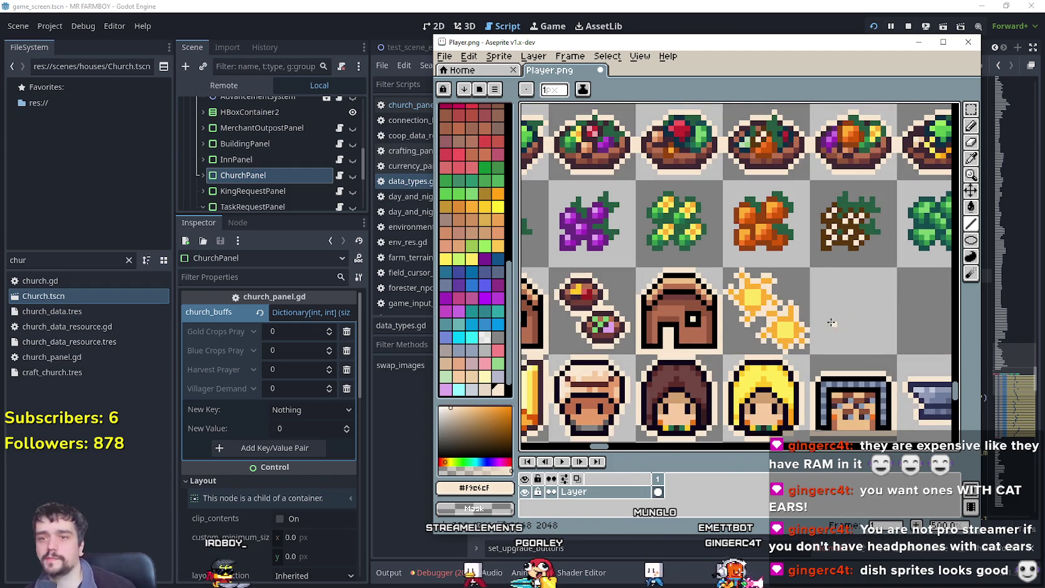
scroll(826, 320, "down", 1)
scroll(826, 320, "up", 2)
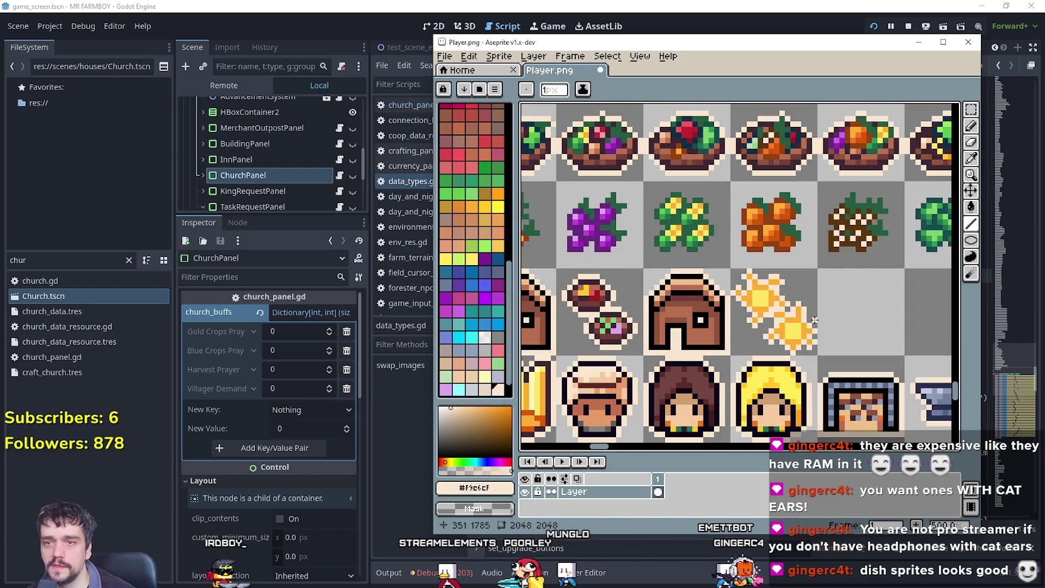
scroll(815, 321, "down", 2)
scroll(812, 316, "up", 5)
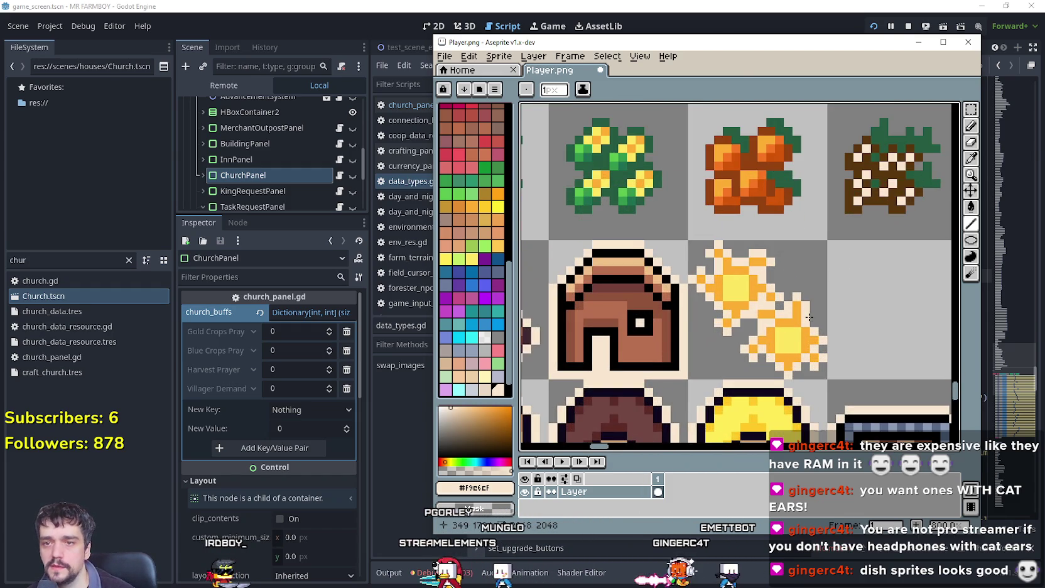
key("i")
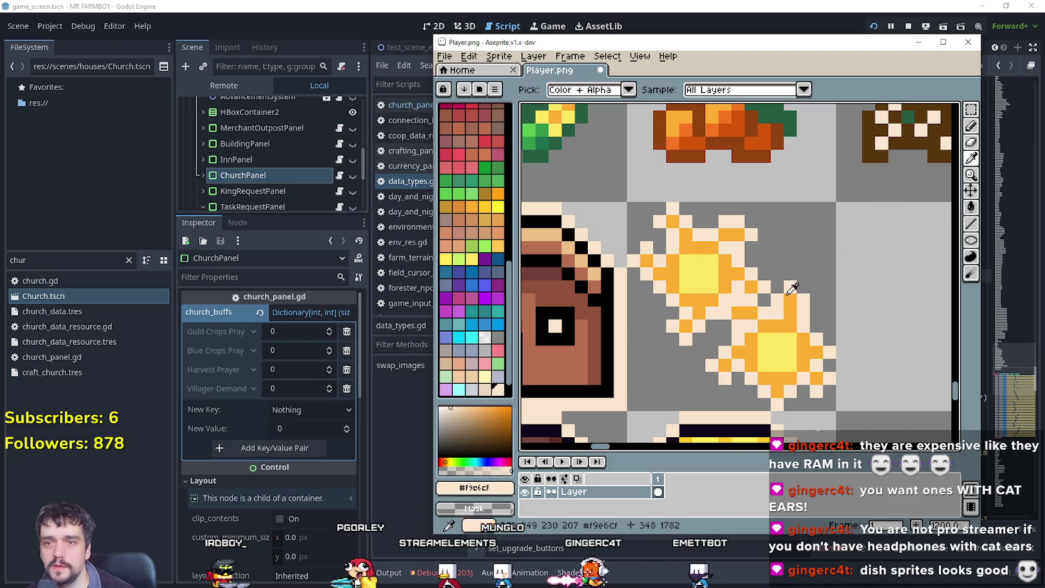
left_click(793, 300)
key("b")
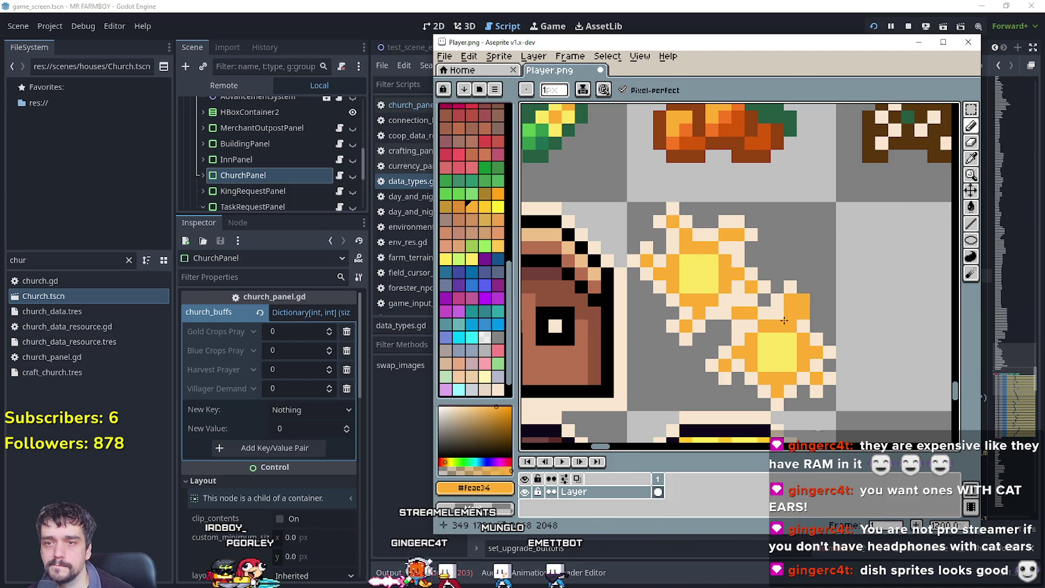
left_click(972, 158)
left_click(786, 291)
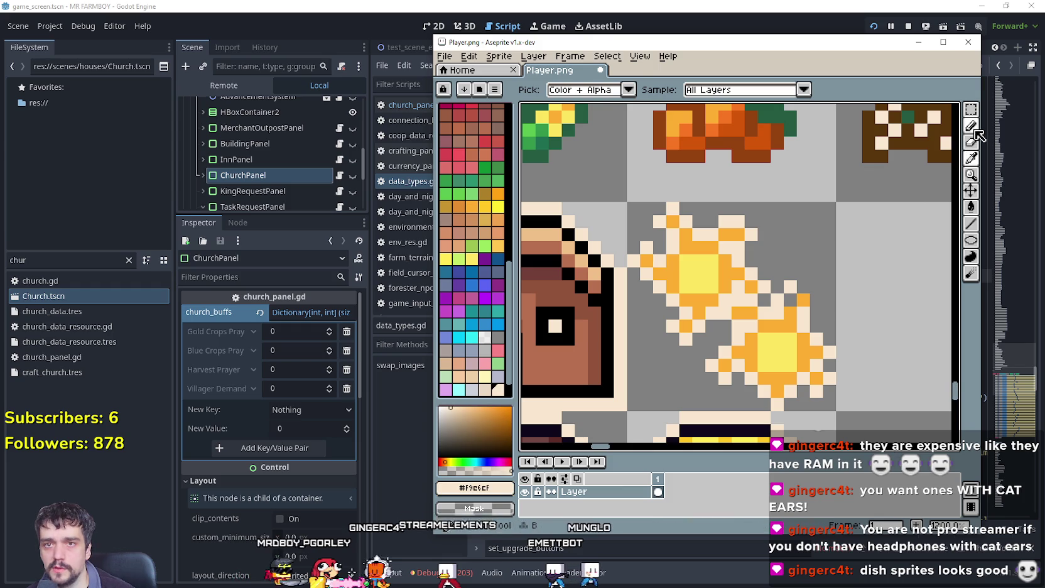
key("b")
Paint one orange pixel between the sparkles, then turn it back to cream
scroll(795, 268, "up", 1)
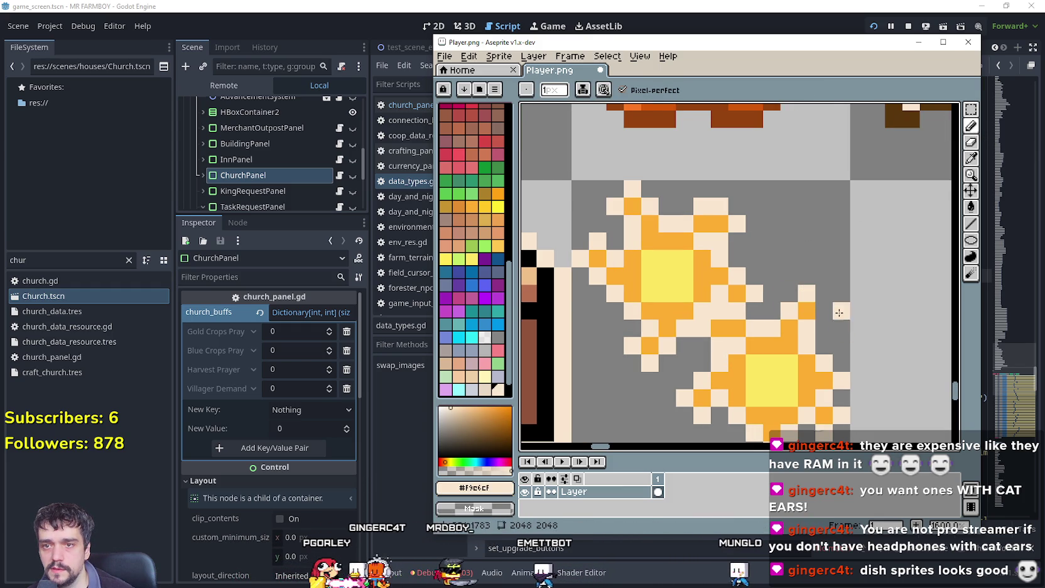
scroll(831, 312, "down", 4)
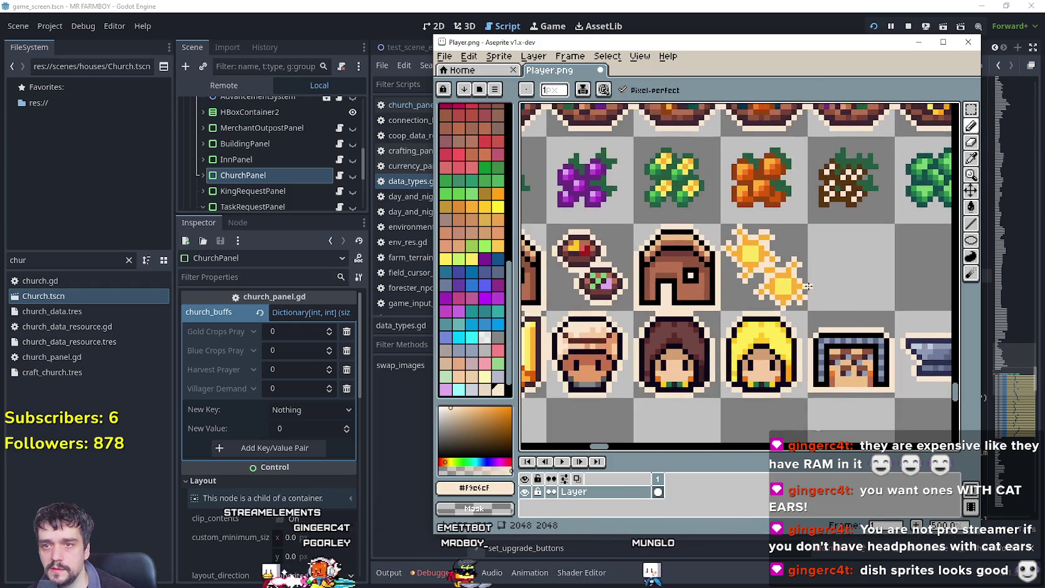
scroll(815, 281, "up", 4)
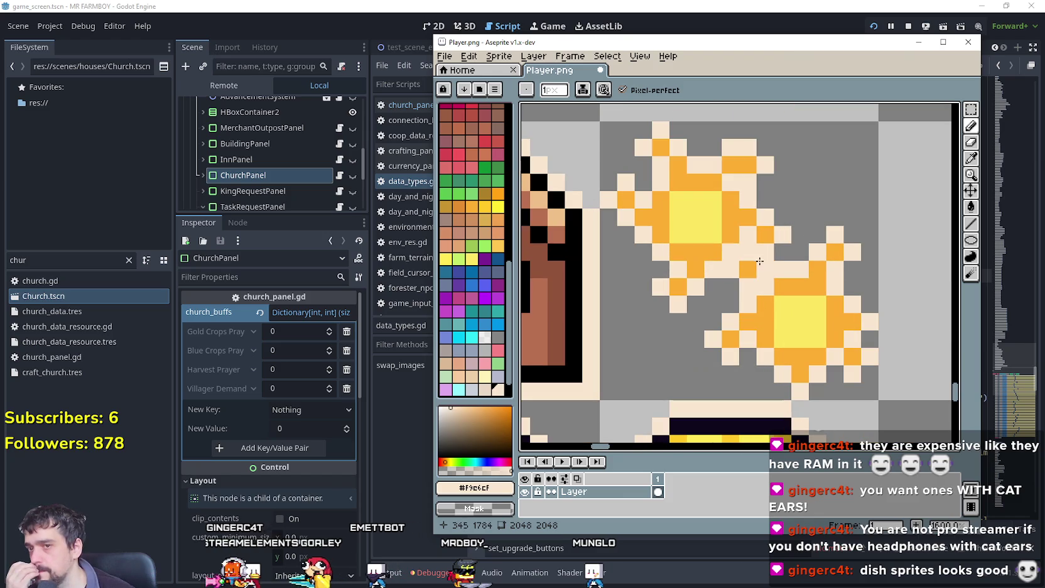
key("i")
scroll(773, 270, "up", 2)
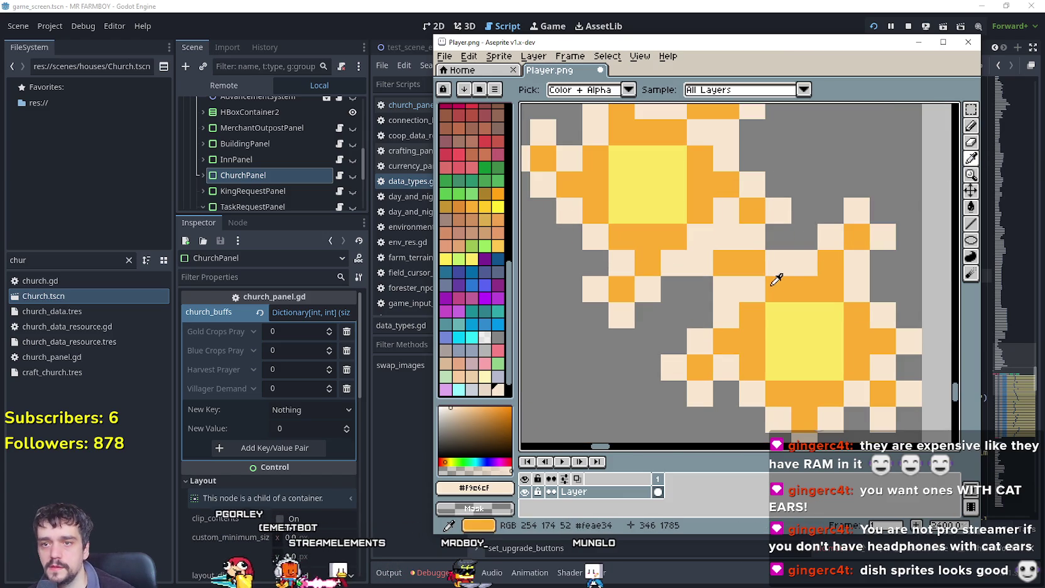
left_click(749, 258)
left_click(972, 126)
left_click(778, 266)
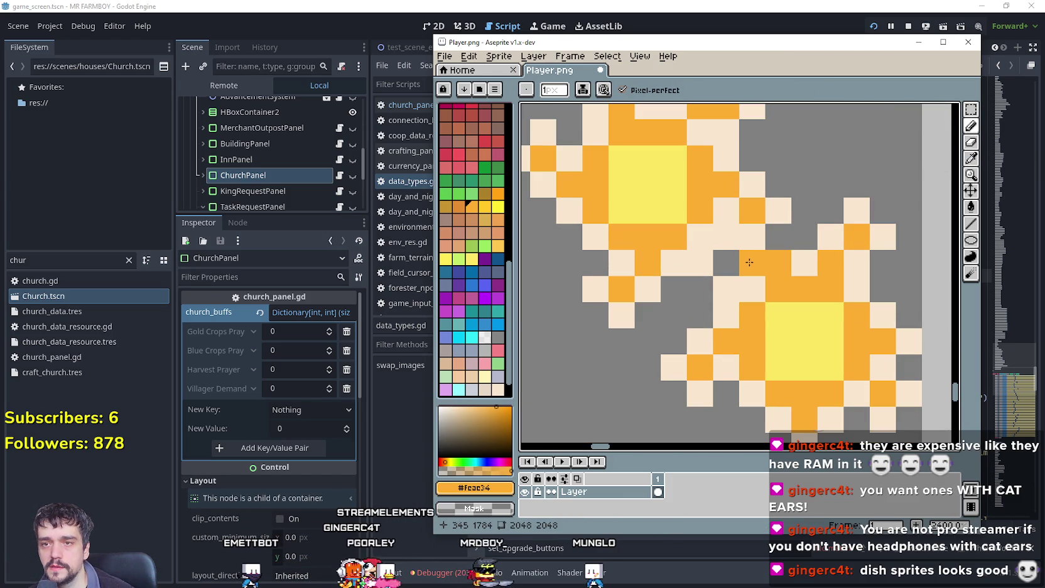
scroll(750, 261, "down", 5)
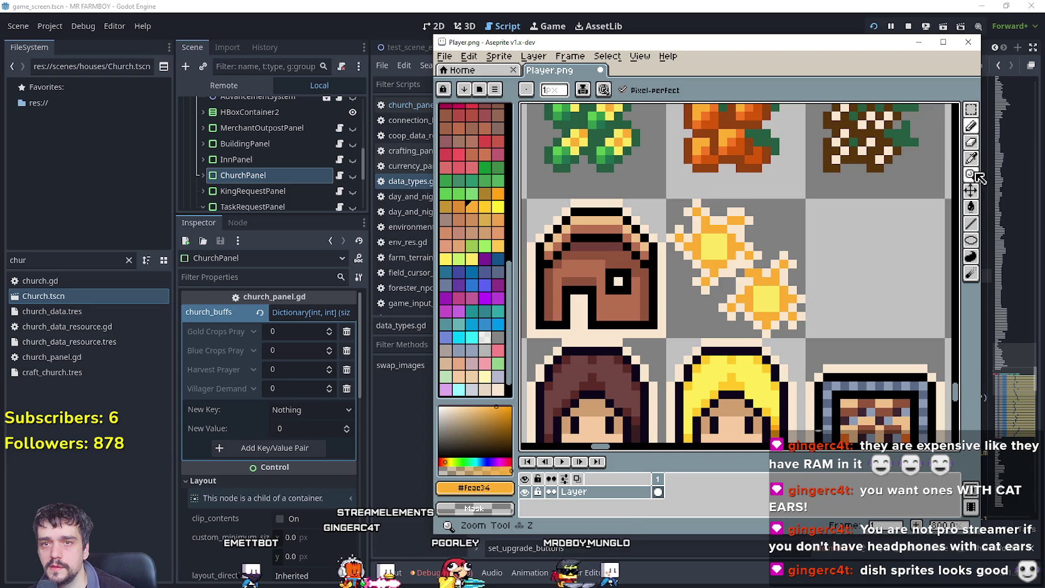
key("i")
scroll(708, 281, "up", 3)
left_click(756, 274)
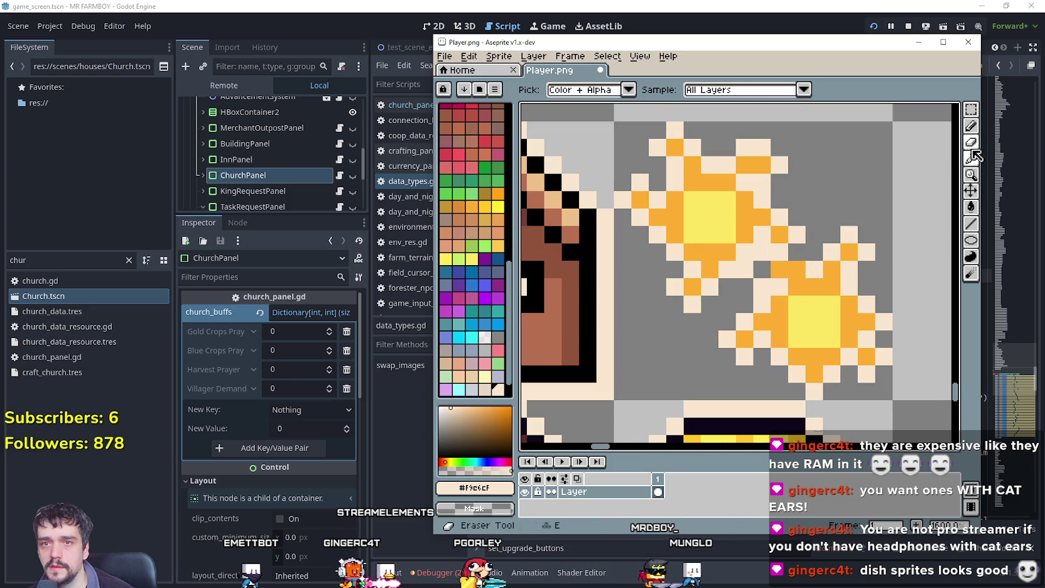
left_click(972, 127)
left_click(777, 274)
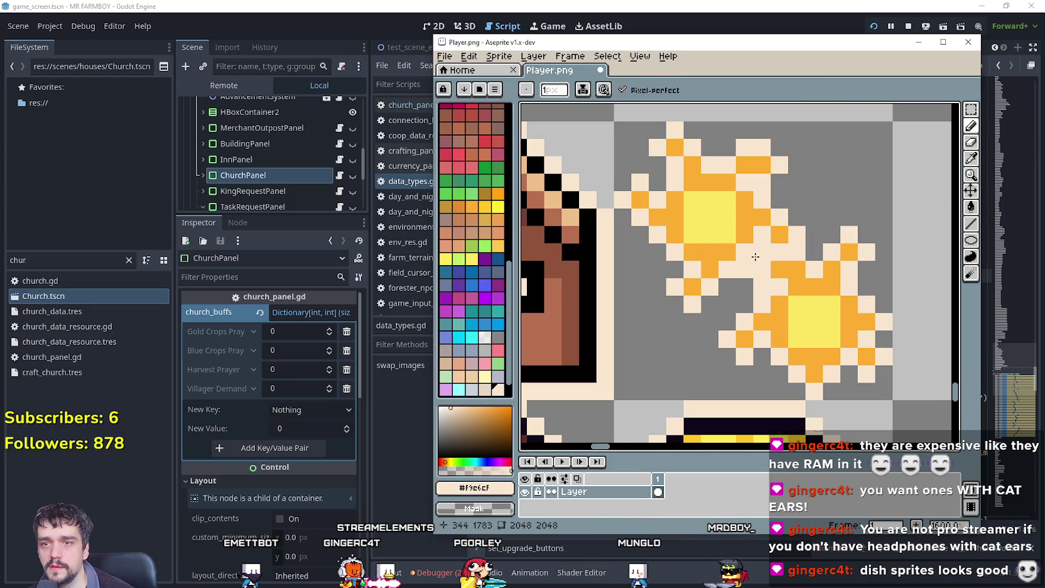
Save Player.png with the finished sparkle icon (Ctrl+S)
scroll(733, 292, "down", 3)
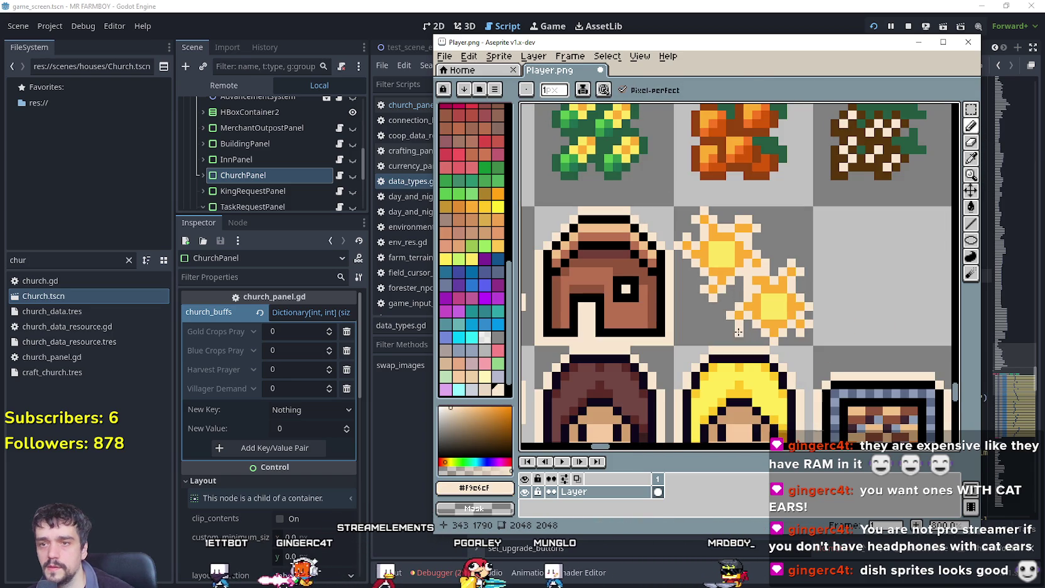
scroll(757, 252, "up", 3)
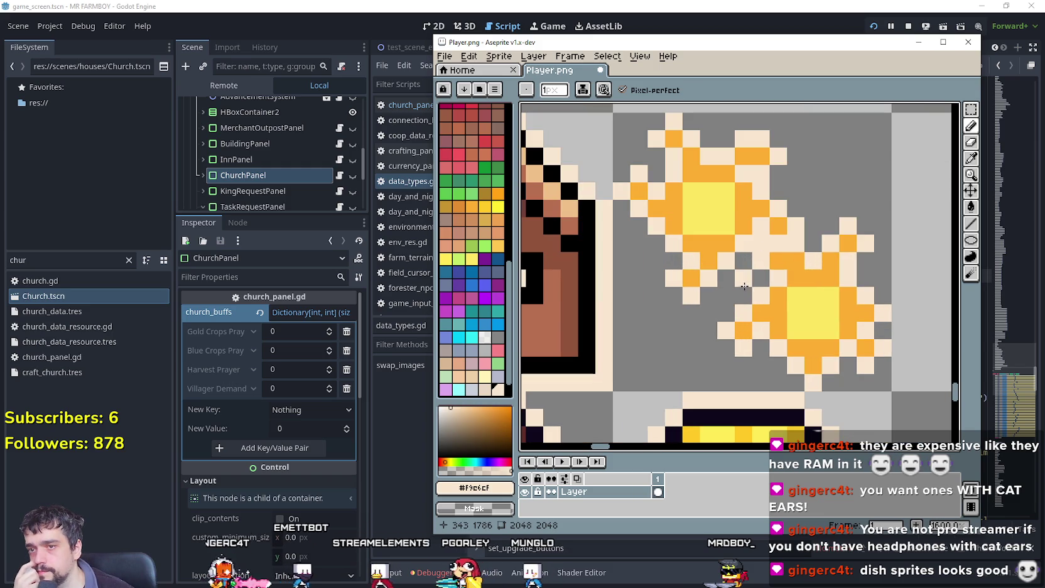
scroll(760, 244, "down", 3)
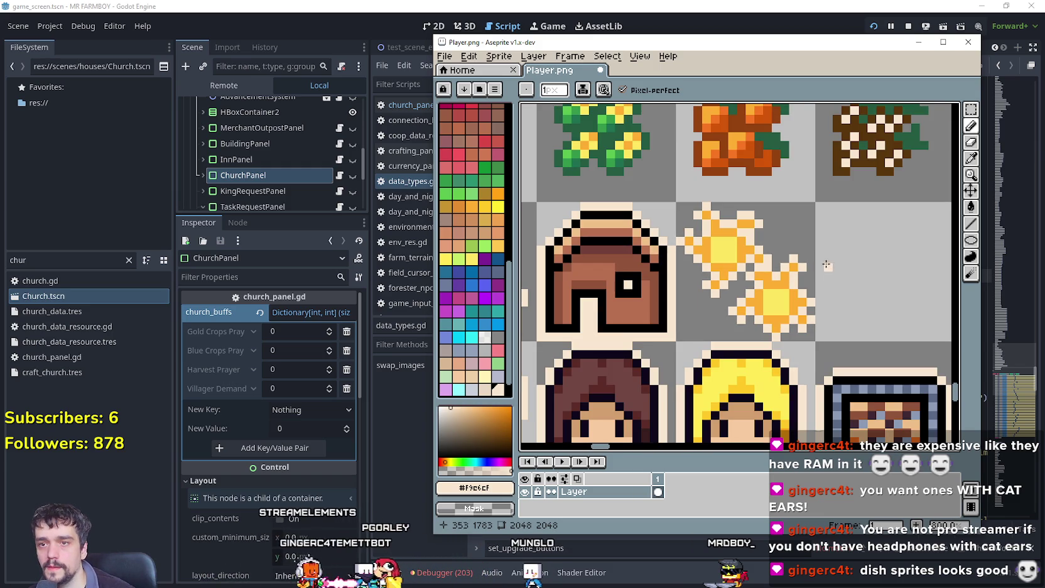
scroll(769, 257, "up", 2)
scroll(767, 265, "down", 5)
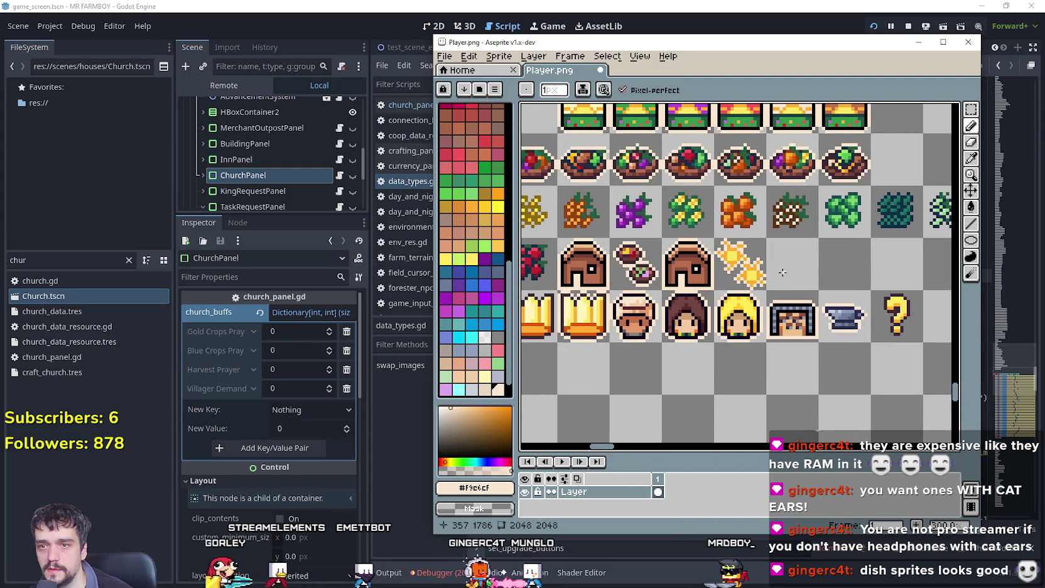
scroll(783, 270, "up", 1)
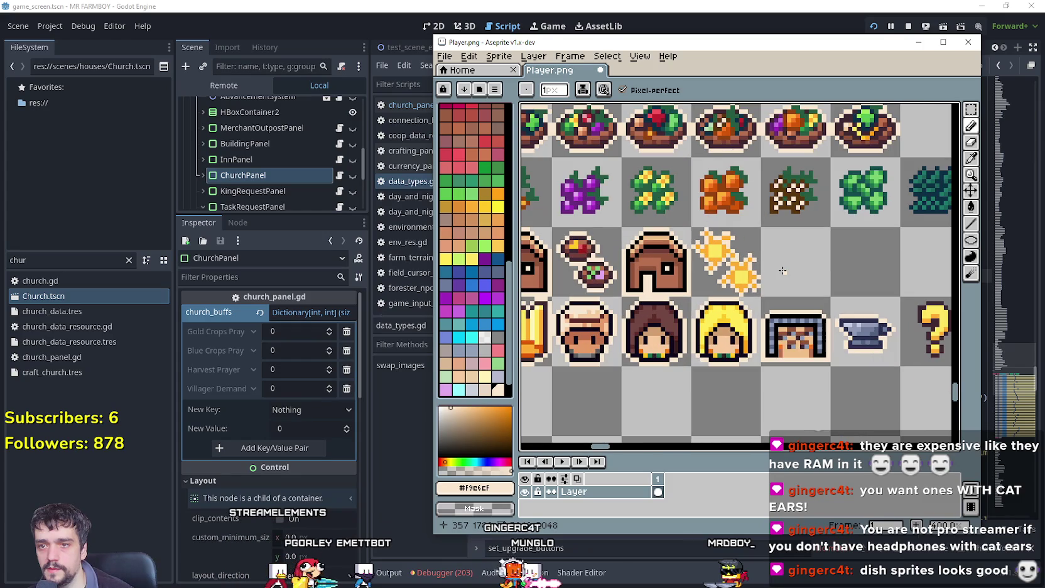
scroll(782, 270, "down", 2)
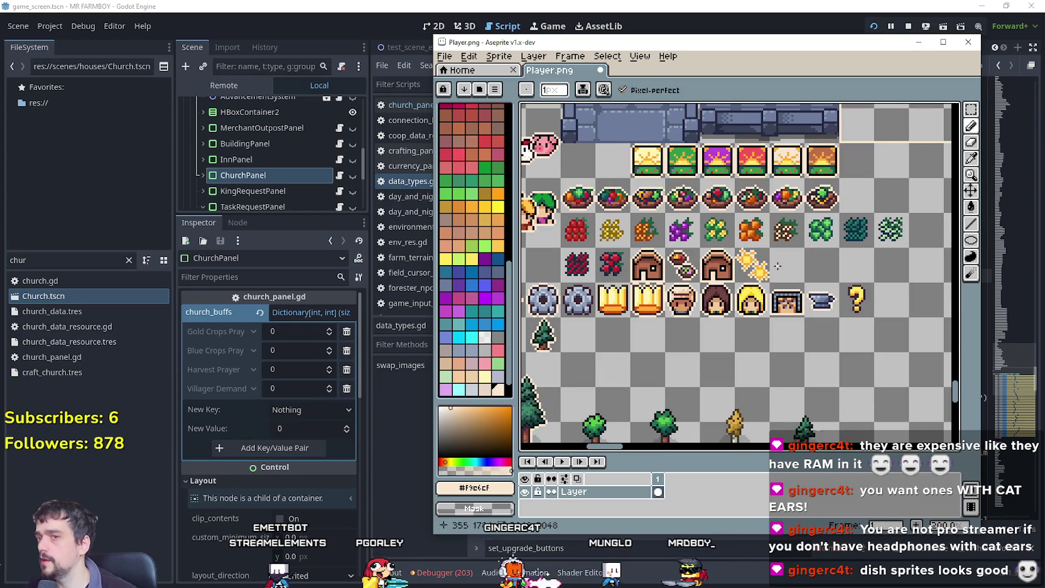
scroll(777, 267, "up", 3)
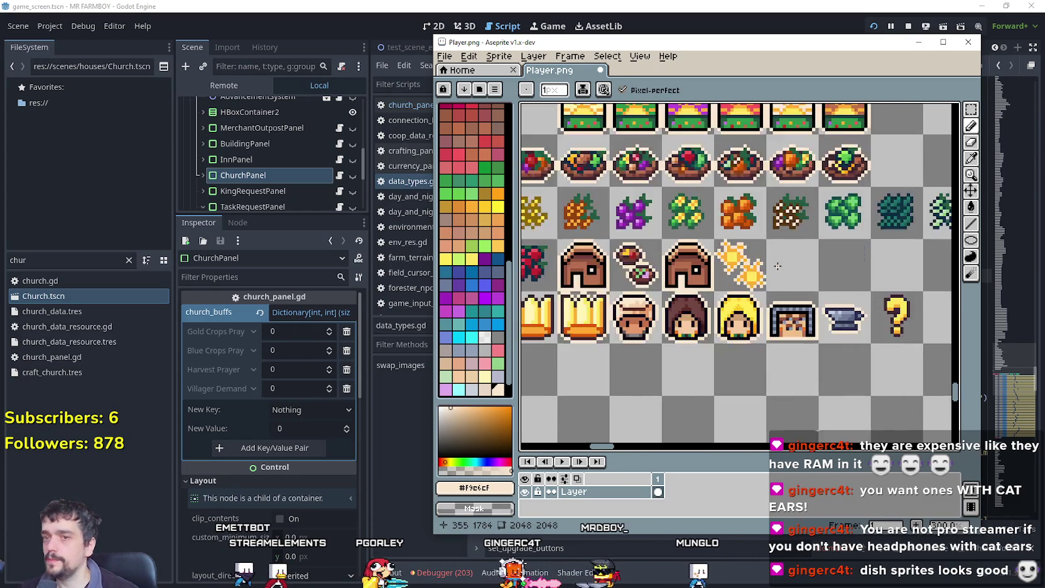
key("ctrl+s")
Select the buildingIcon node inside ChurchPanel's containers in the scene tree
left_click(223, 190)
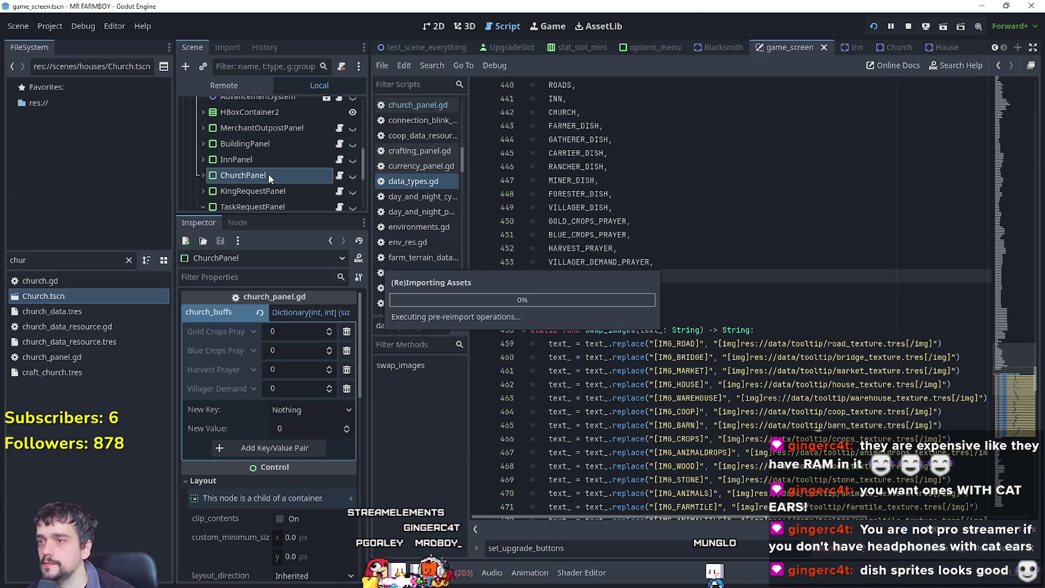
left_click(200, 175)
scroll(209, 176, "down", 3)
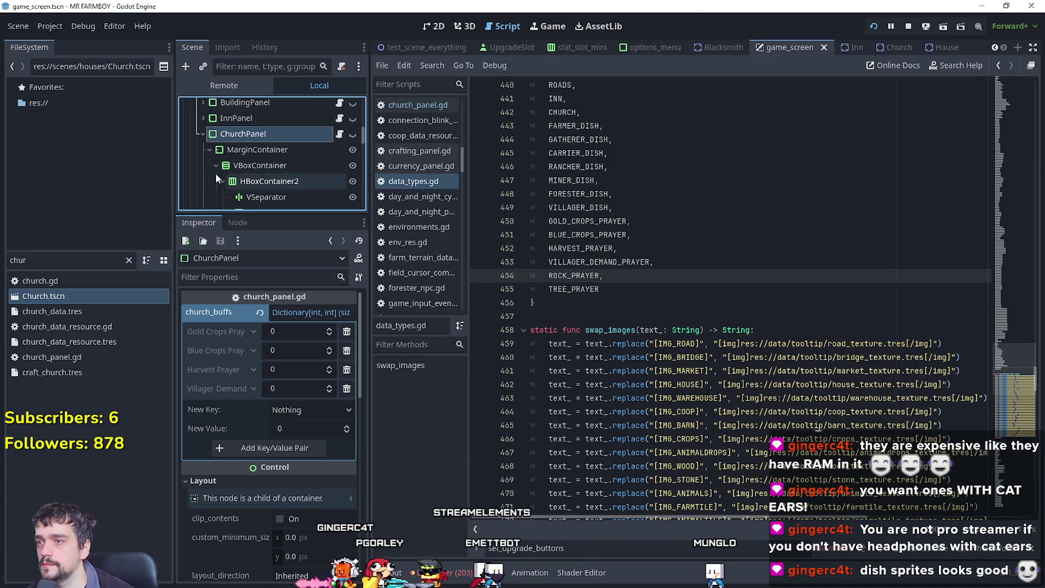
left_click(272, 160)
left_click(274, 172)
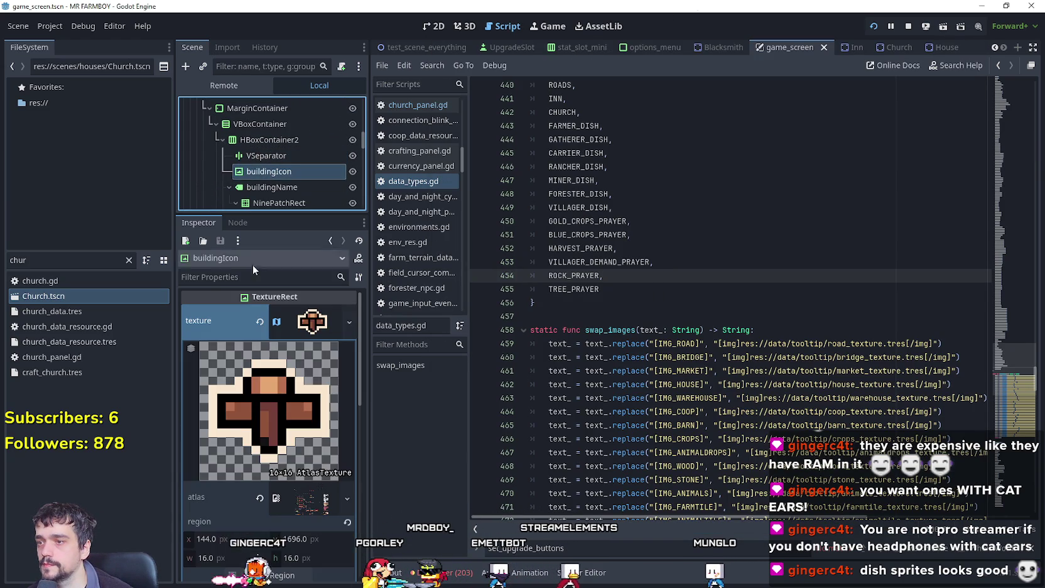
scroll(308, 439, "down", 3)
Set buildingIcon's AtlasTexture region to the golden sparkle tile at 336, 1776
left_click(284, 440)
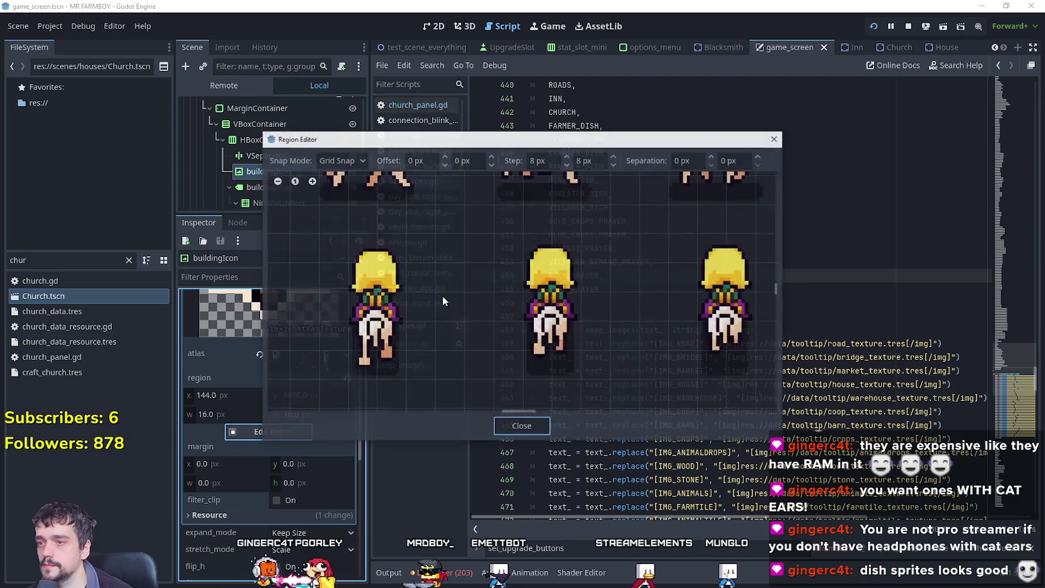
scroll(442, 295, "down", 6)
scroll(405, 379, "up", 3)
scroll(566, 189, "down", 4)
scroll(494, 243, "up", 3)
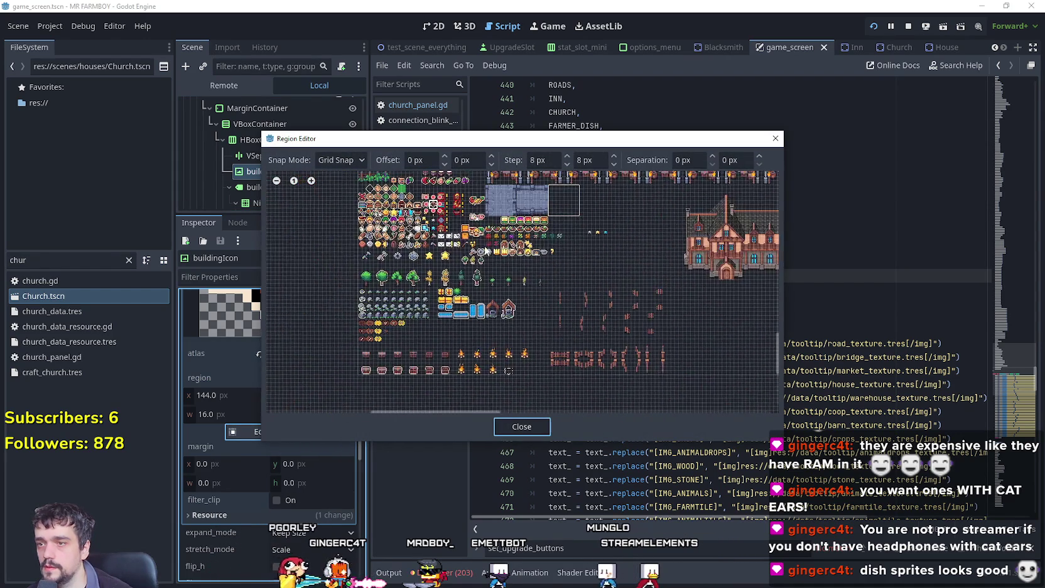
scroll(493, 243, "up", 4)
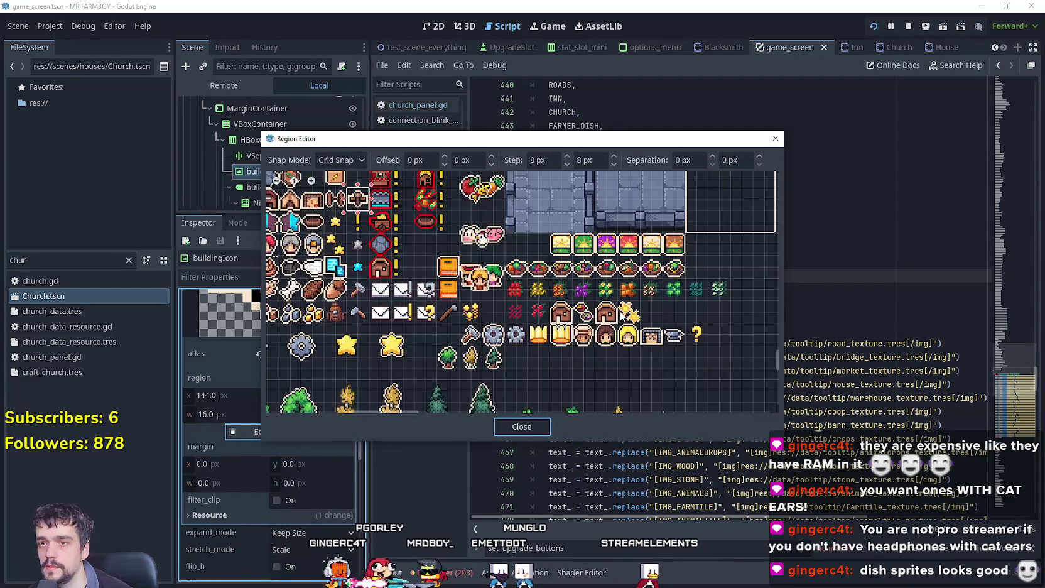
left_click(641, 305)
left_click(521, 426)
Save Church.tscn and clear the FileSystem filter
left_click(328, 332)
key("ctrl+s")
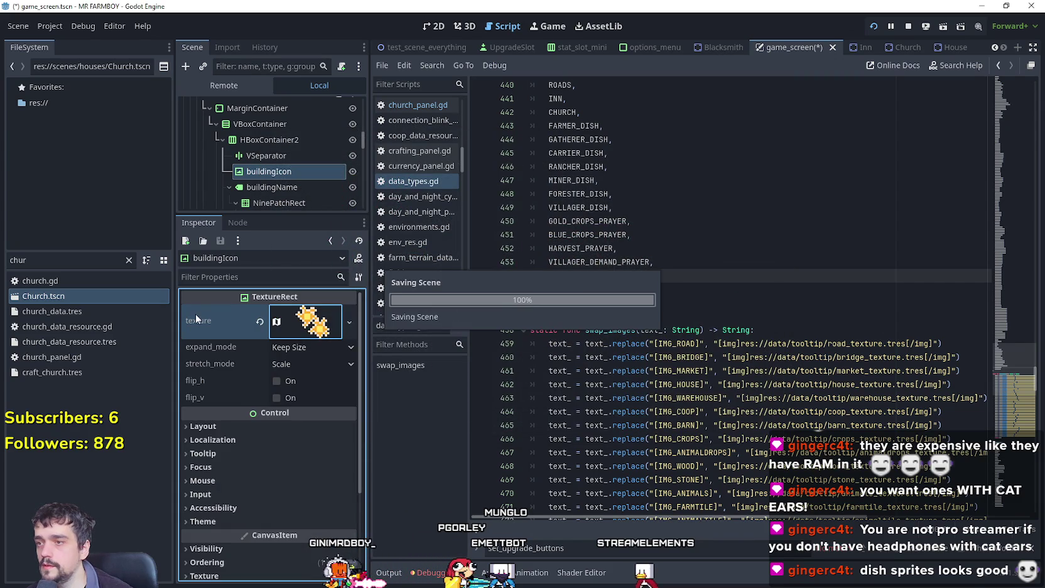
double_click(29, 260)
Open craft_church.tres from a 'craft' filter and expand its craft_texture atlas
type("craft")
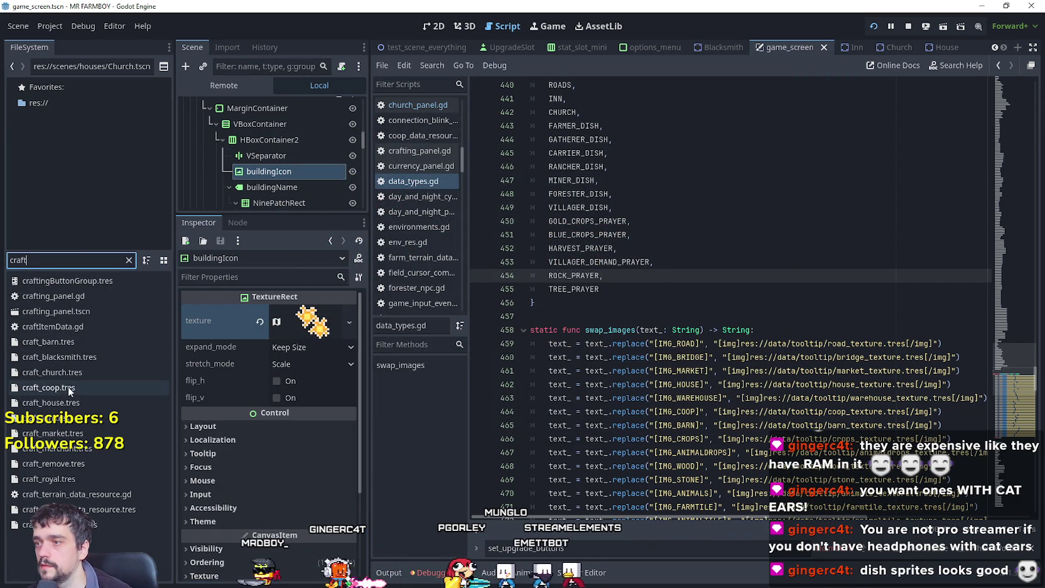
left_click(70, 372)
left_click(298, 314)
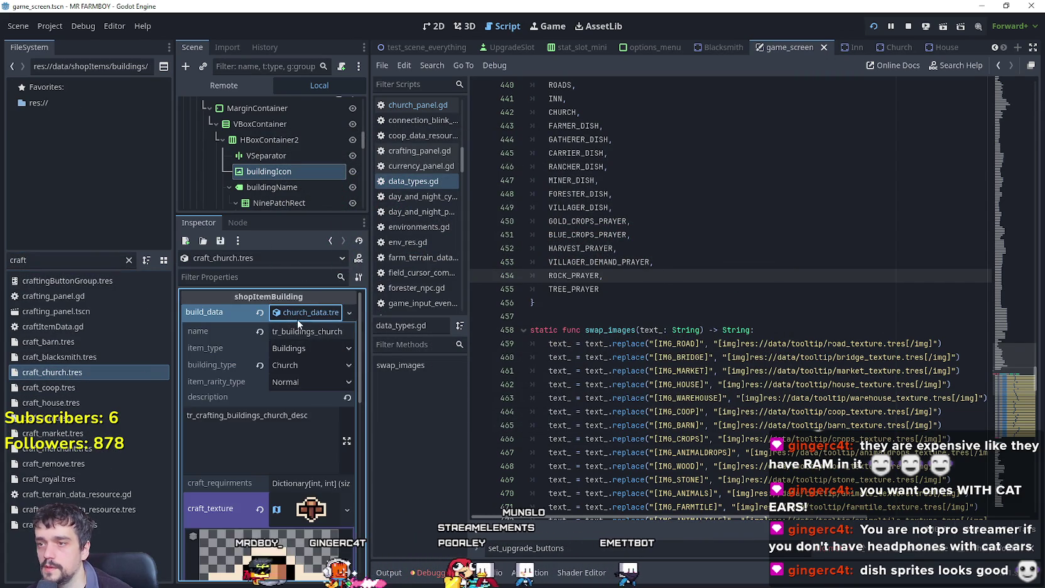
left_click(305, 339)
scroll(274, 468, "down", 2)
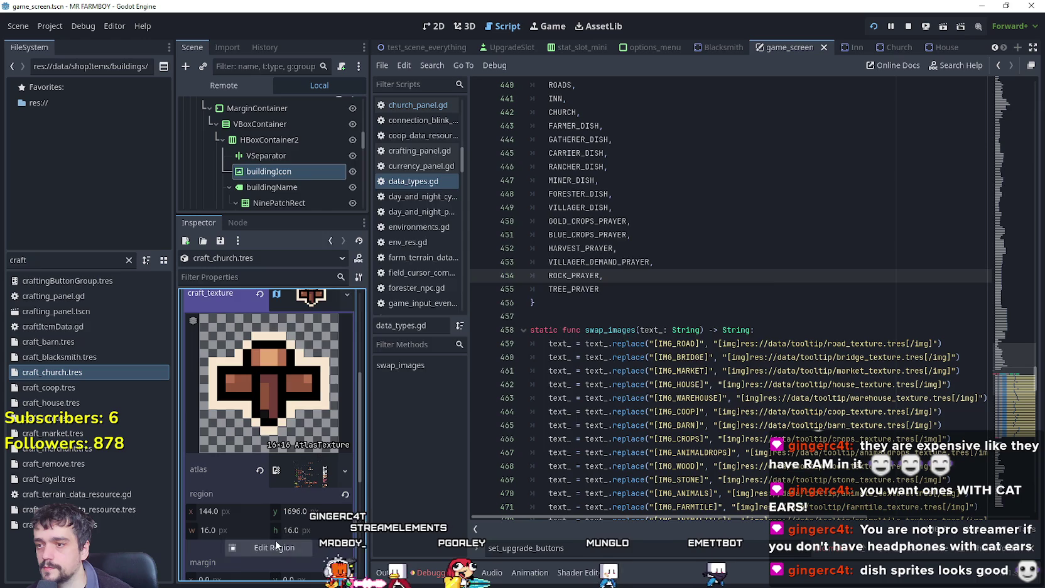
Set the craft texture region to the golden sparkle tile at 336, 1776 and save
left_click(274, 547)
scroll(395, 337, "down", 2)
scroll(383, 352, "down", 5)
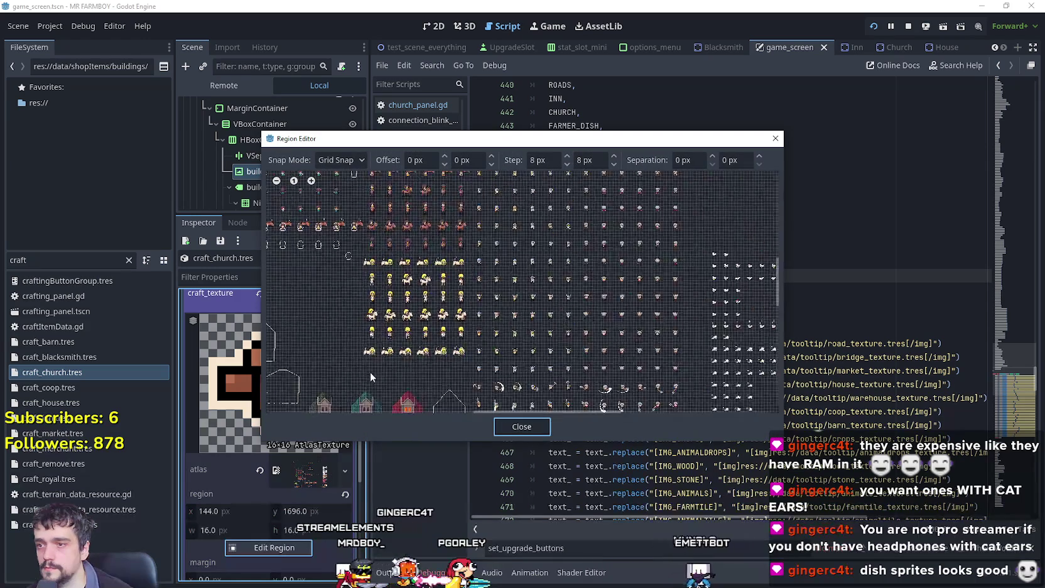
scroll(471, 358, "up", 5)
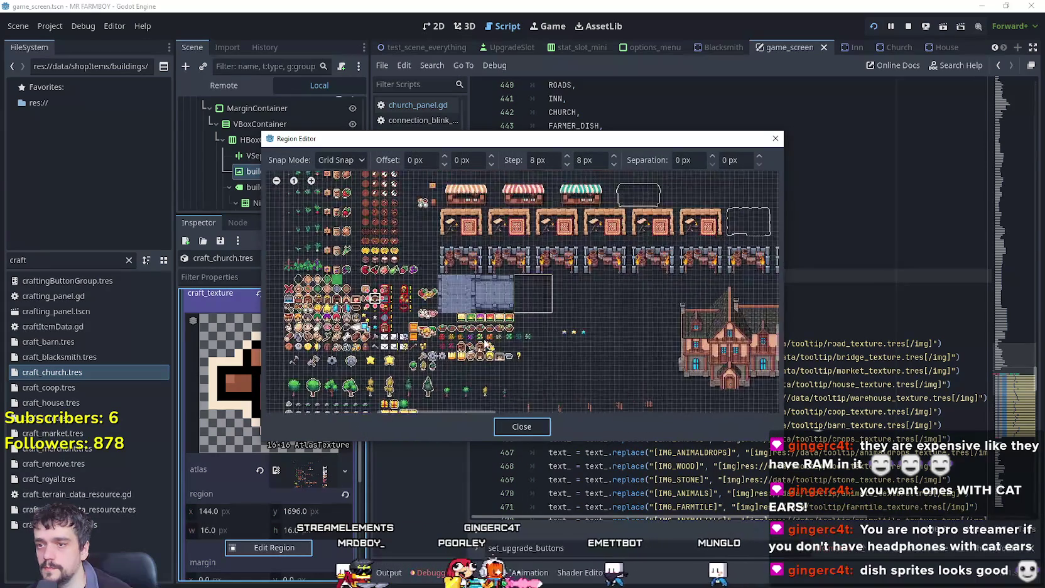
left_click(489, 346)
left_click(498, 429)
key("ctrl+s")
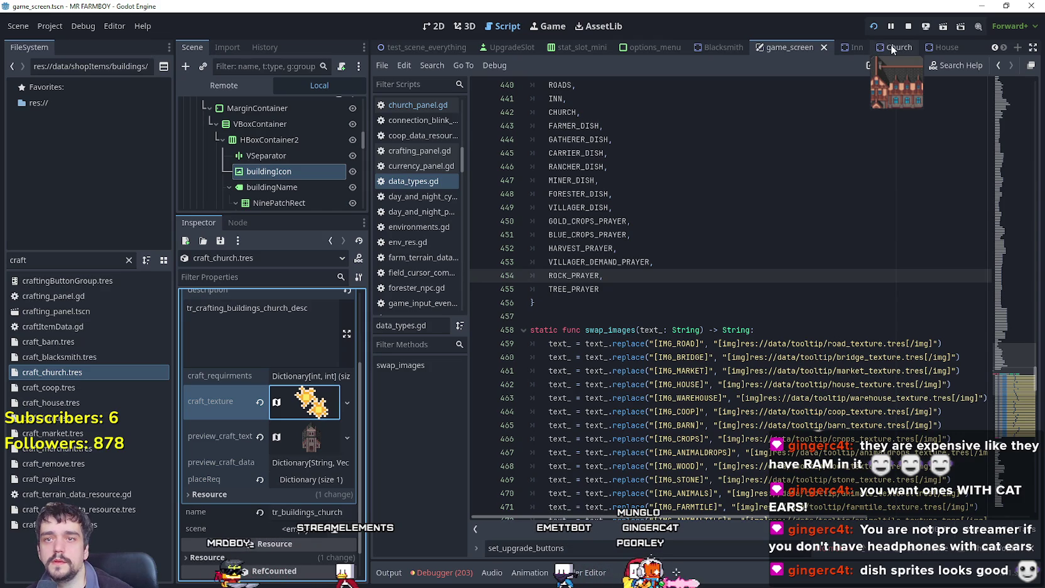
mouse_move(893, 43)
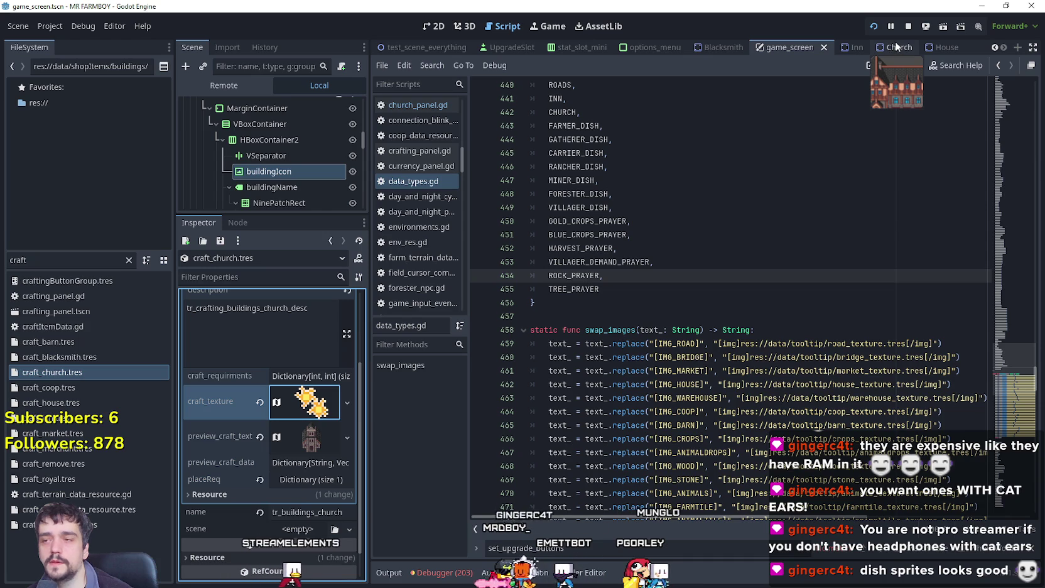
Filter FileSystem for 'curr' and open currency_panel.tscn
double_click(91, 261)
type("cur")
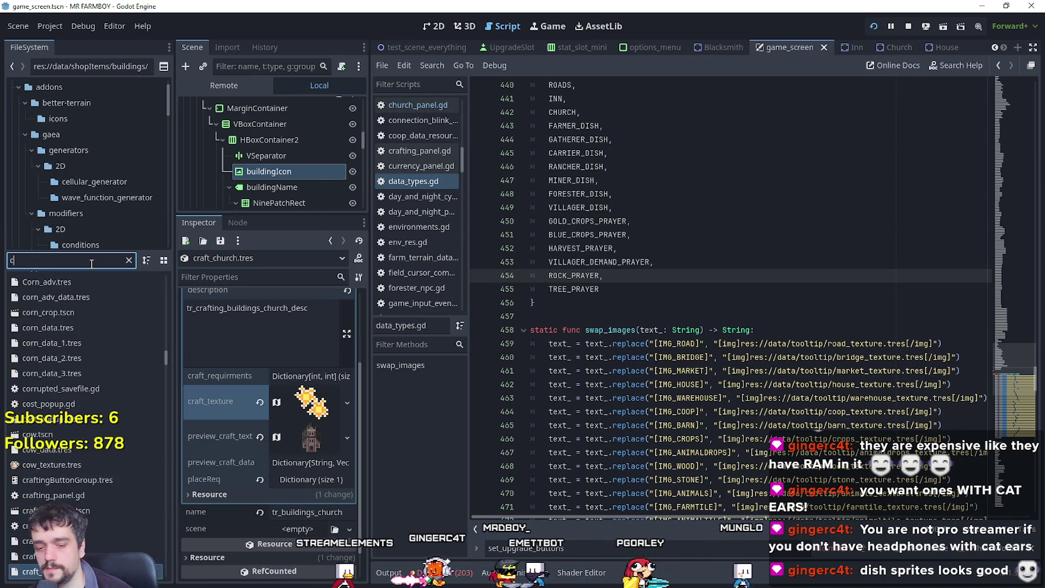
type("r")
left_click(57, 296)
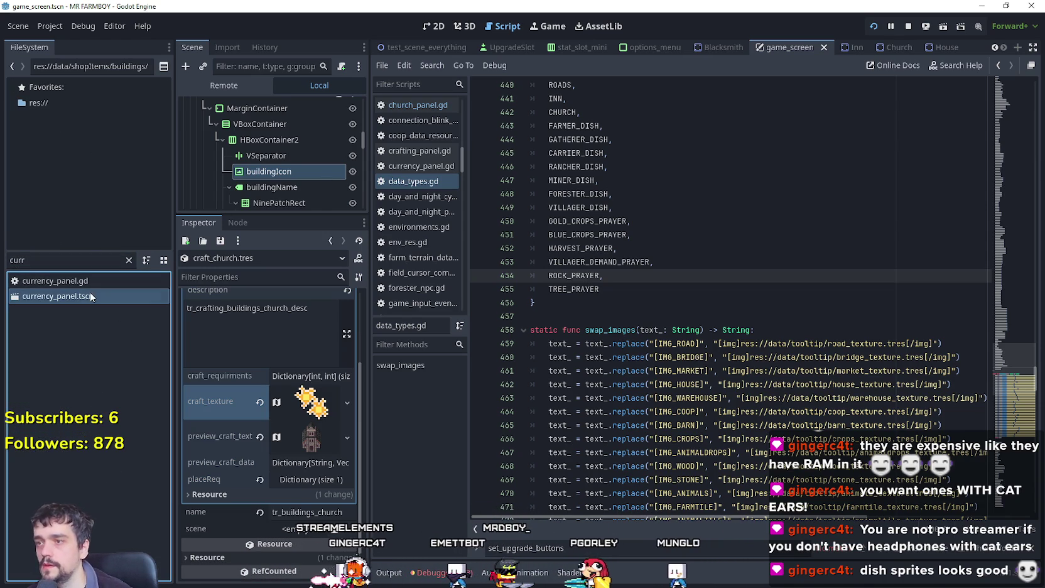
double_click(111, 296)
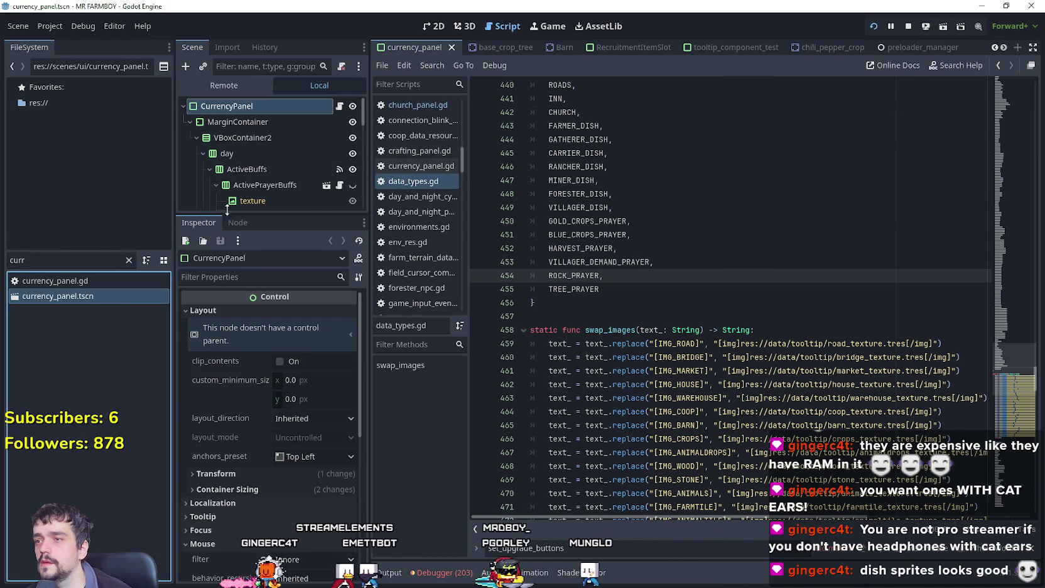
Select the texture node under ActivePrayerBuffs and expand its atlas details
left_click(216, 185)
scroll(251, 182, "down", 1)
left_click(258, 158)
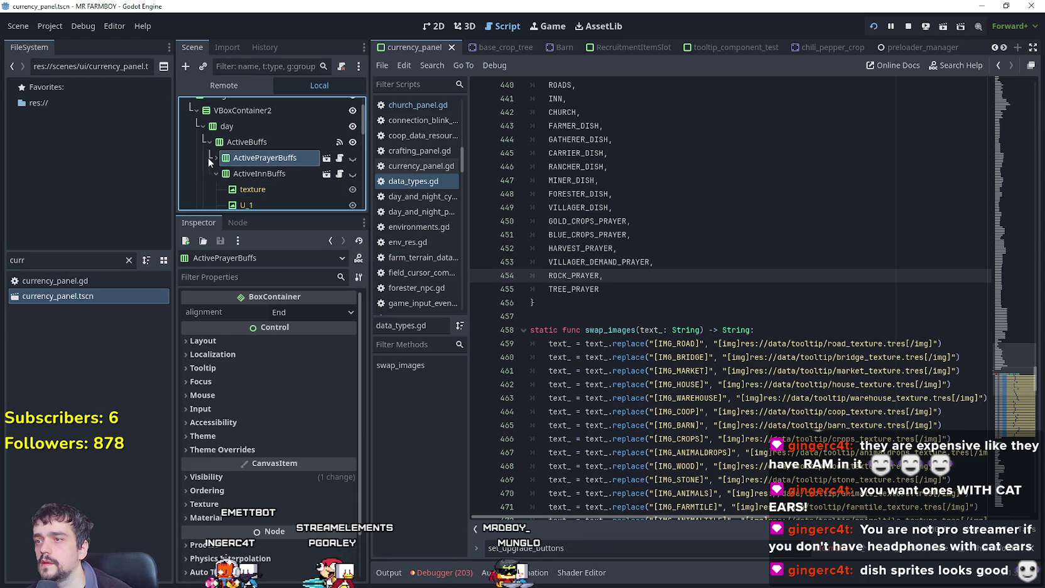
left_click(255, 173)
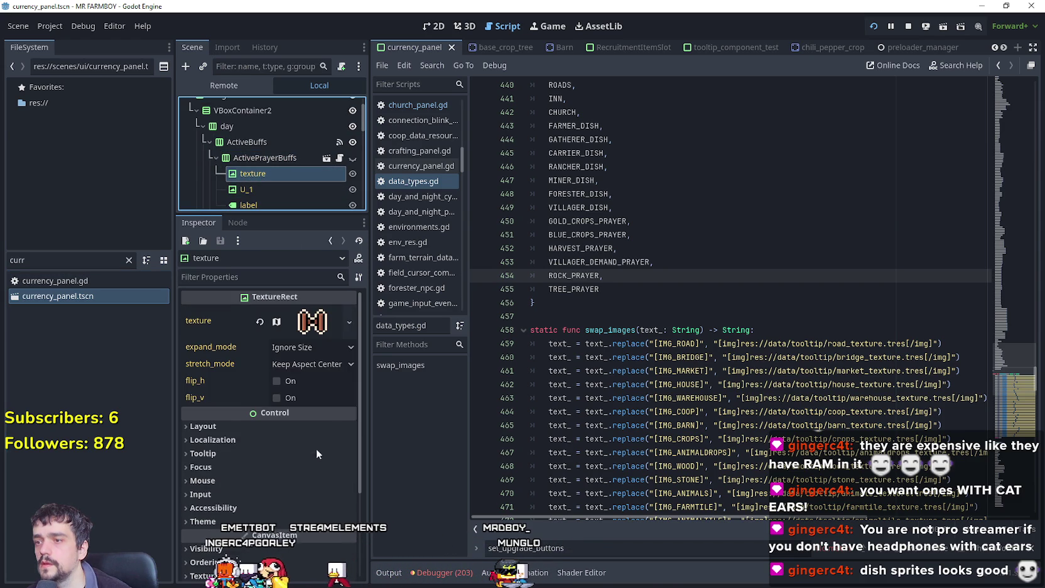
left_click(305, 322)
Set the prayer-buff texture region to the golden sparkle tile
left_click(277, 573)
scroll(482, 365, "down", 6)
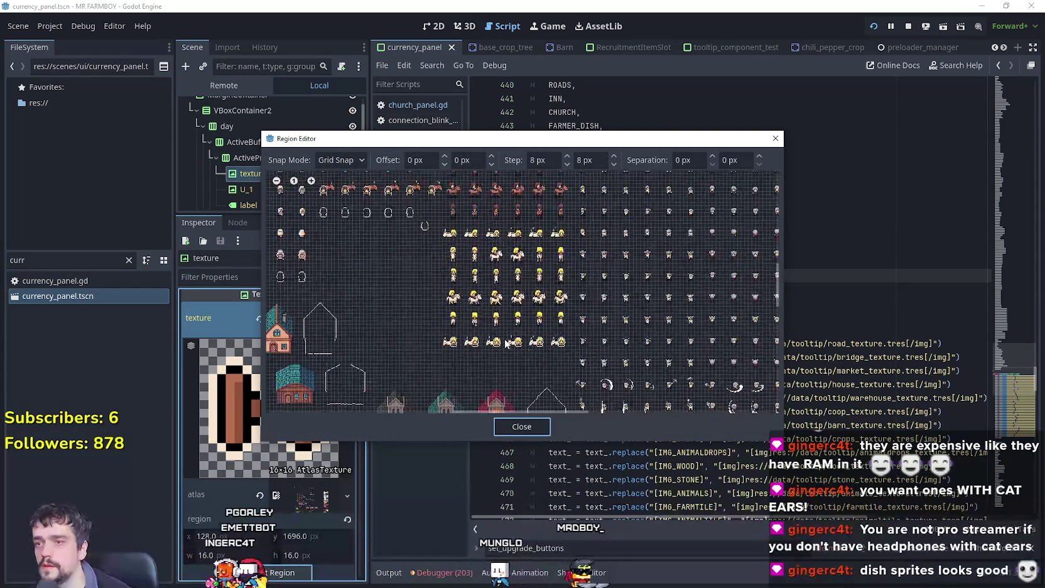
scroll(563, 288, "up", 5)
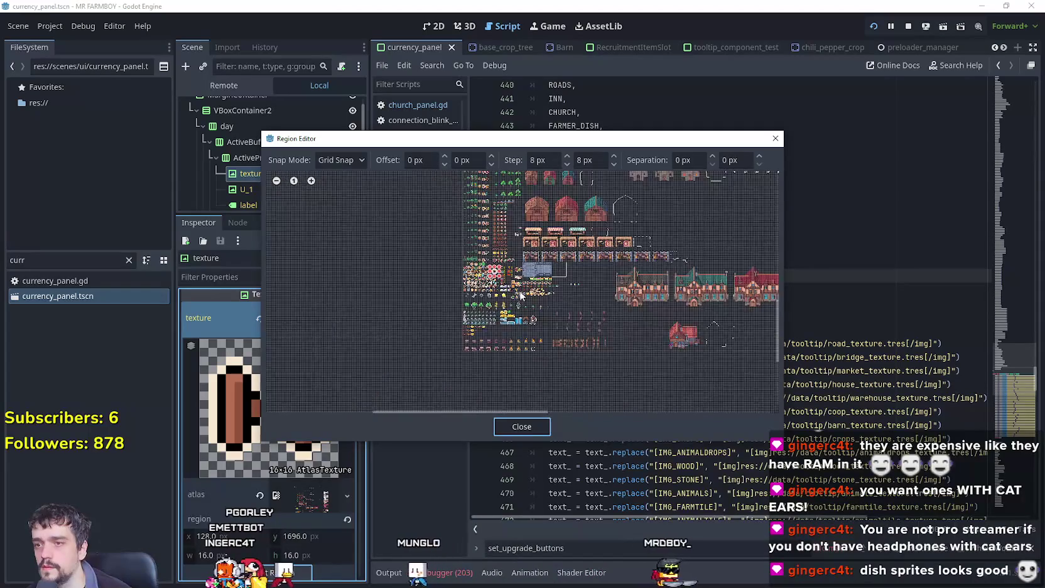
left_click(561, 287)
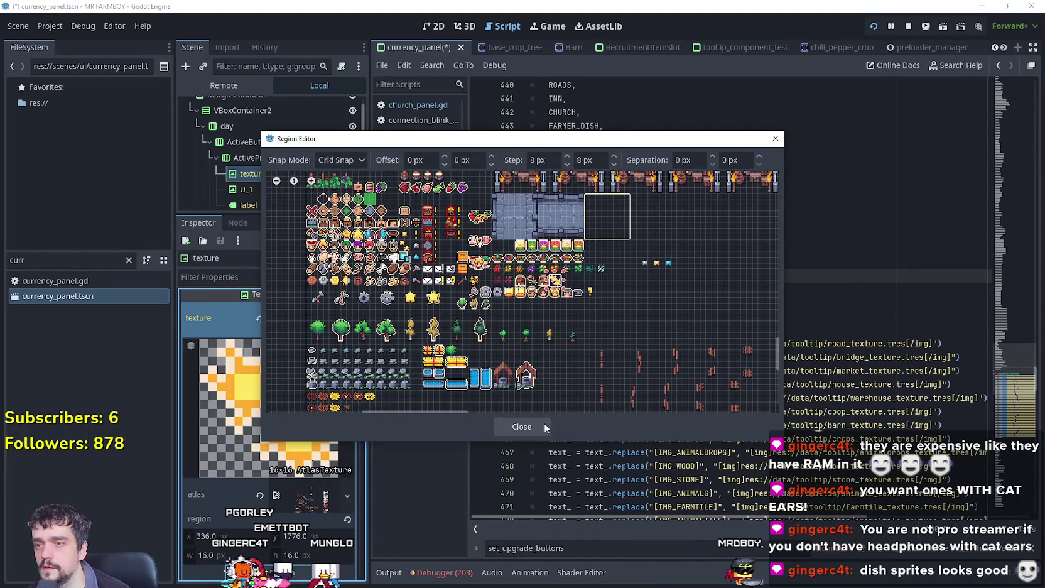
left_click(546, 423)
Save currency_panel.tscn, then stop and relaunch the game to check the icons
left_click(301, 327)
key("ctrl+s")
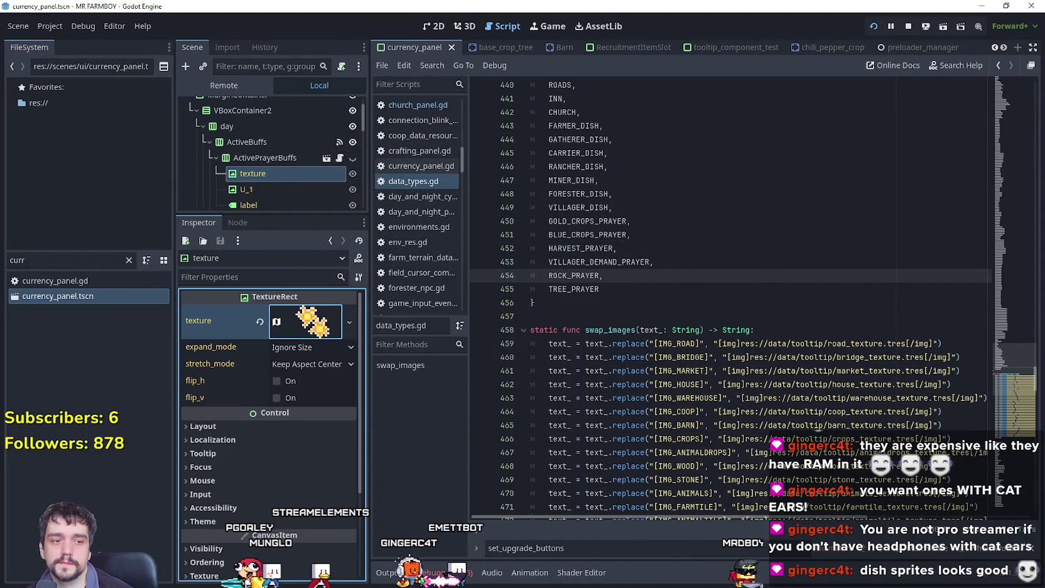
left_click(874, 25)
left_click(874, 24)
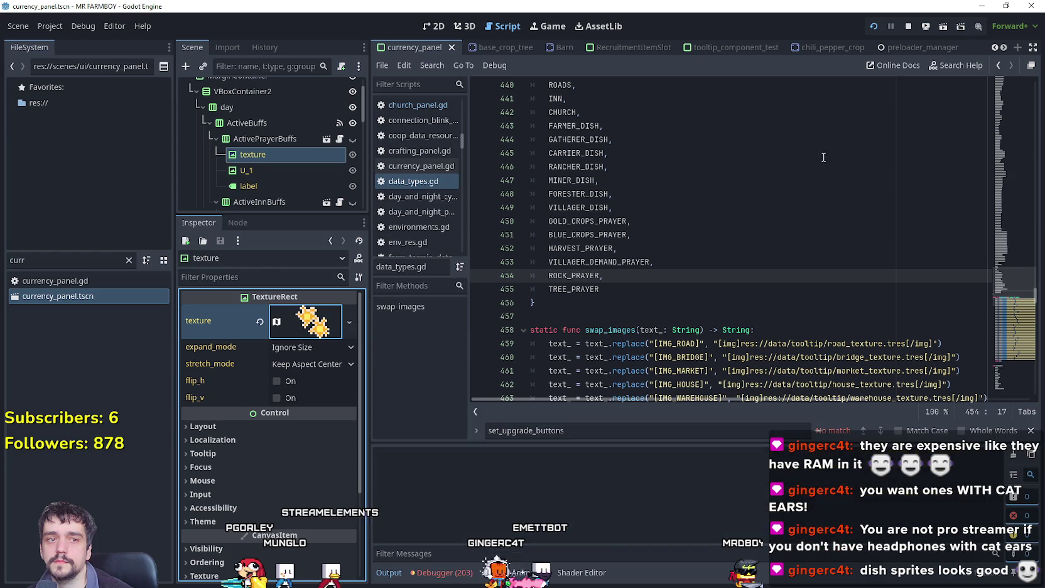
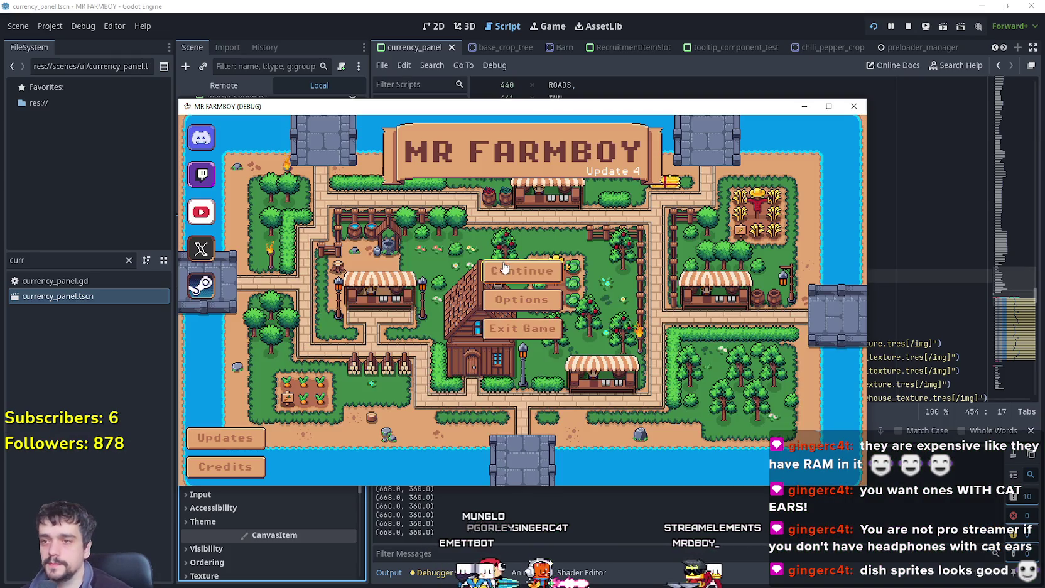
Load save slot 3 from Continue and maximize the game window
left_click(505, 270)
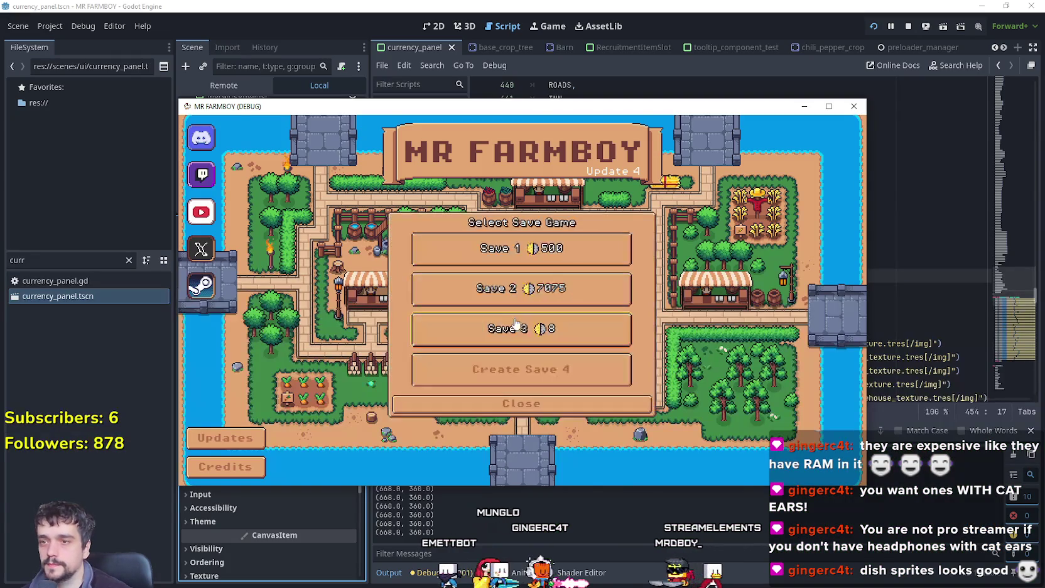
left_click(522, 328)
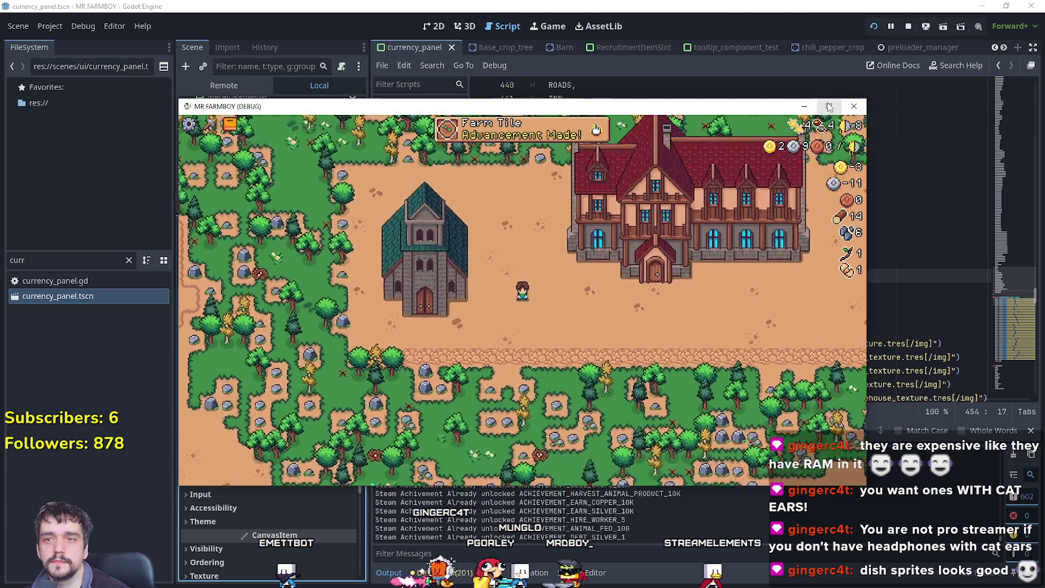
left_click(830, 107)
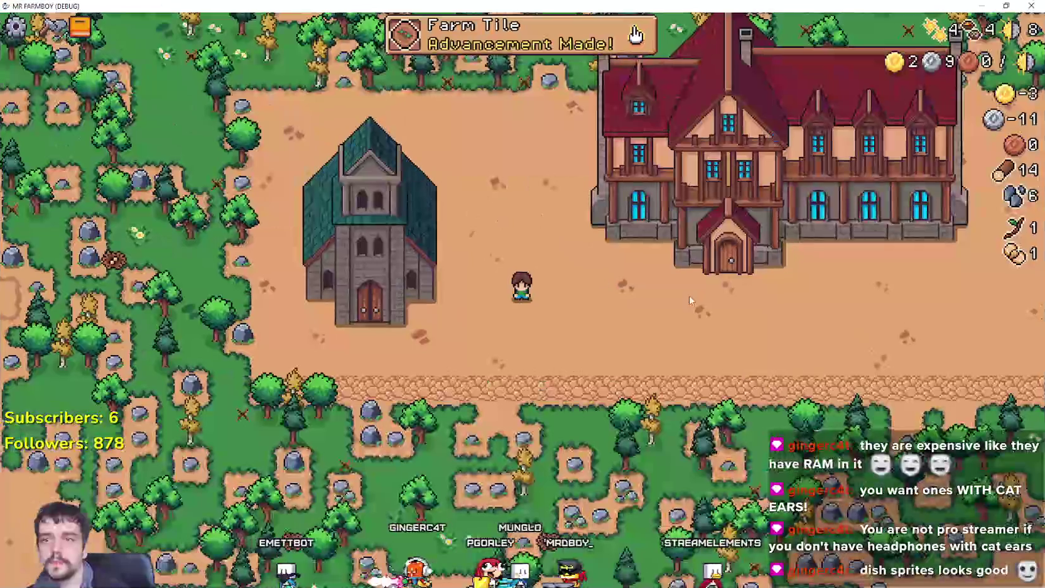
Walk to the church and review its four active blessings in the panel
key("a")
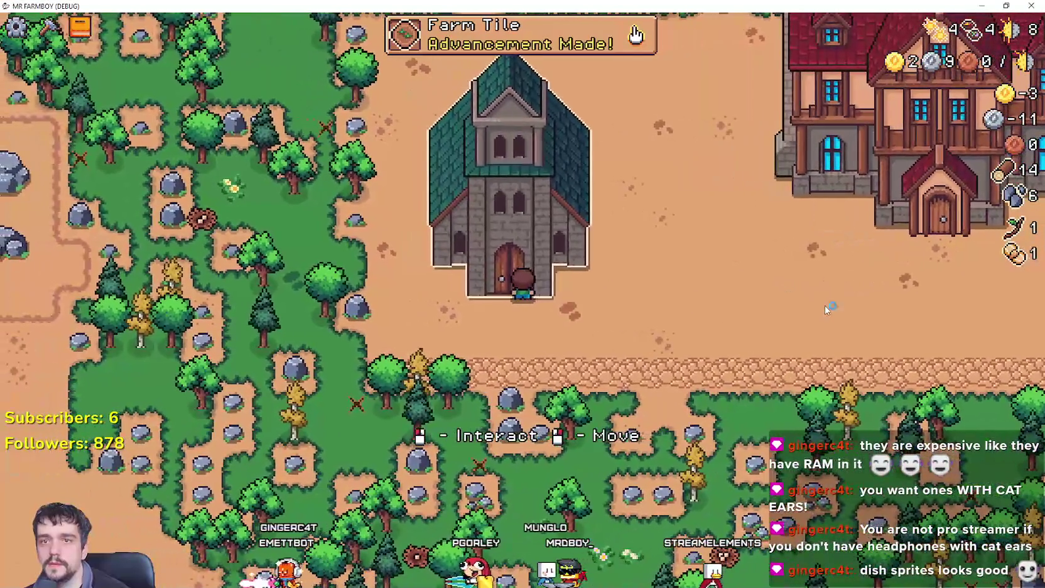
left_click(826, 306)
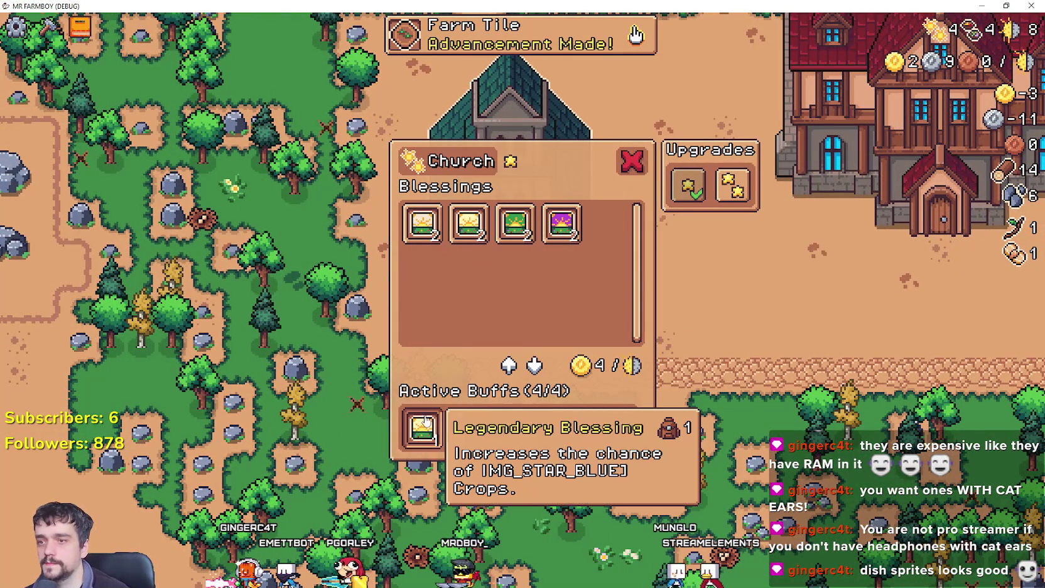
mouse_move(584, 435)
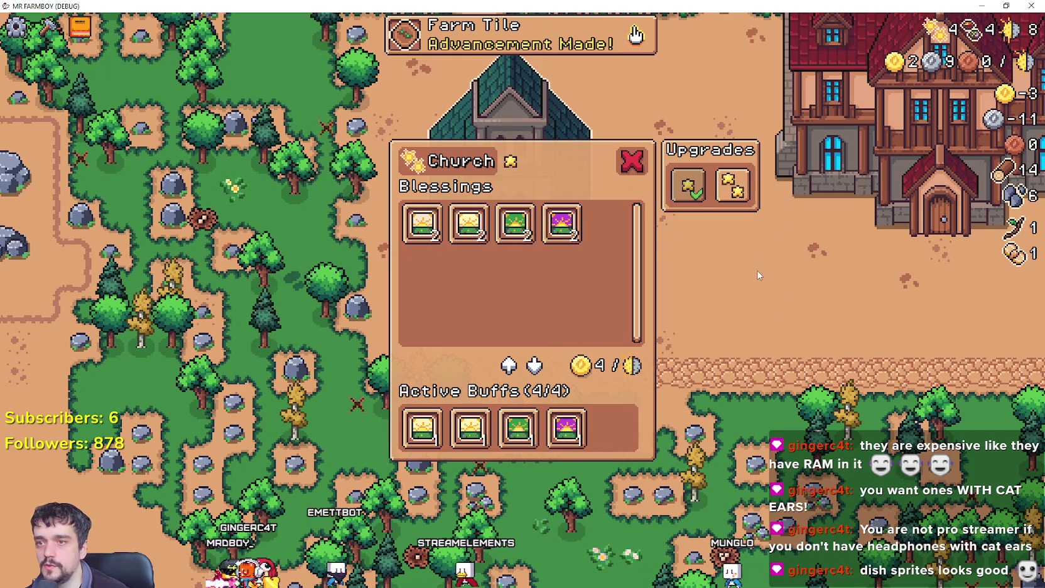
key("d")
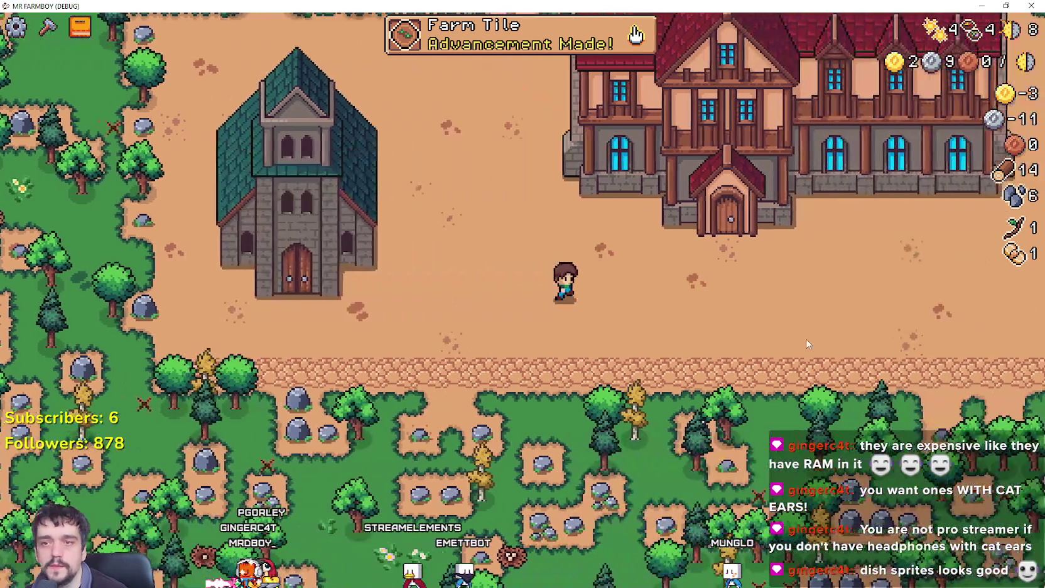
Check the inn's dishes panel, then pick up the inn for relocation
key("w")
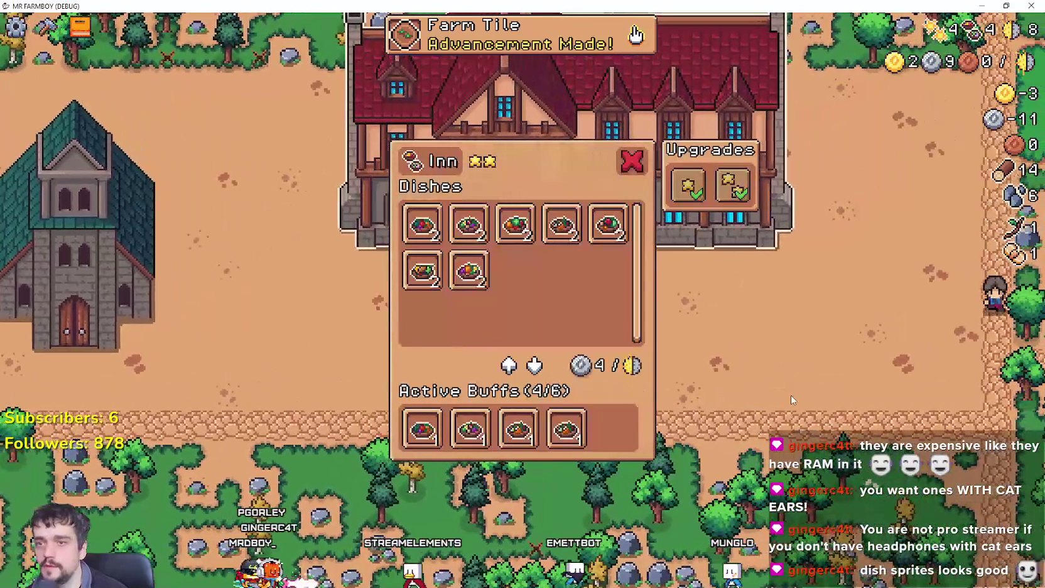
key("d")
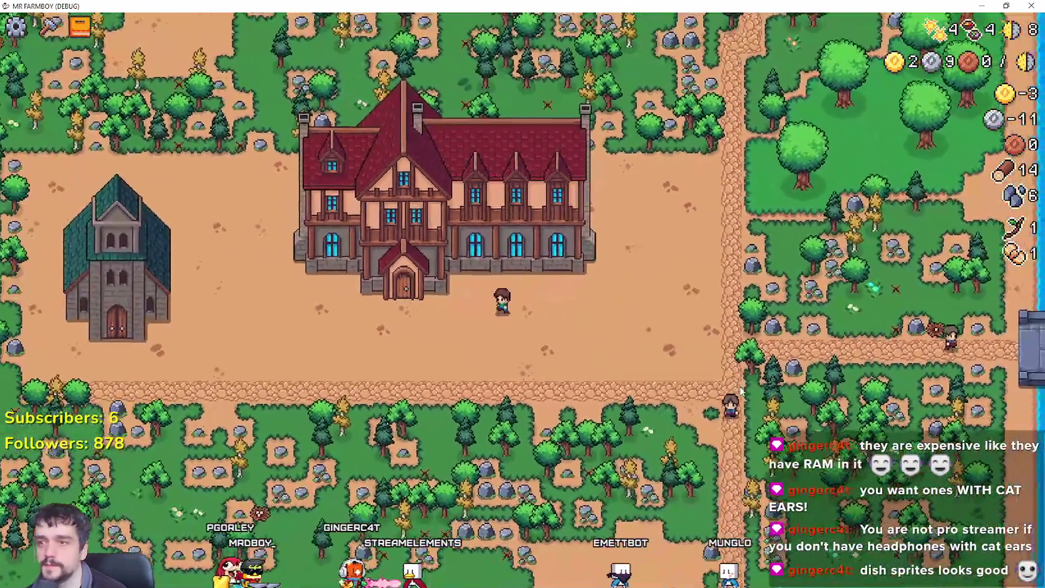
key("e")
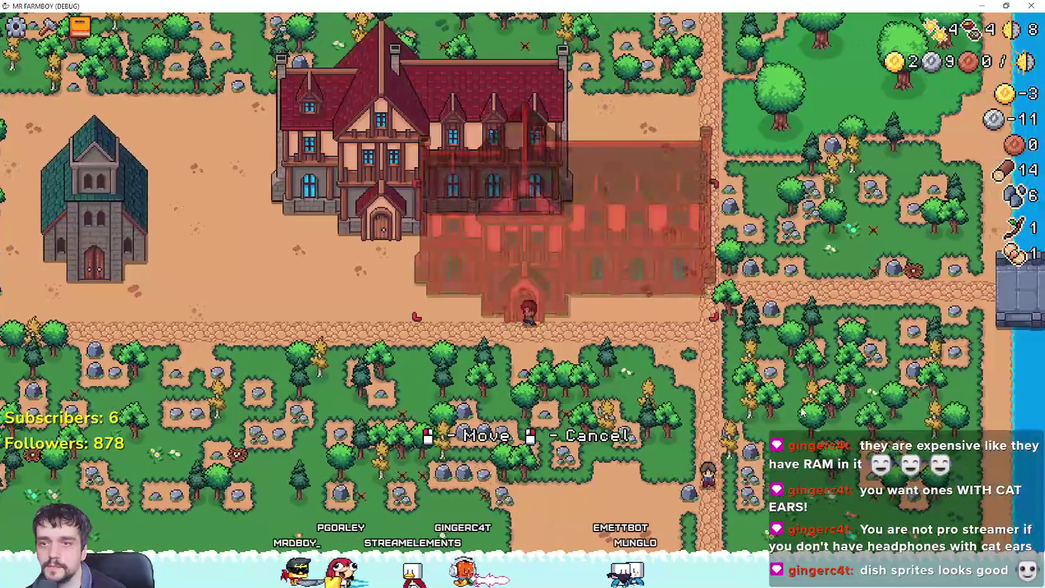
Set the inn down at its new spot and walk the farmer to the church
left_click(534, 354)
key("a")
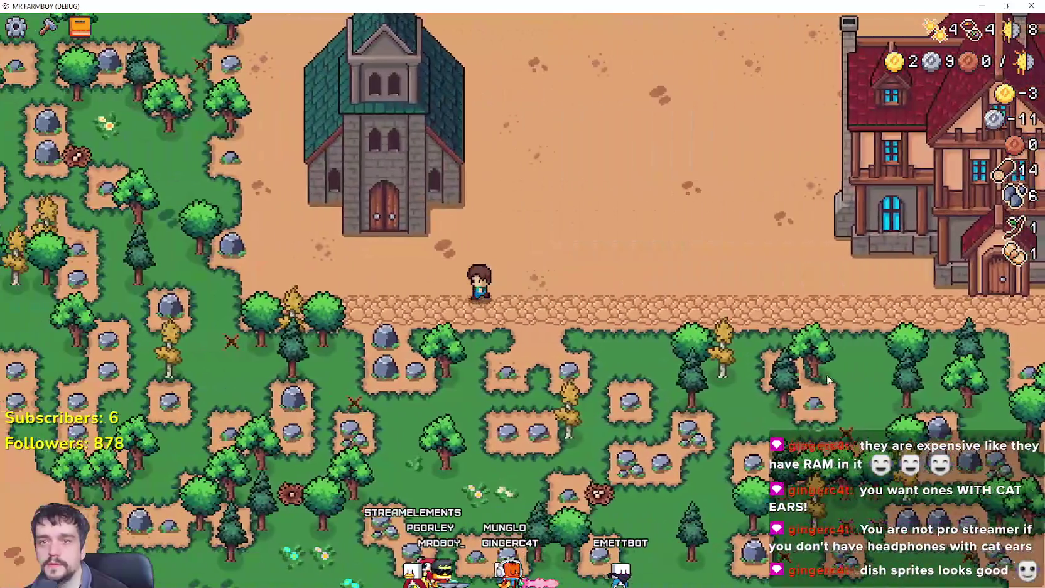
key("w")
key("e")
key("d")
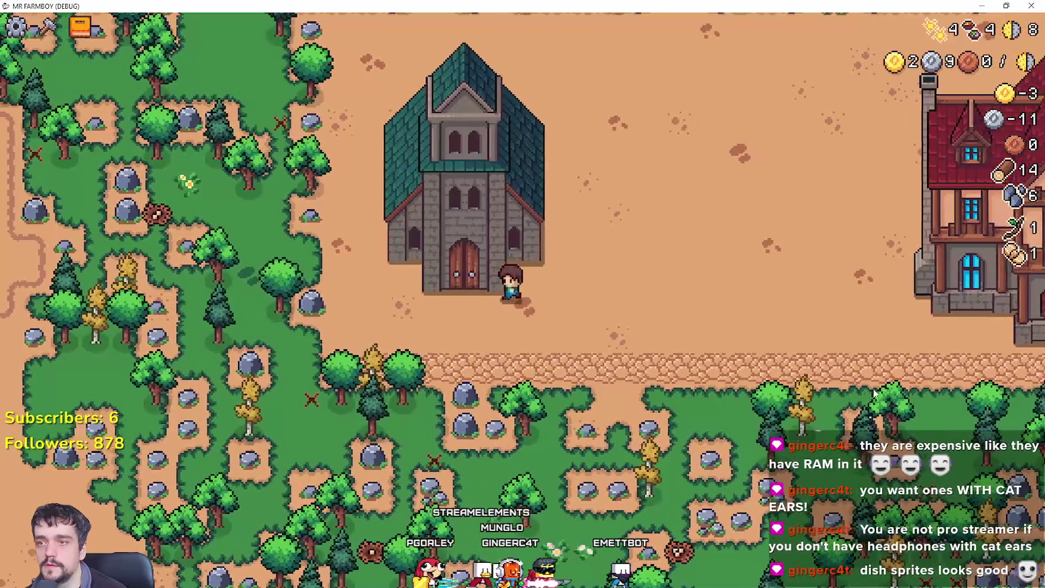
Relocate the church so it sits right beside the inn
right_click(874, 392)
key("d")
key("s")
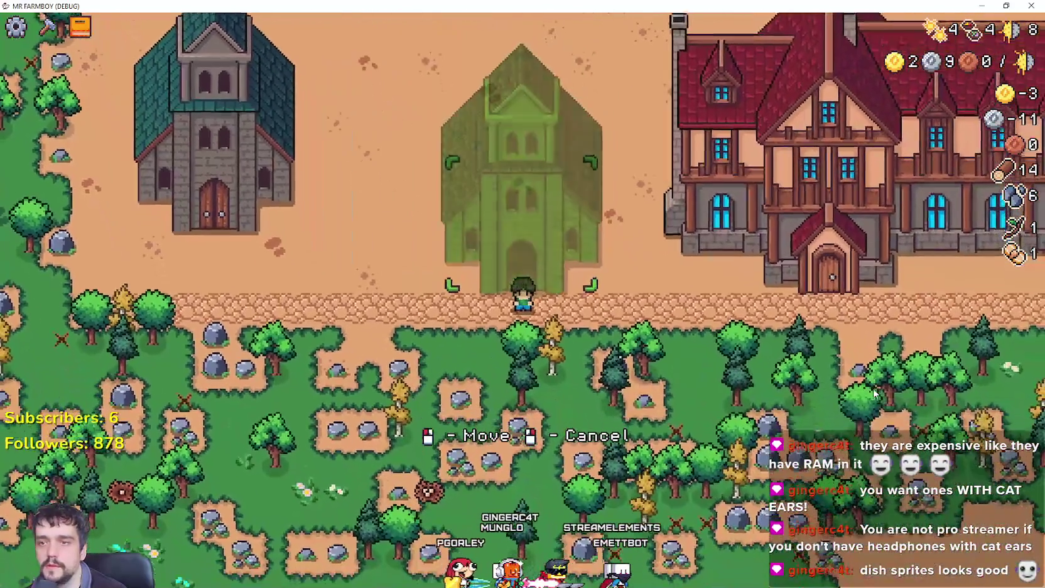
left_click(875, 394)
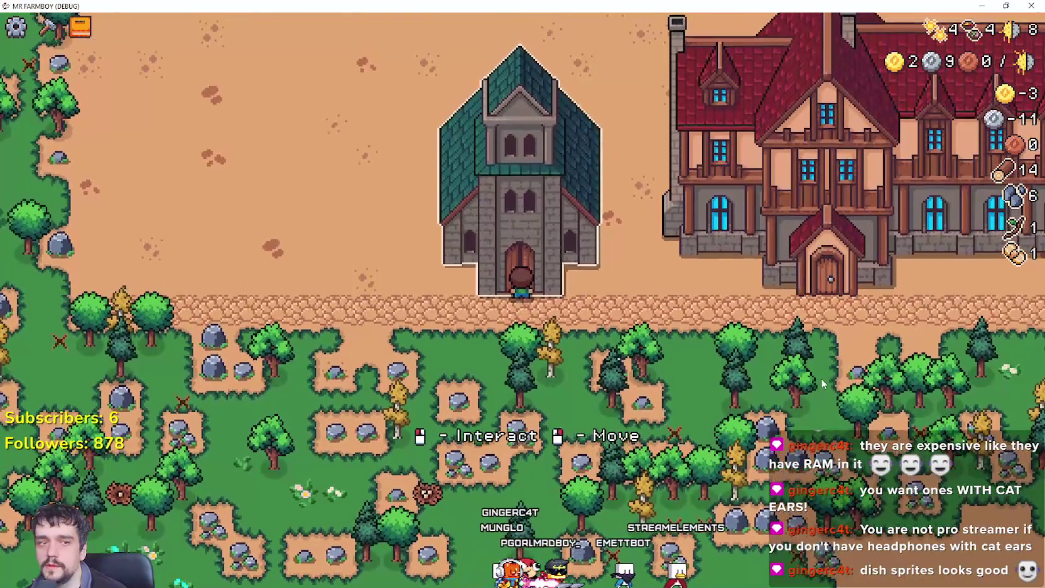
right_click(708, 272)
left_click(729, 348)
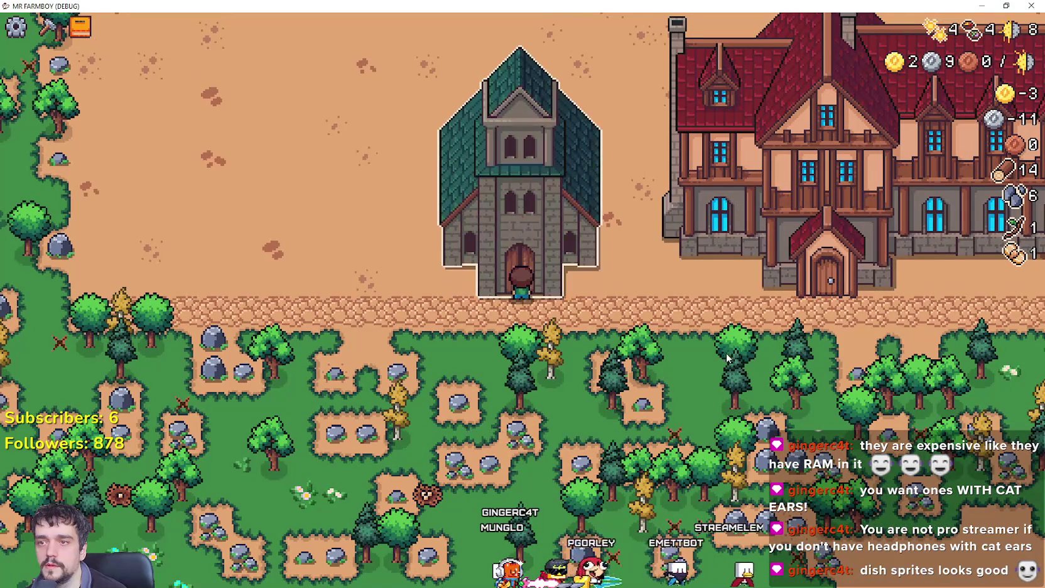
Buy Church Upgrade 2 from the church's panel
left_click(657, 331)
left_click(704, 194)
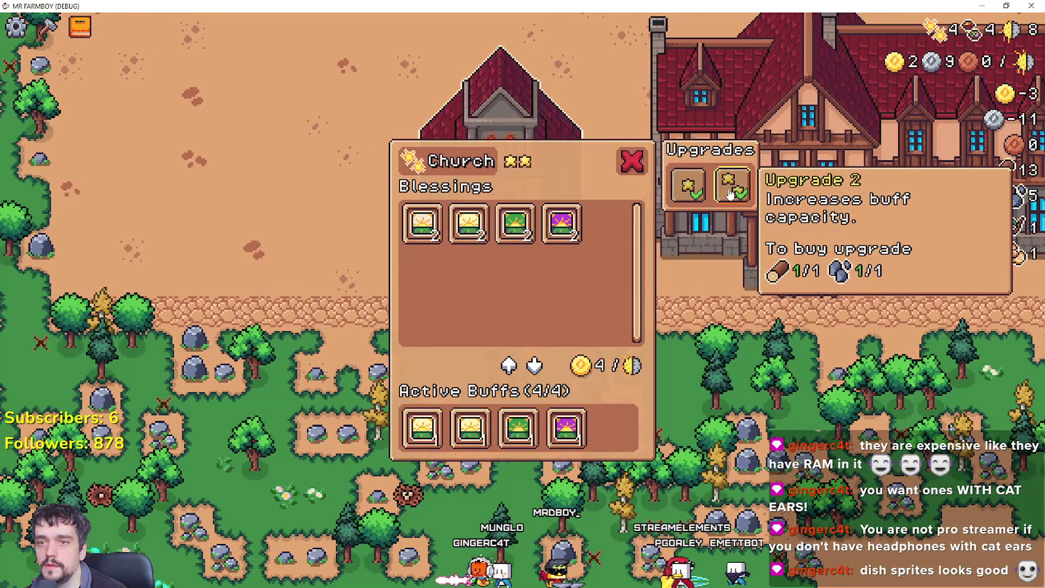
left_click(751, 339)
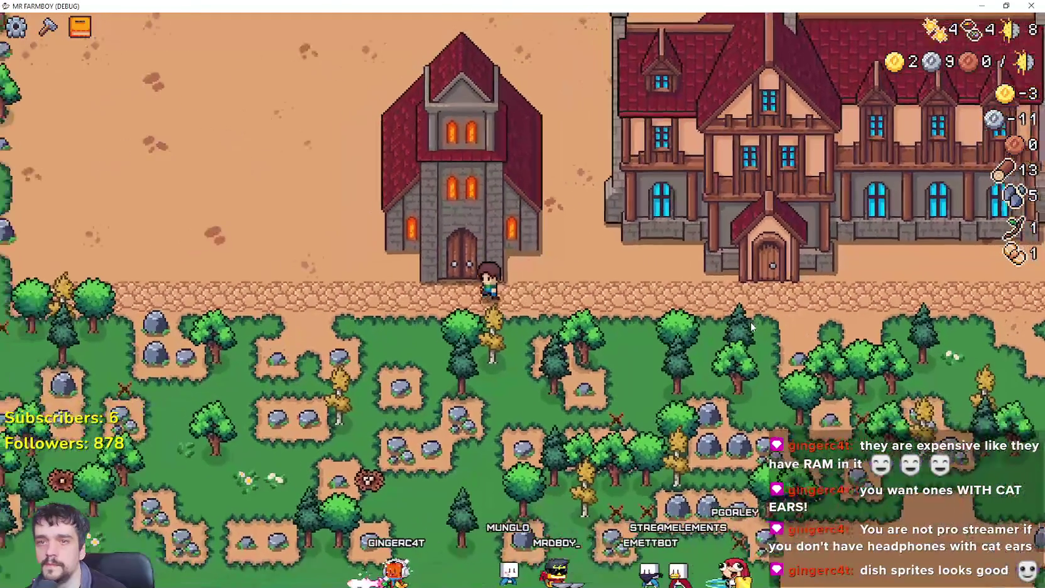
Activate the Harvest Blessing and Villager Blessing, bringing the church to 5/6 buffs
key("e")
left_click(516, 223)
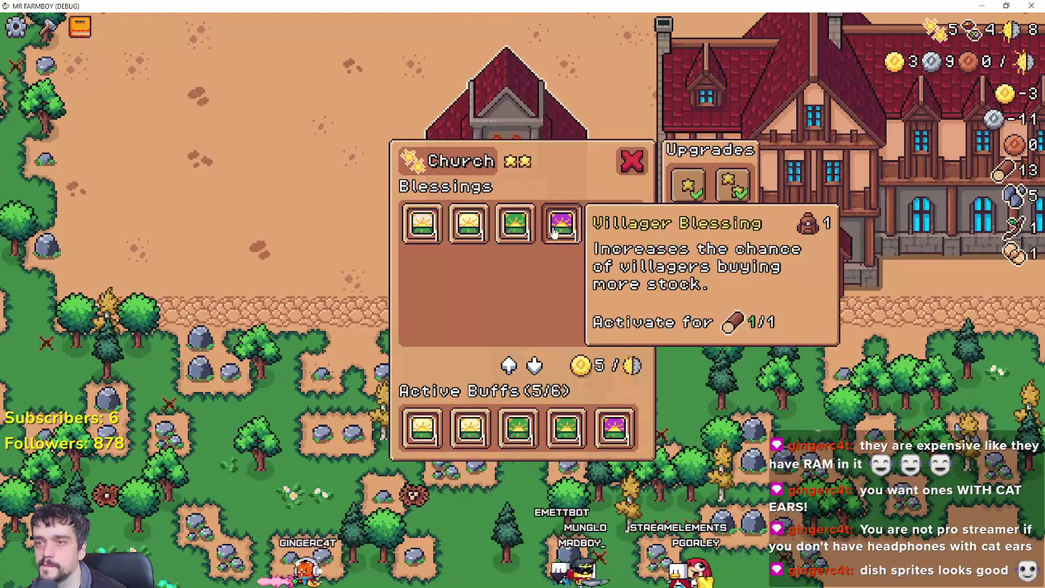
left_click(561, 223)
key("Escape")
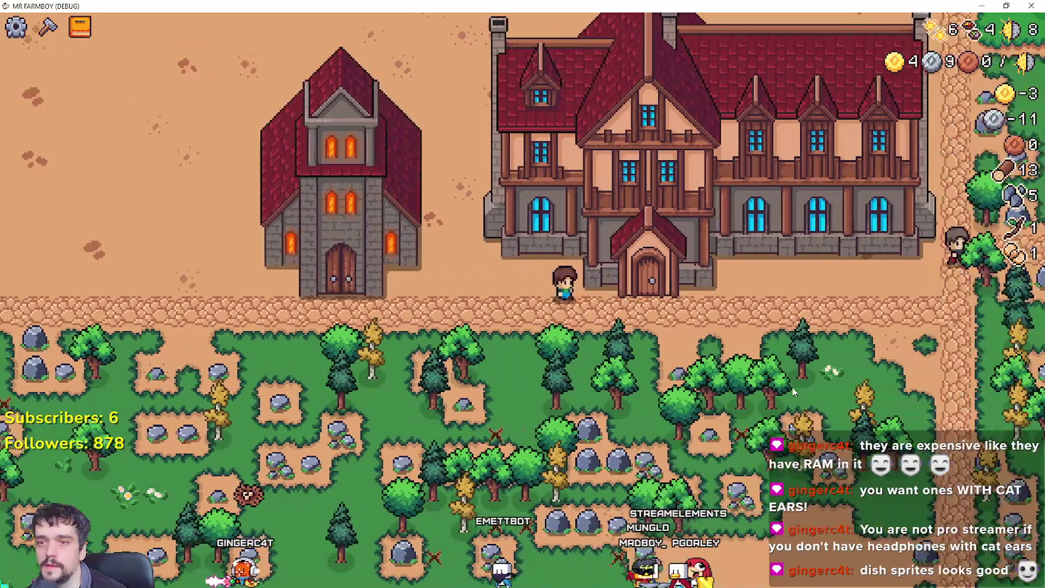
Glance at the inn's dishes, then pause and quit the game to the editor
key("e")
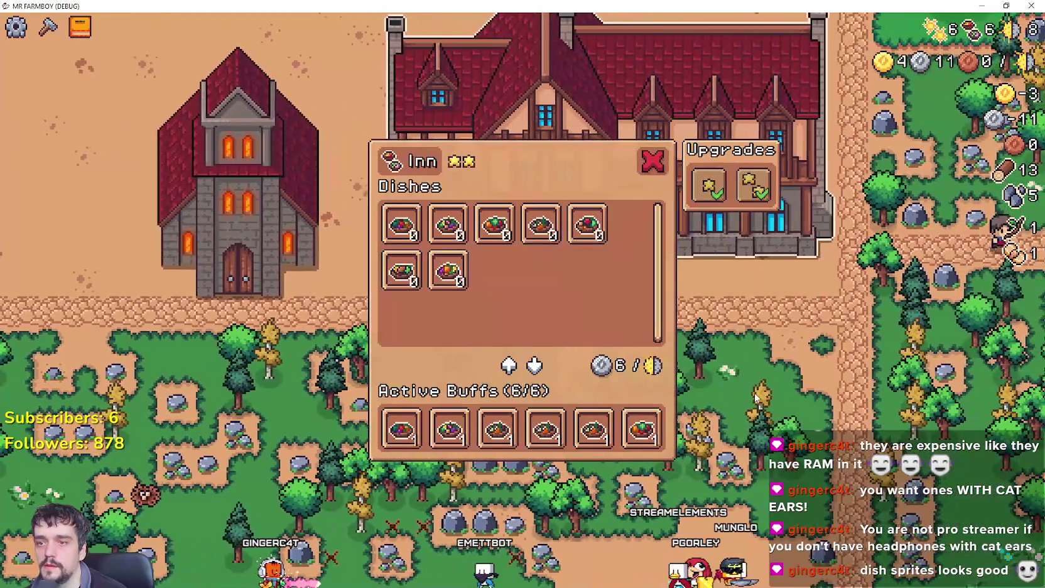
key("Escape")
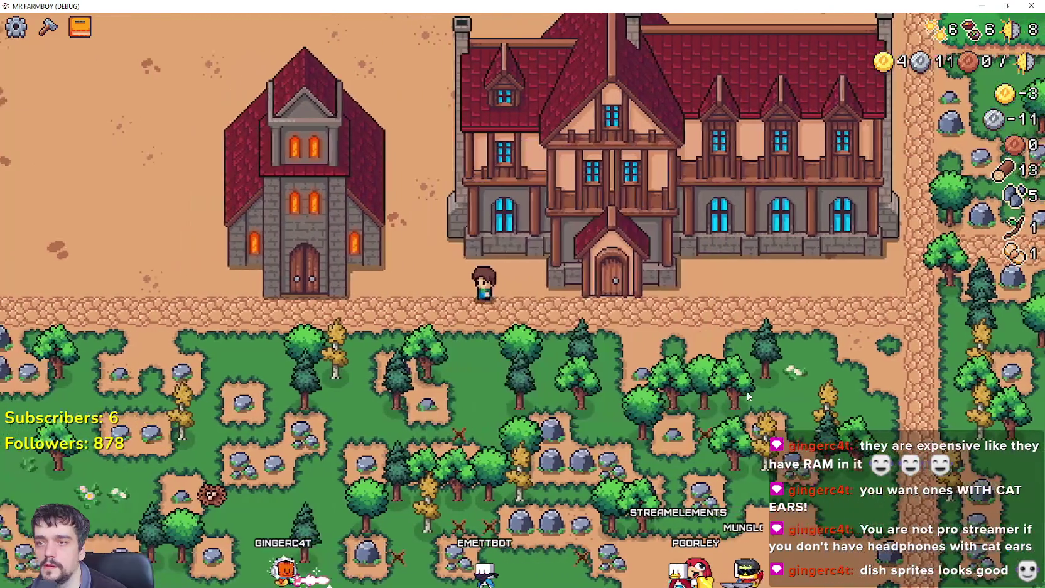
key("Escape")
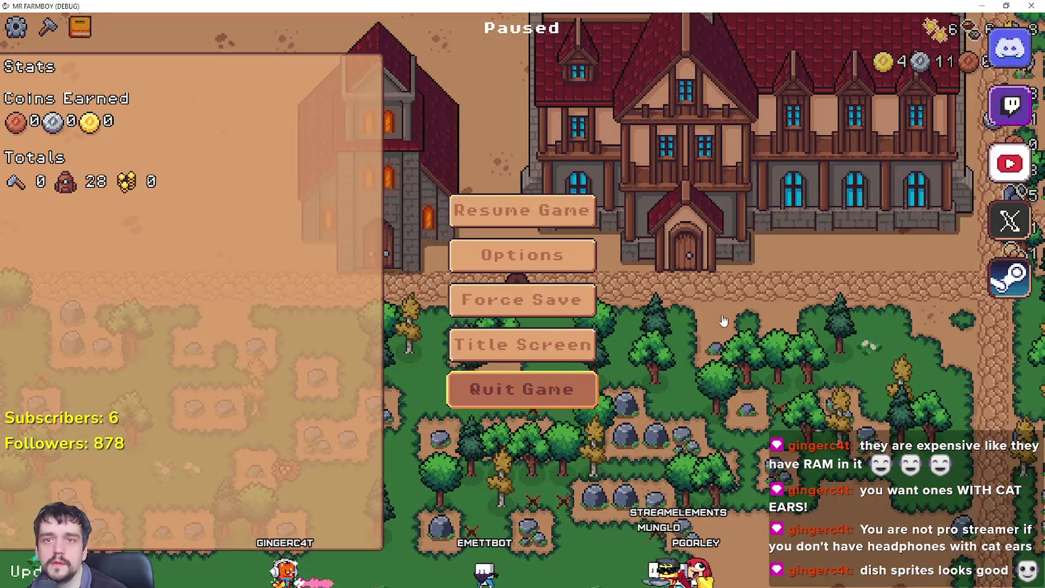
left_click(563, 401)
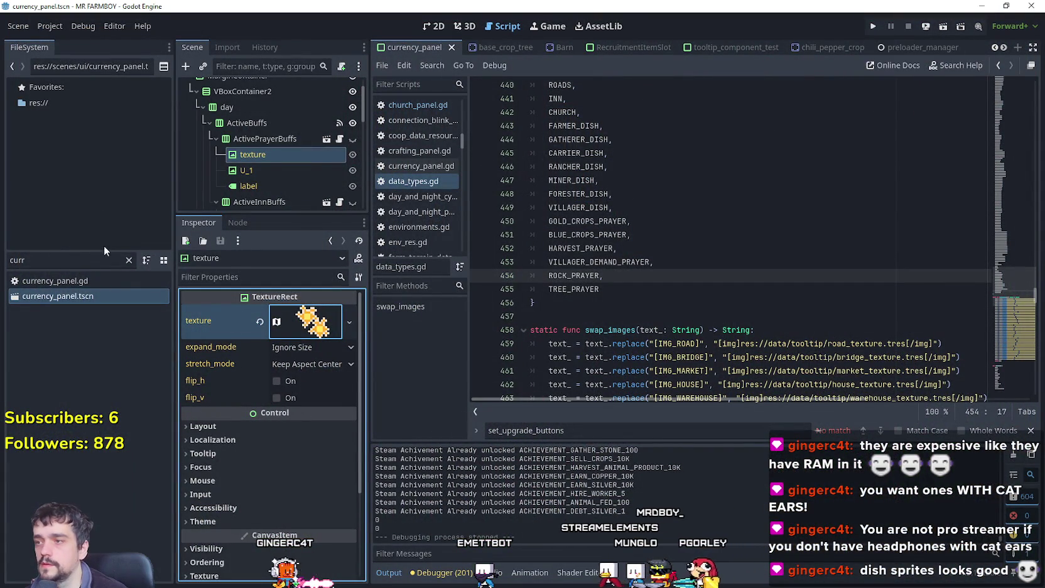
Open the Inn scene via a FileSystem search for 'inn', then switch to game_screen
type("inn")
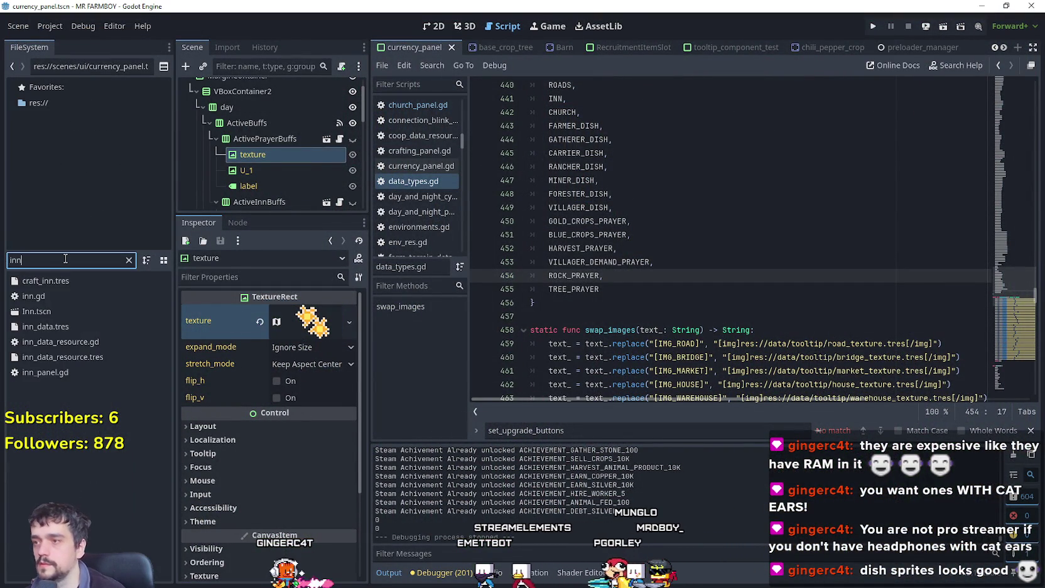
double_click(90, 312)
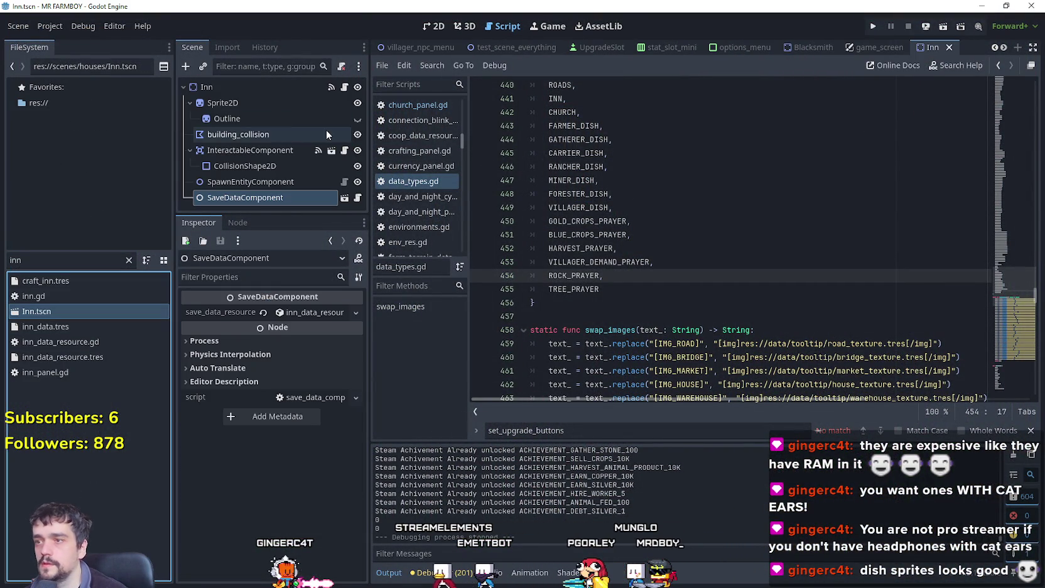
left_click(863, 51)
Inspect the ChurchPanel node's church_buffs dictionary and which keys it allows
scroll(287, 169, "up", 2)
left_click(243, 154)
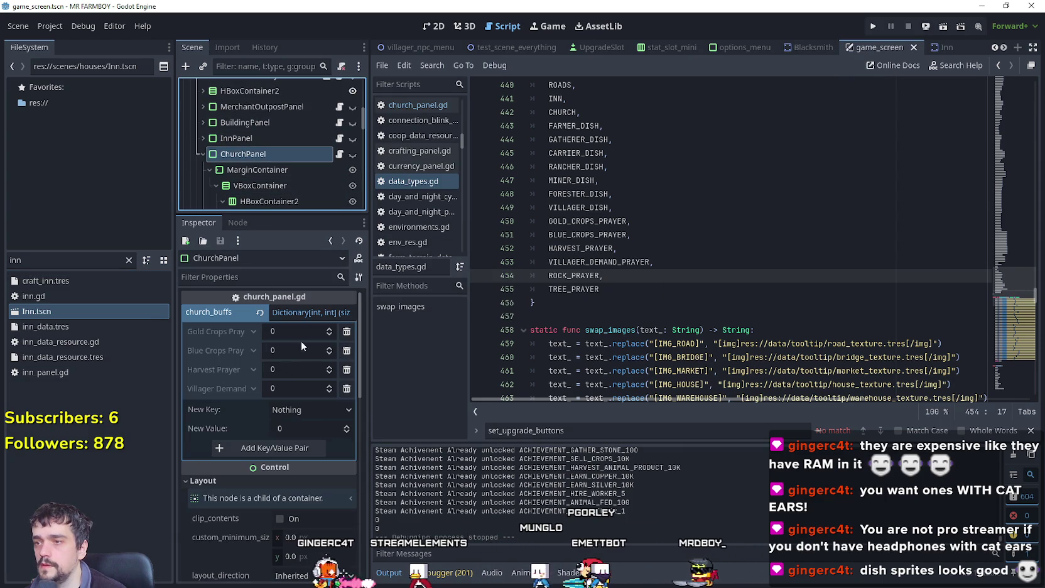
left_click(301, 409)
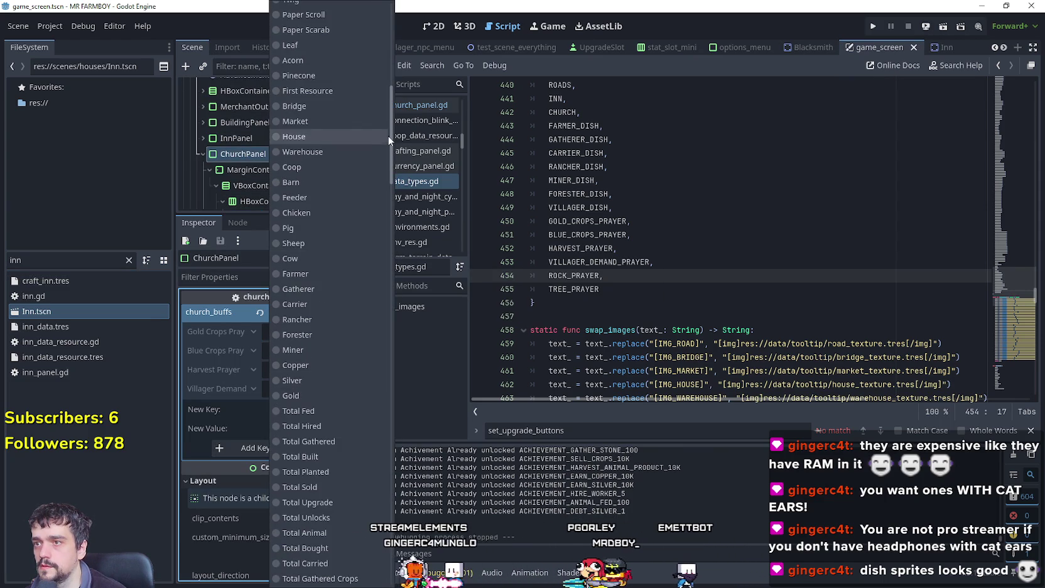
left_click(838, 128, "shift")
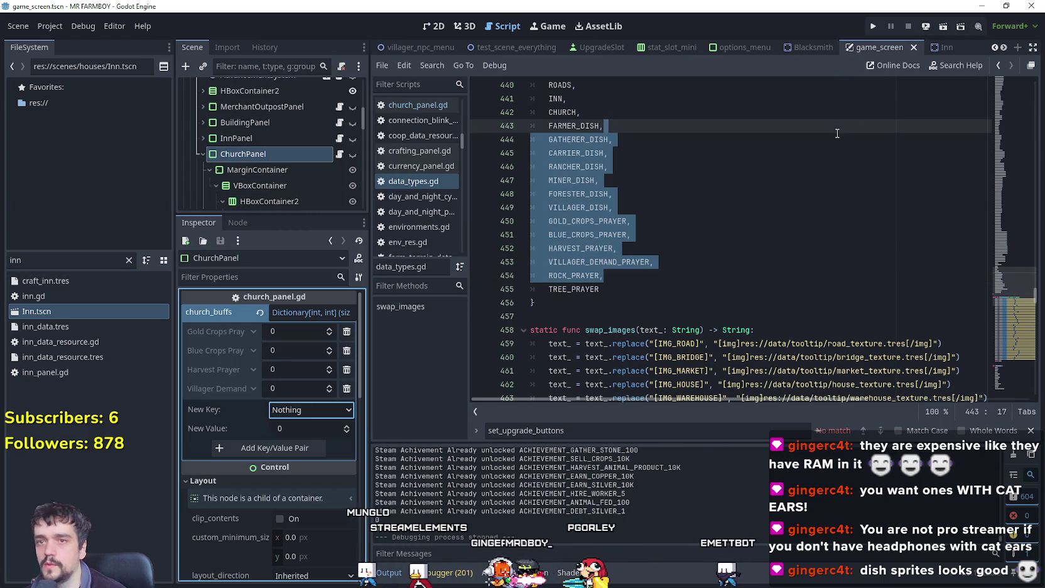
left_click(856, 153)
Browse the Project menu options, then return to the MINER_DISH line in the code
left_click(50, 25)
mouse_move(88, 167)
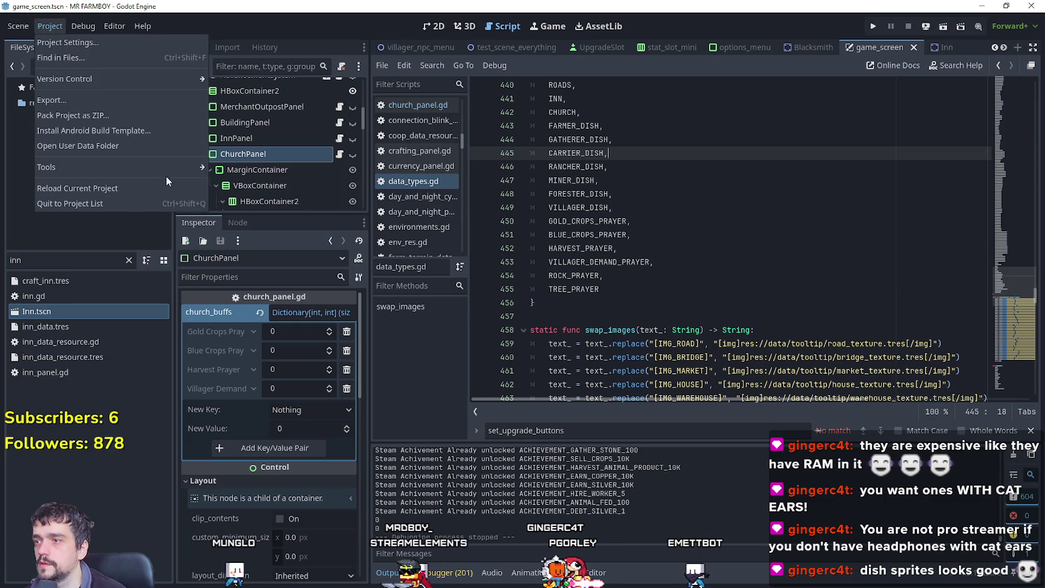
left_click(659, 201)
left_click(646, 182)
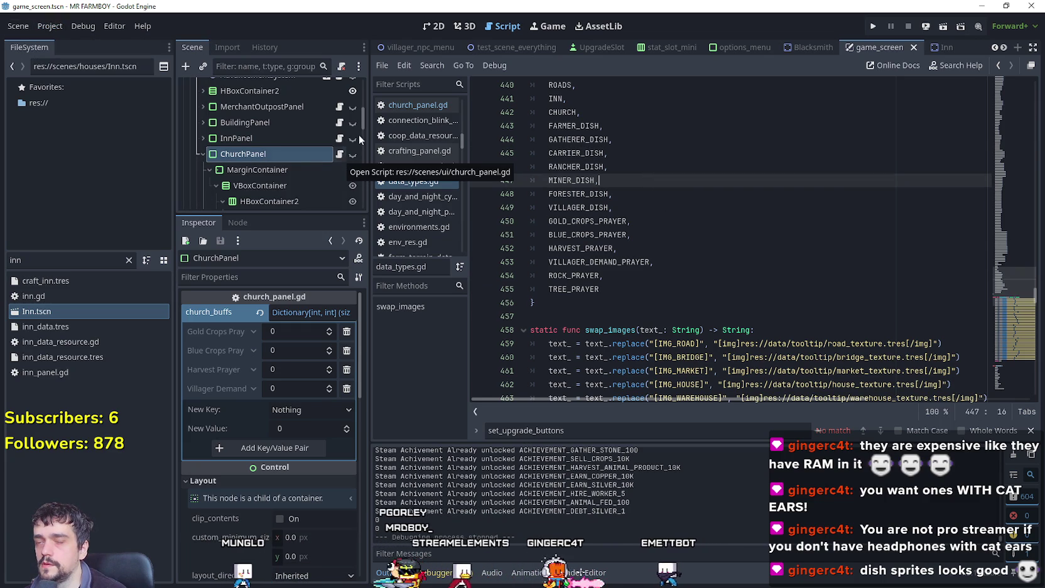
Switch to the Church scene tab and open its church.gd script
left_click(1004, 48)
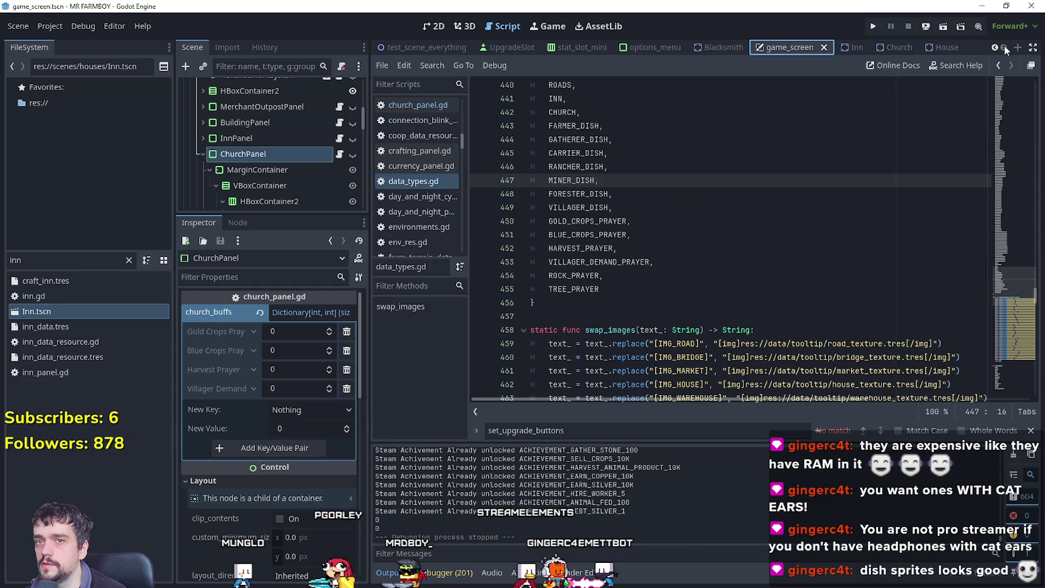
left_click(889, 47)
left_click(347, 87)
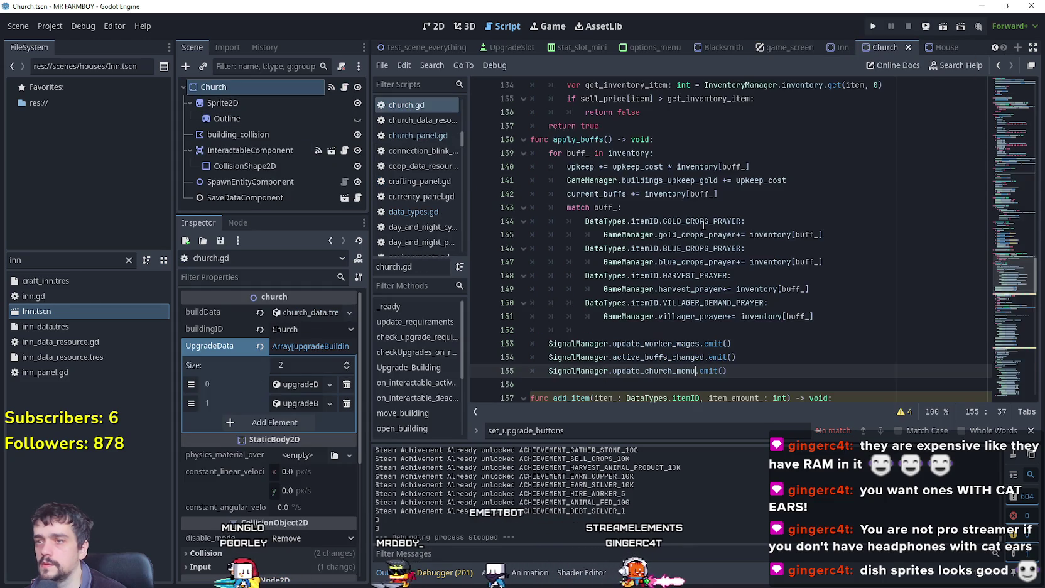
Paste a copy of the VILLAGER_DEMAND_PRAYER case in apply_buffs and rename it ROCK_PRAYER
scroll(779, 210, "down", 4)
scroll(779, 211, "up", 3)
left_click_drag(815, 276, 505, 268)
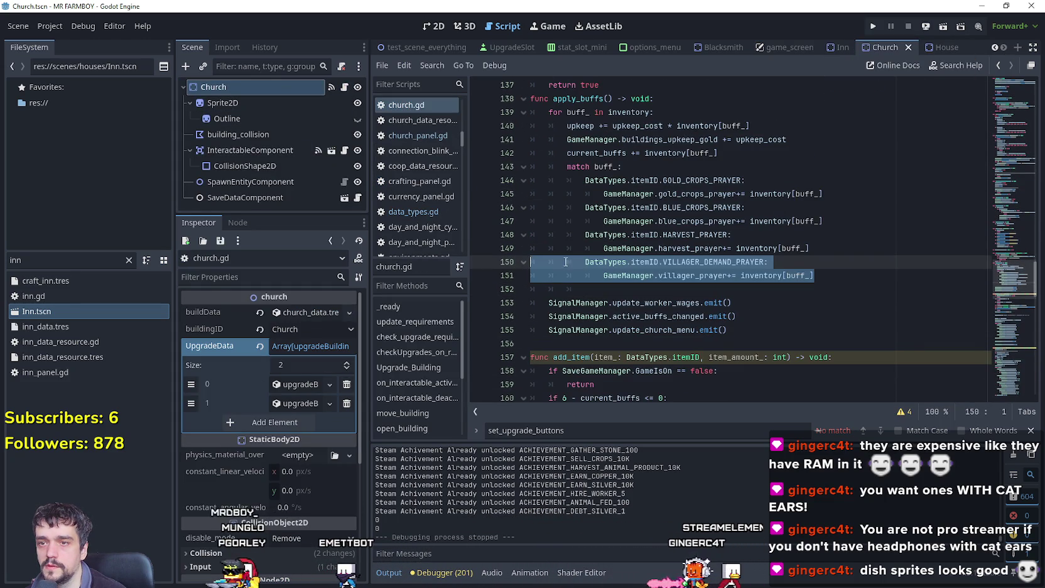
left_click(657, 276)
left_click_drag(848, 274, 530, 264)
key("ctrl+c")
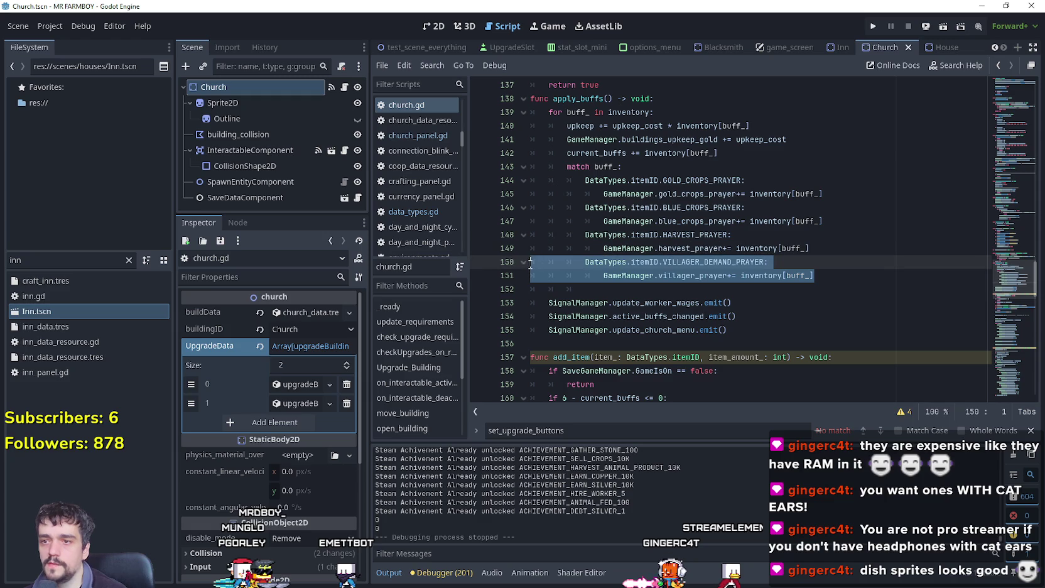
left_click_drag(594, 284, 511, 289)
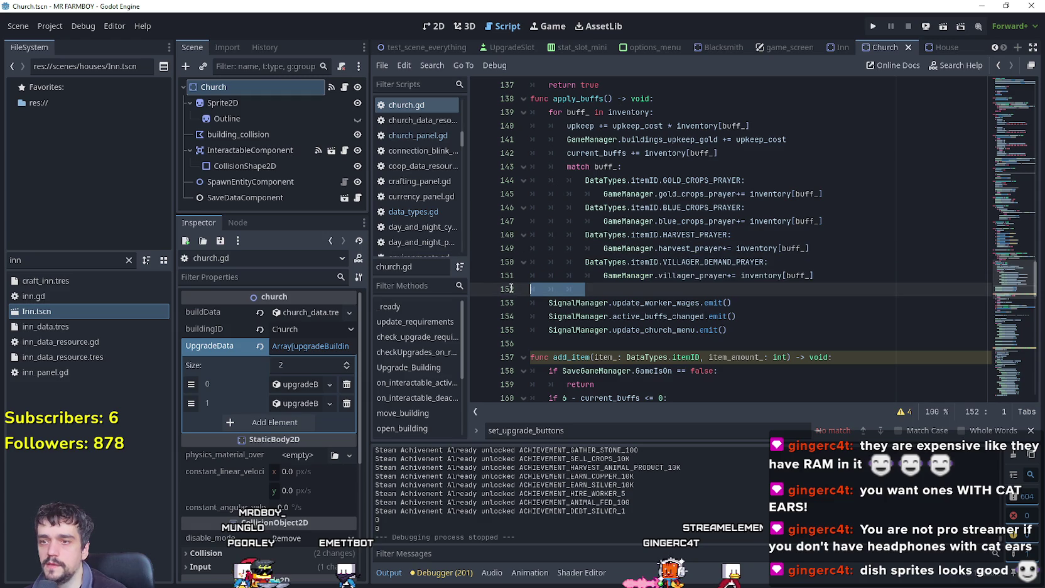
key("ctrl+v")
key("Return")
left_click(747, 289)
type("R")
key("Return")
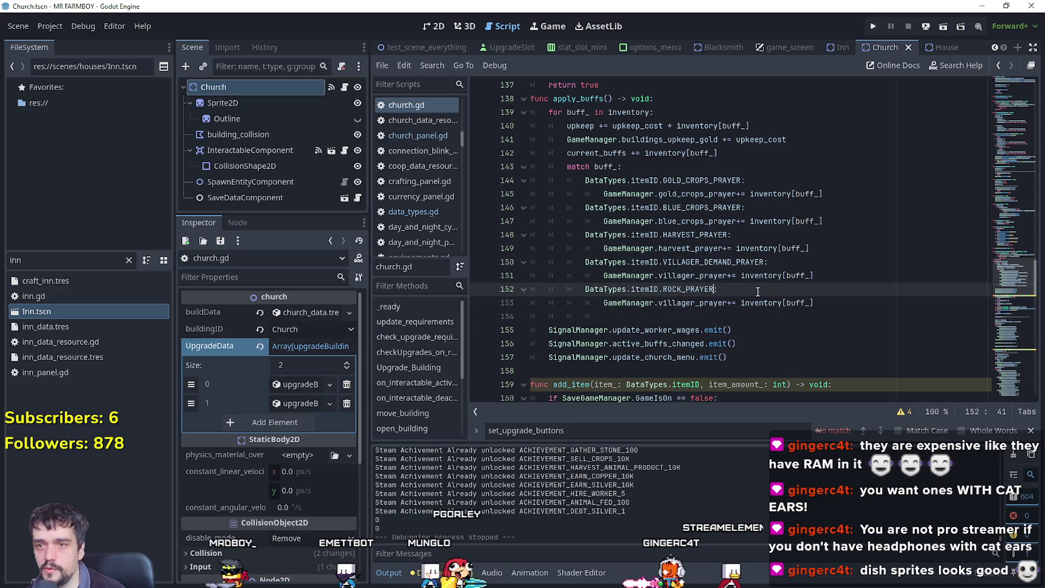
Paste a second copy of the villager case and rename it TREE_PRAYER
left_click(569, 312)
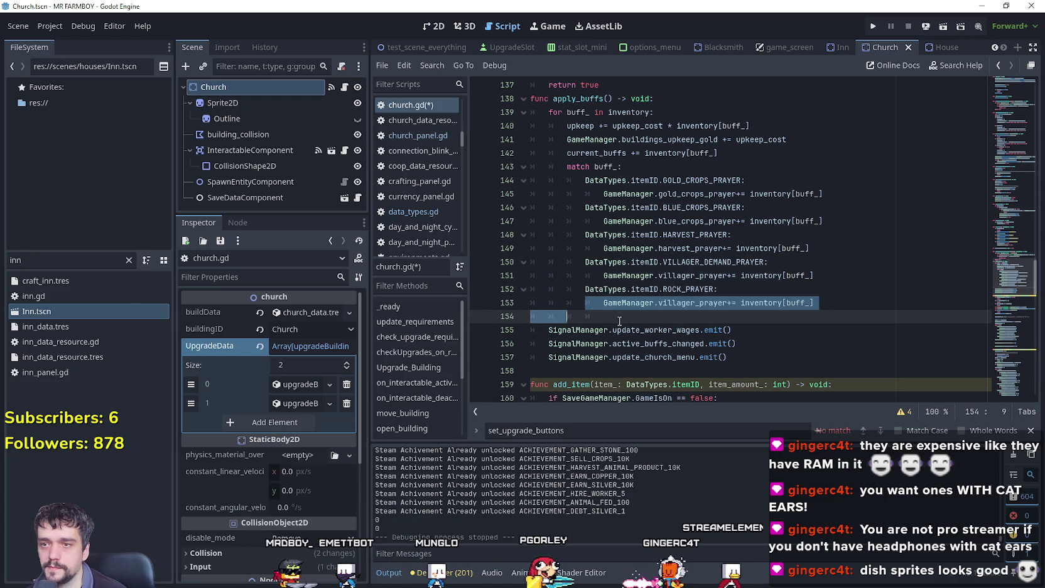
key("ctrl+v")
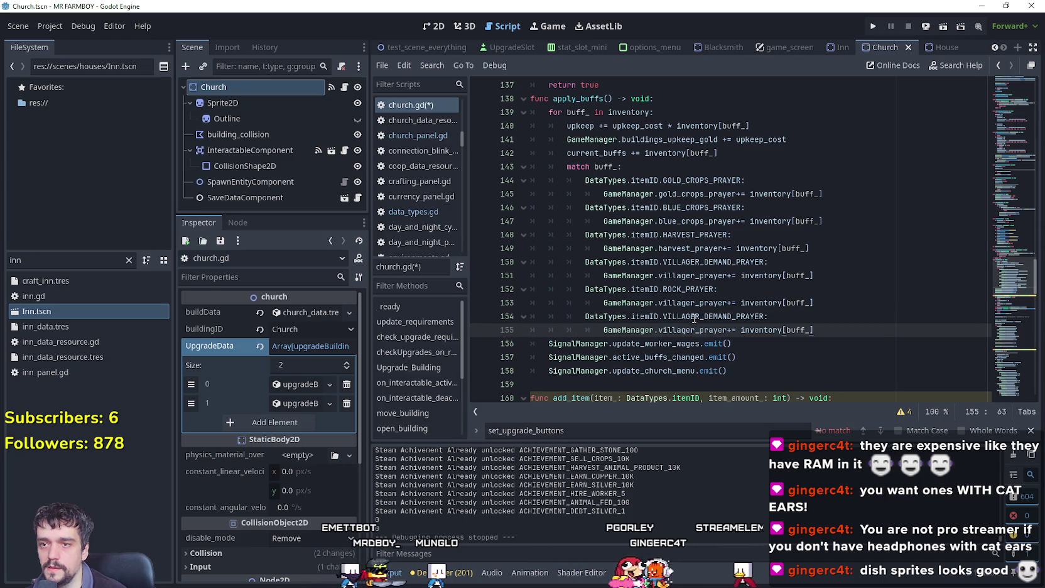
double_click(704, 317)
type("TR")
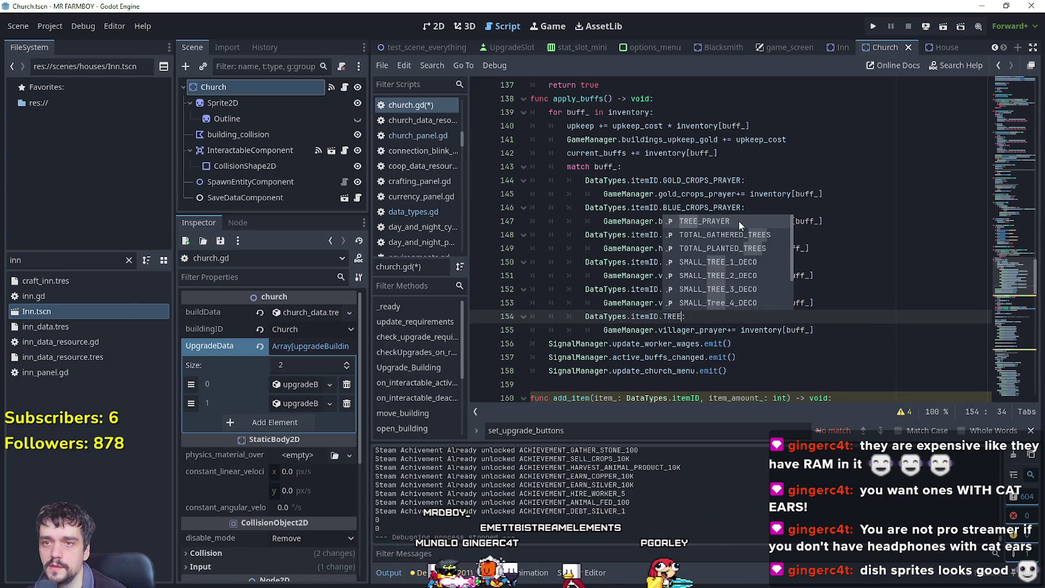
double_click(739, 221)
left_click(850, 327)
key("Return")
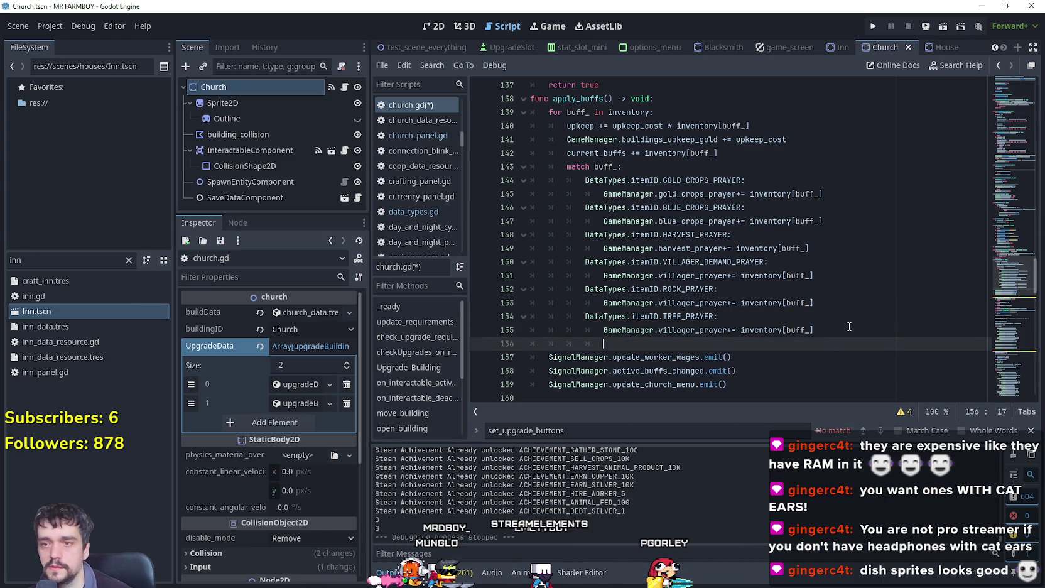
Point the new cases at rock_prayer and tree_prayer, then select both cases for copying
left_click(695, 302)
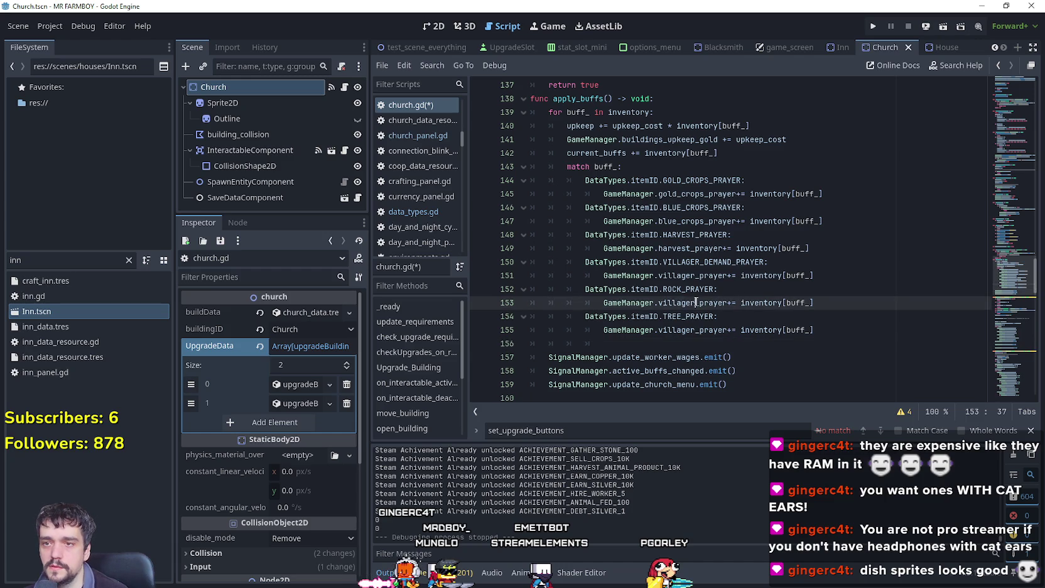
type("ck")
left_click(622, 303)
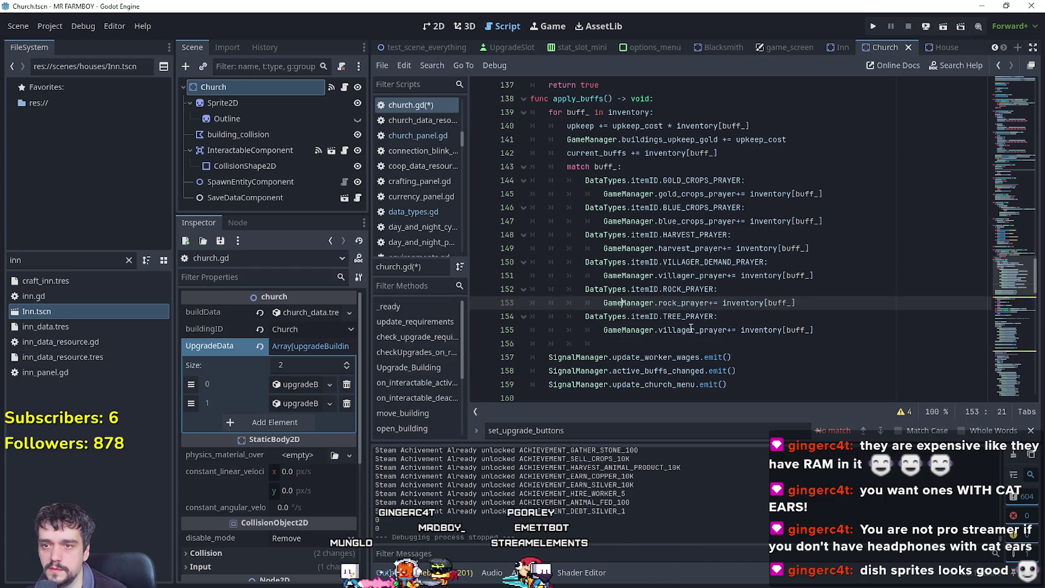
left_click(691, 329)
type("tree")
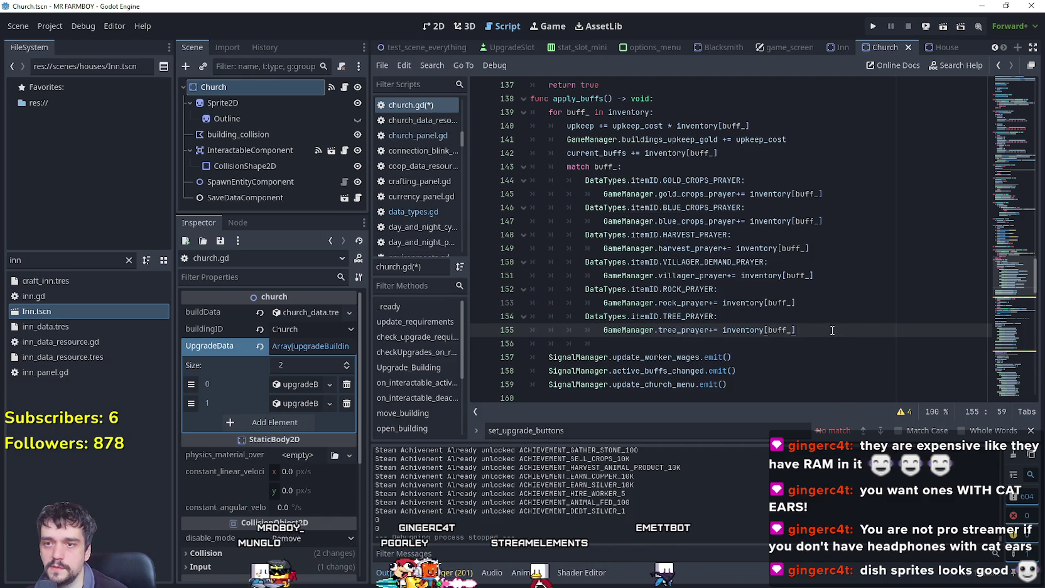
left_click_drag(811, 329, 532, 289)
key("ctrl+c")
scroll(772, 179, "down", 14)
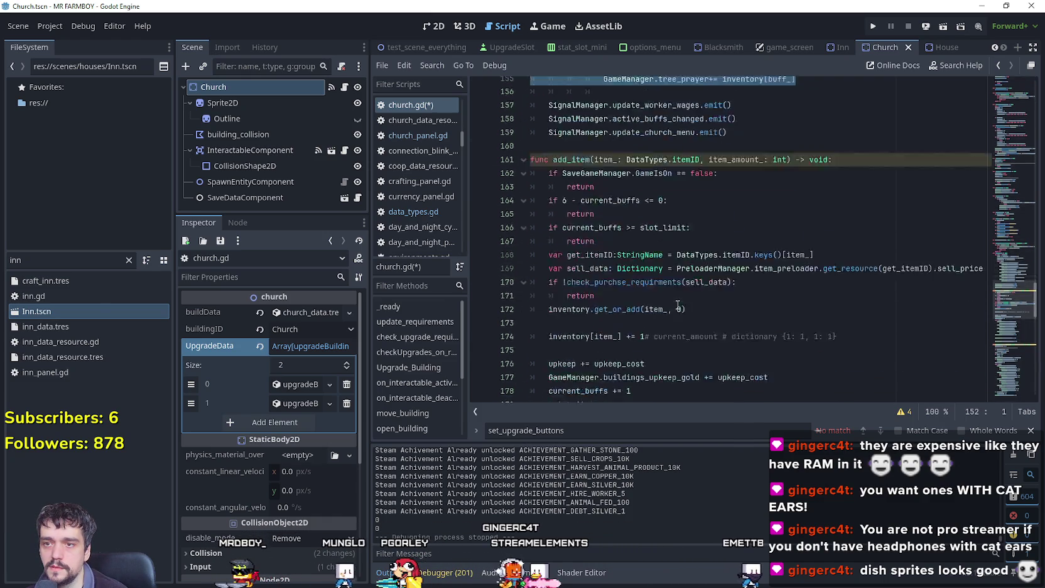
Paste the ROCK_PRAYER and TREE_PRAYER cases into add_item's match and dedent them
left_click(772, 194)
key("Return")
left_click_drag(585, 207, 512, 211)
key("ctrl+v")
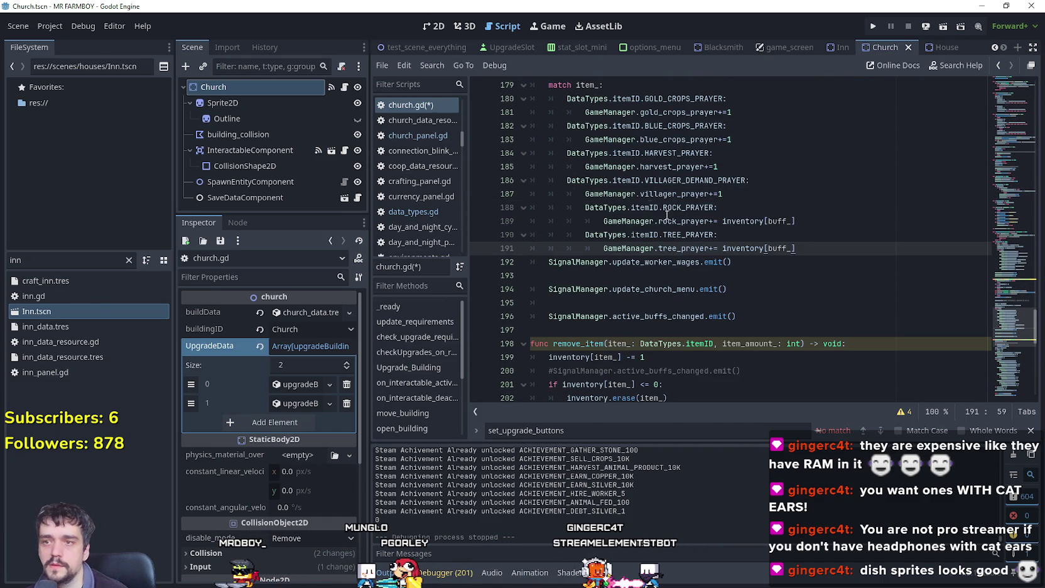
left_click_drag(833, 248, 531, 207)
key("shift+Tab")
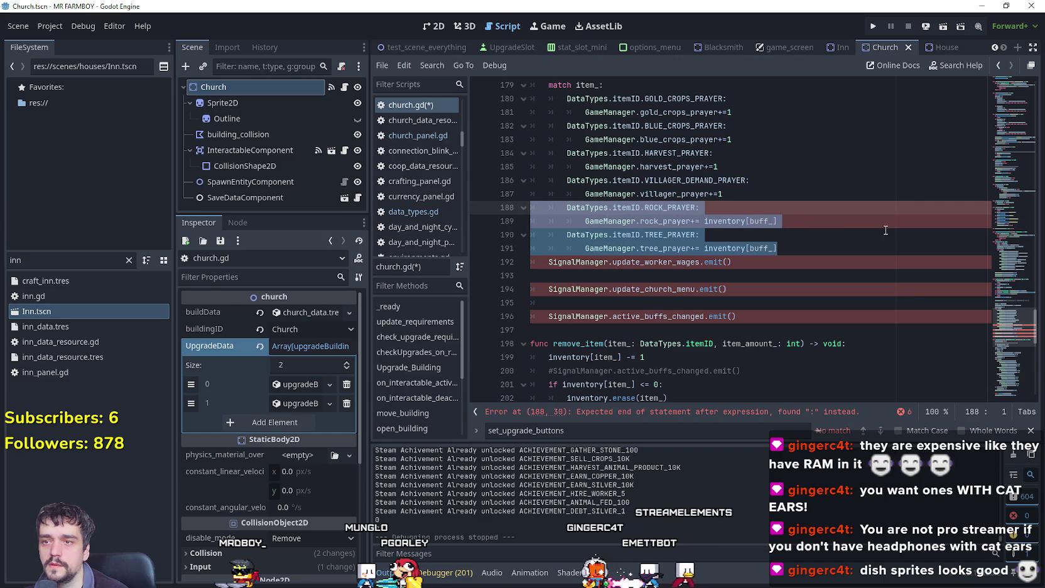
Replace inventory[buff_] with 1 in both new cases, then select them for copying
left_click(871, 226)
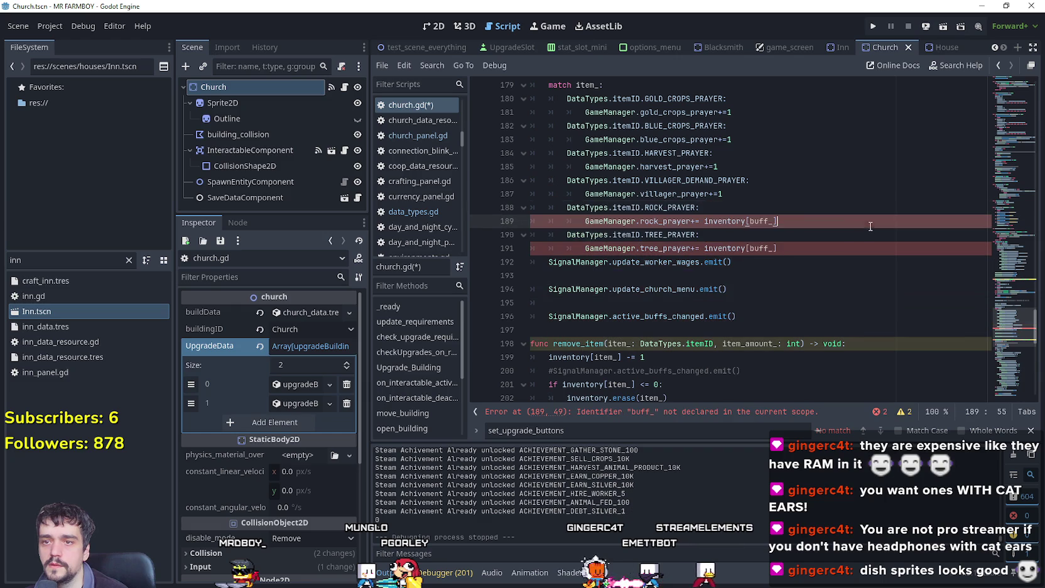
left_click_drag(707, 220, 797, 225)
type("1")
mouse_move(704, 248)
left_mouse_down()
mouse_move(782, 249)
mouse_move(566, 208)
left_mouse_up()
type("1")
key("Return")
left_click(723, 237)
left_click_drag(722, 247, 541, 207)
key("ctrl+c")
scroll(681, 253, "down", 12)
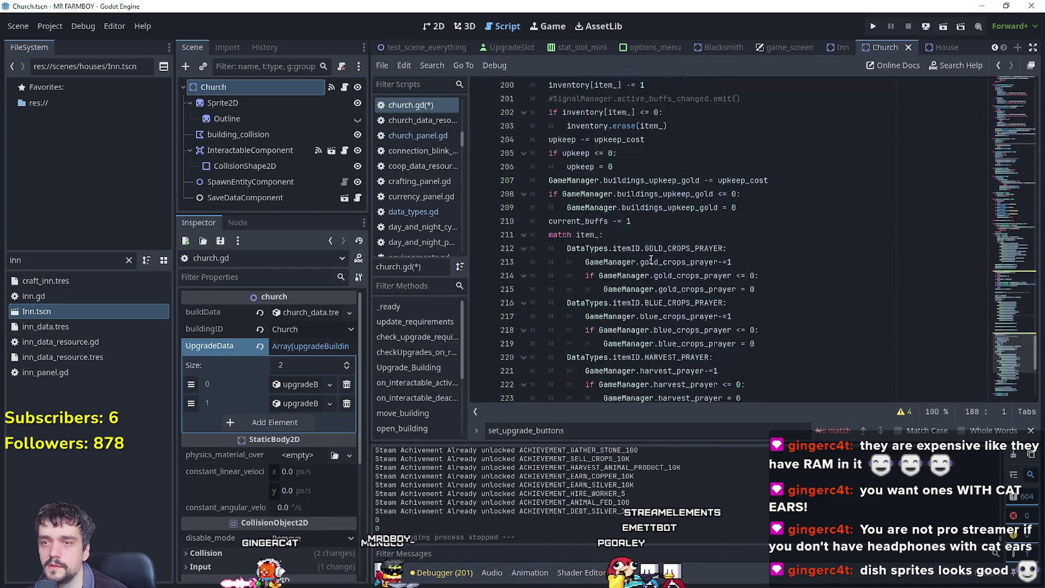
Paste the ROCK_PRAYER and TREE_PRAYER cases into remove_item and tidy the blank lines
left_click(681, 250)
key("End")
key("Return")
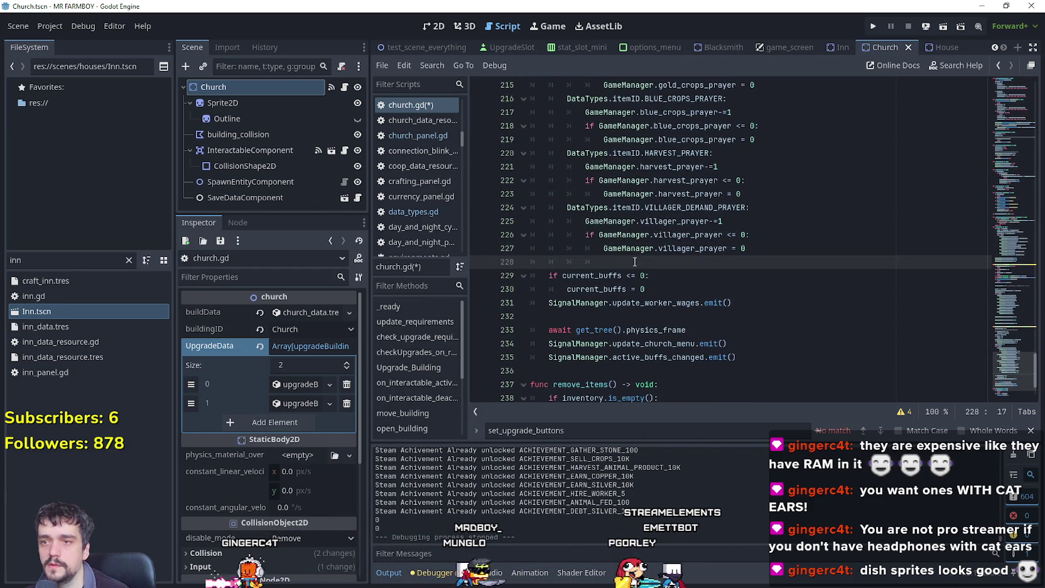
key("ctrl+v")
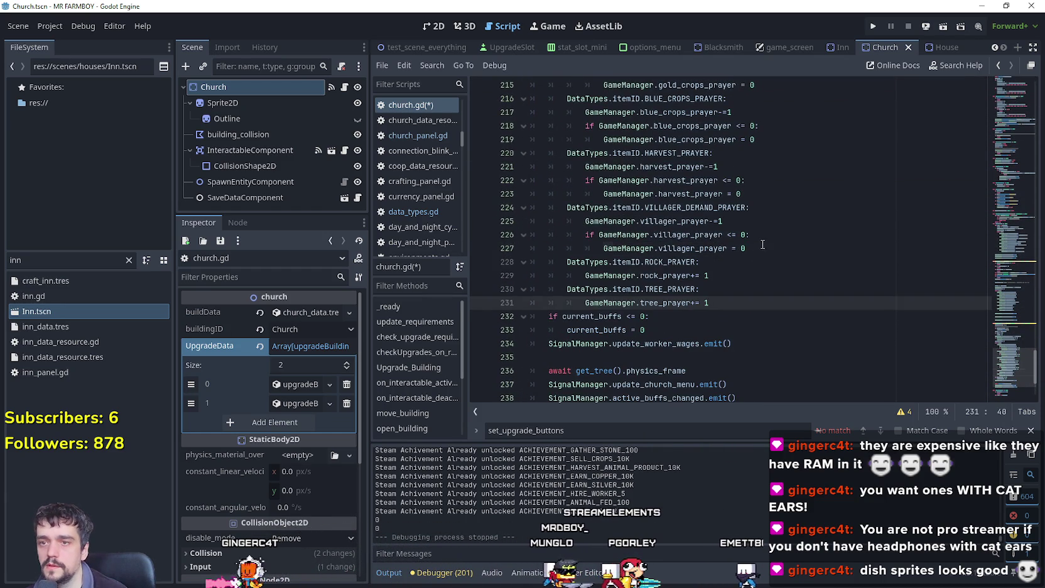
key("Up")
key("Up")
key("Up")
key("End")
key("Return")
key("Down")
key("Down")
key("Down")
key("End")
key("Return")
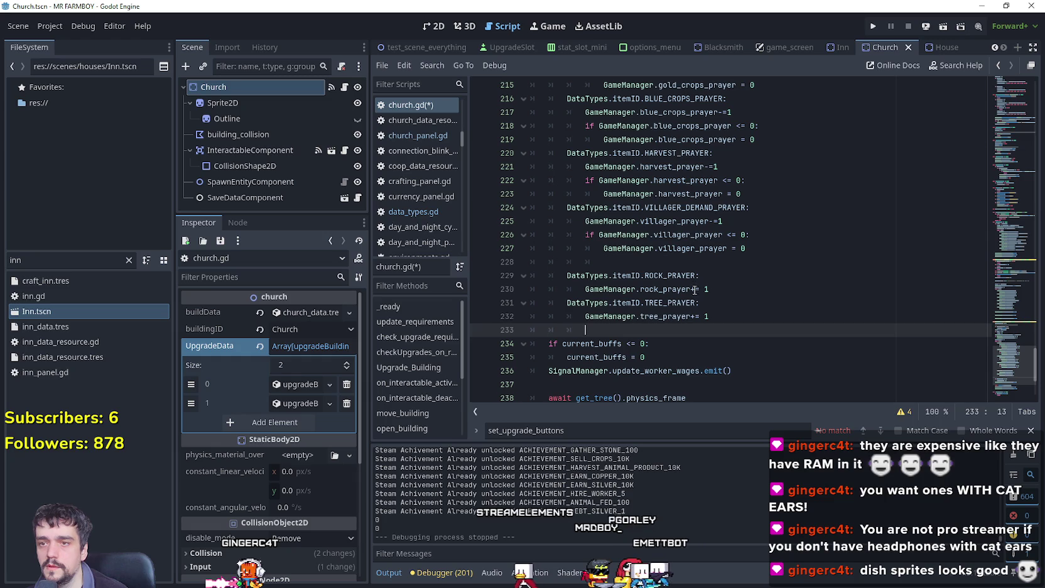
left_click(689, 289)
left_click(649, 266)
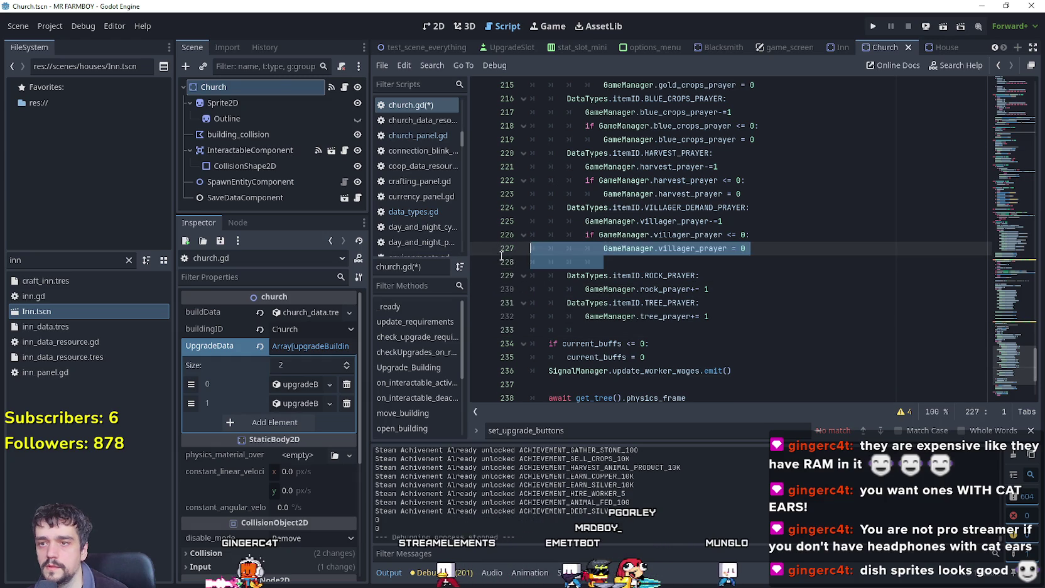
key("BackSpace")
key("BackSpace")
Make the rock and tree cases subtract 1 from their prayer counts
left_click(692, 275)
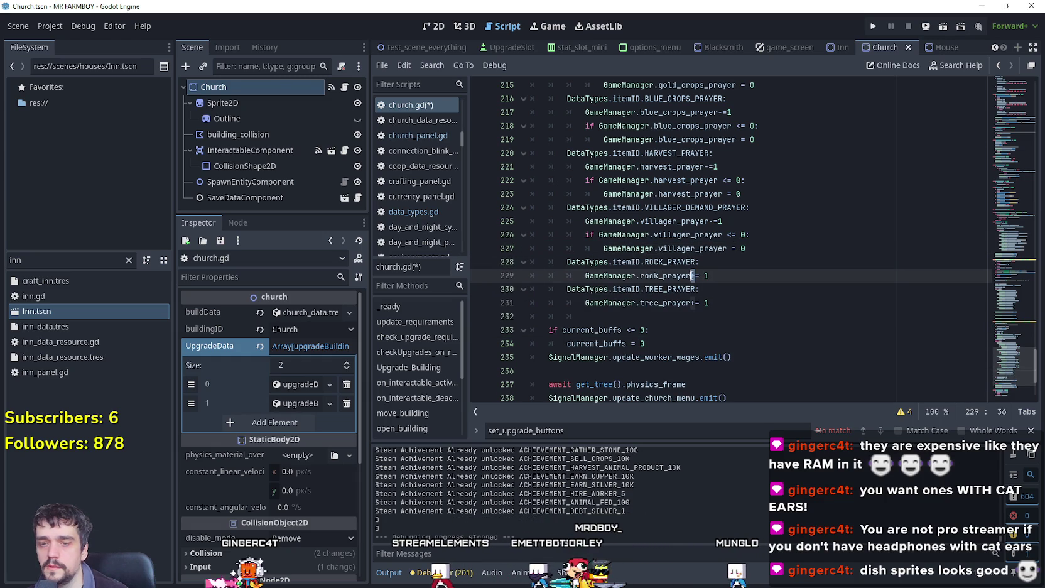
type("-")
left_click(692, 303)
type("-")
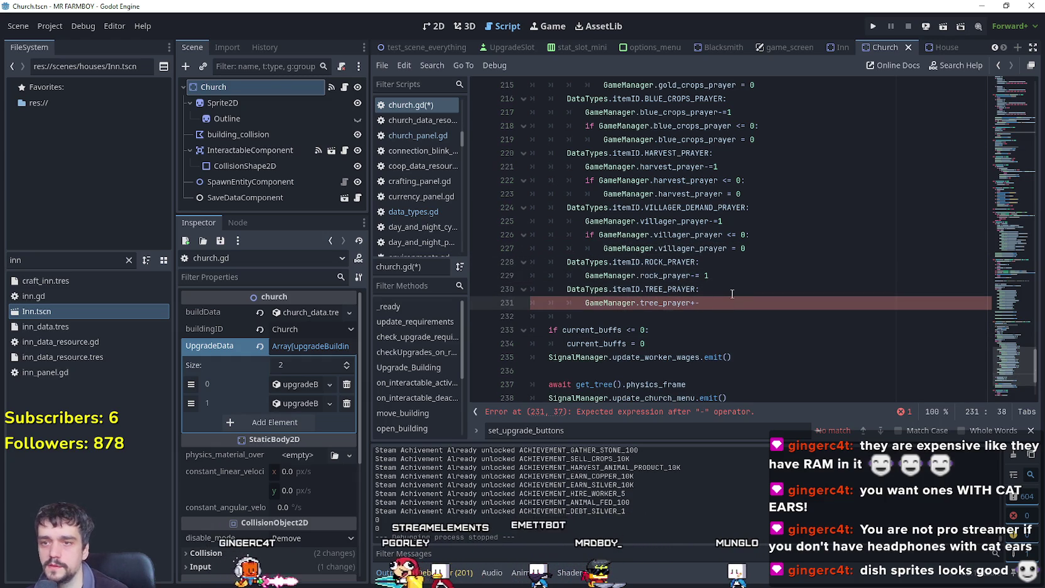
key("BackSpace")
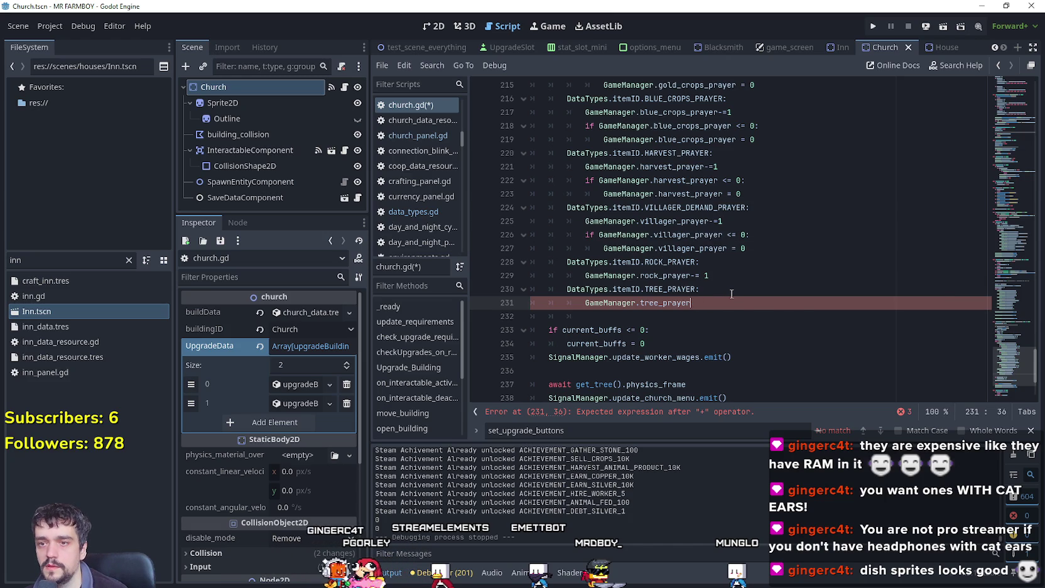
type("1")
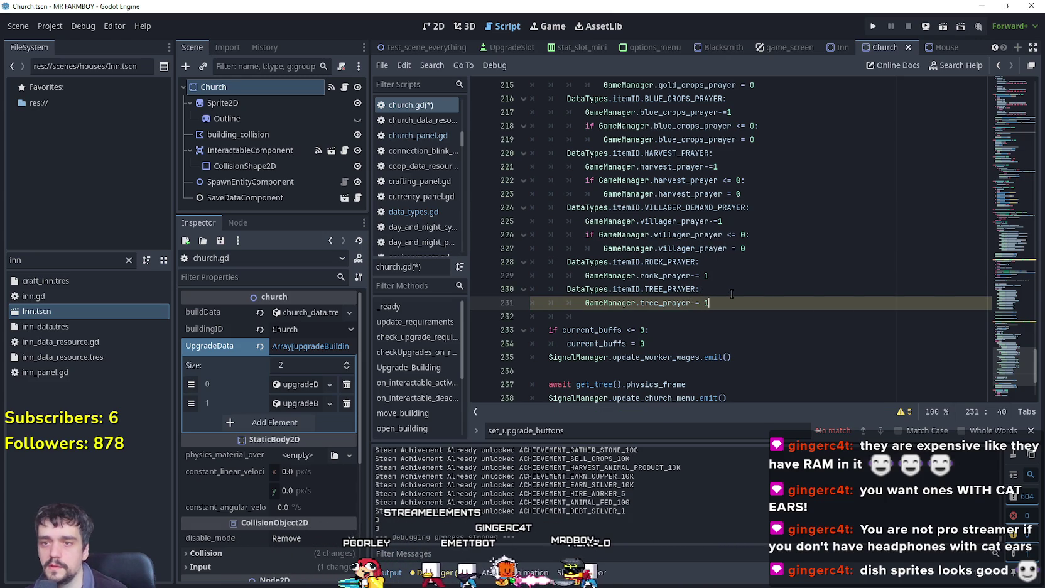
key("Return")
Copy the villager_prayer <= 0 reset check under both the rock and tree decrements
left_click(729, 245)
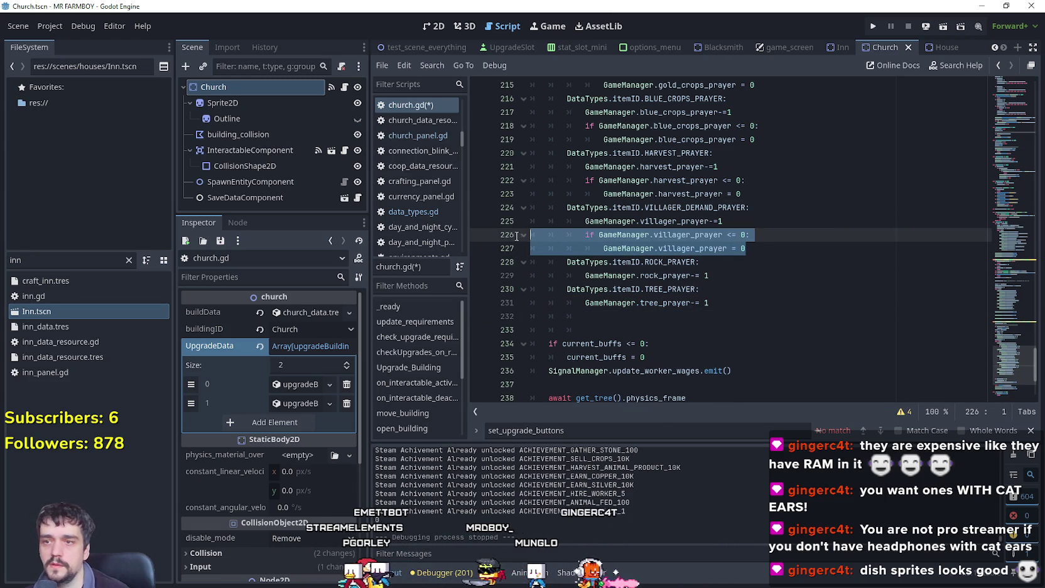
left_click(713, 275)
key("Return")
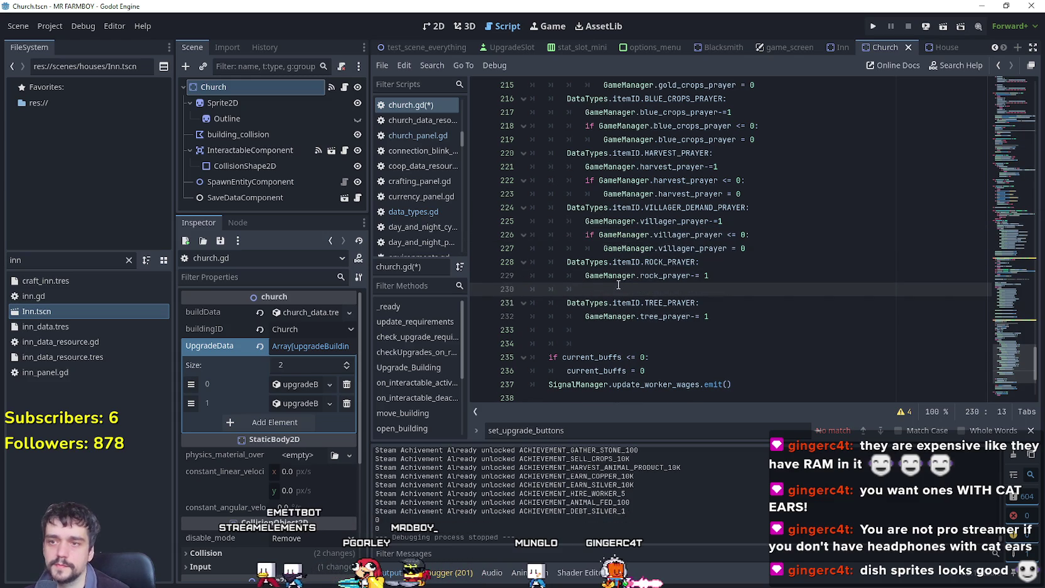
type("if GameManager.villager_prayer <= 0: \t\t\t\tGameManager.villager_prayer = 0")
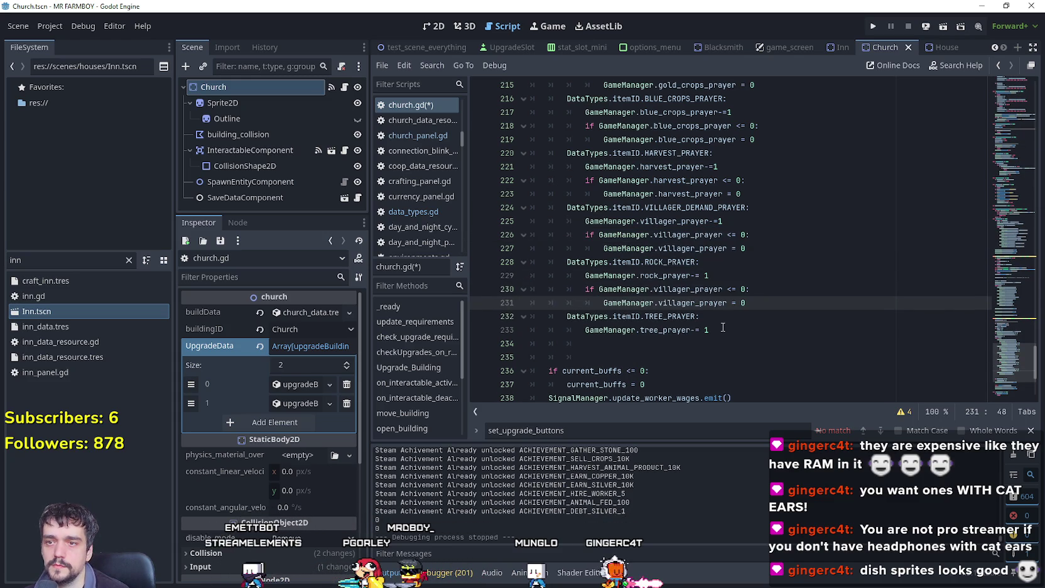
left_click(722, 333)
left_click(617, 346)
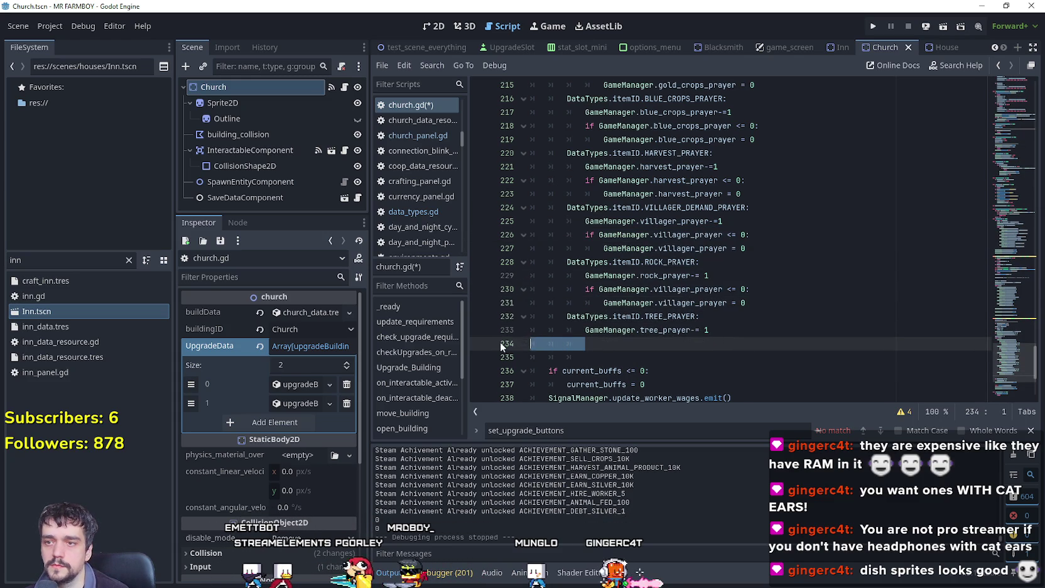
type("if GameManager.villager_prayer <= 0: \t\t\t\tGameManager.villager_prayer = 0")
Rename villager_prayer to rock_prayer in the rock case's reset check
double_click(705, 290)
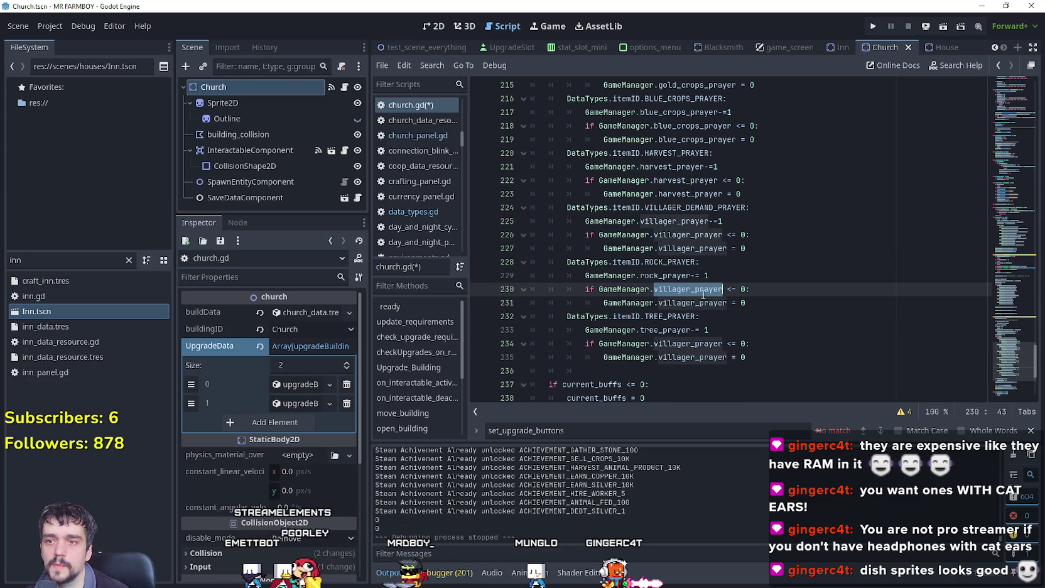
double_click(665, 276)
key("ctrl+c")
double_click(688, 290)
key("ctrl+v")
double_click(693, 303)
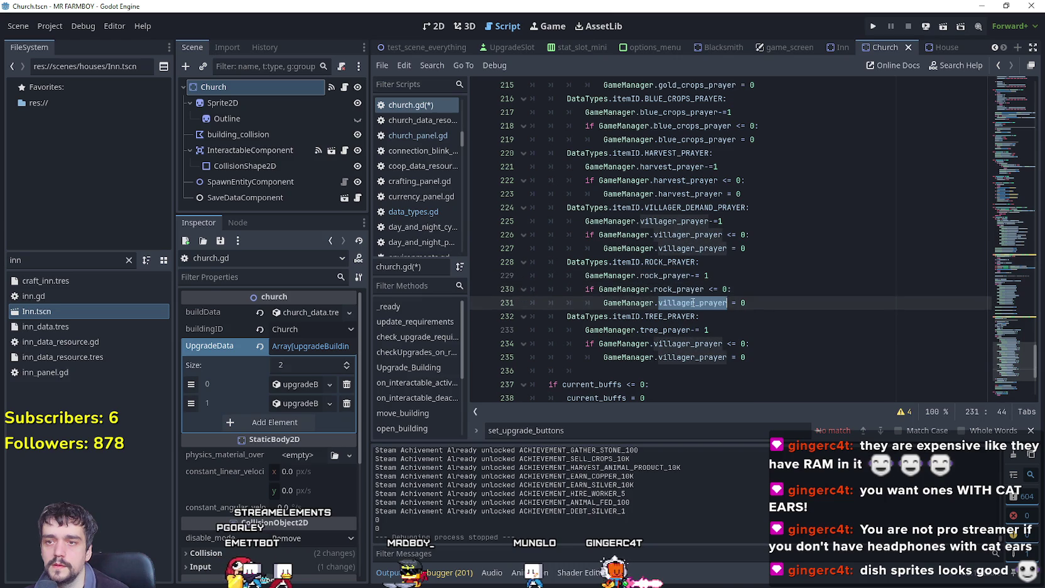
key("ctrl+v")
Switch the tree reset check to tree_prayer, save church.gd, and look up rock_prayer's declaration
double_click(666, 330)
left_click(699, 343)
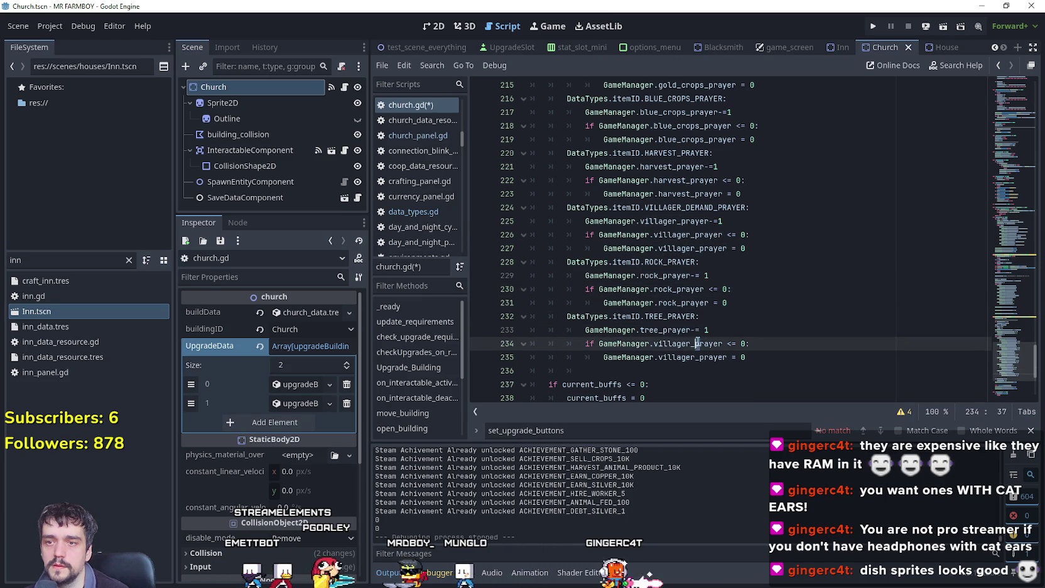
double_click(694, 345)
double_click(703, 358)
key("ctrl+v")
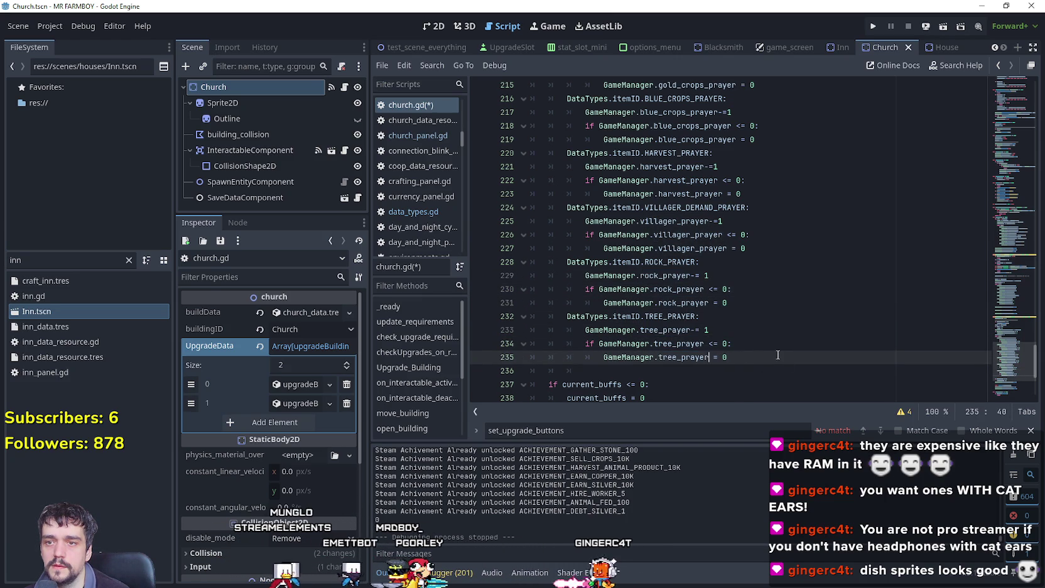
key("ctrl+s")
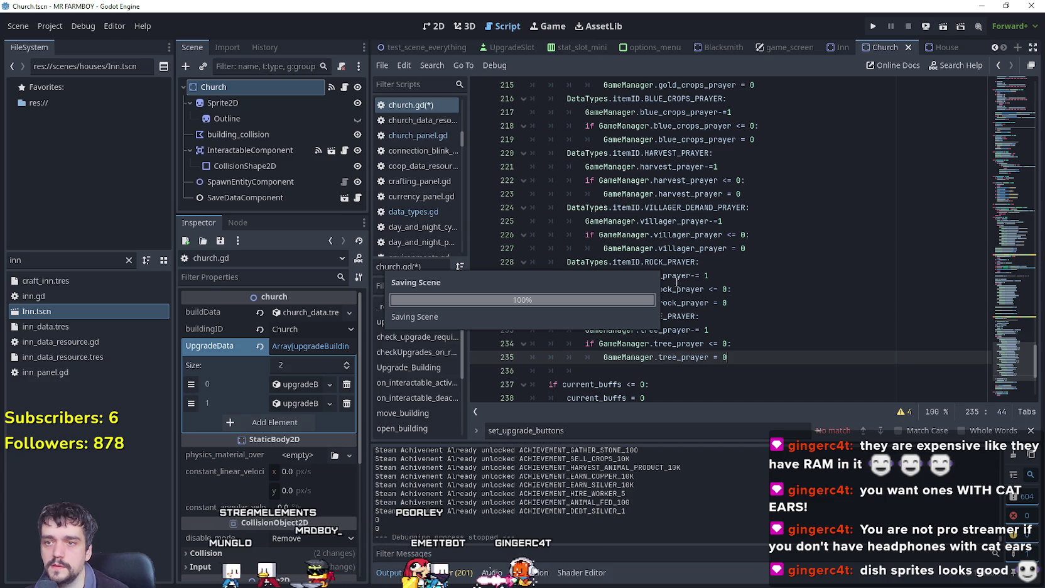
double_click(678, 290)
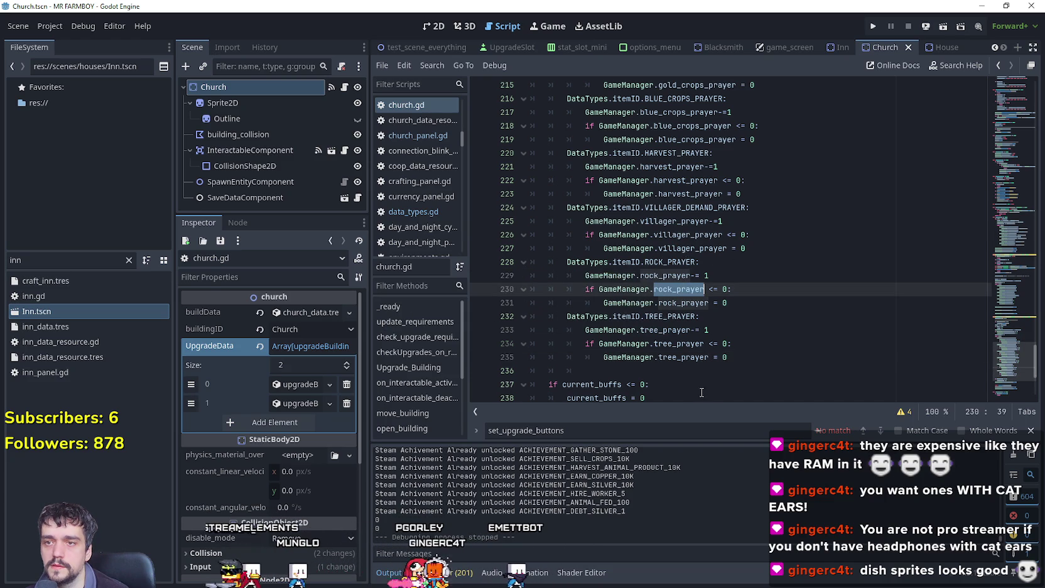
right_click(691, 347)
Jump to villager_prayer's declaration in game_manager.gd and copy it onto two new lines
left_click(721, 463)
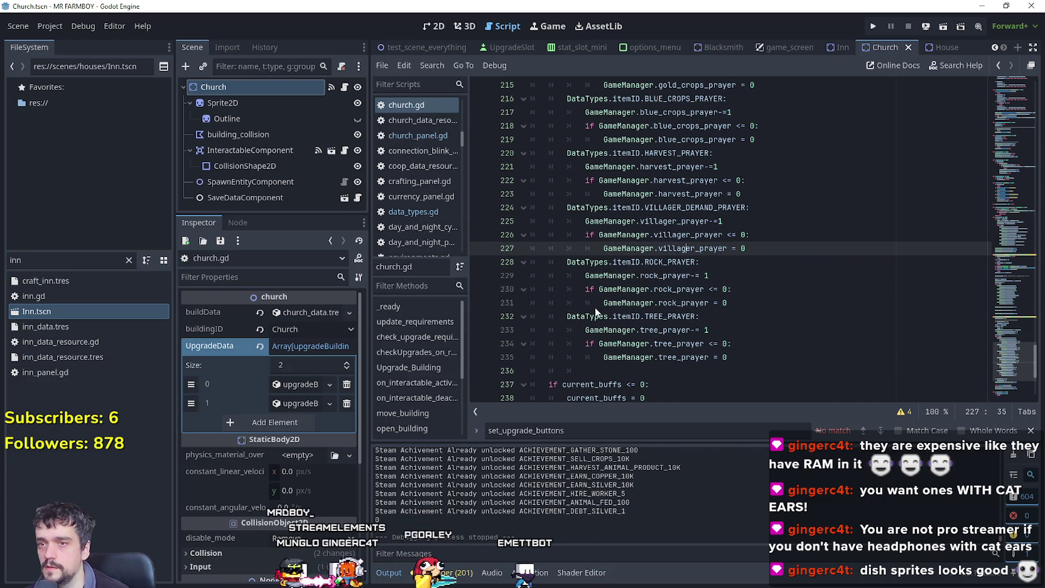
left_click(717, 233, "ctrl")
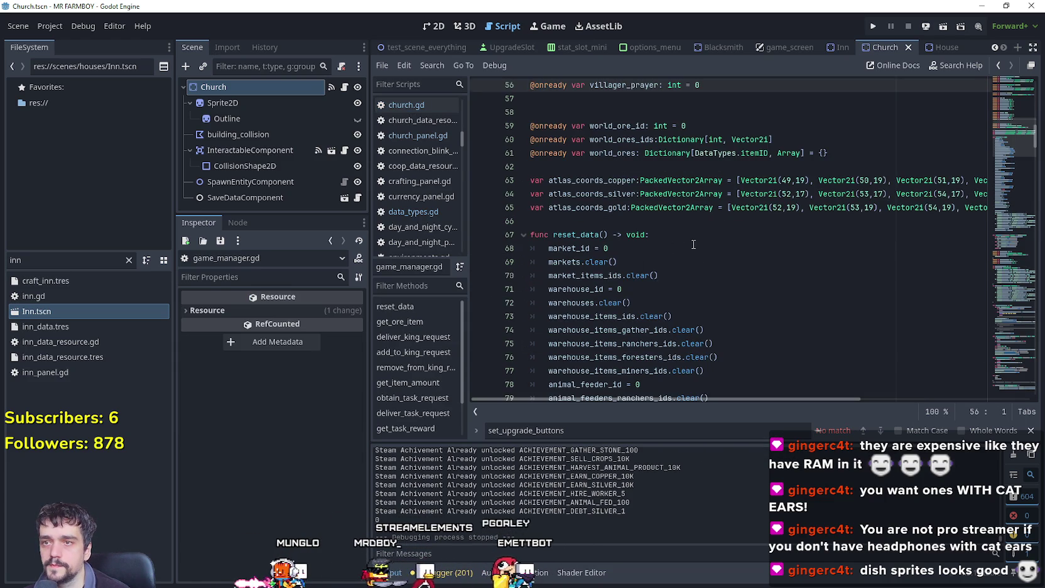
key("Return")
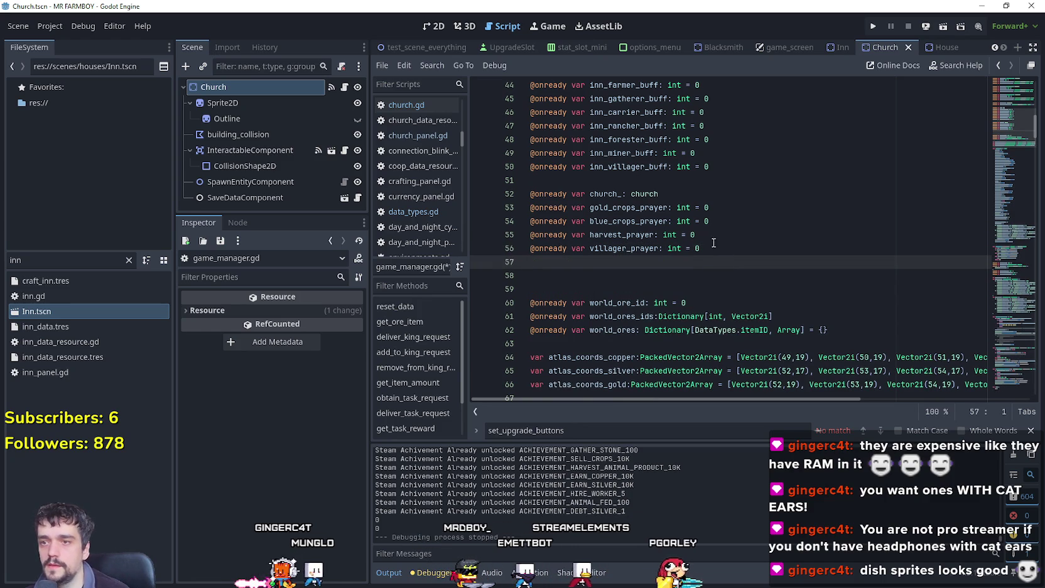
key("Return")
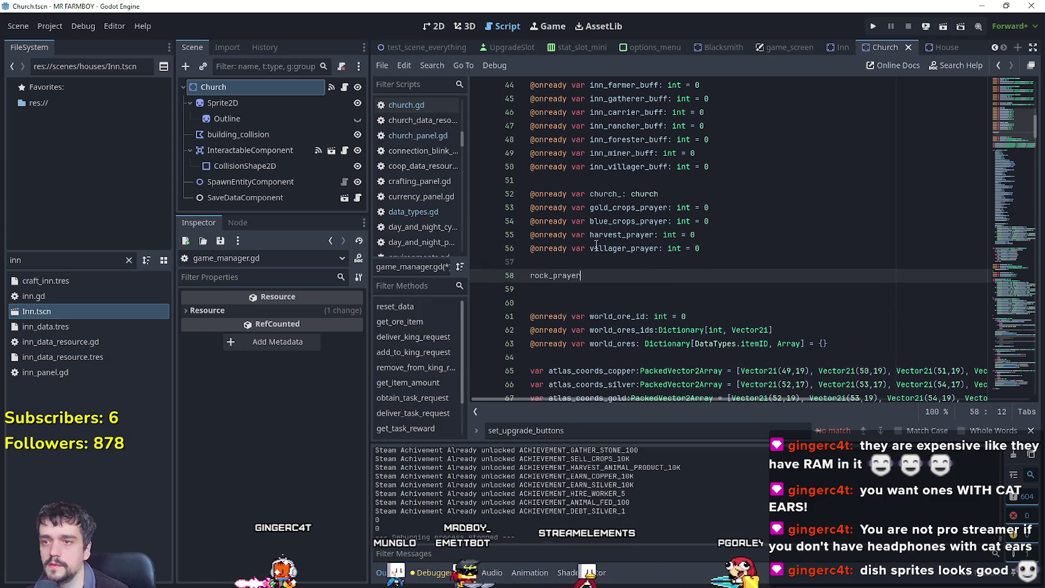
left_click(546, 249)
left_click_drag(726, 246, 534, 248)
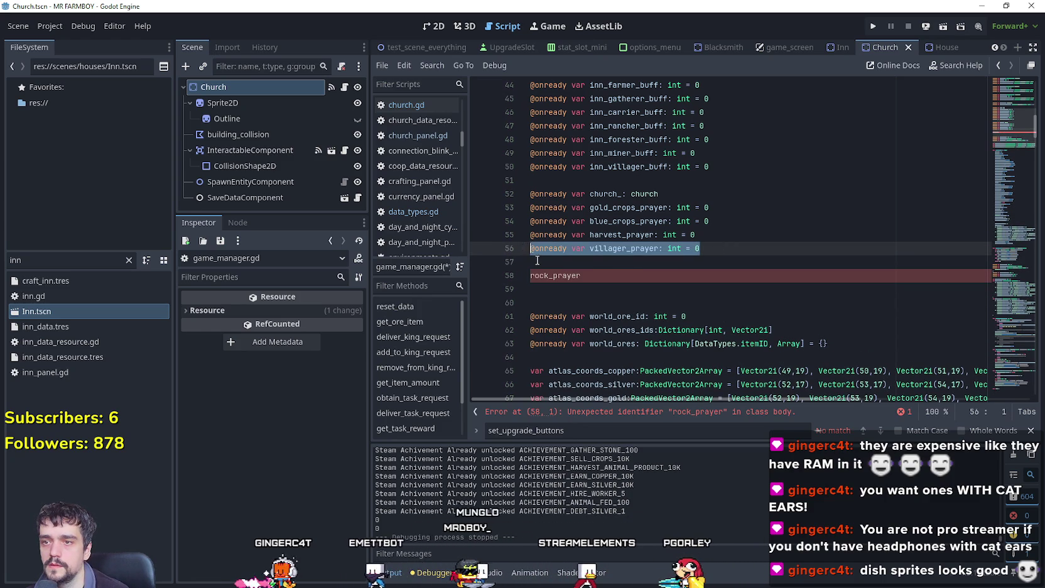
left_click(556, 266)
key("Return")
type("@")
key("ctrl+v")
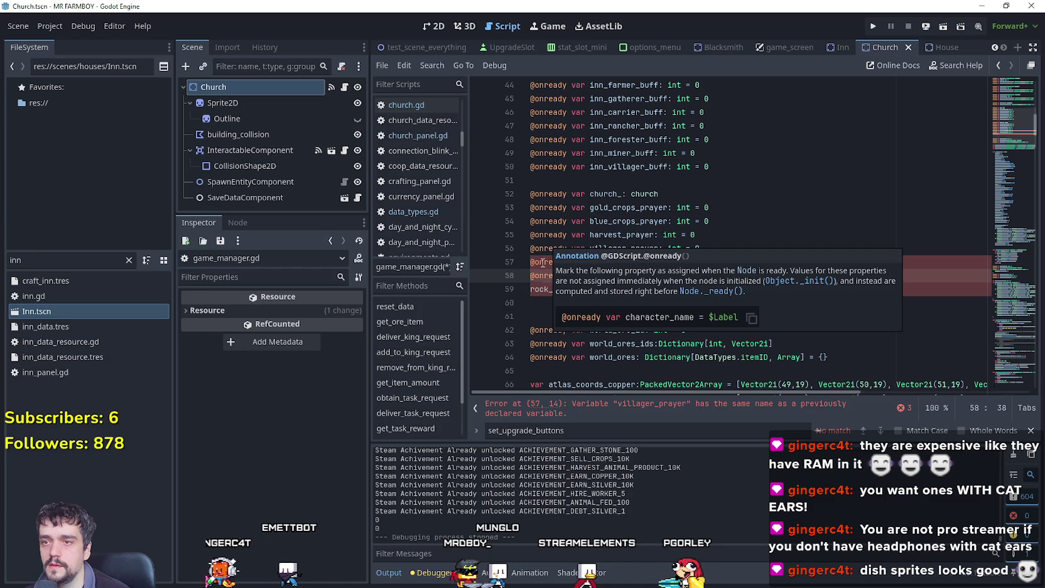
key("Down")
Rename the copies to rock_prayer and tree_prayer, delete the stray text, and save game_manager.gd
key("ctrl+c")
double_click(625, 262)
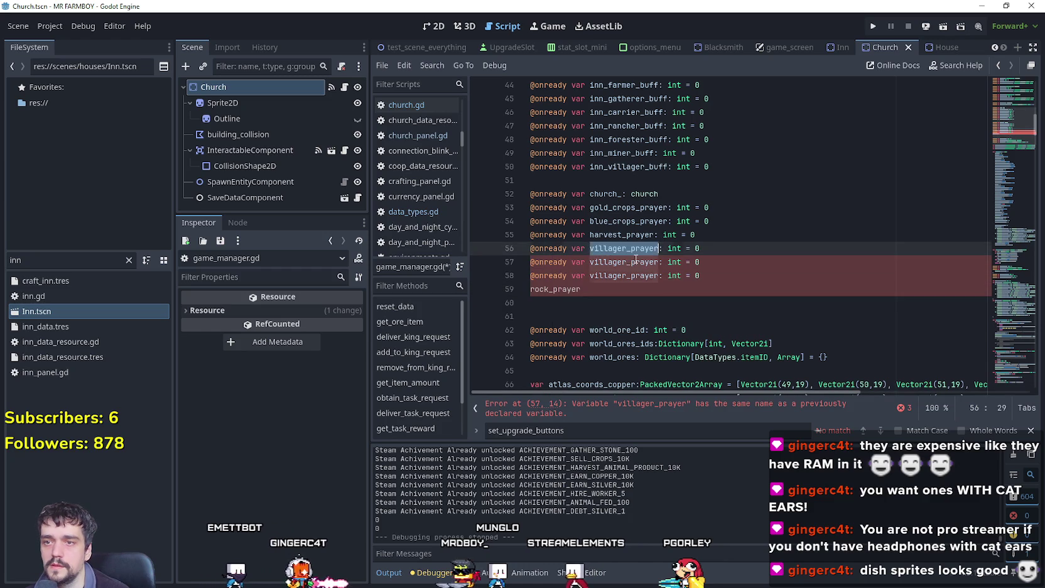
key("ctrl+v")
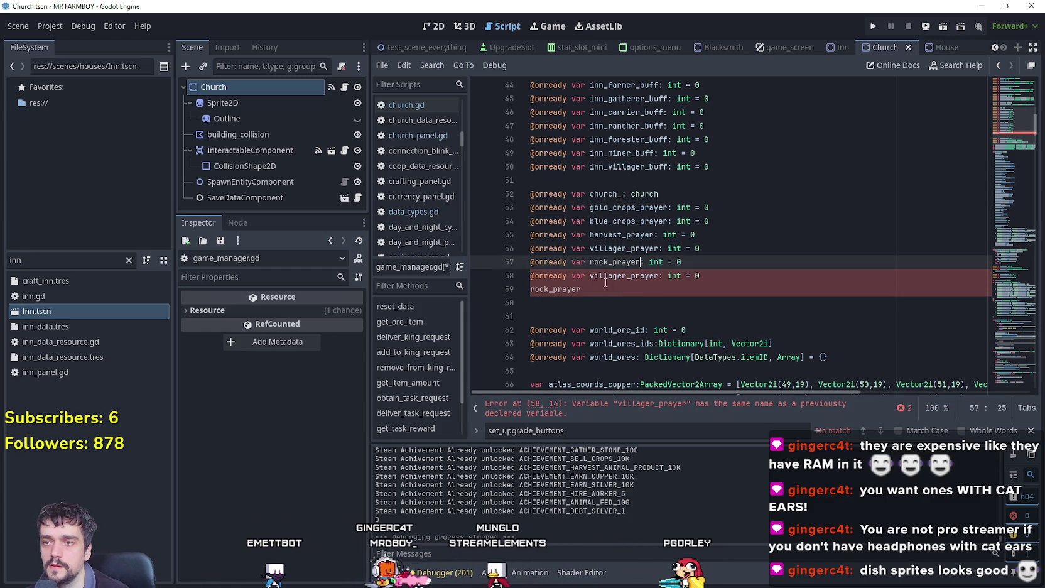
double_click(612, 276)
key("ctrl+v")
left_click_drag(608, 277, 593, 277)
left_click(599, 291)
key("shift+Home")
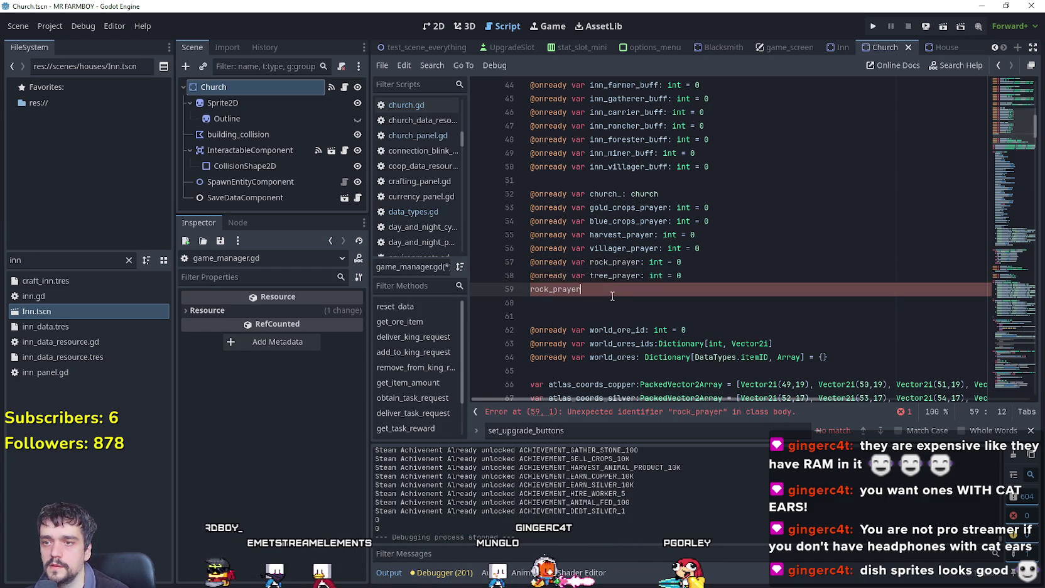
key("BackSpace")
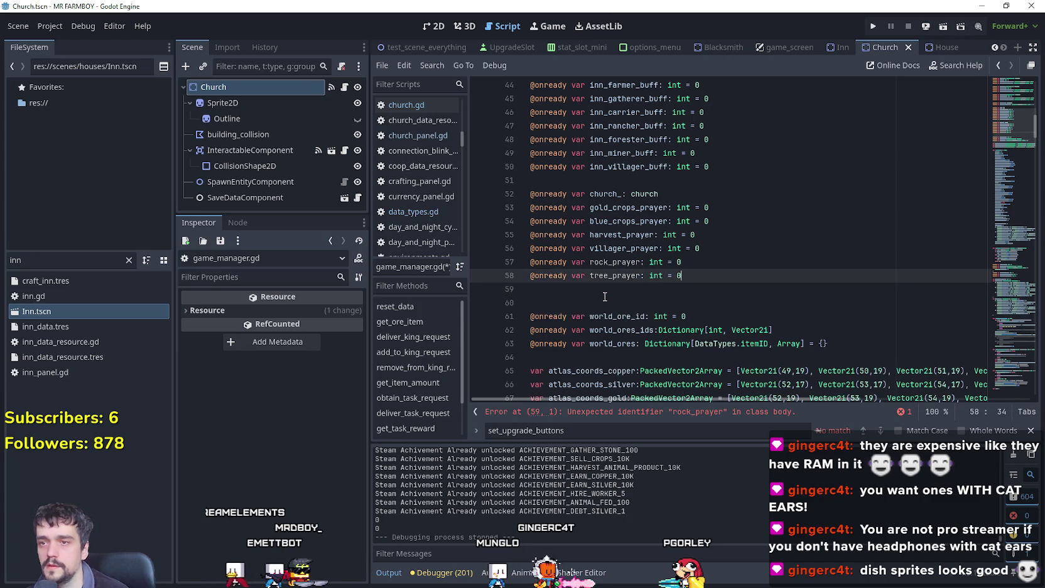
key("ctrl+s")
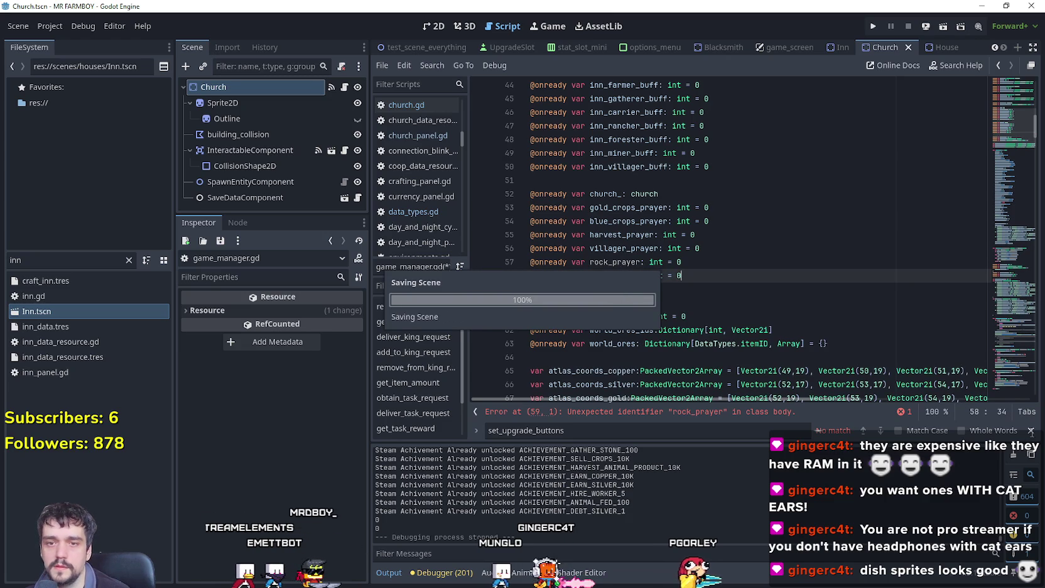
left_click(1032, 430)
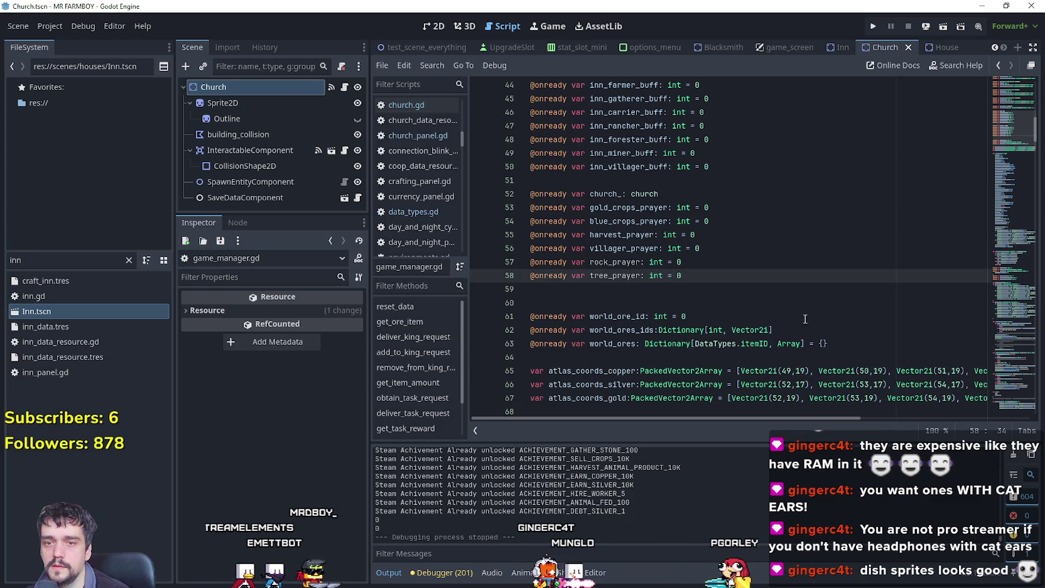
left_click(821, 303)
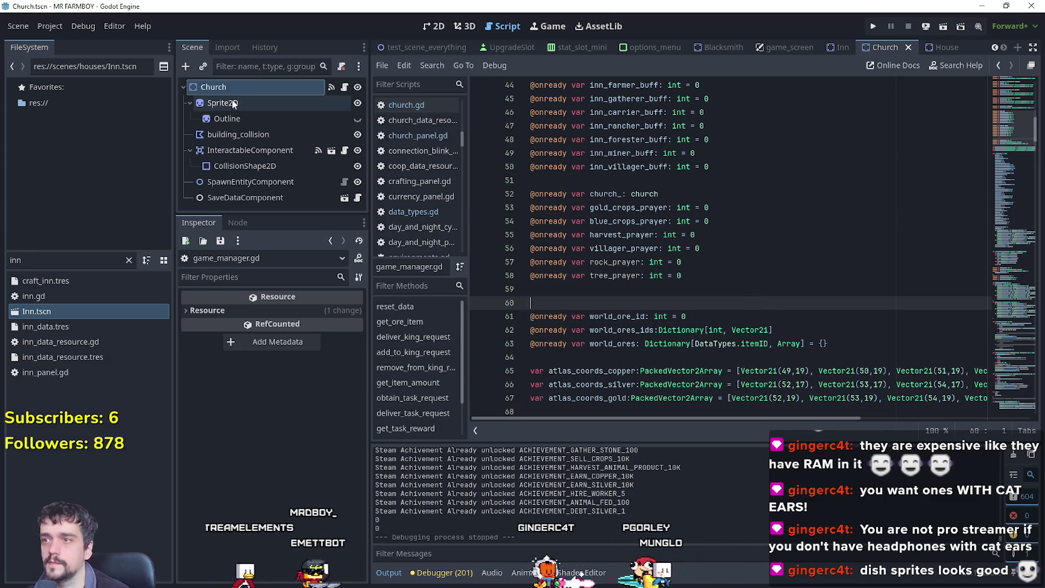
In game_screen, check the key options in ChurchPanel's church_buffs New Key list
left_click(790, 47)
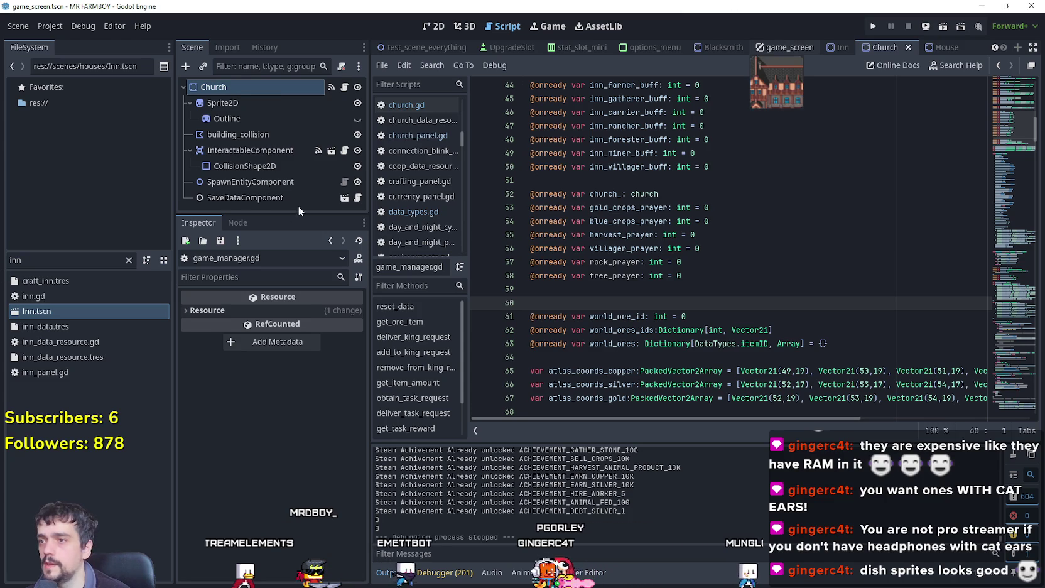
left_click(308, 411)
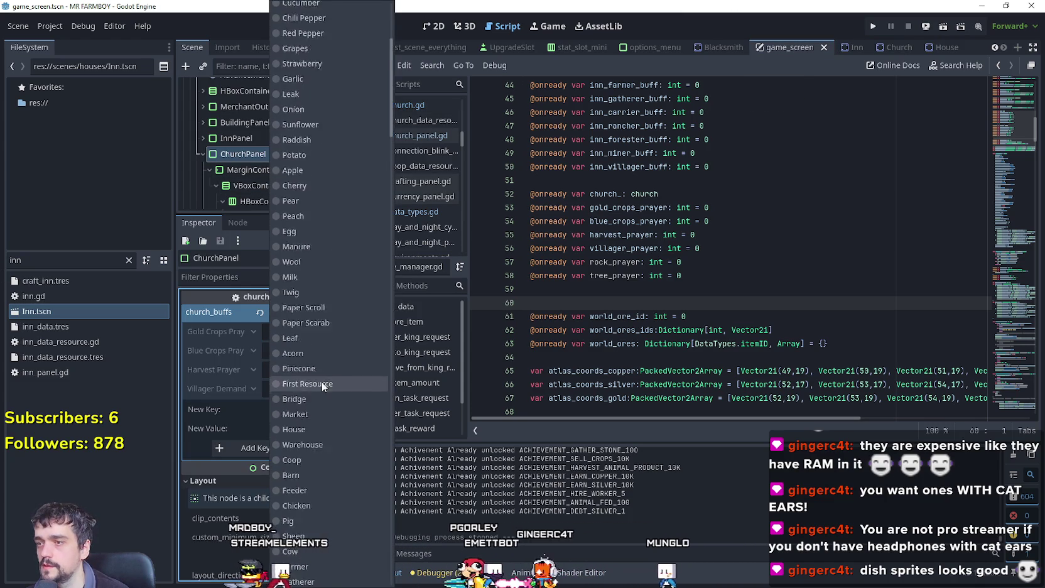
scroll(394, 106, "down", 10)
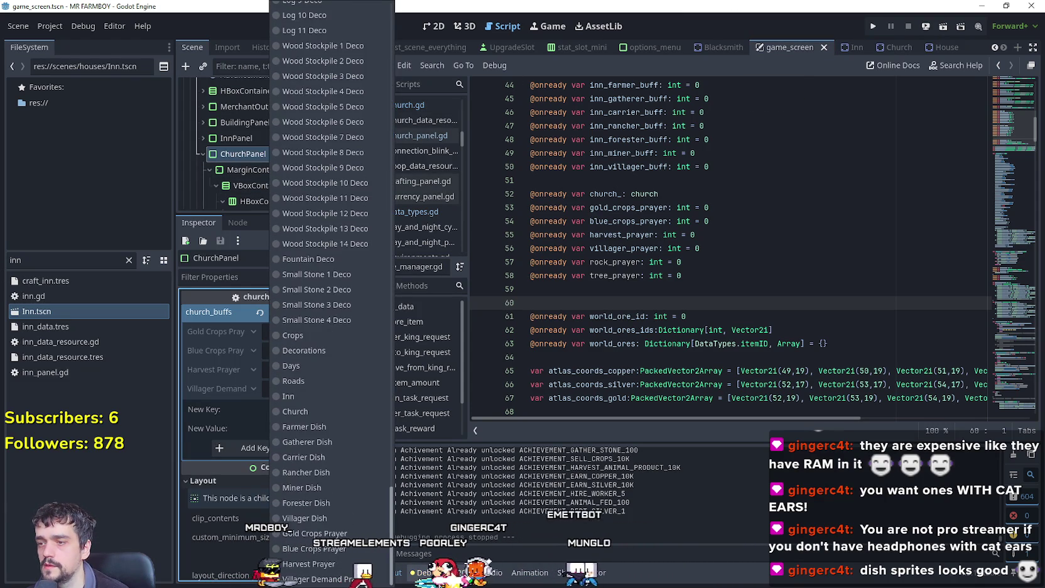
left_click(746, 273)
Reload the current project from the Project menu
left_click(748, 287)
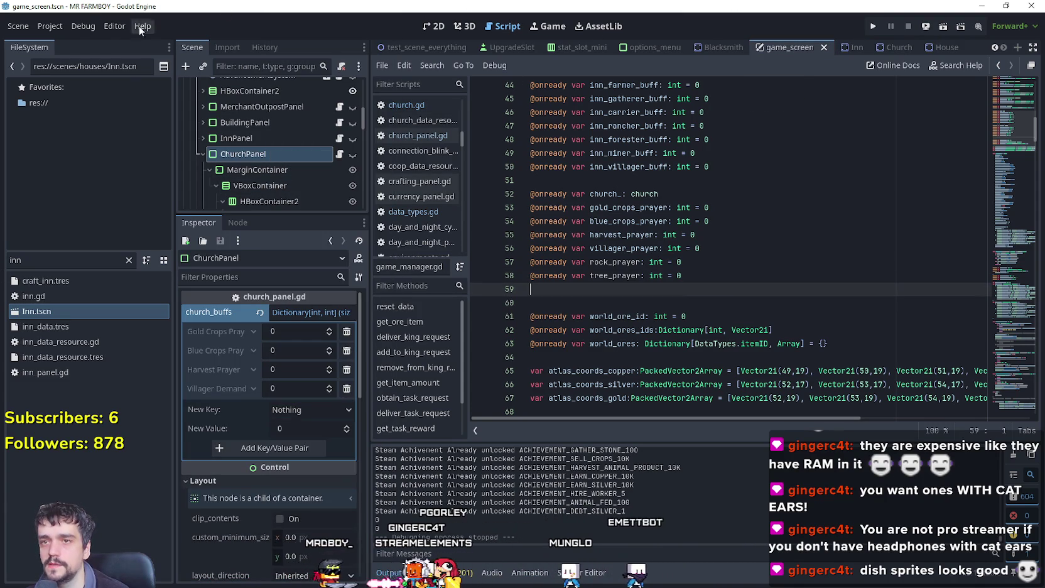
left_click(60, 26)
left_click(111, 189)
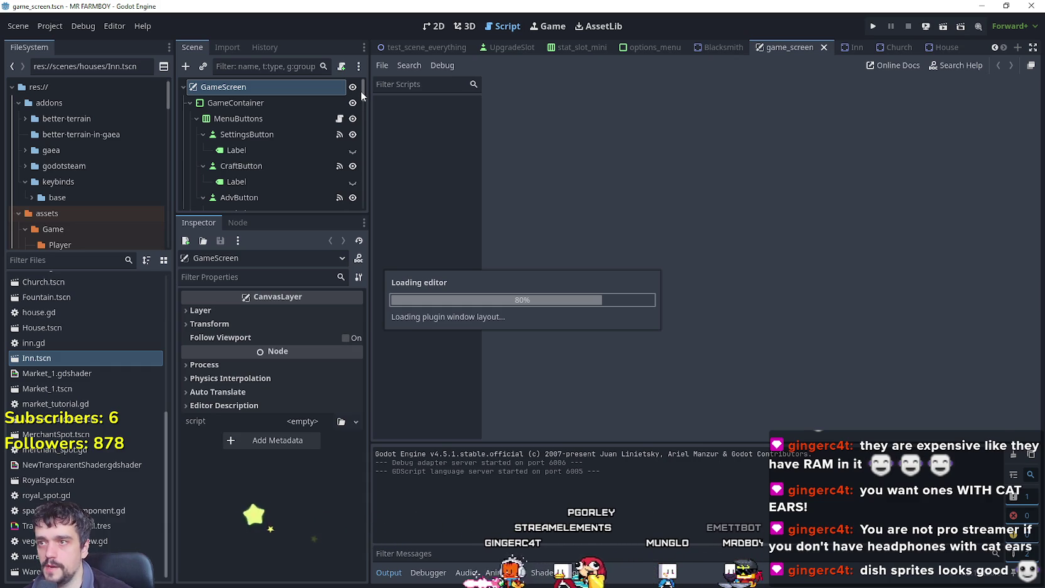
Add a Rock Prayer key with value 0 to ChurchPanel's church_buffs
scroll(359, 97, "down", 5)
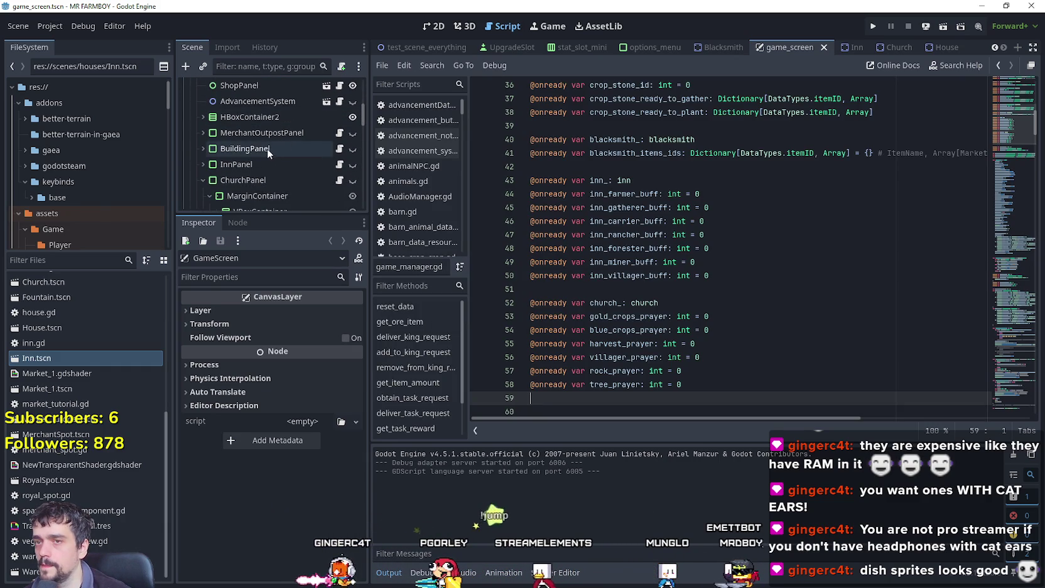
left_click(291, 161)
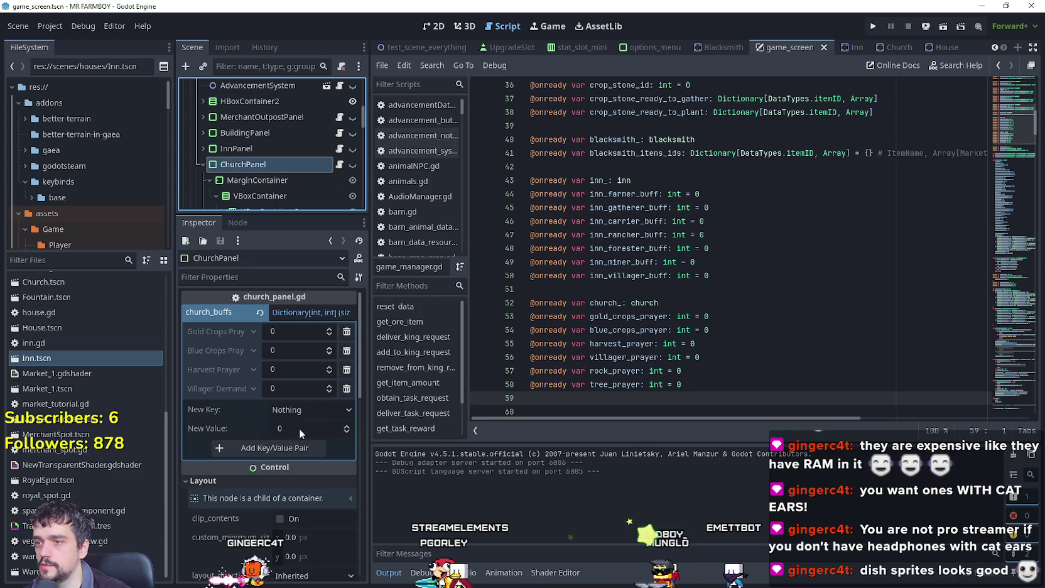
left_click(312, 410)
left_click_drag(394, 146, 391, 534)
left_click(339, 567)
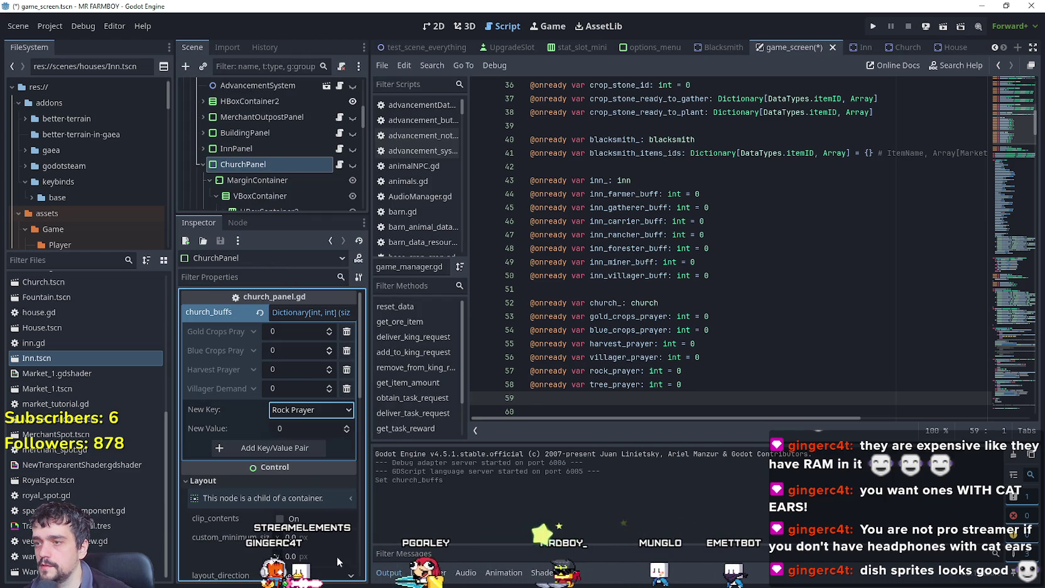
left_click(300, 445)
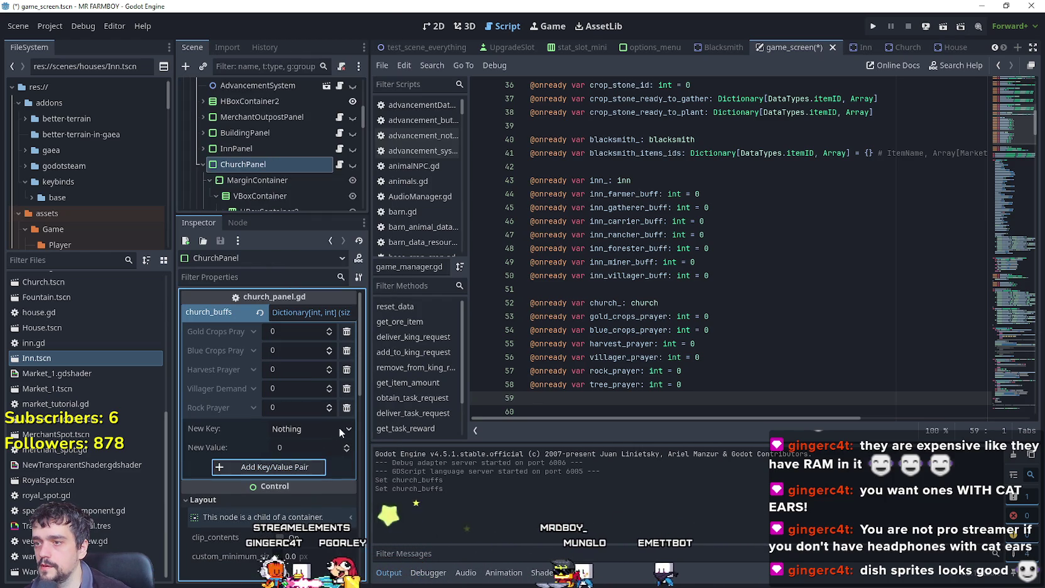
Add a Tree Prayer key with value 0 to church_buffs and save the scene
left_click(338, 427)
left_click_drag(394, 63, 391, 565)
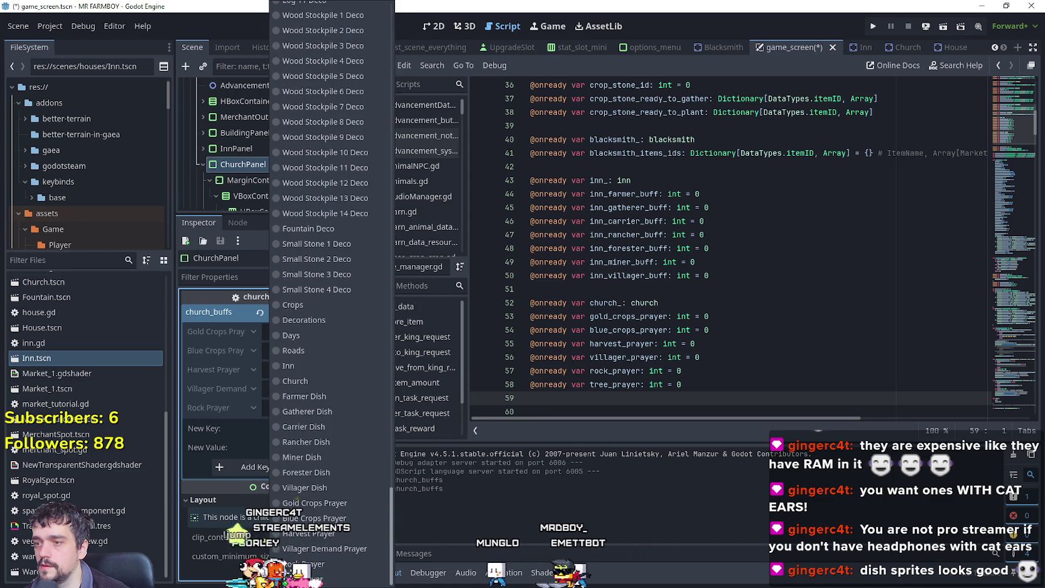
left_click(351, 583)
left_click(293, 468)
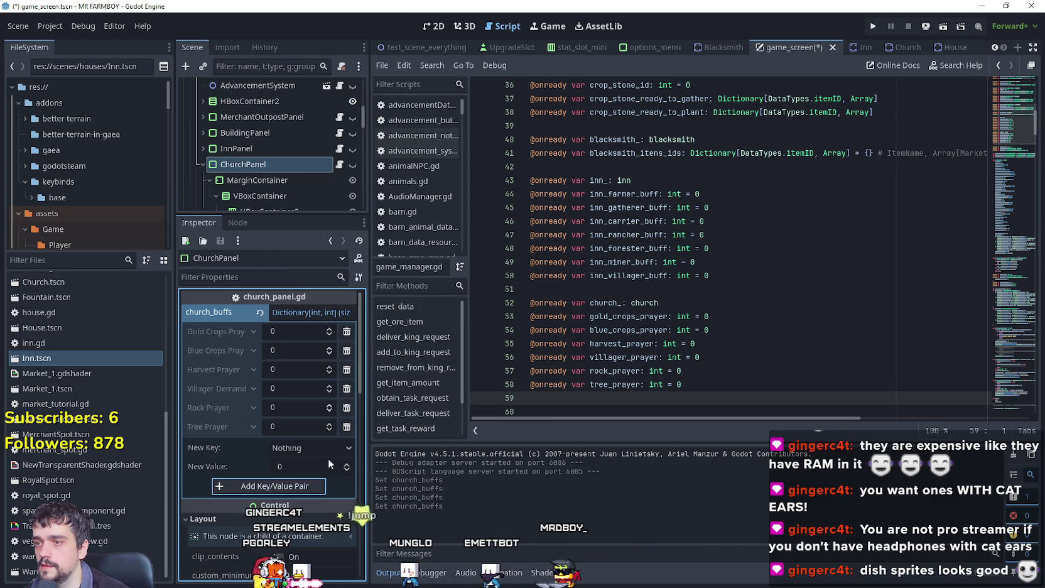
key("ctrl+s")
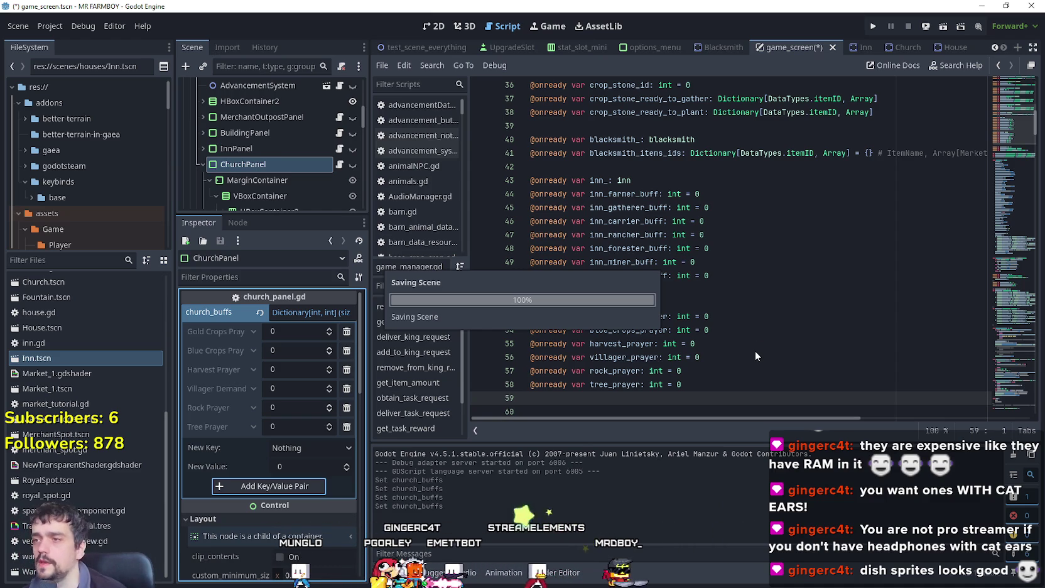
left_click(66, 257)
Filter the files for 'advan' and open AdvancementSystem.tscn in the 2D view
type("advan")
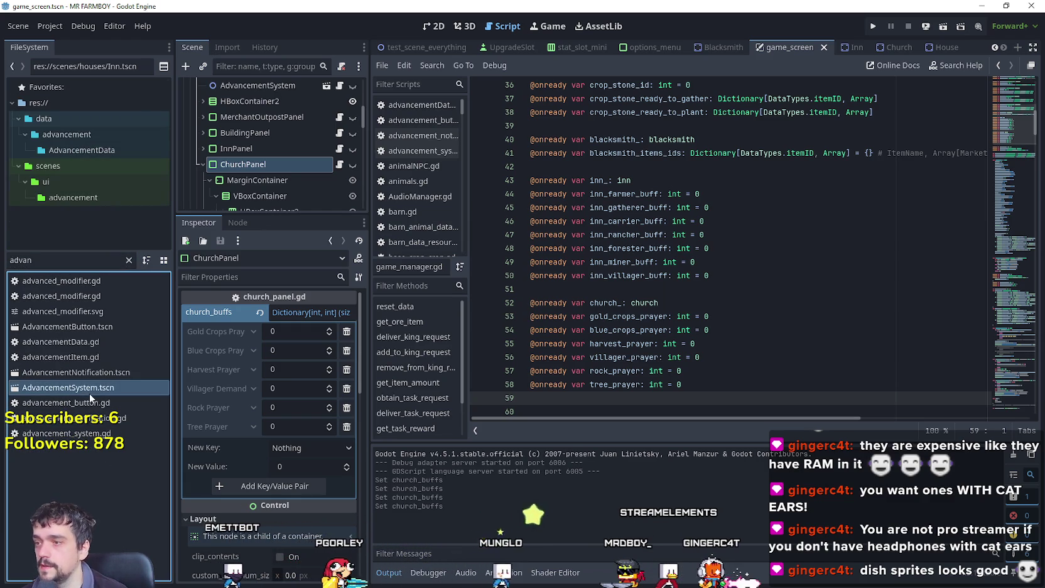
double_click(89, 391)
left_click(429, 26)
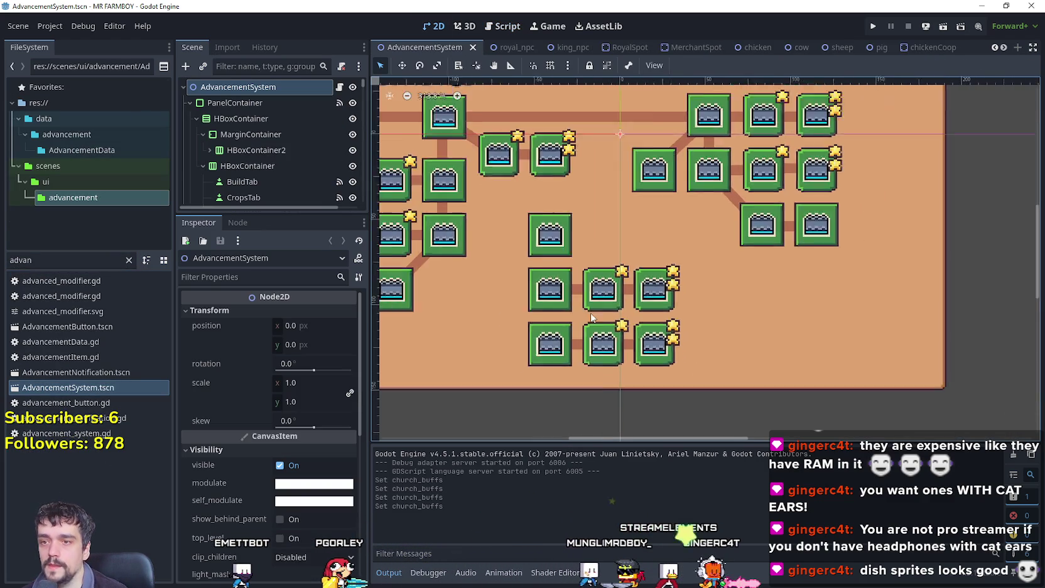
Inspect the InnAdvButton's requirements list and its requirement item details
left_click(558, 282)
left_click(313, 365)
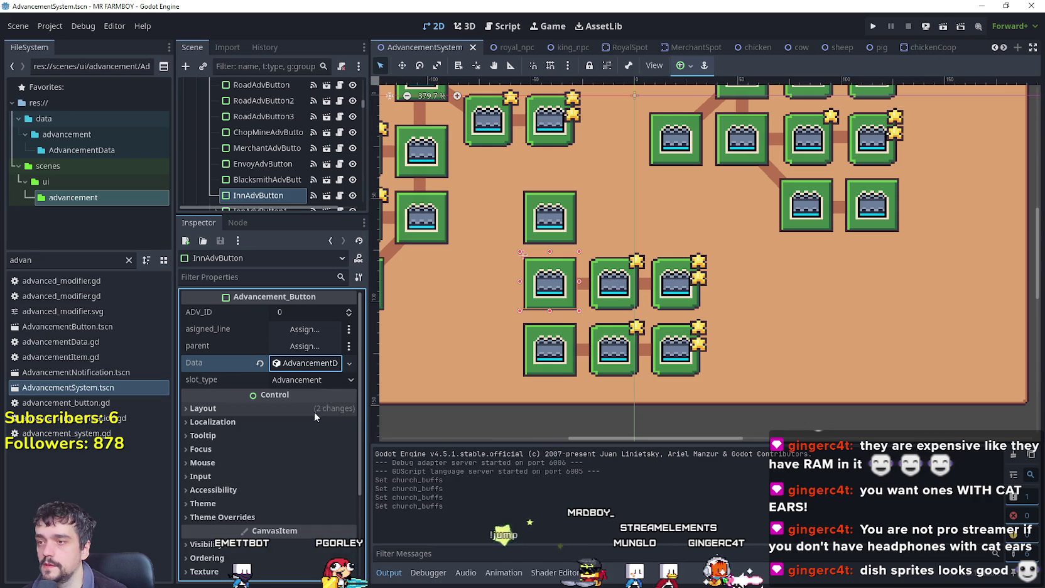
left_click(307, 364)
scroll(295, 478, "down", 4)
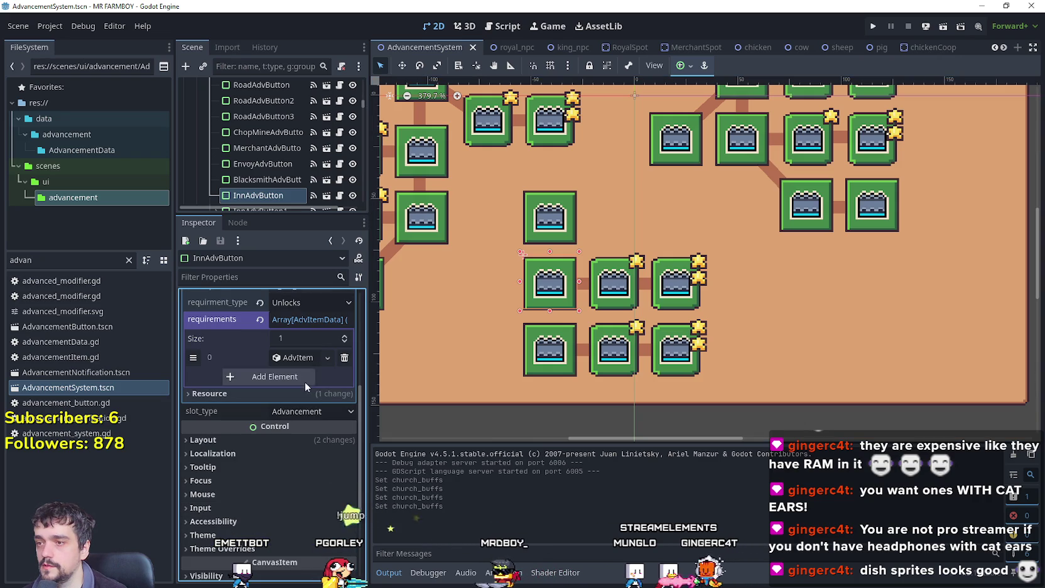
left_click(300, 357)
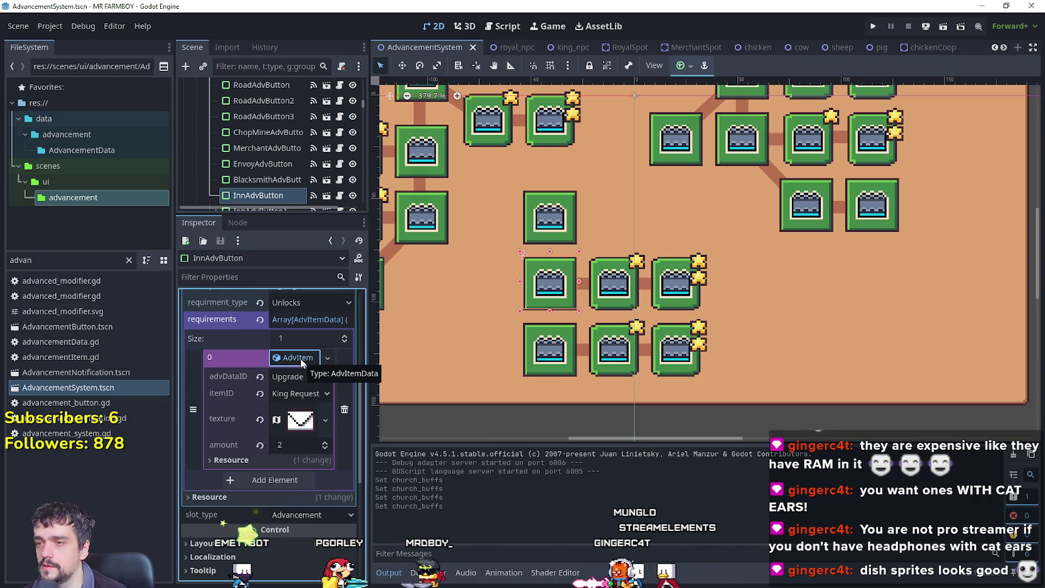
left_click(300, 357)
scroll(292, 423, "up", 5)
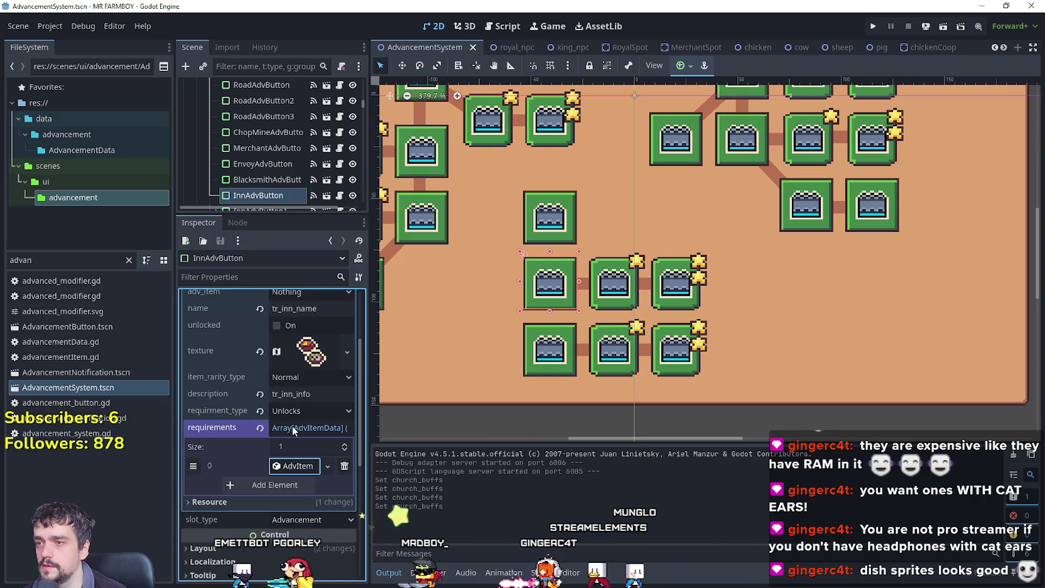
scroll(313, 534, "down", 2)
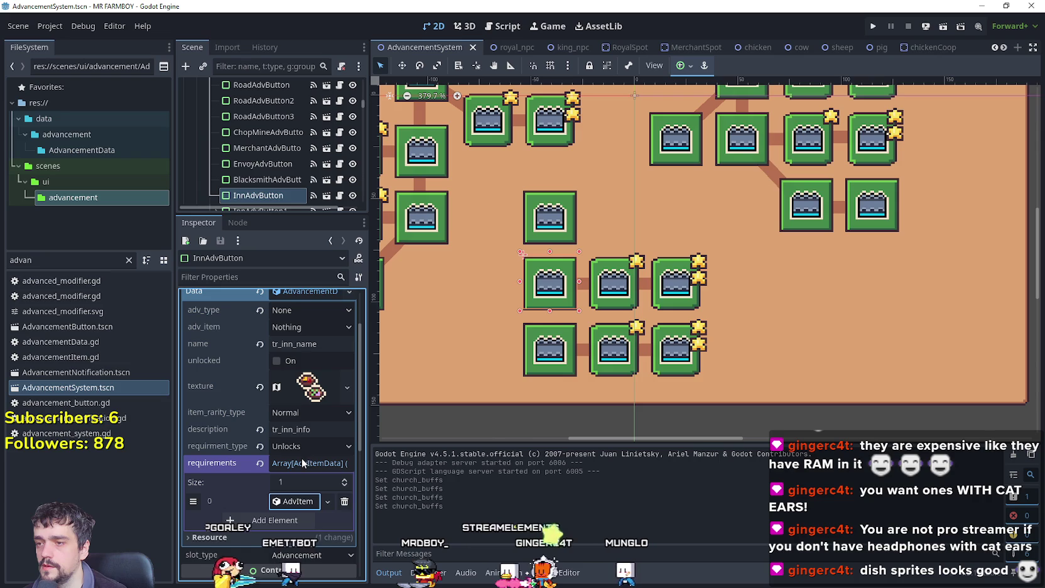
scroll(306, 520, "up", 1)
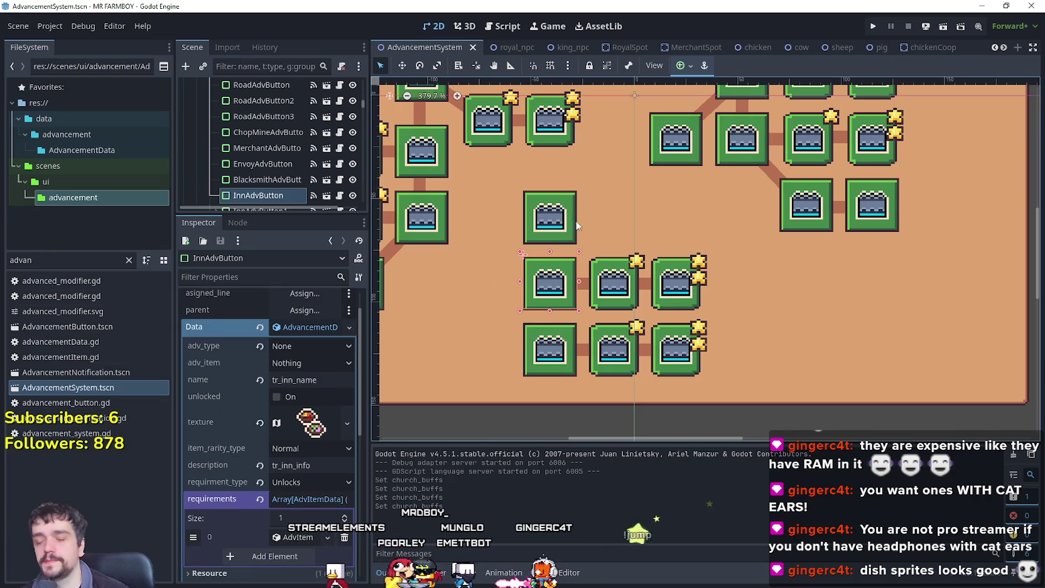
scroll(580, 238, "down", 8)
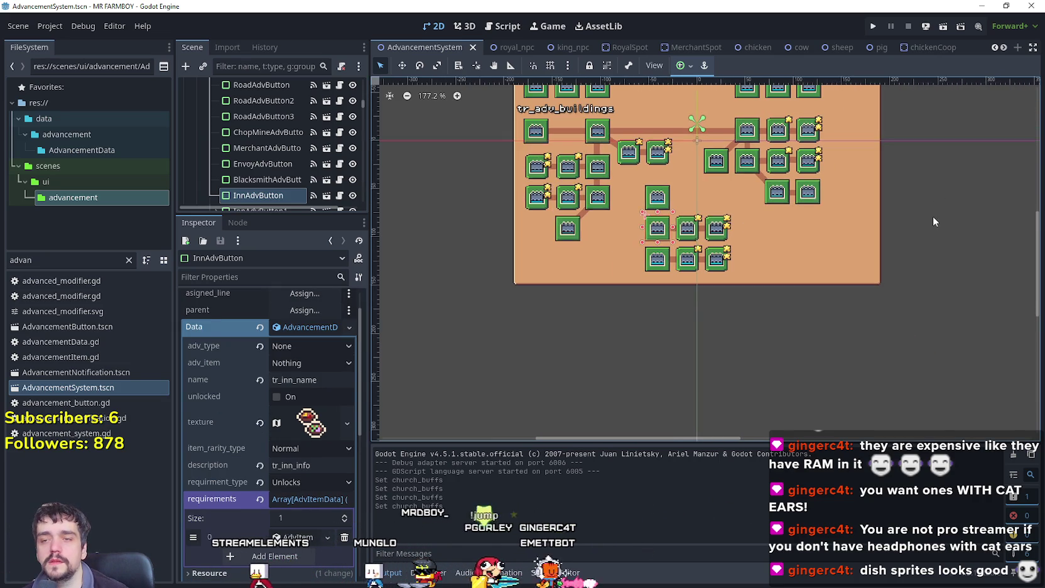
scroll(799, 163, "up", 2)
Check the Merchant, Inn, Church and Blacksmith buttons' requirements; Church needs 3 King Request items
left_click(775, 148)
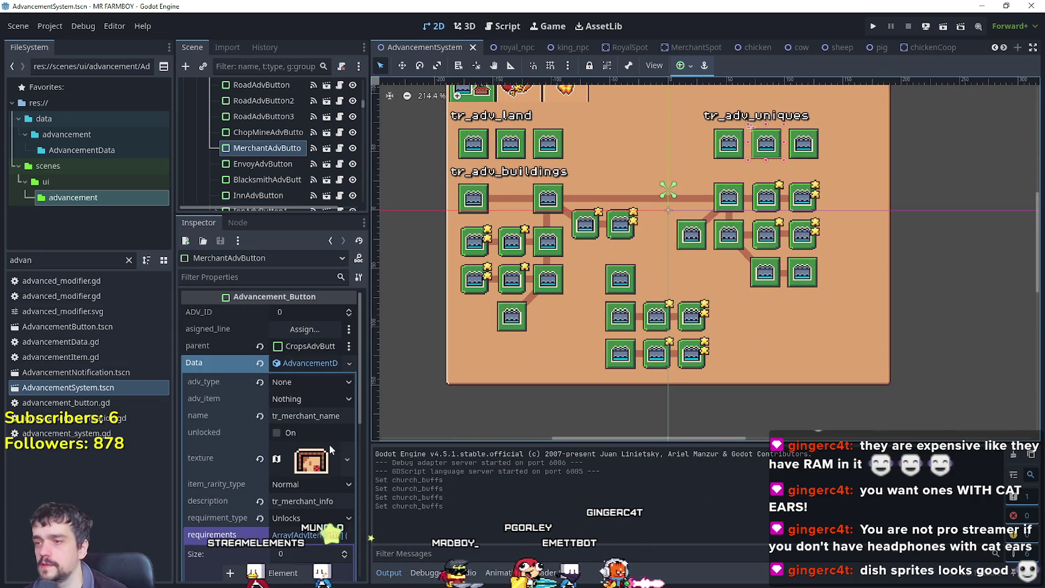
scroll(327, 418, "down", 3)
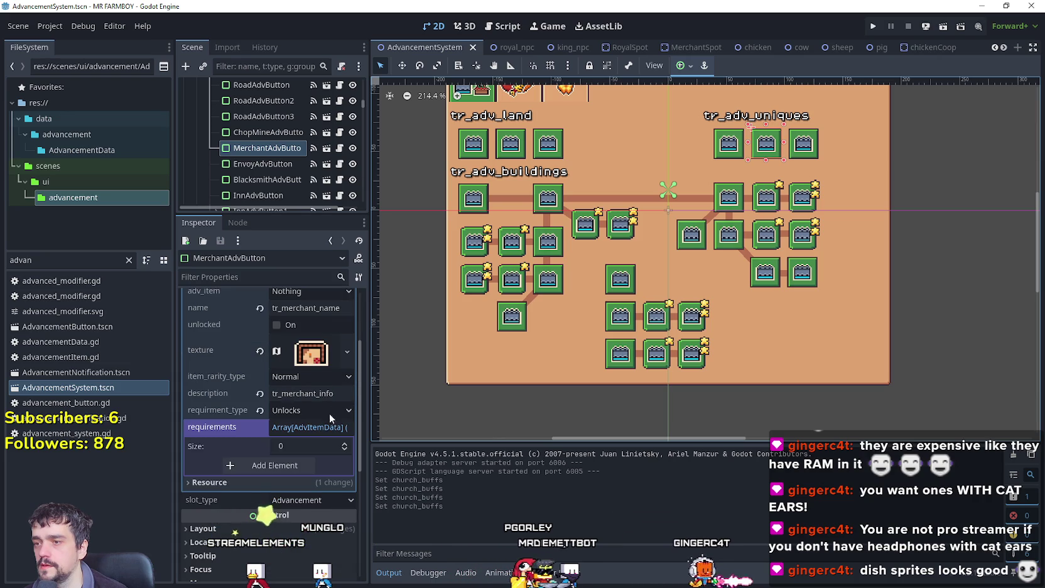
left_click(611, 364)
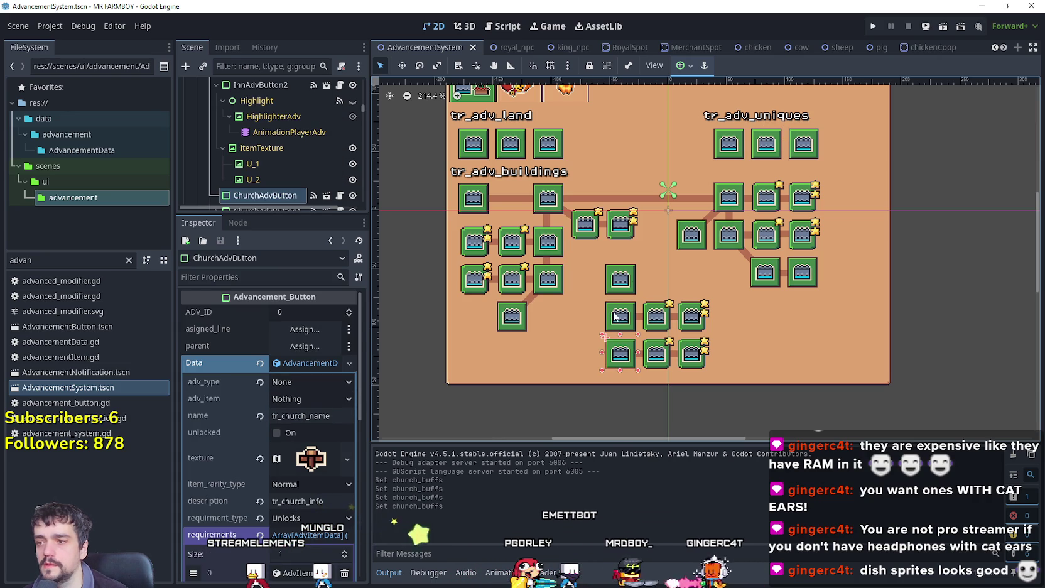
left_click(612, 317)
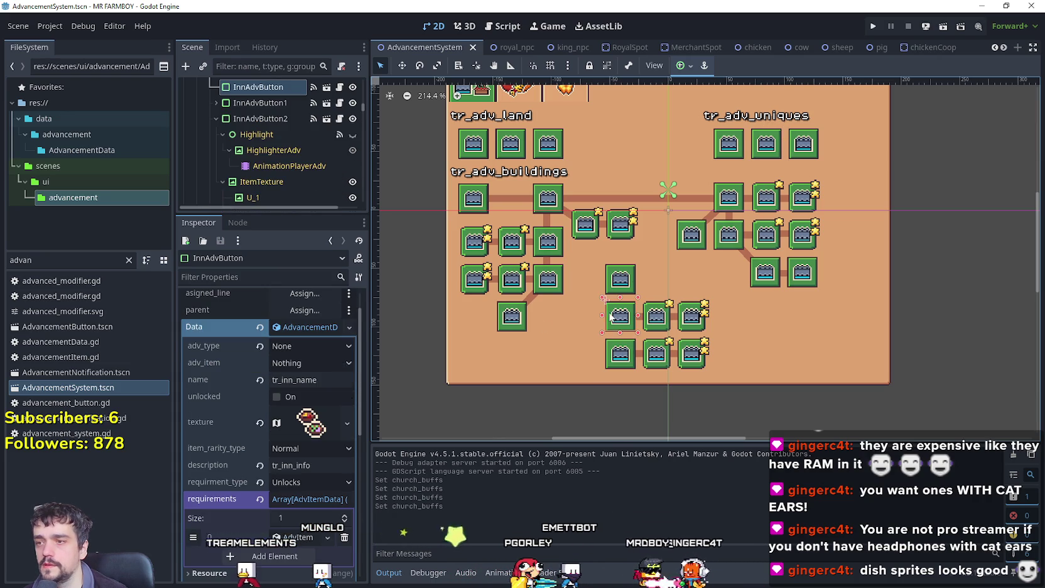
left_click(297, 538)
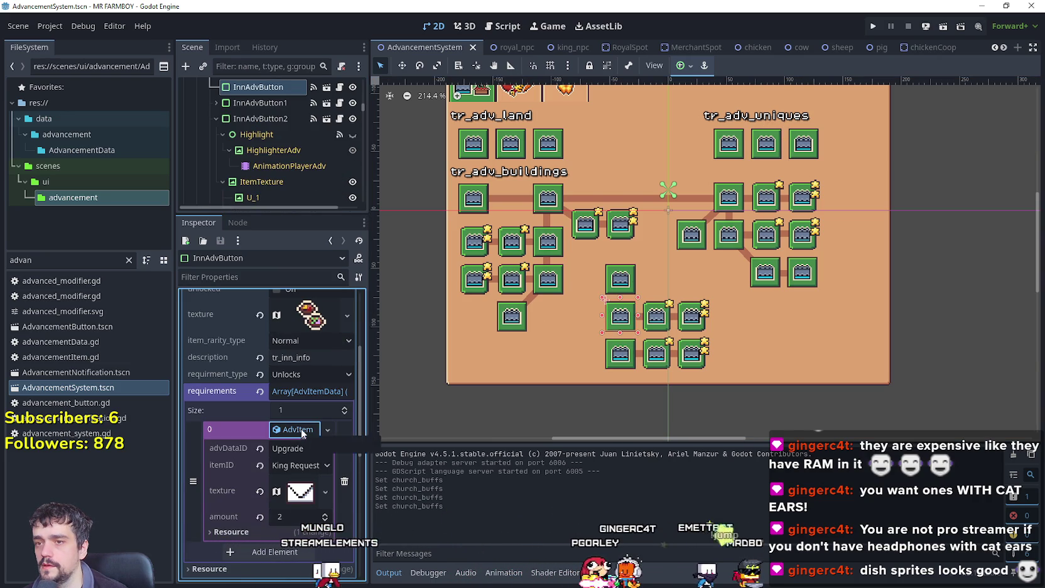
scroll(625, 355, "up", 2)
left_click(625, 355)
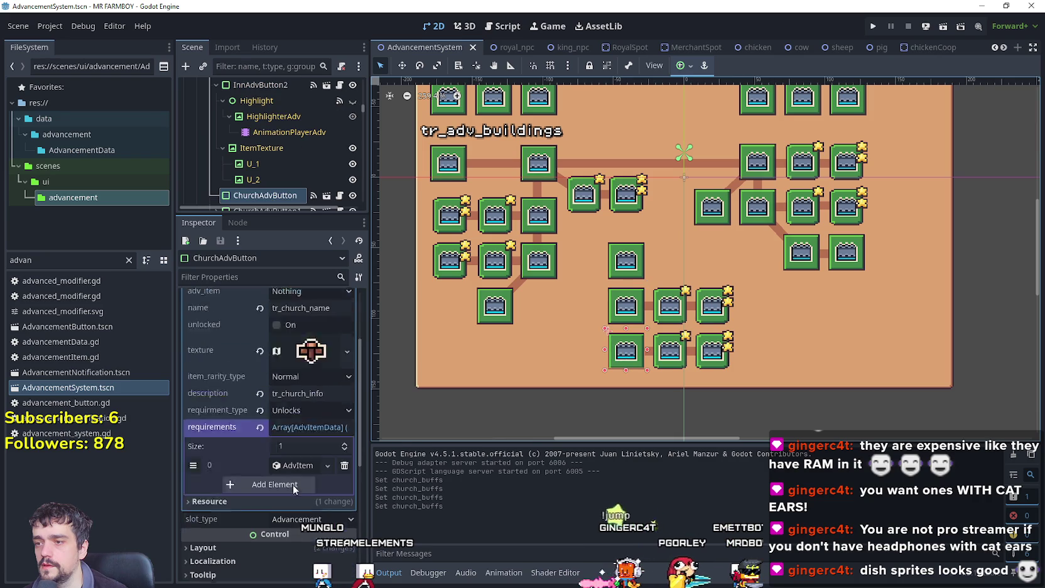
left_click(303, 433)
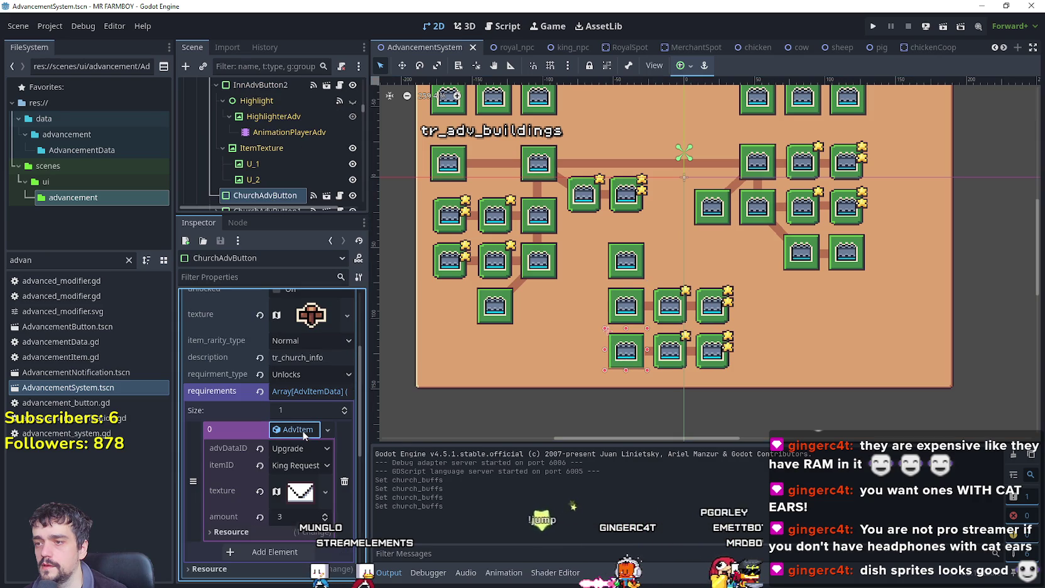
left_click(625, 265)
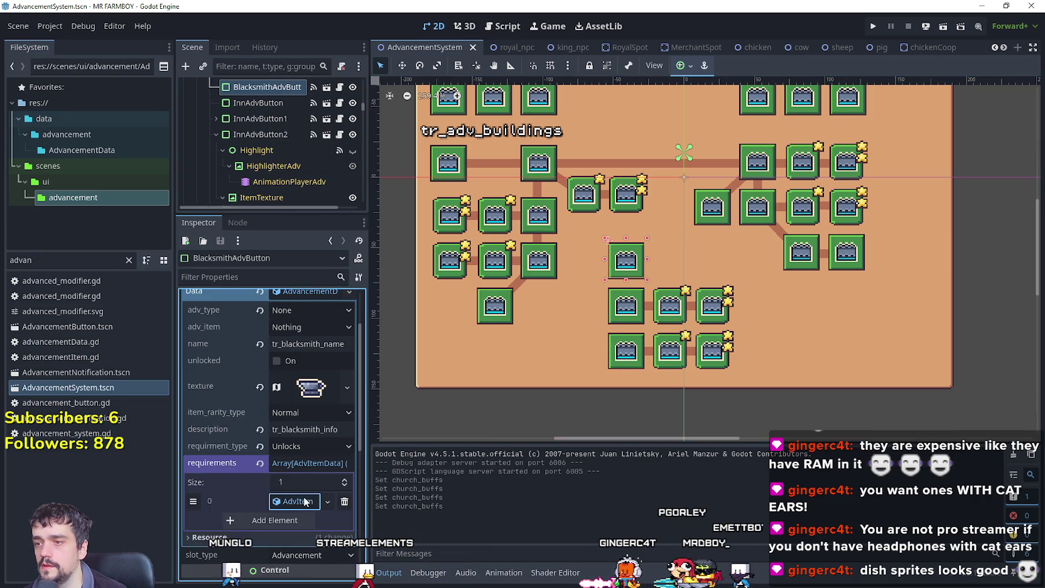